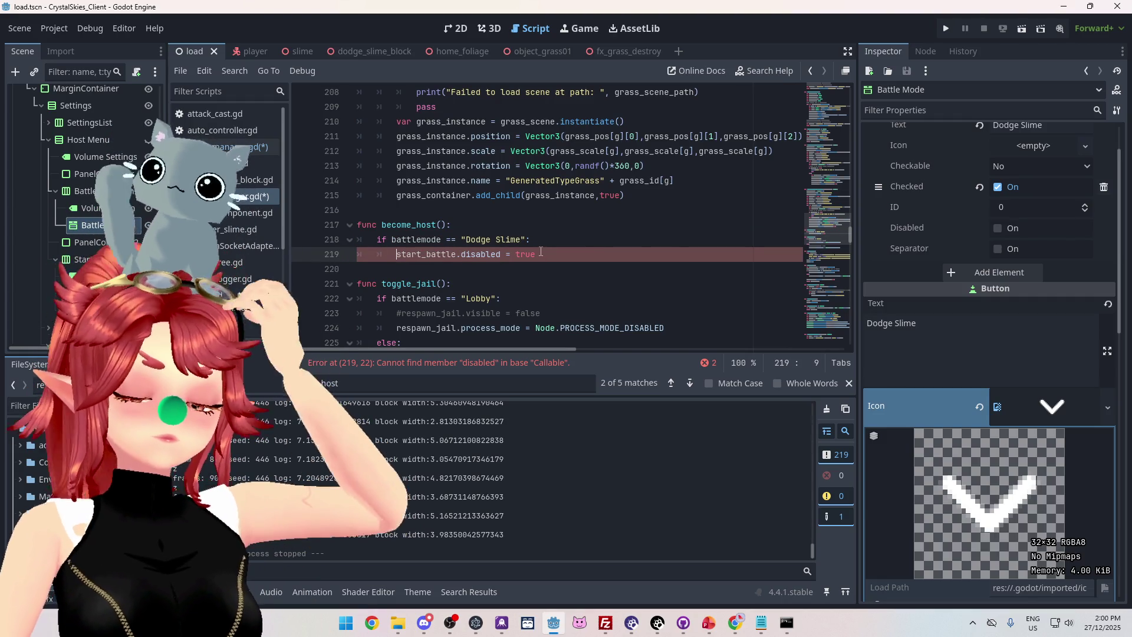
Change line 219 to ui.start_battle.disabled, save the scripts, and run the project.
text(ui)
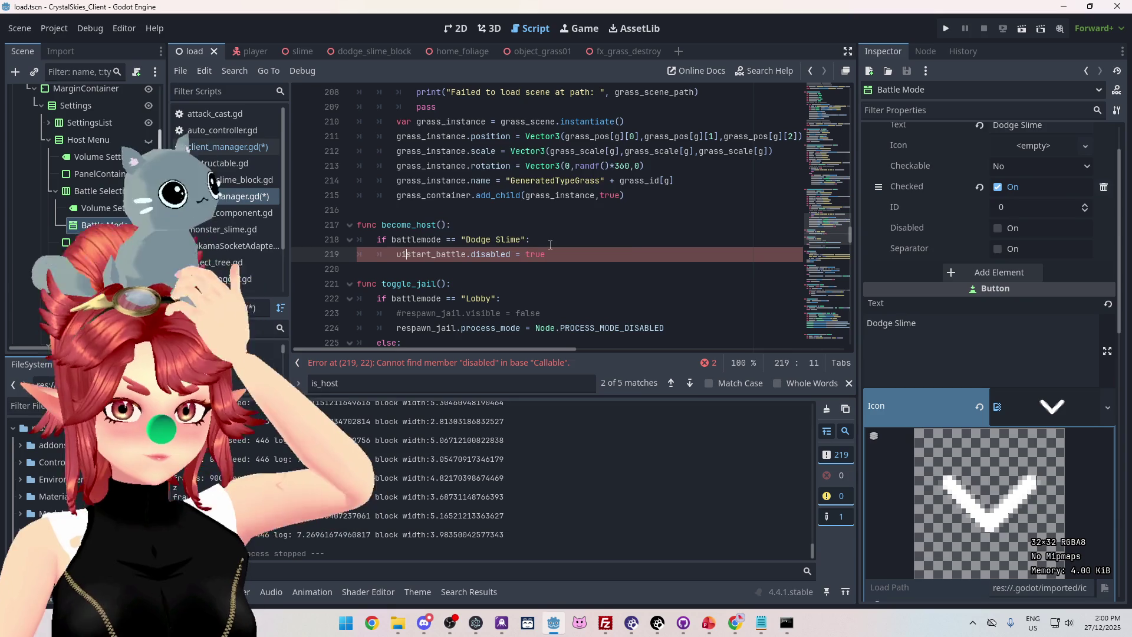
text(.)
key(Escape)
key(Down)
key(Down)
key(Down)
key(End)
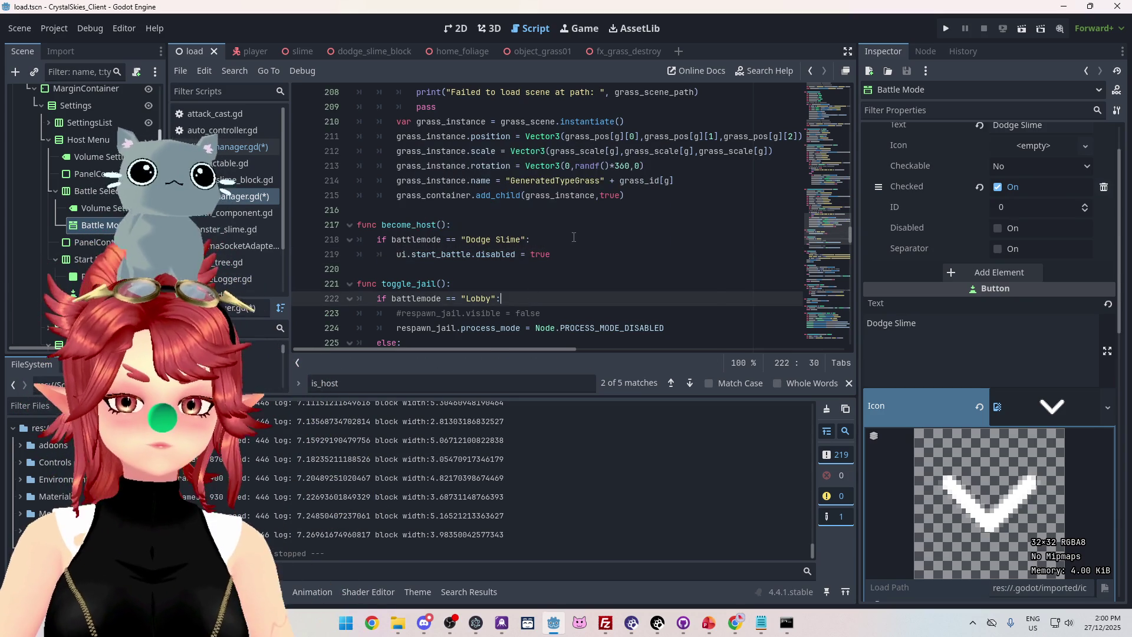
key(ctrl+s)
click(573, 239)
click(946, 28)
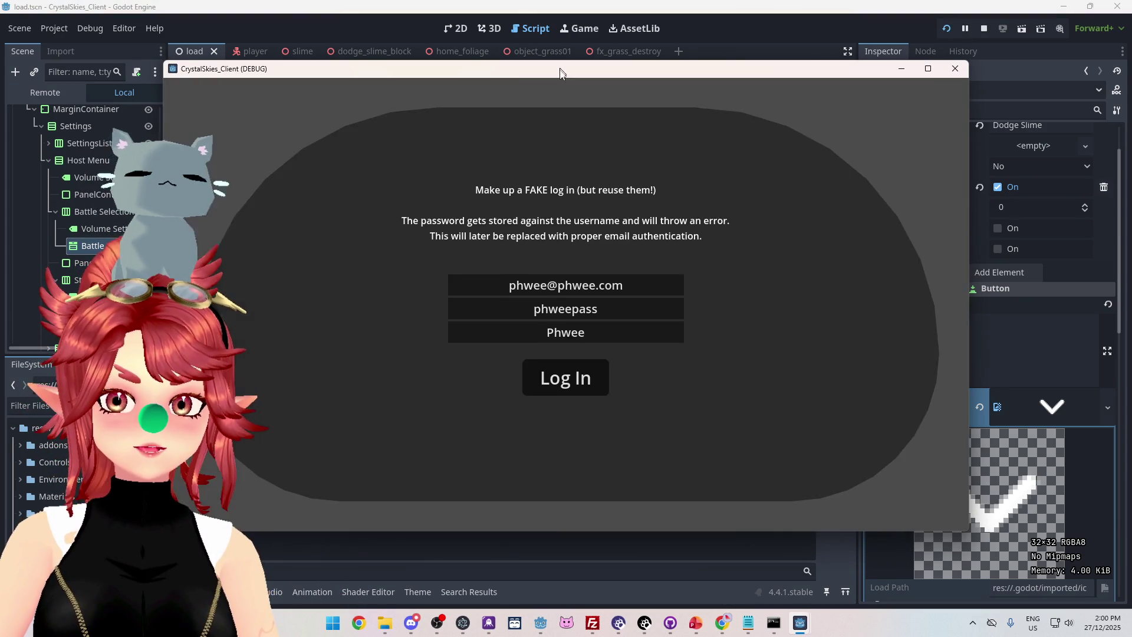
Log in the first game client and host a new lobby named 'asdf'.
click(451, 345)
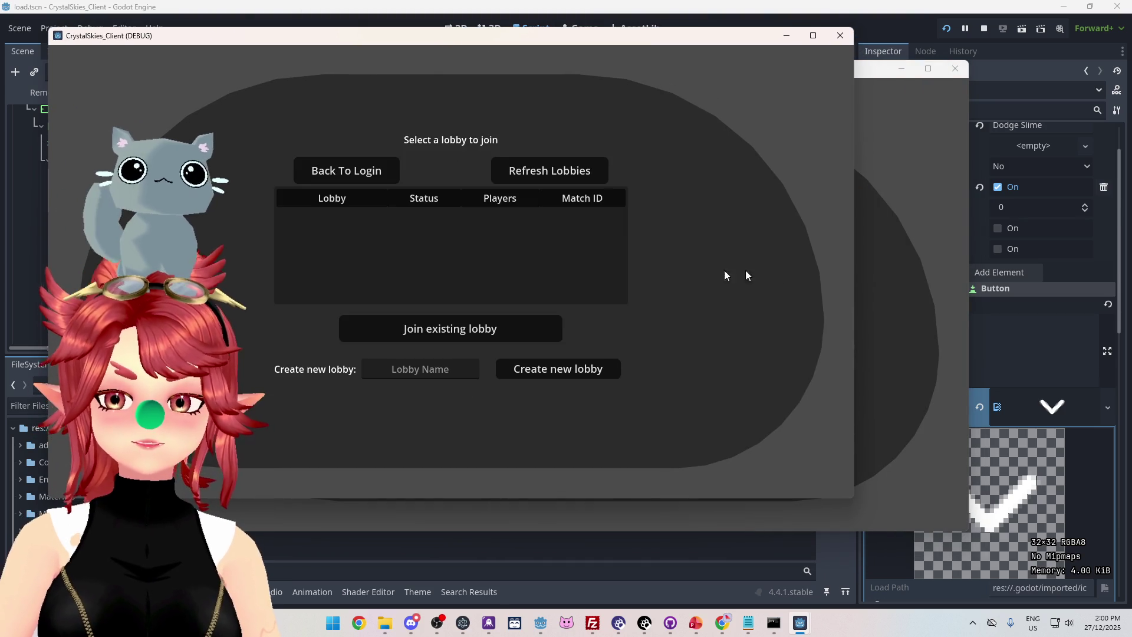
click(873, 252)
drag(767, 73, 897, 116)
click(306, 311)
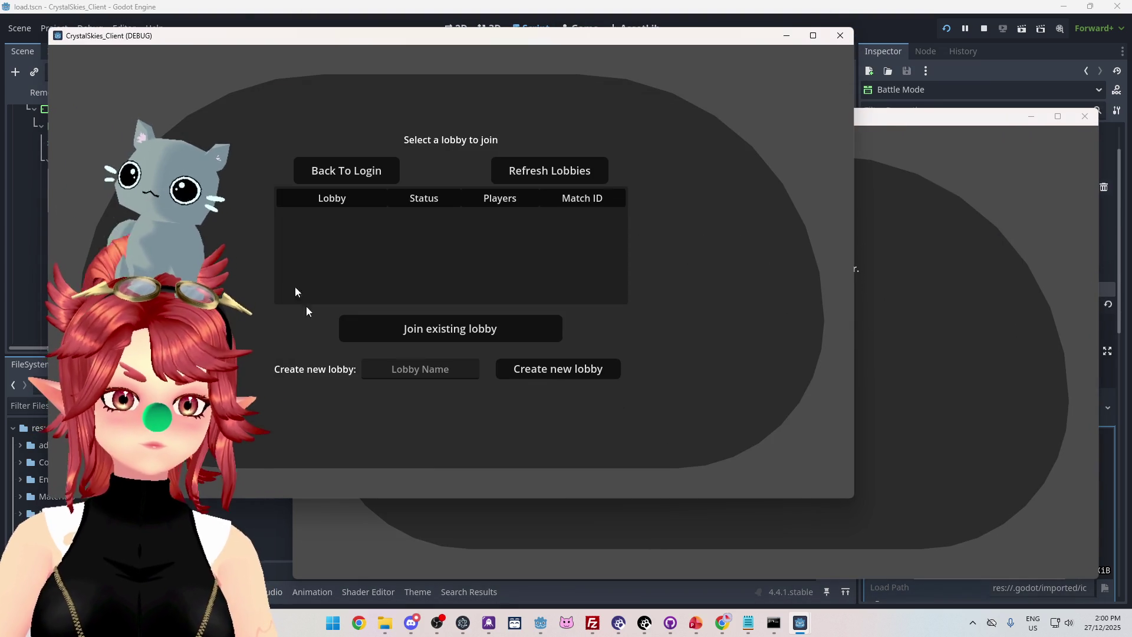
text(asdf)
click(559, 372)
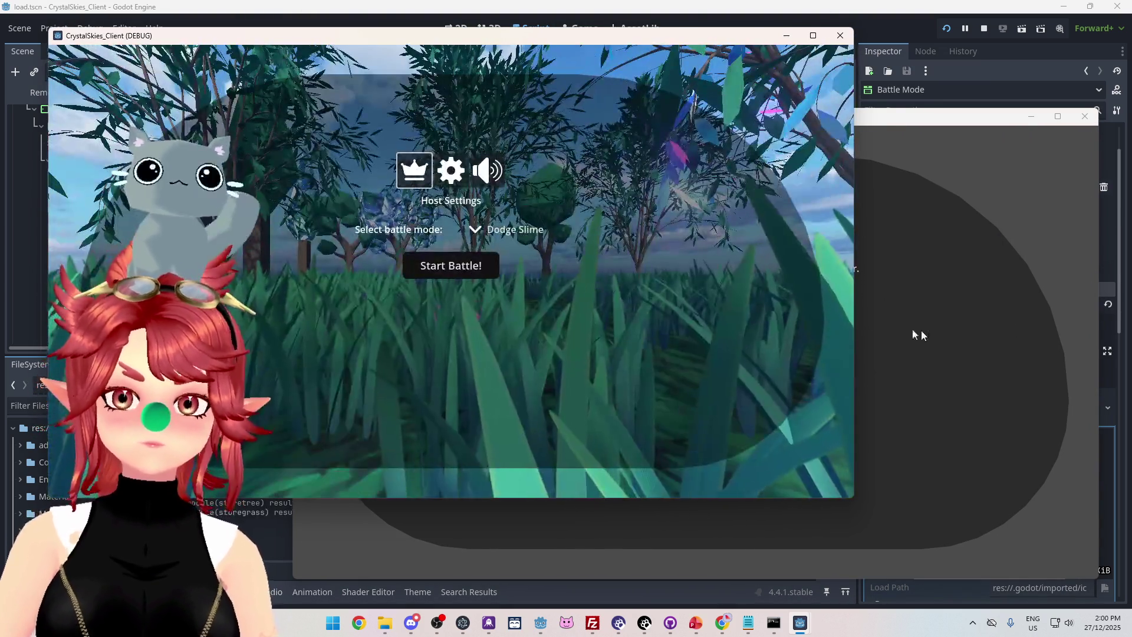
Log in the second client with a unique e-mail and display name, then join the lobby.
click(912, 331)
click(673, 332)
text(2)
click(714, 380)
text(2)
click(699, 437)
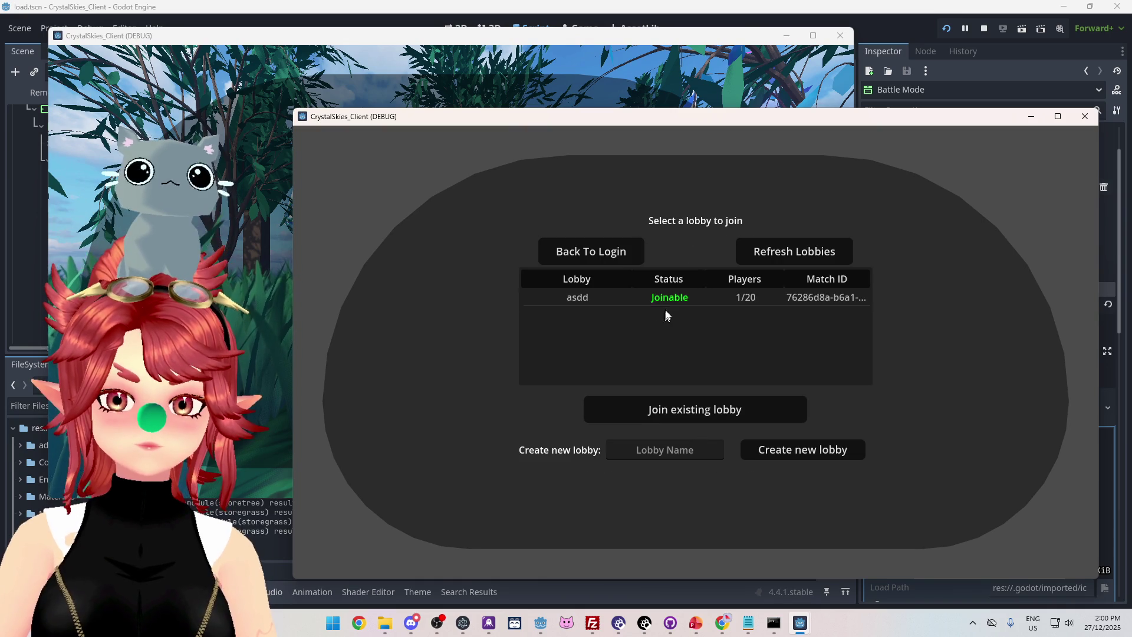
click(666, 313)
click(681, 408)
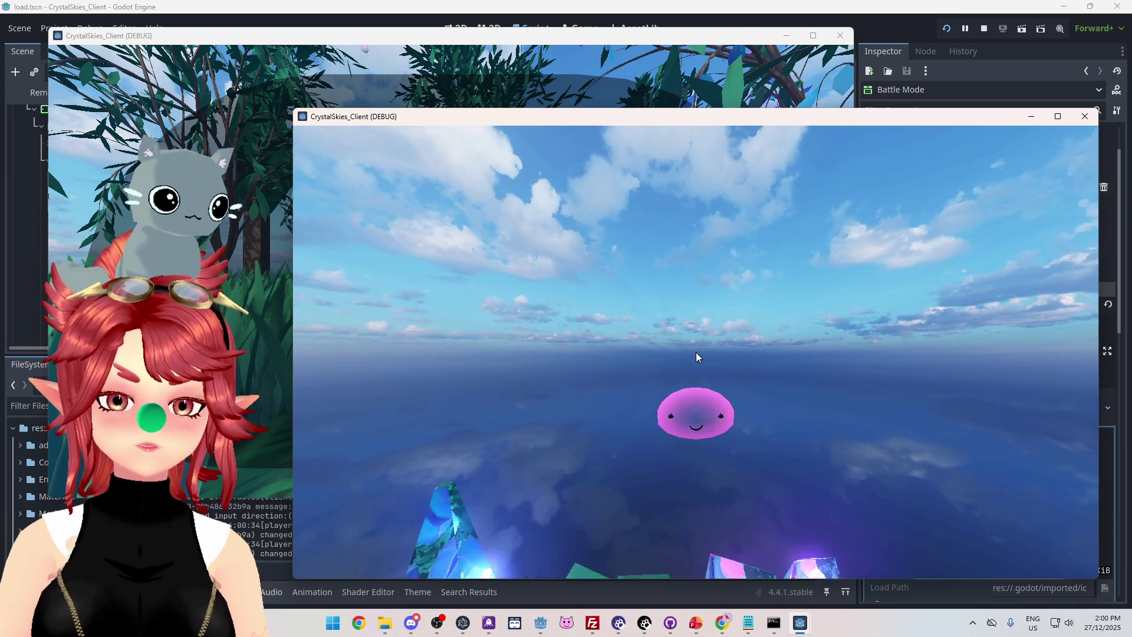
Start the Dodge Slime battle from the hosting client.
key(Escape)
click(412, 36)
click(454, 263)
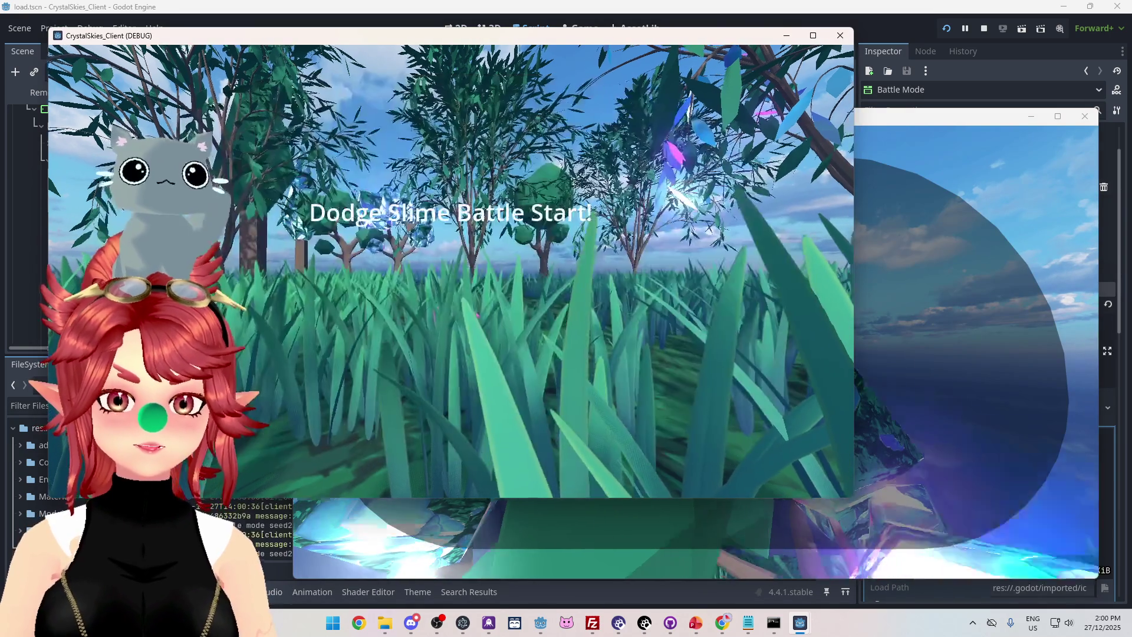
key(Escape)
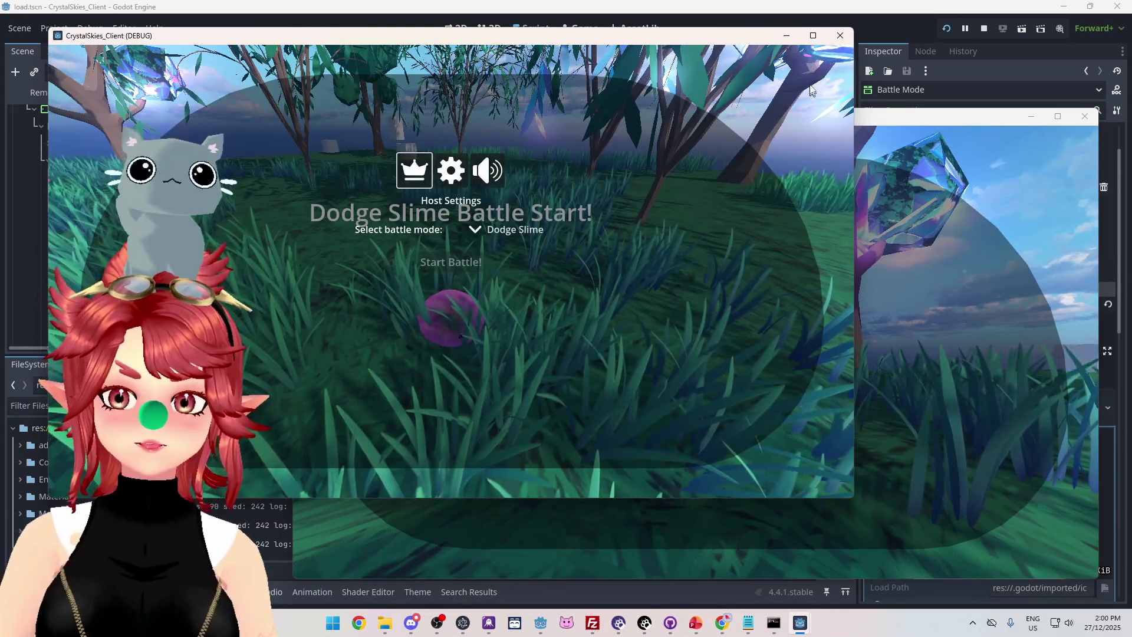
Close the first game window, start the Dodge Slime battle again, then stop the game.
click(840, 36)
drag(751, 126, 558, 76)
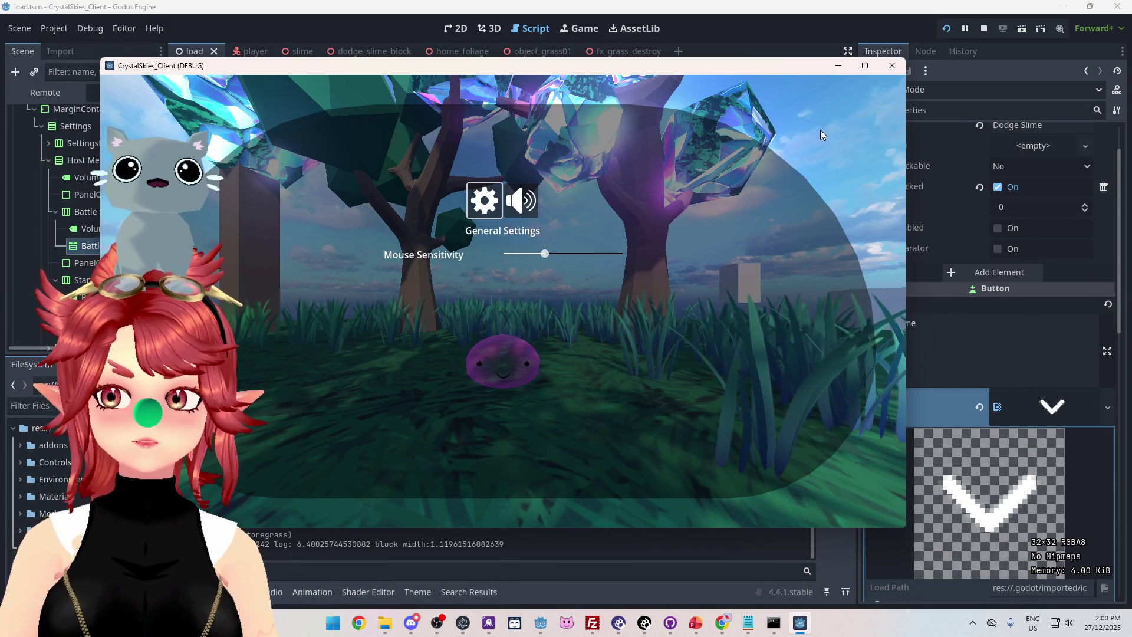
key(Escape)
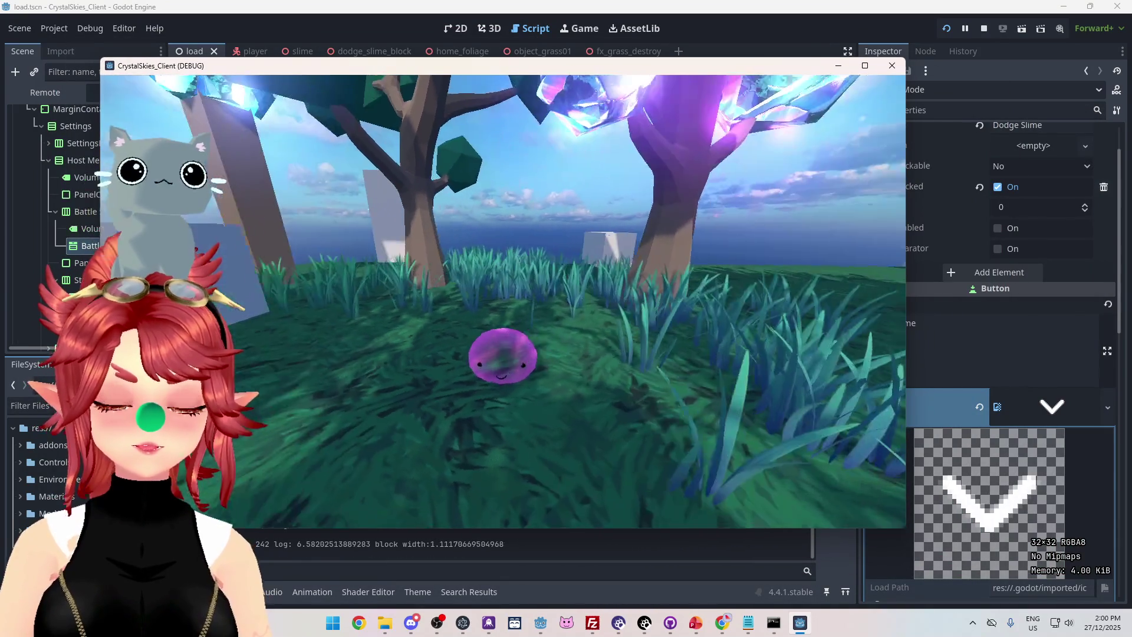
key(Escape)
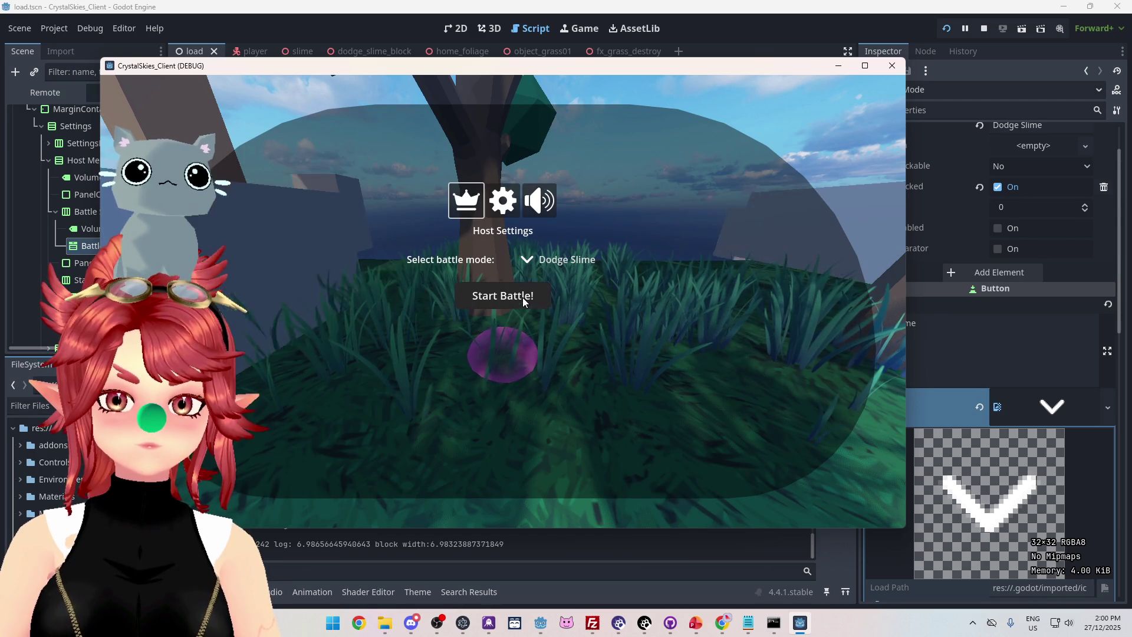
click(524, 296)
click(983, 30)
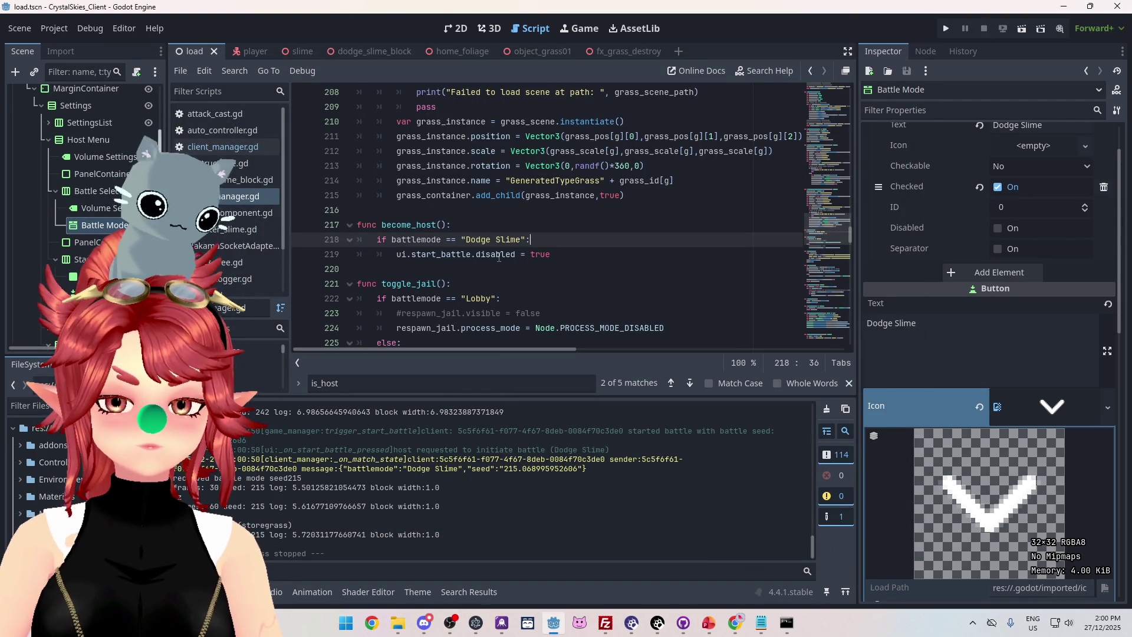
click(498, 255)
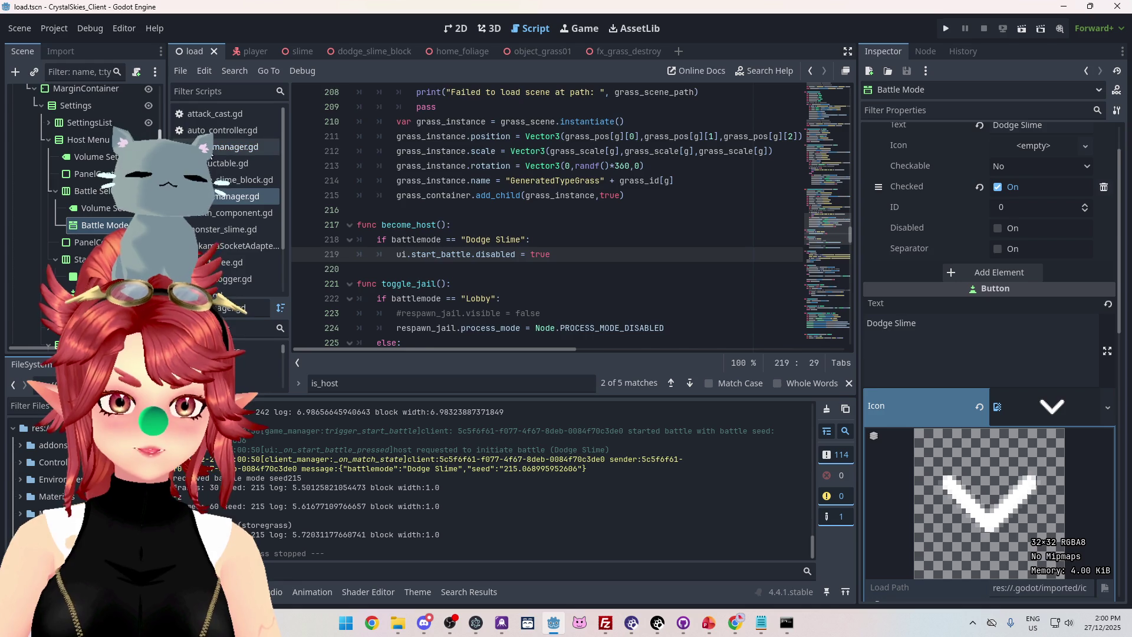
click(232, 147)
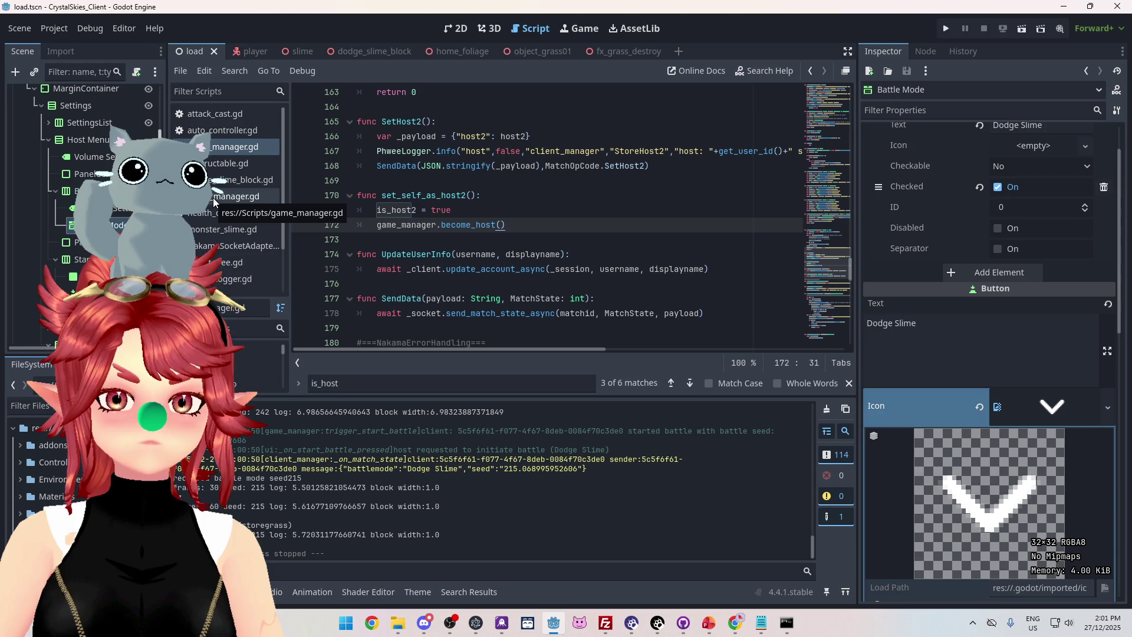
click(213, 197)
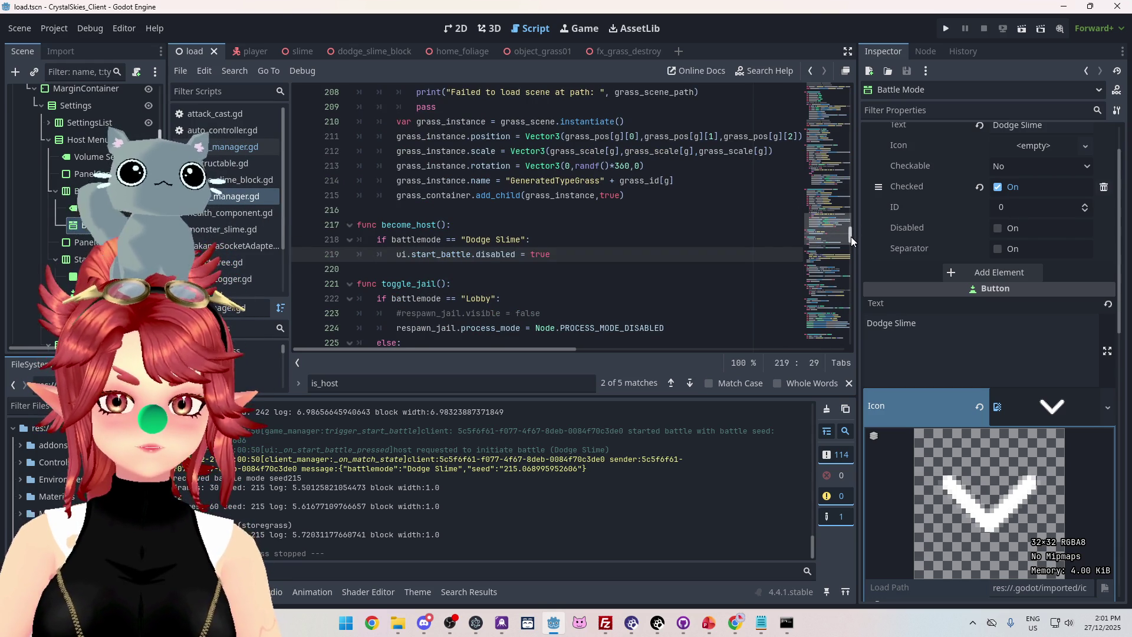
drag(851, 235, 858, 122)
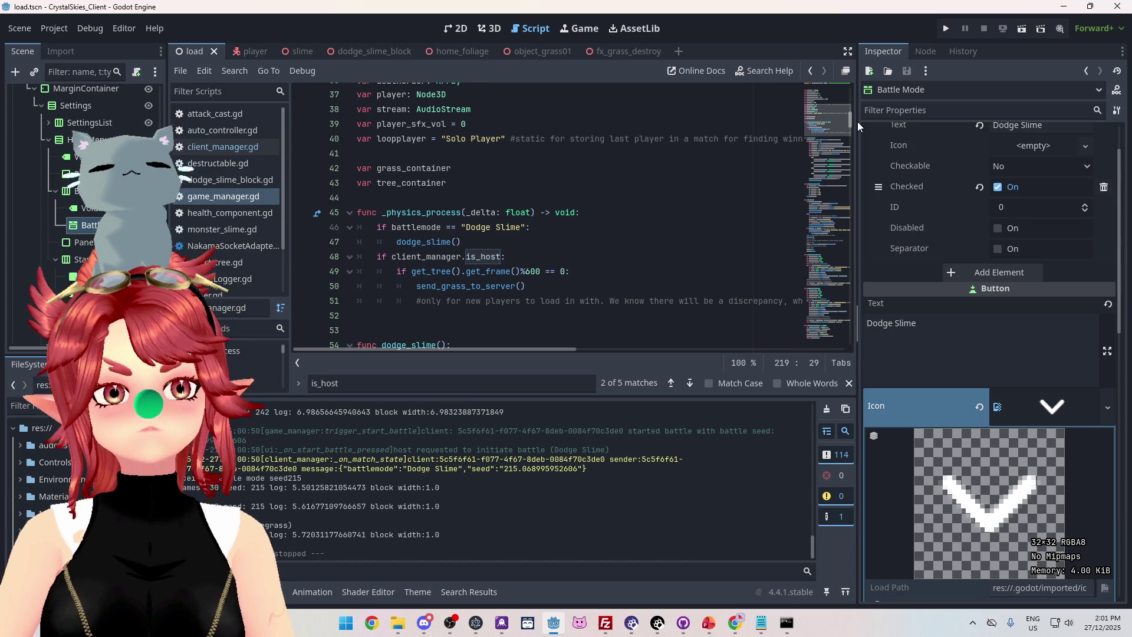
drag(858, 122, 828, 243)
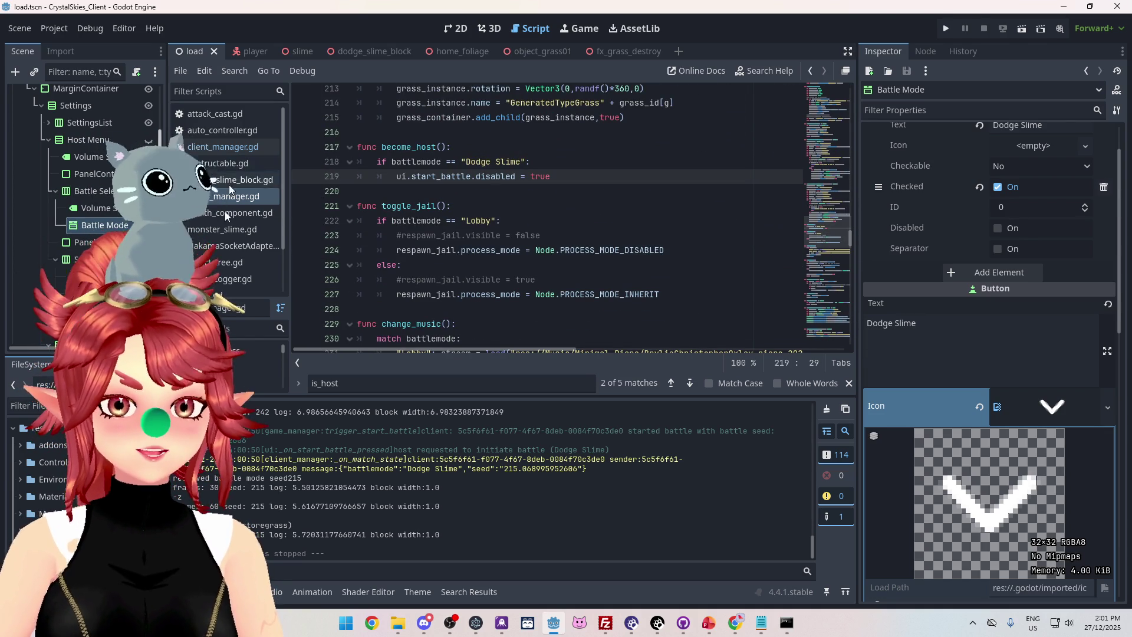
scroll(225, 211, down, 3)
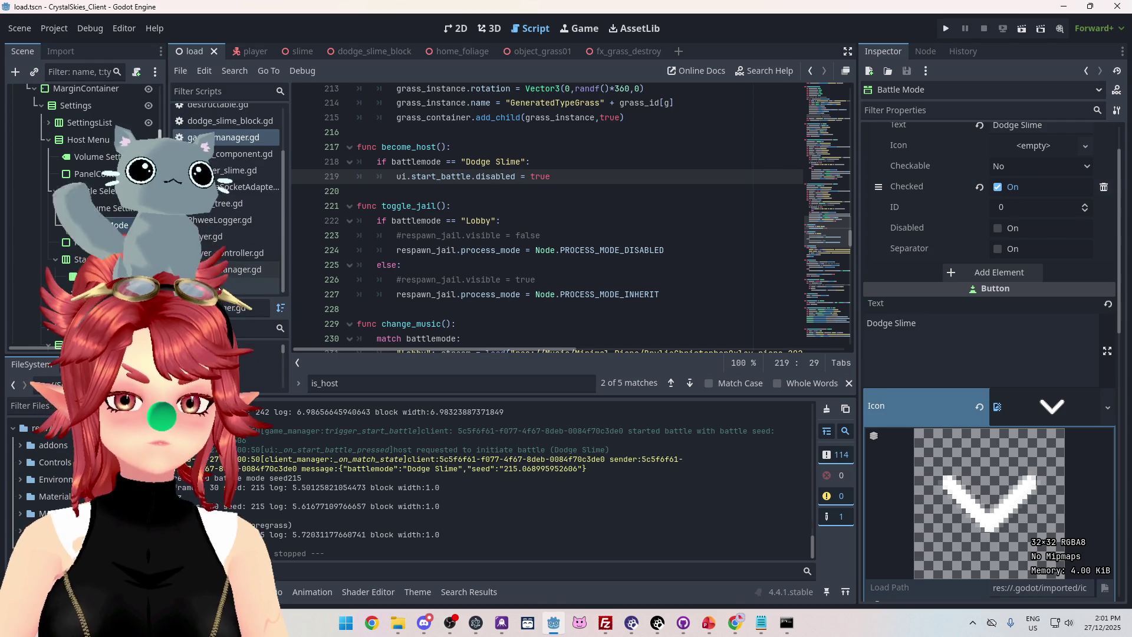
click(248, 285)
Scroll the ui script to inspect the host menu and start battle code, then switch to the ToDo_BattleBranch slides.
mouse_move(849, 330)
mouse_down()
mouse_move(829, 136)
mouse_move(837, 193)
mouse_move(836, 162)
mouse_move(836, 176)
mouse_up()
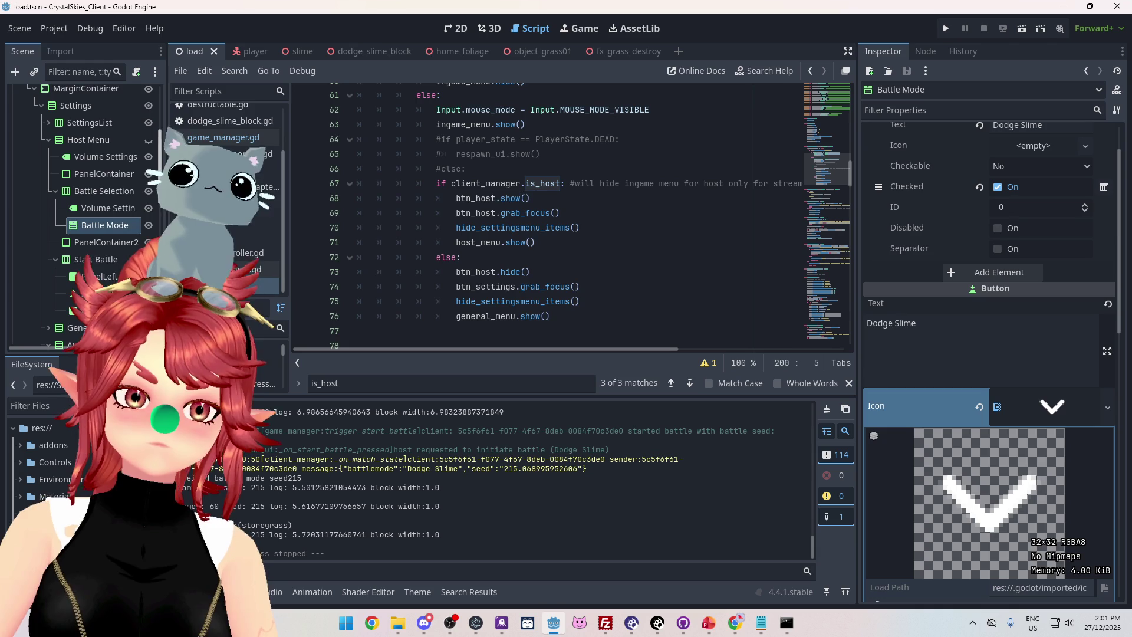
scroll(451, 223, down, 7)
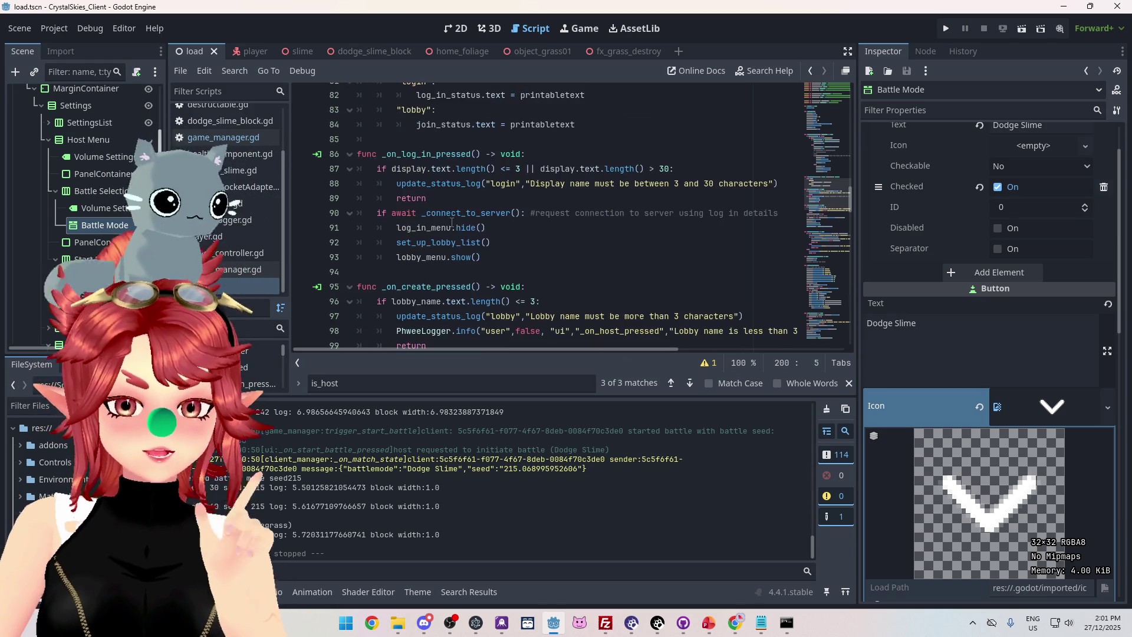
scroll(439, 247, up, 9)
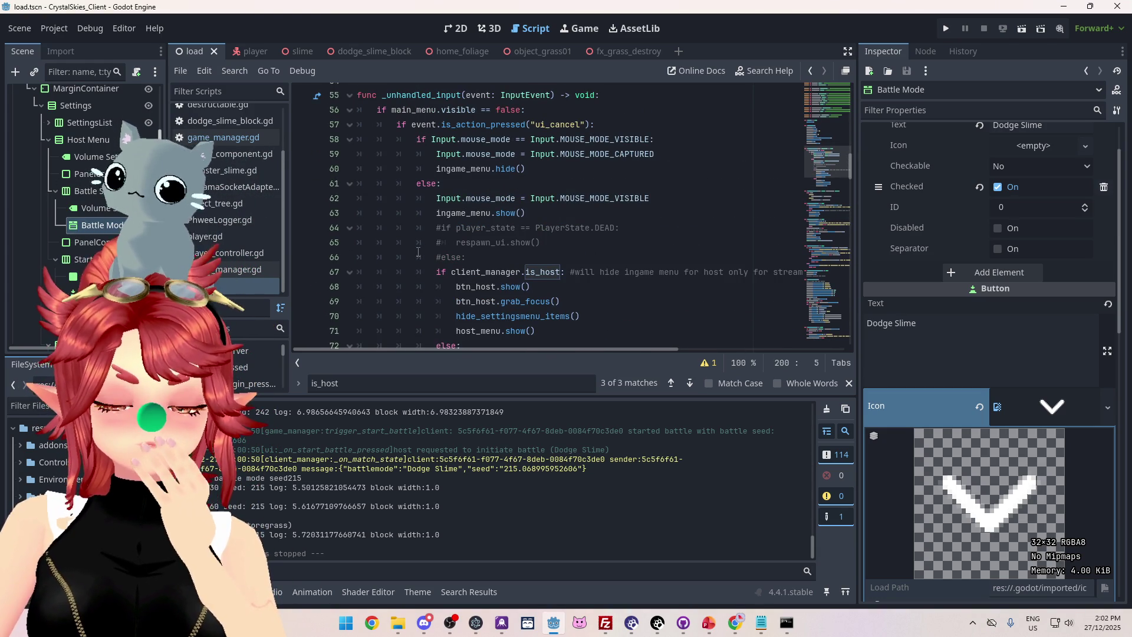
scroll(448, 283, down, 2)
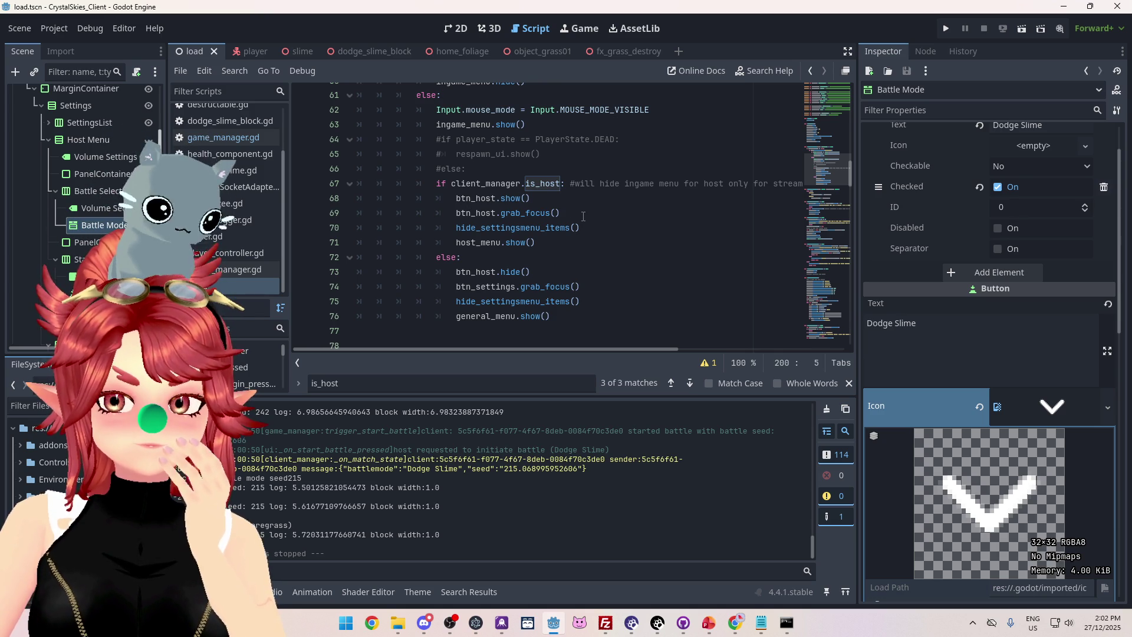
click(704, 627)
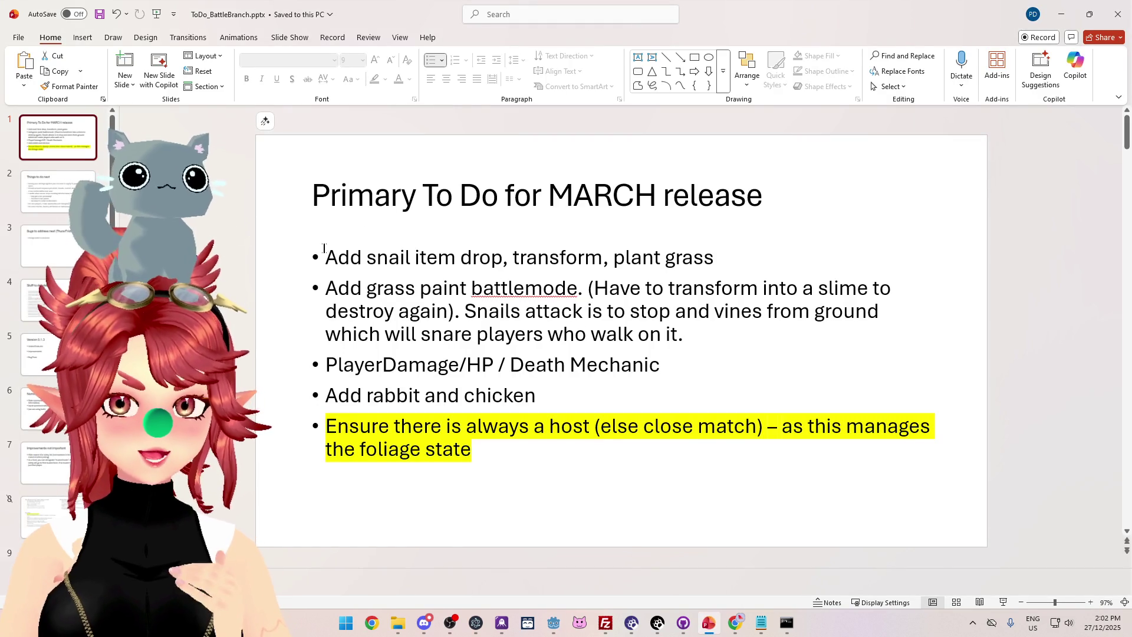
Insert a top bullet 'When player received host mid battle, start battle btn needs to be disabled' and close PowerPoint.
click(350, 241)
click(331, 258)
key(Return)
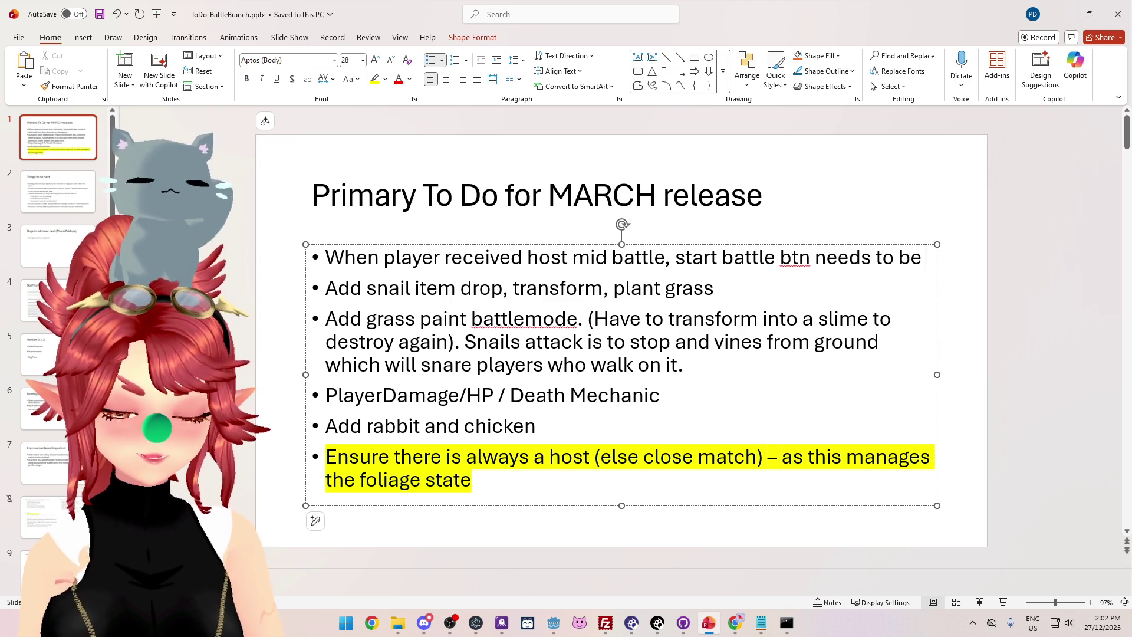
text(disabled)
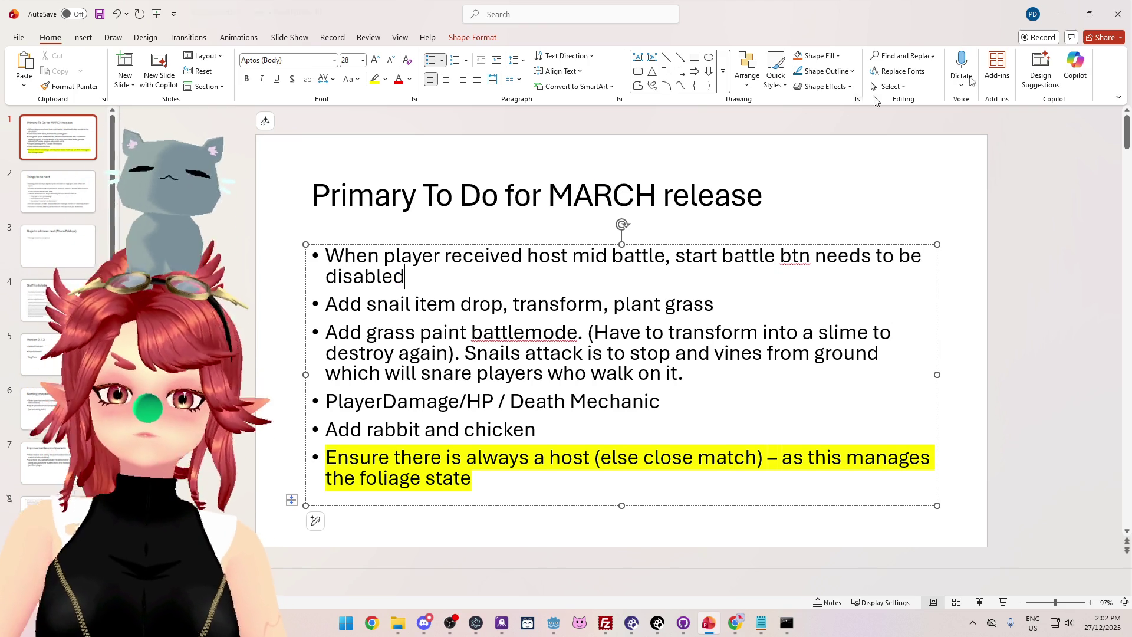
click(1126, 19)
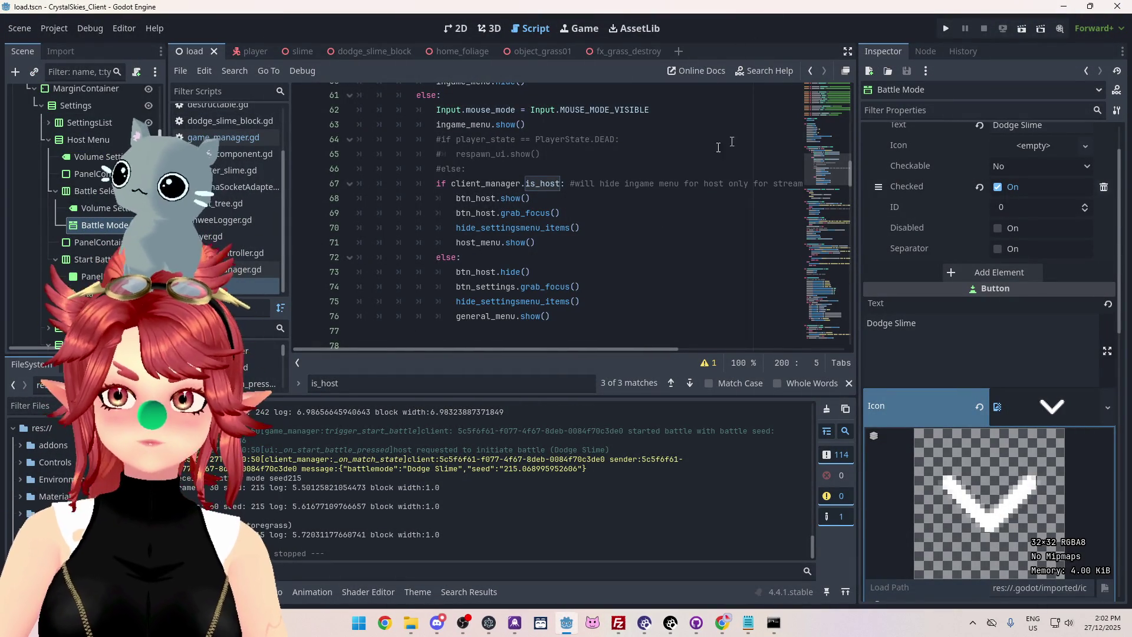
Close the Godot editor and the notes window, then reload the Nakama storage page.
click(1120, 9)
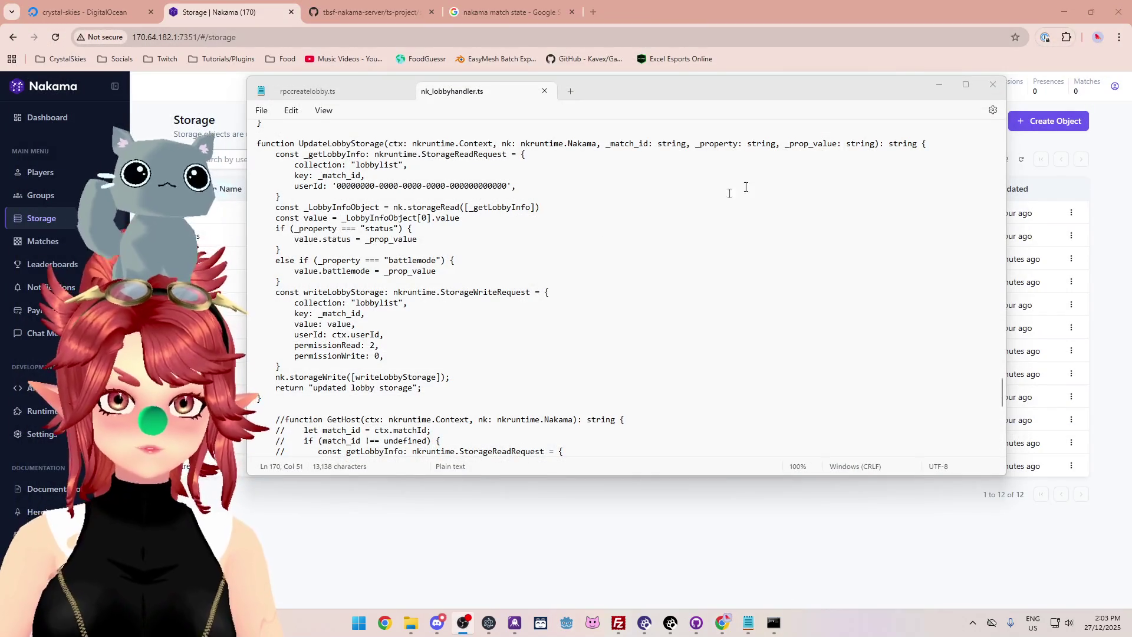
click(693, 219)
click(992, 84)
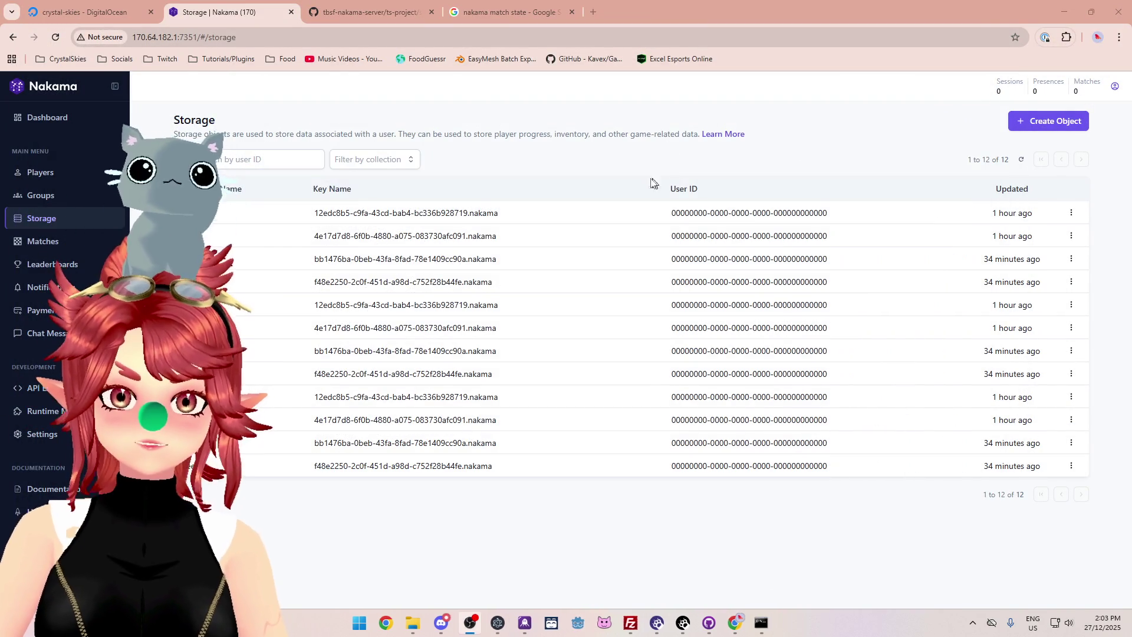
click(56, 38)
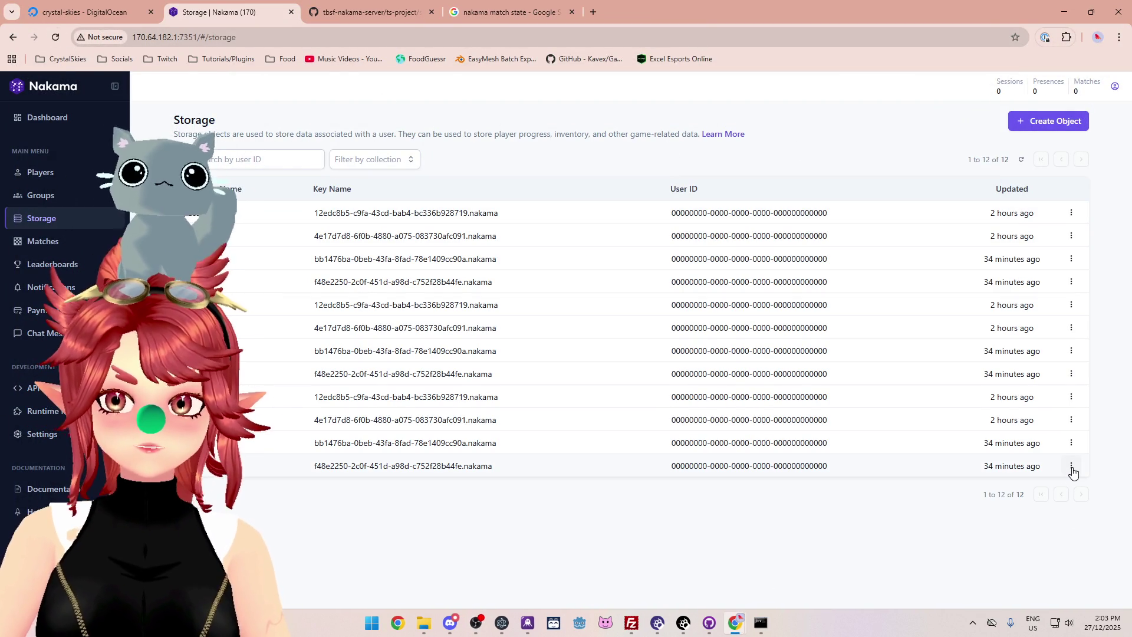
Stop the Nakama server with Ctrl+C in the DigitalOcean console, then reload to confirm it's unreachable.
mouse_move(735, 627)
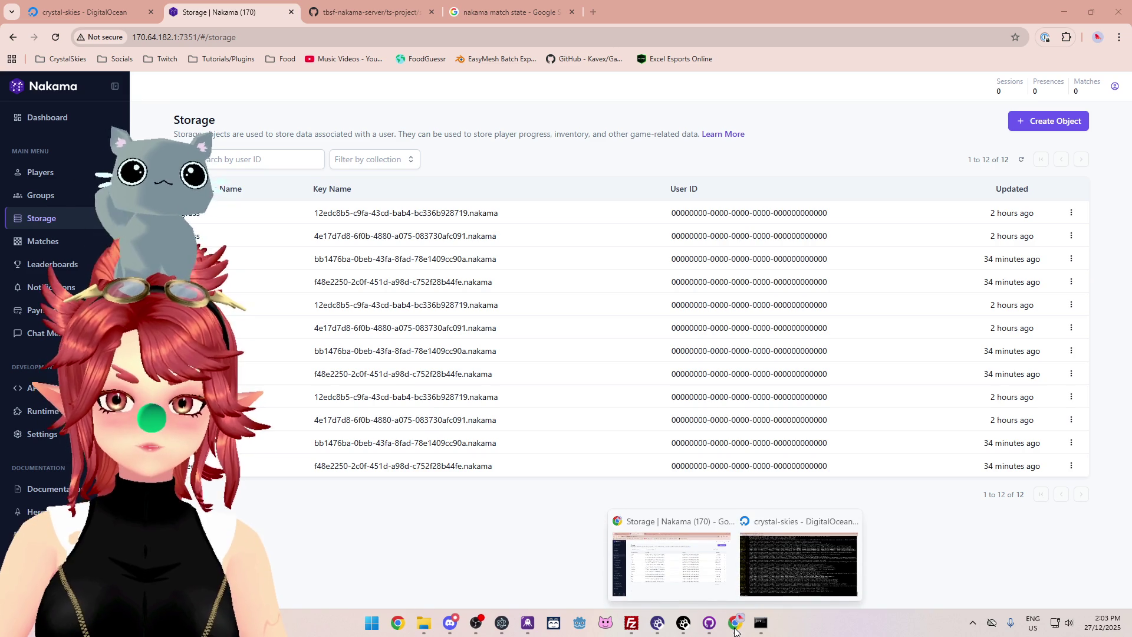
click(762, 574)
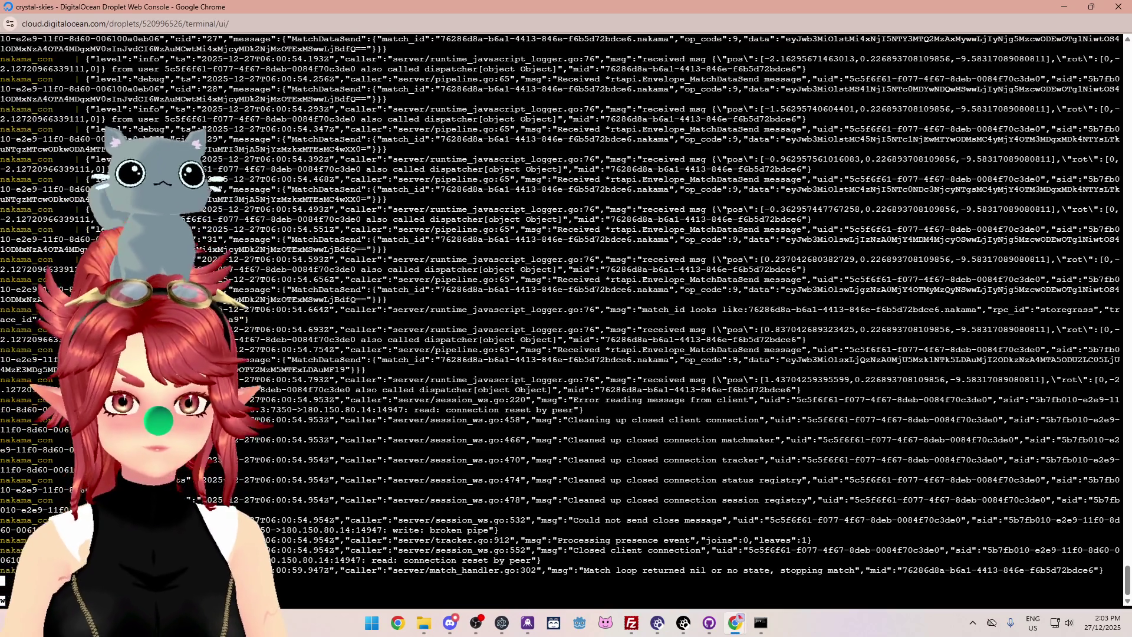
key(ctrl+c)
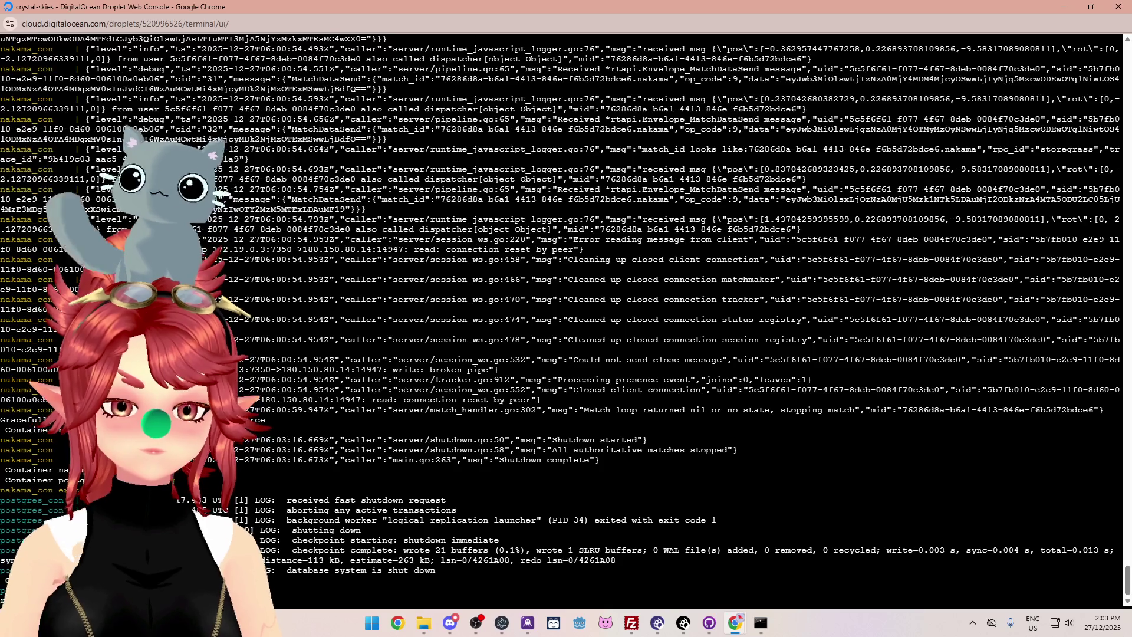
click(1123, 11)
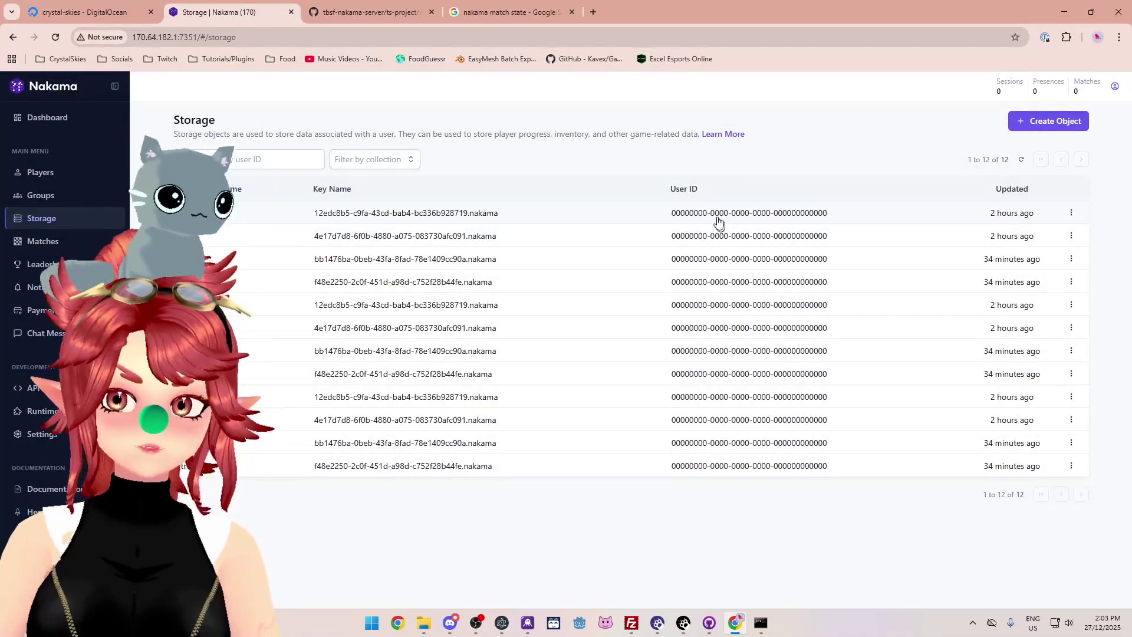
click(57, 37)
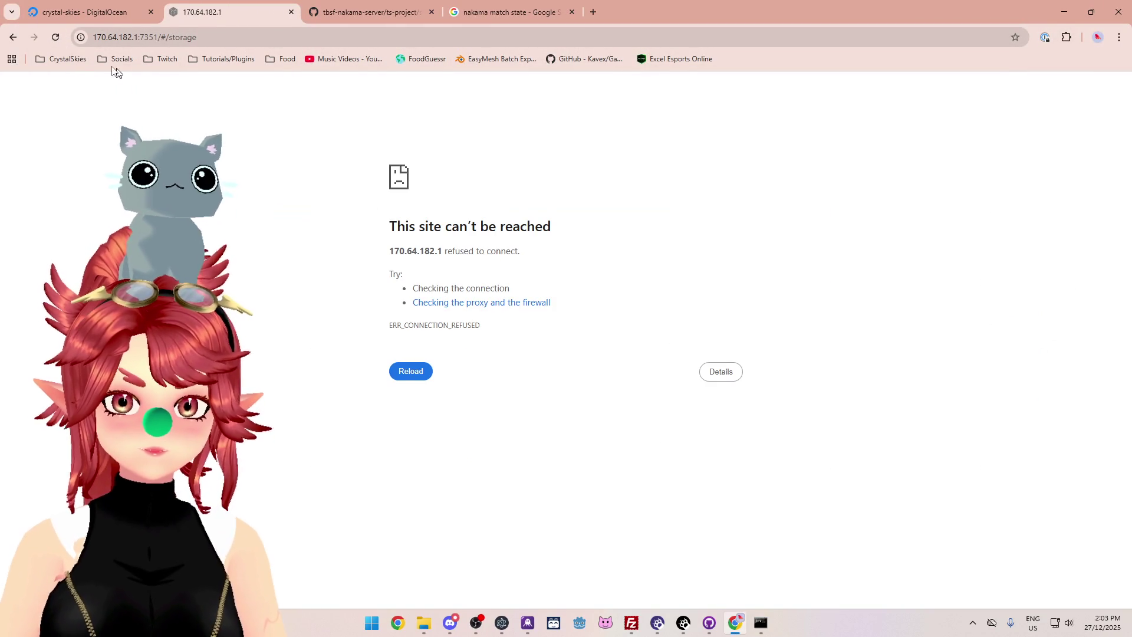
Close the unreachable 170.64.182.1 tab and power off the crystal-skies droplet.
click(133, 16)
click(245, 8)
click(291, 12)
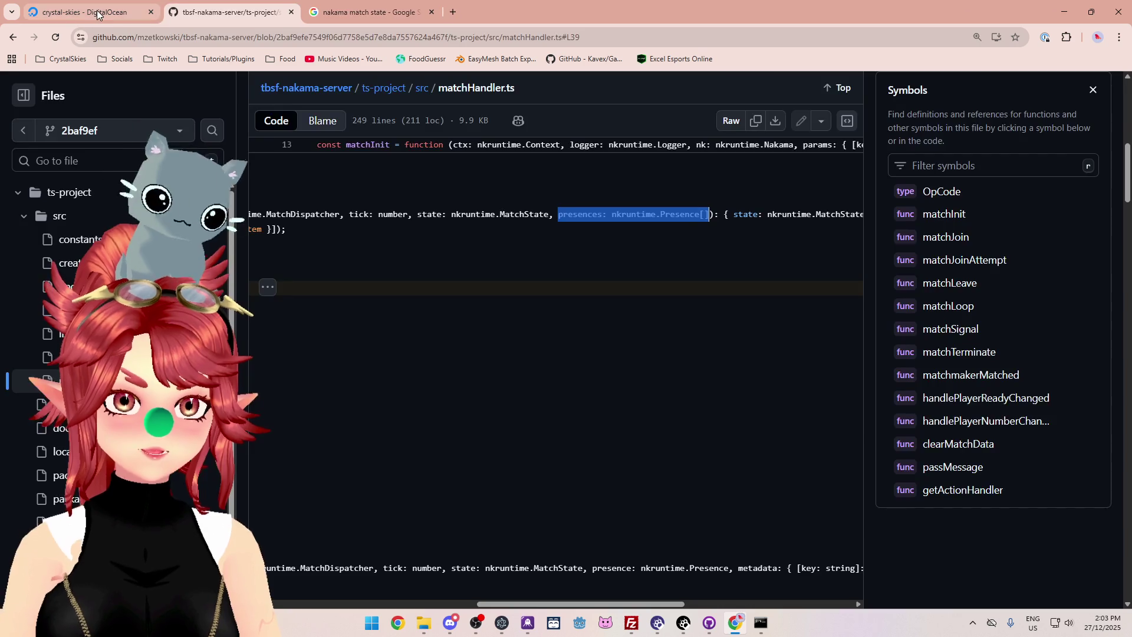
click(88, 11)
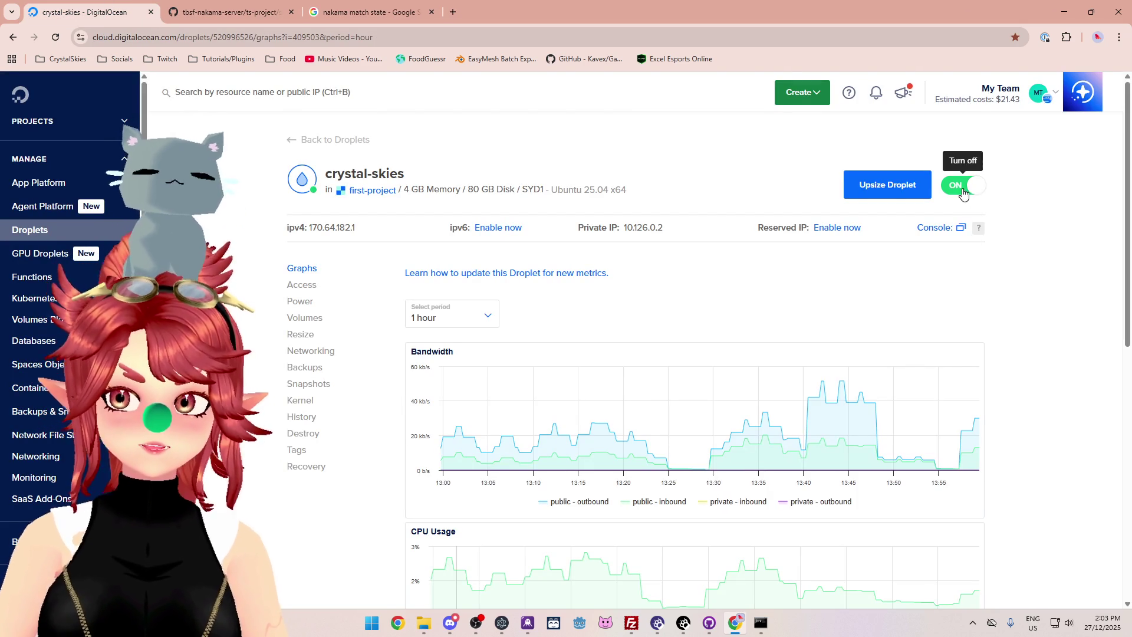
click(960, 185)
click(750, 342)
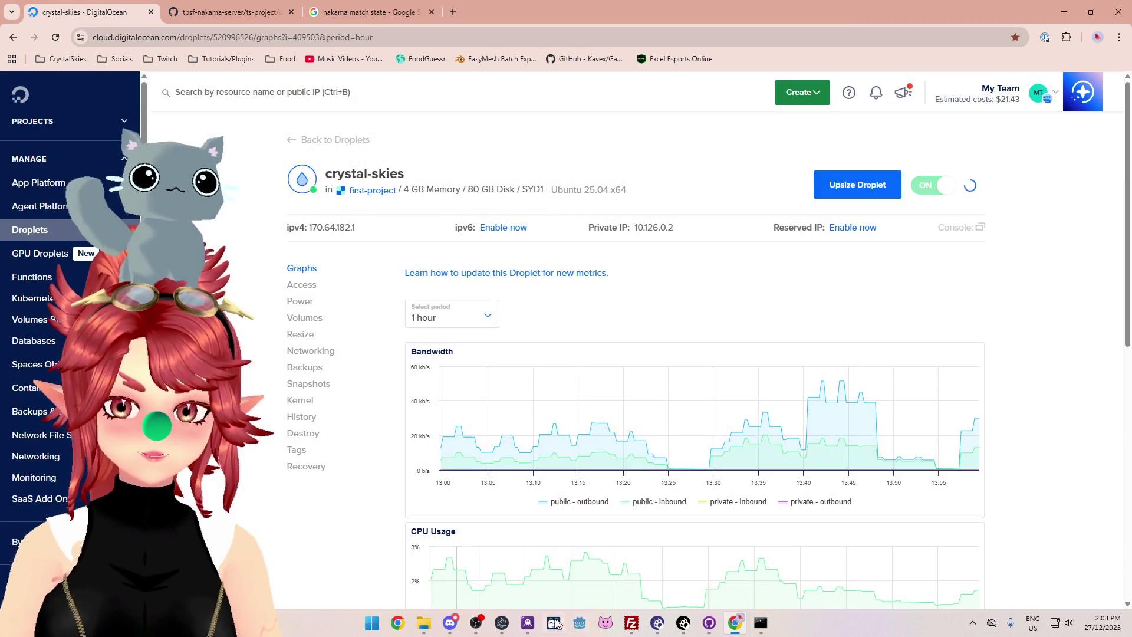
mouse_move(710, 626)
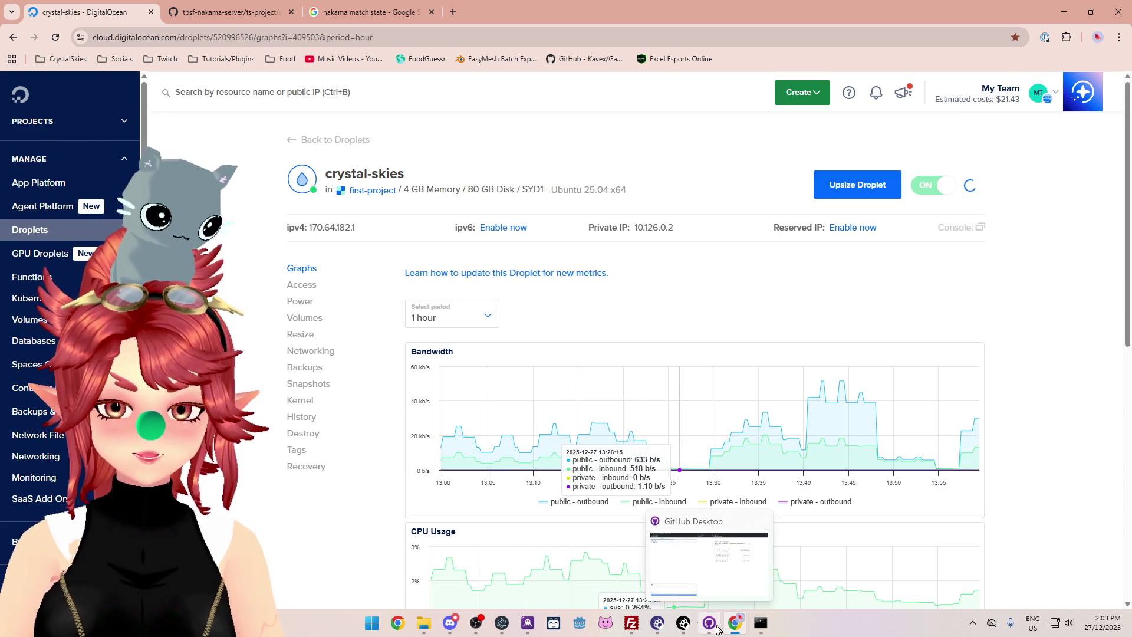
Navigate from the src folder up to Project_26.0_CrystalSkies and open ToDo_BattleBranch.pptx.
click(421, 630)
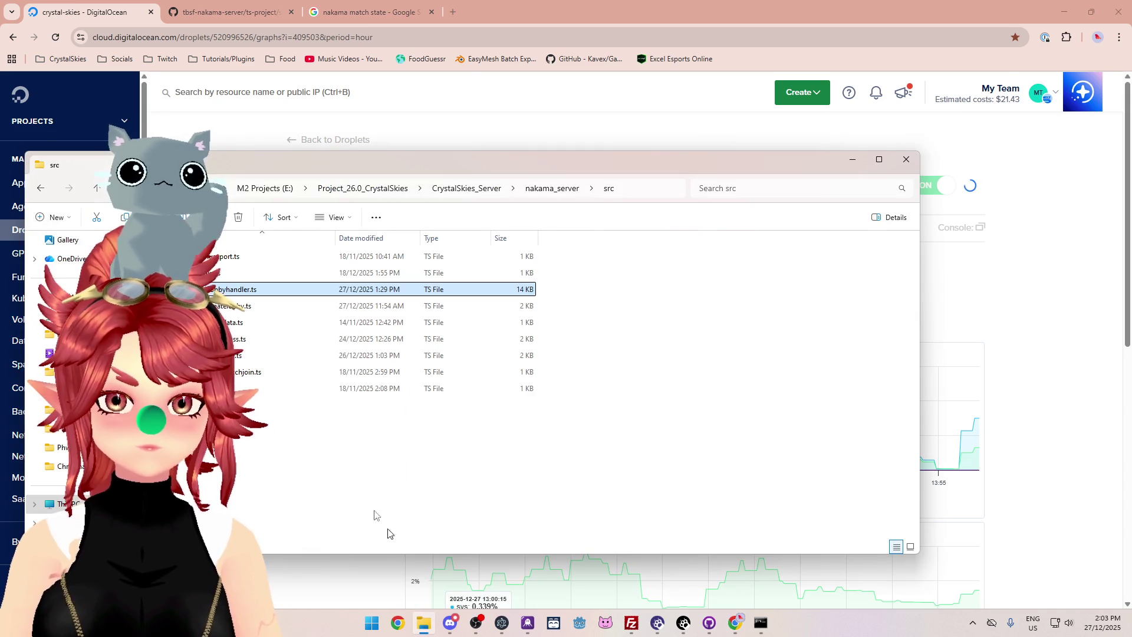
click(544, 190)
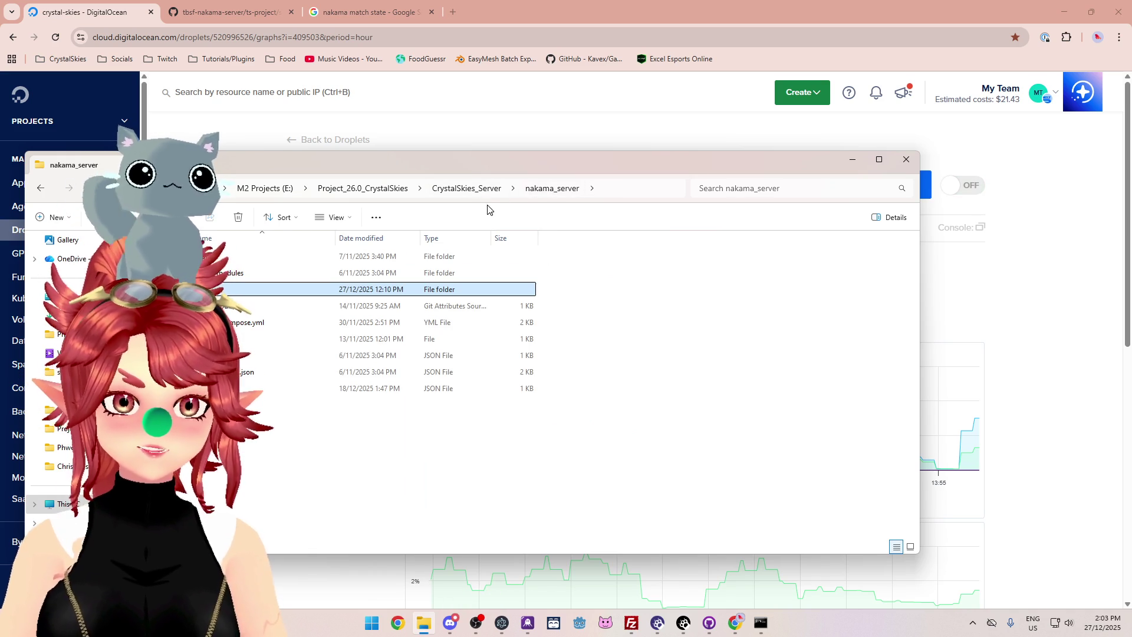
click(467, 190)
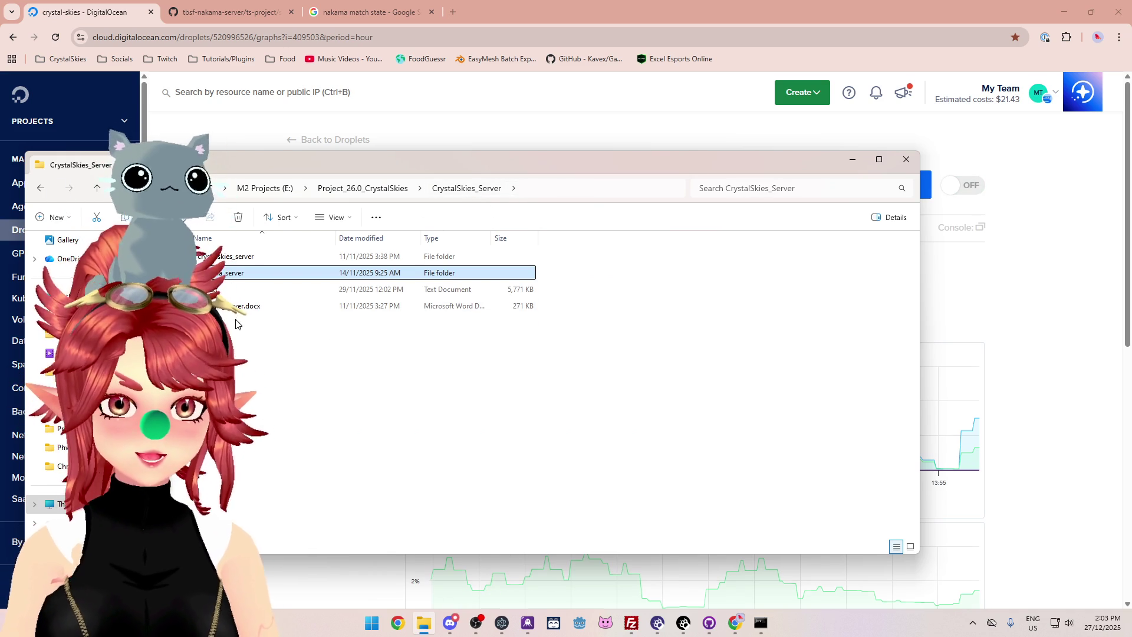
click(388, 196)
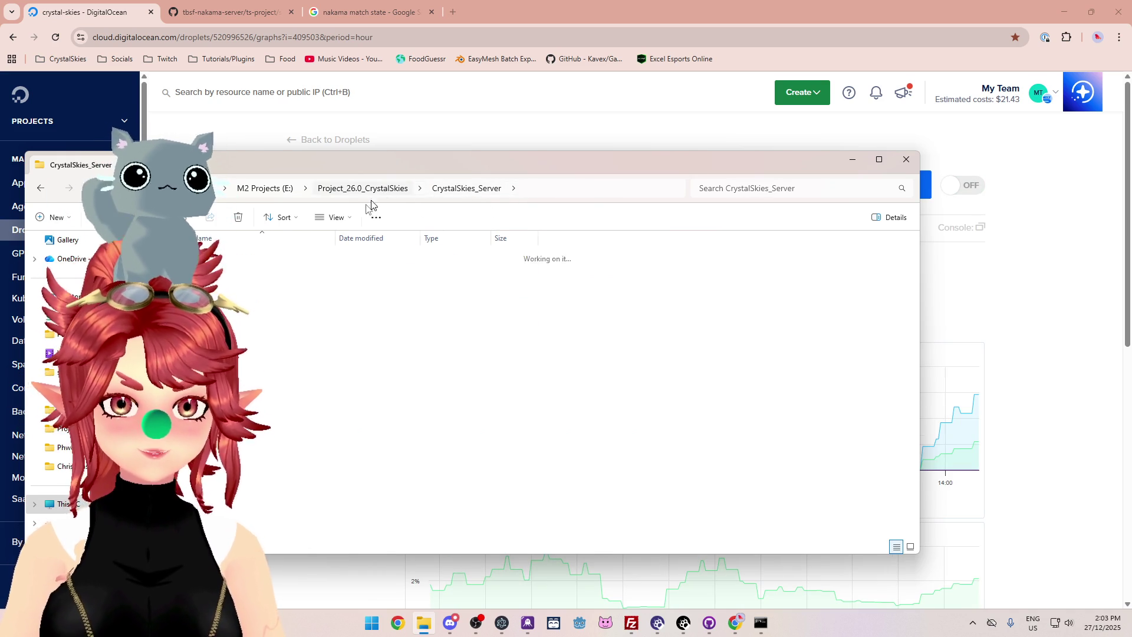
double_click(253, 420)
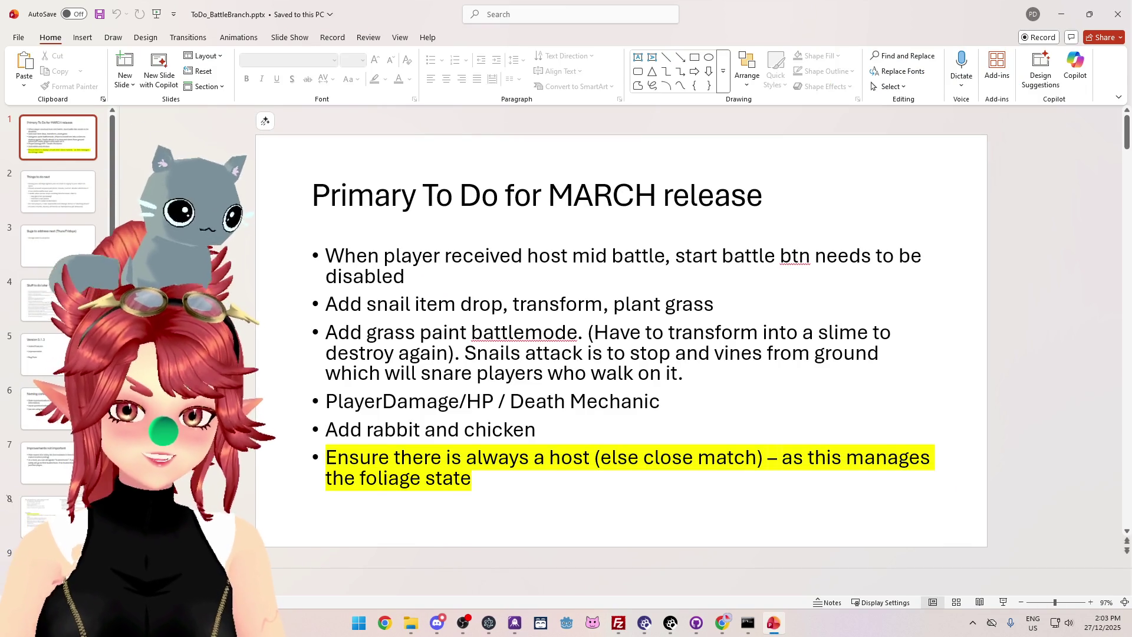
Start a new sub-bullet under Bug Fixes on the Version 0.1.3 slide.
click(56, 365)
click(352, 282)
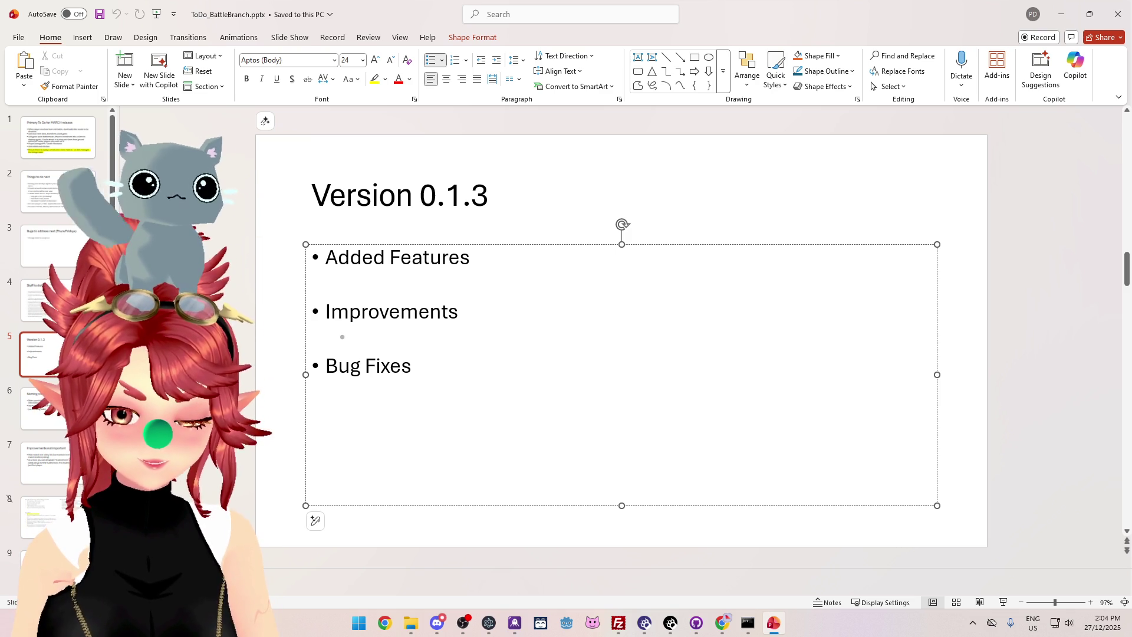
text(If I)
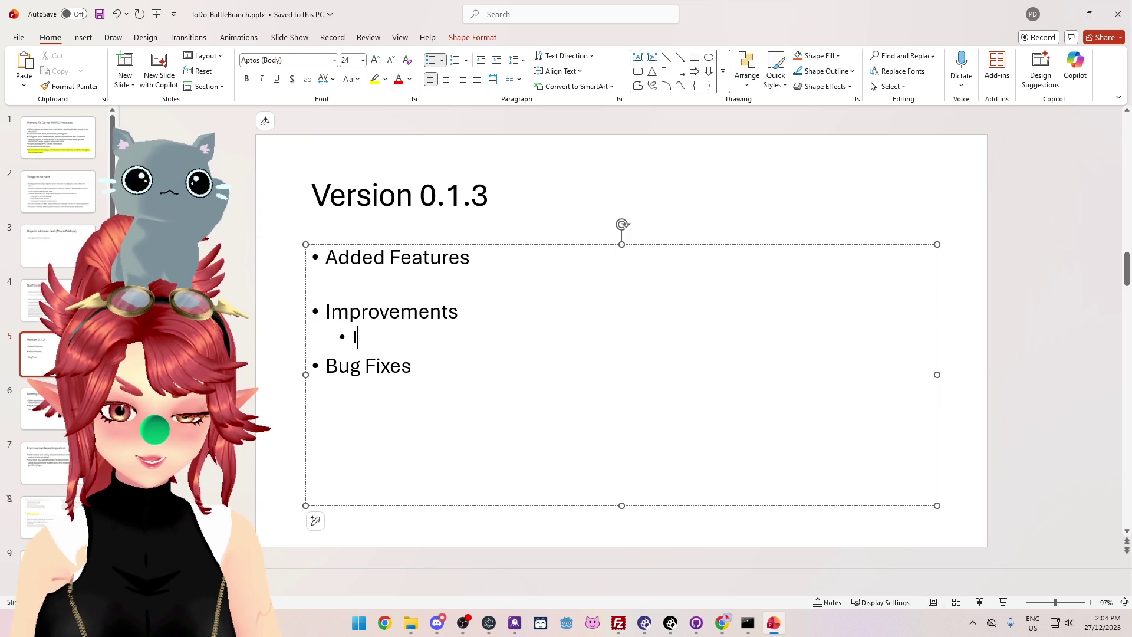
key(BackSpace)
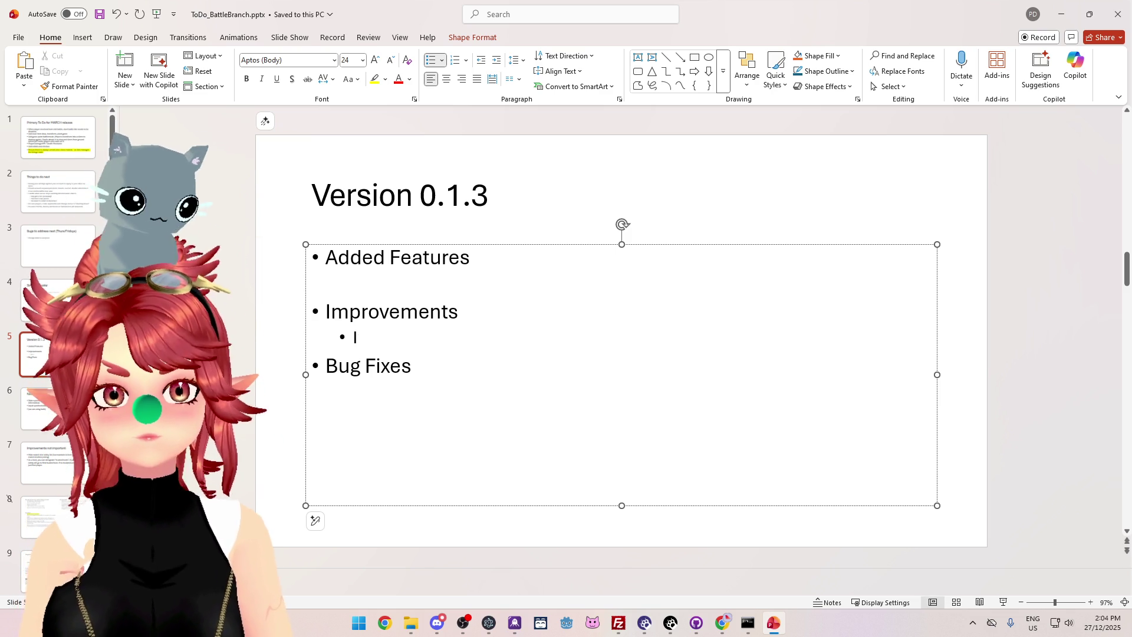
key(alt+shift+Down)
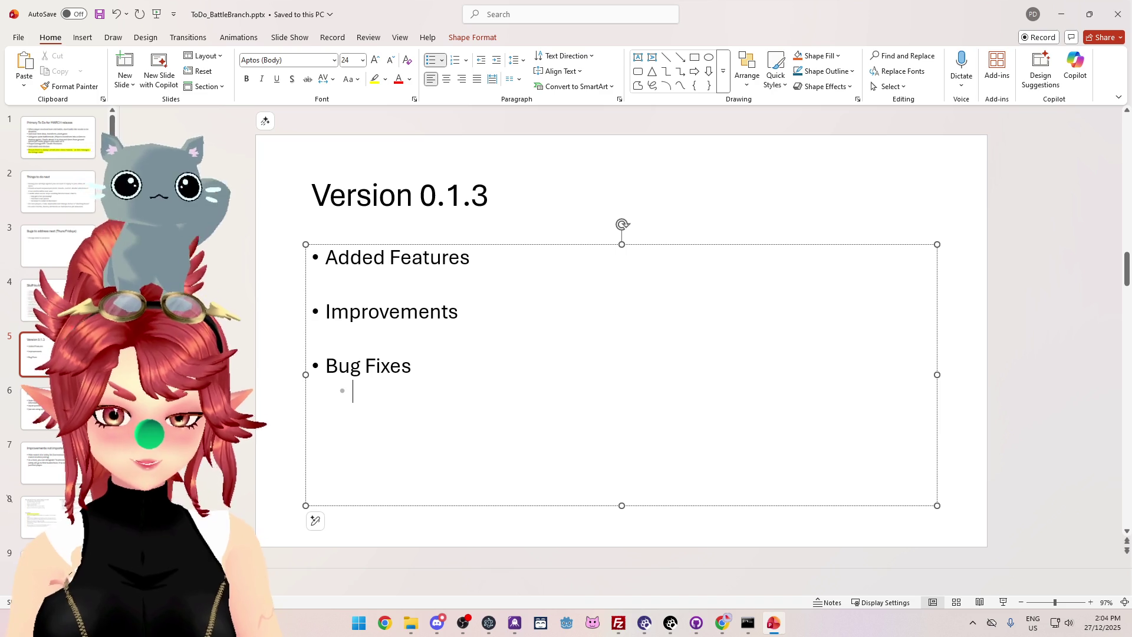
Type 'If host disconnects, new player will take over as host automatically' and close PowerPoint.
text(If host )
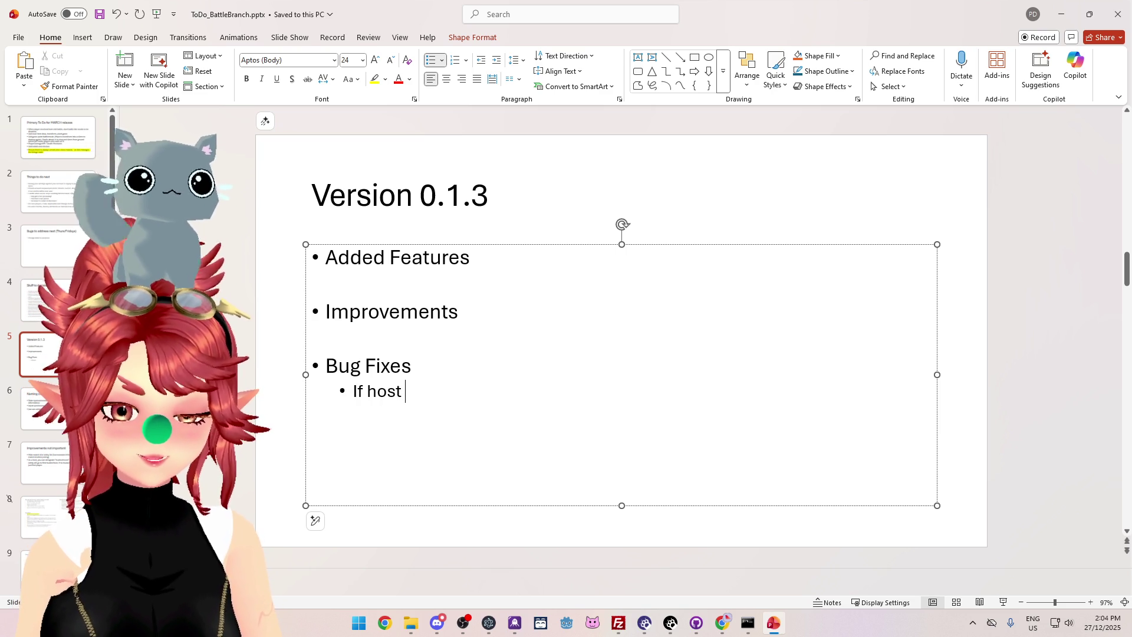
text(dic)
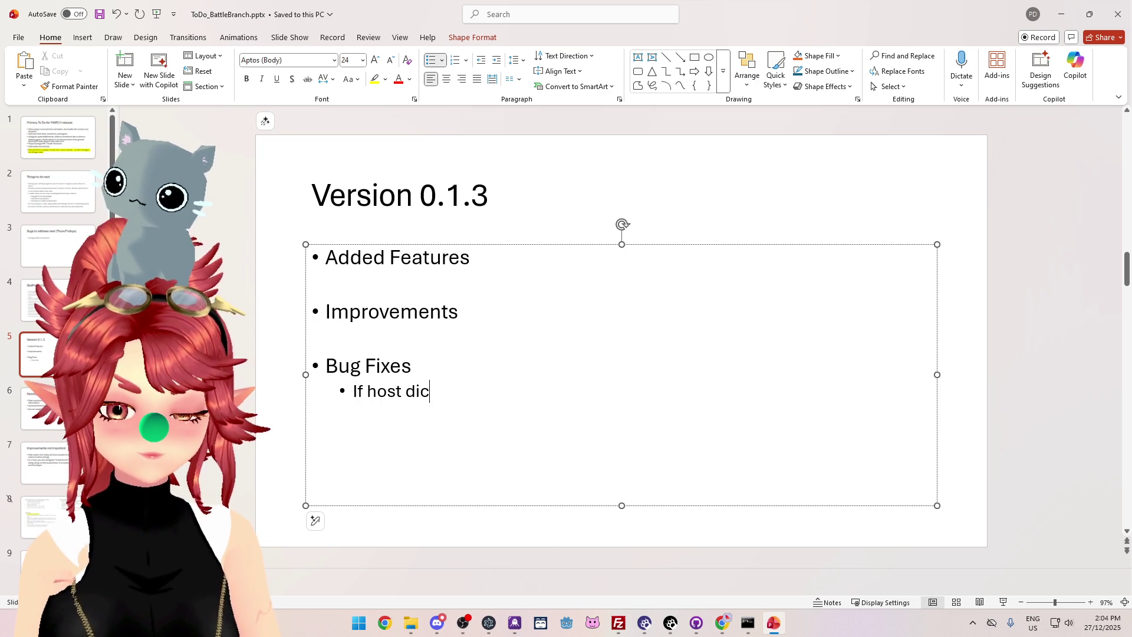
key(BackSpace)
text(sconnects,)
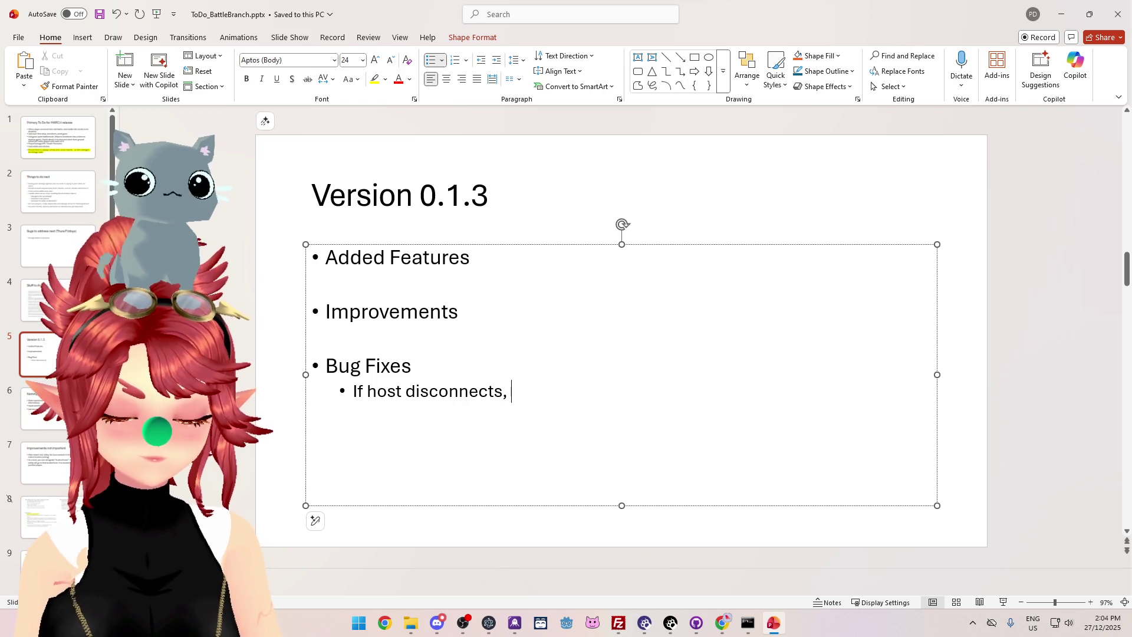
text(new player)
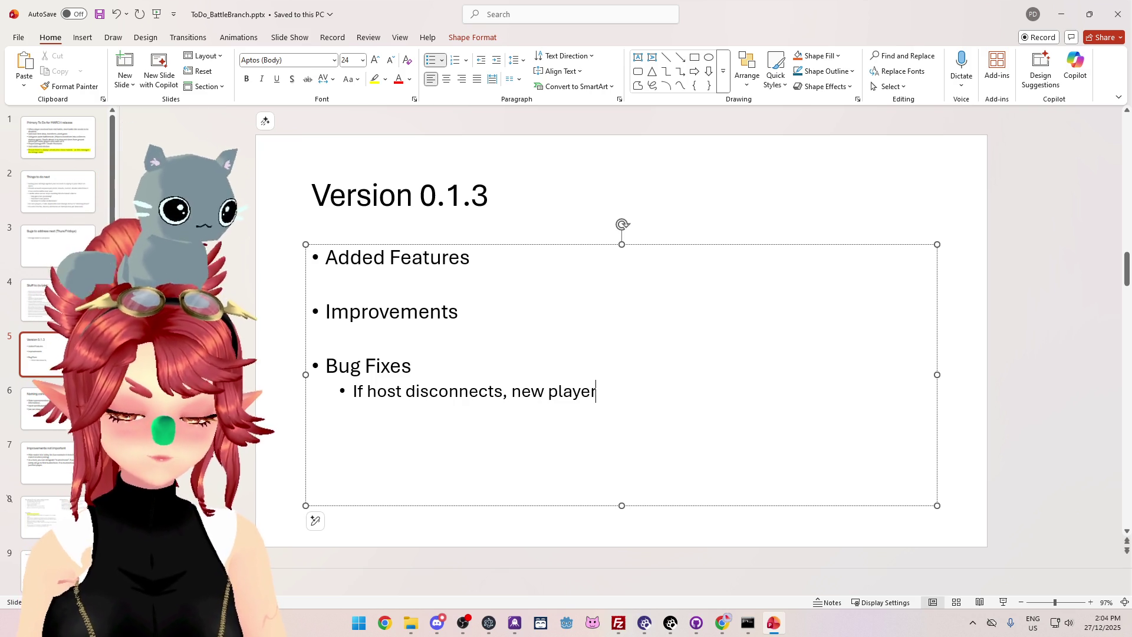
text( will take over as host)
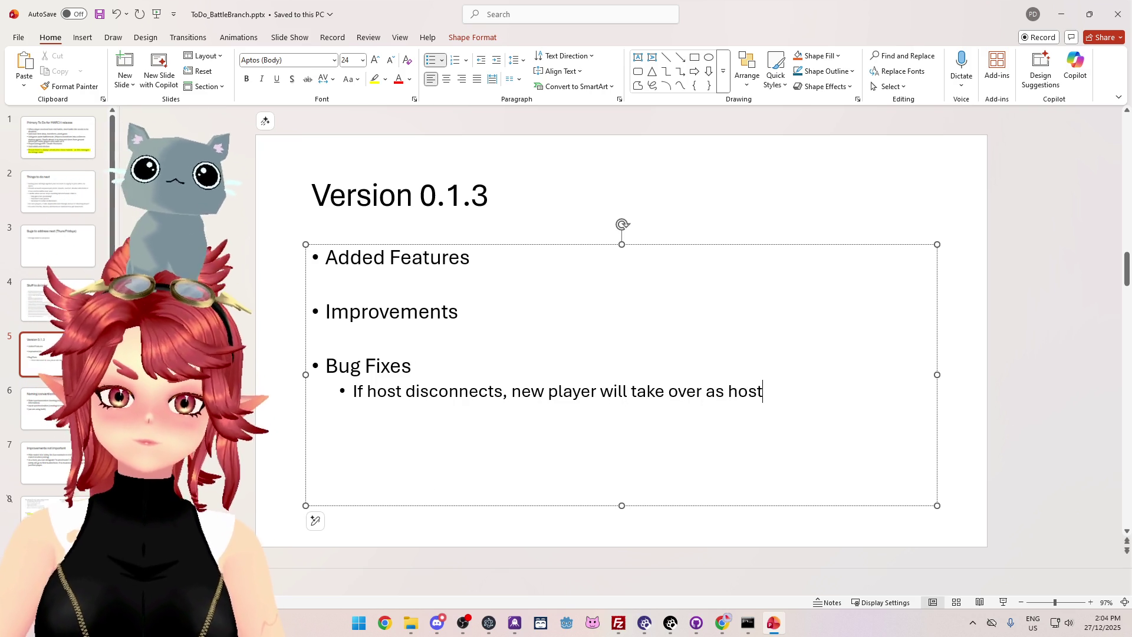
text( automati)
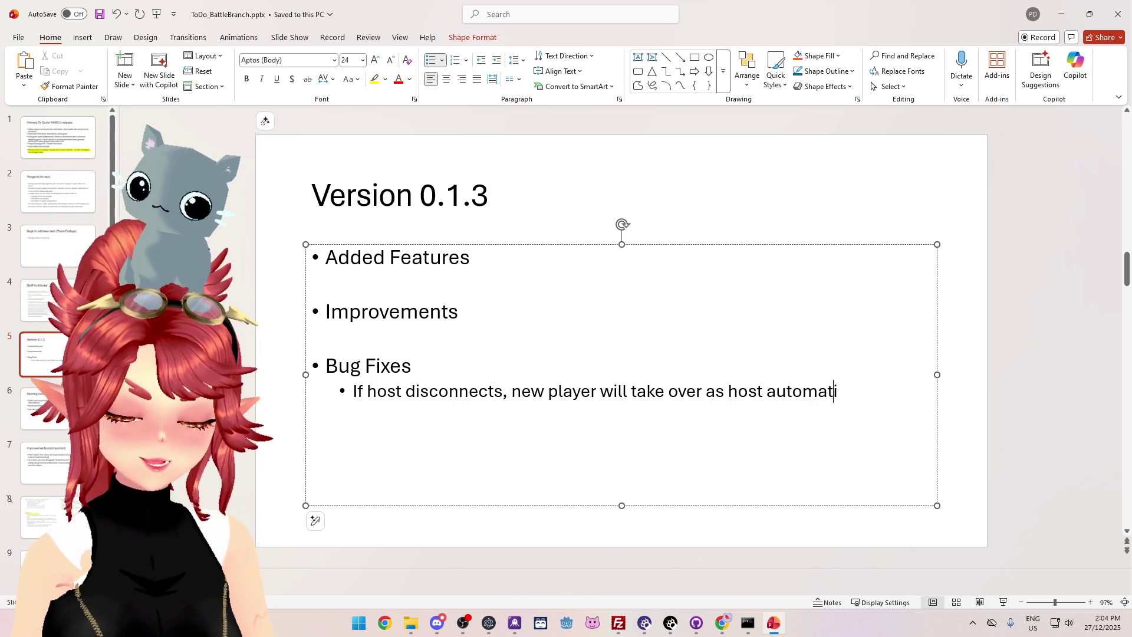
text(cally)
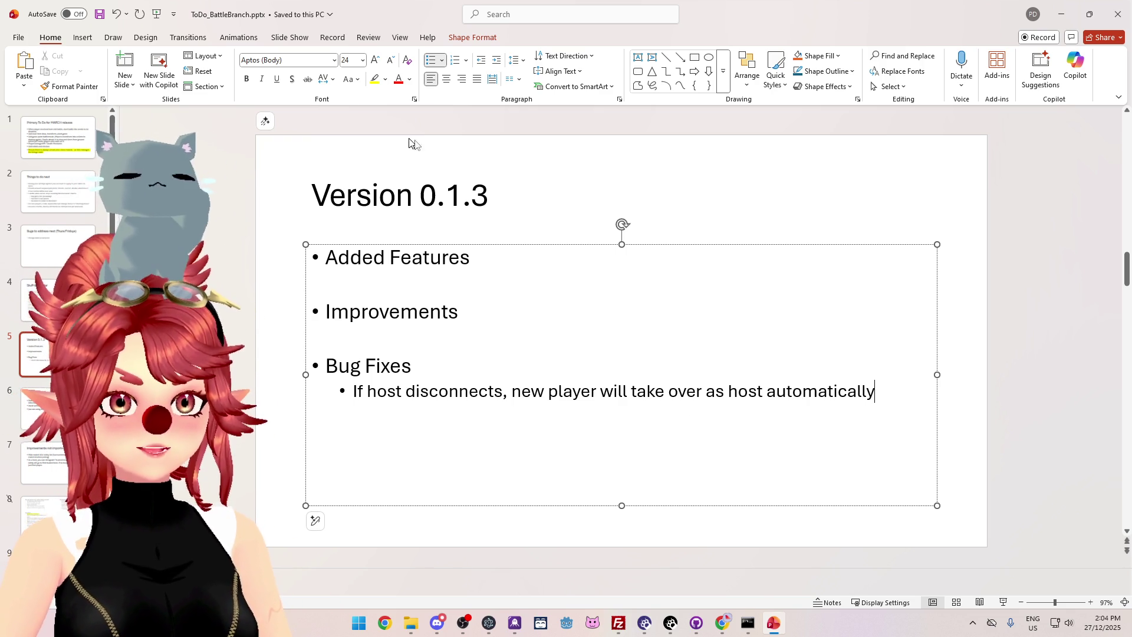
scroll(554, 283, down, 3)
scroll(311, 260, up, 2)
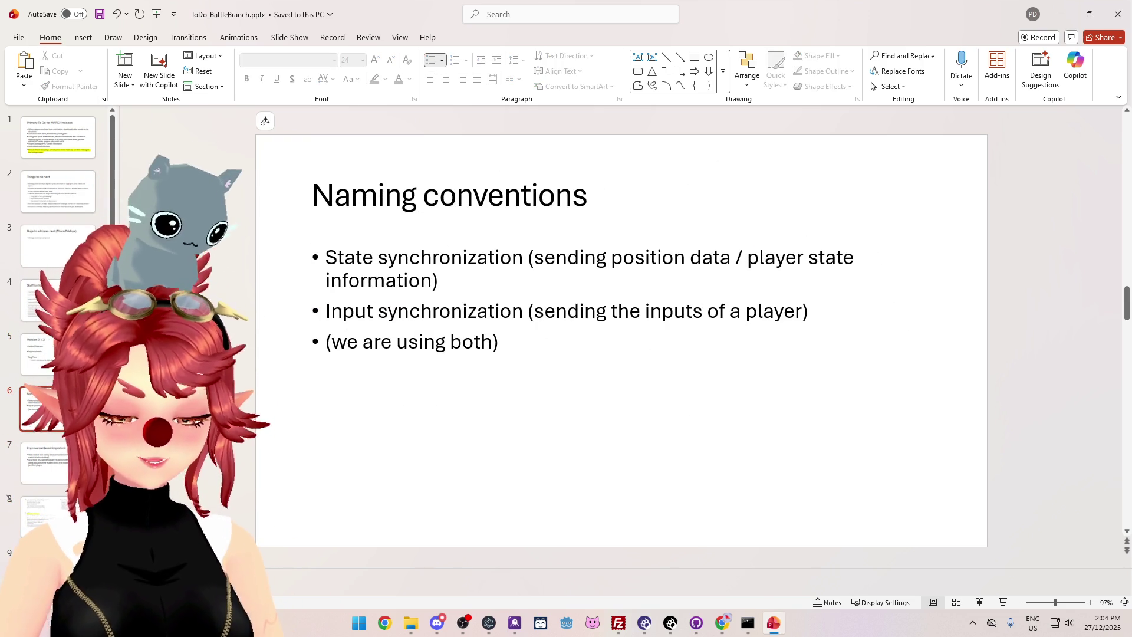
click(1105, 7)
Close the File Explorer, Chrome and FileZilla windows.
click(906, 160)
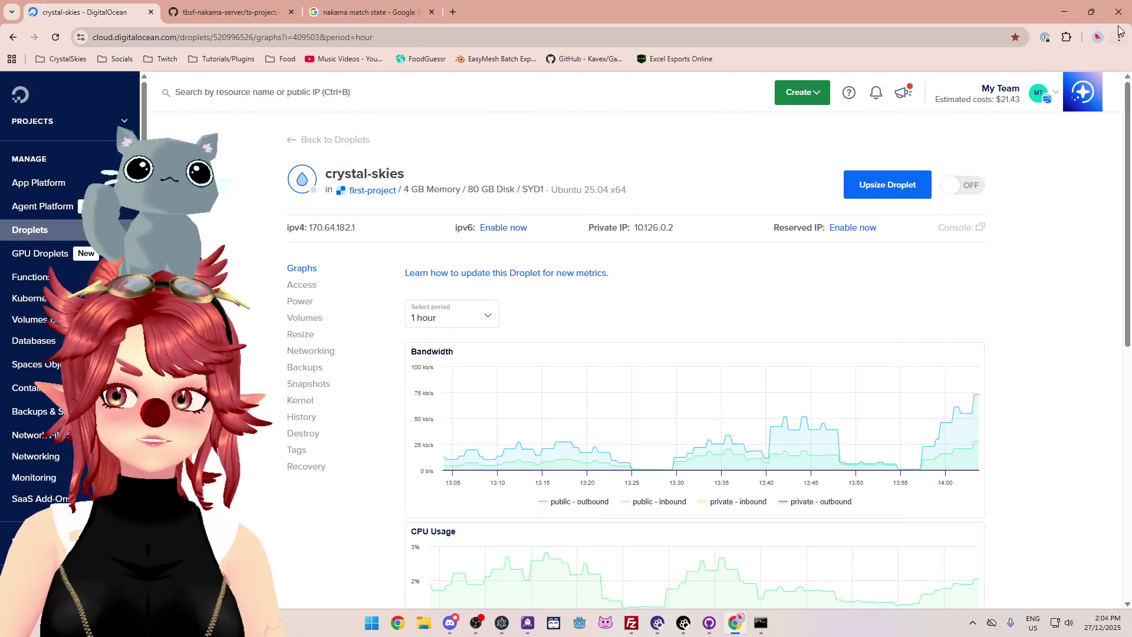
click(1118, 12)
click(974, 33)
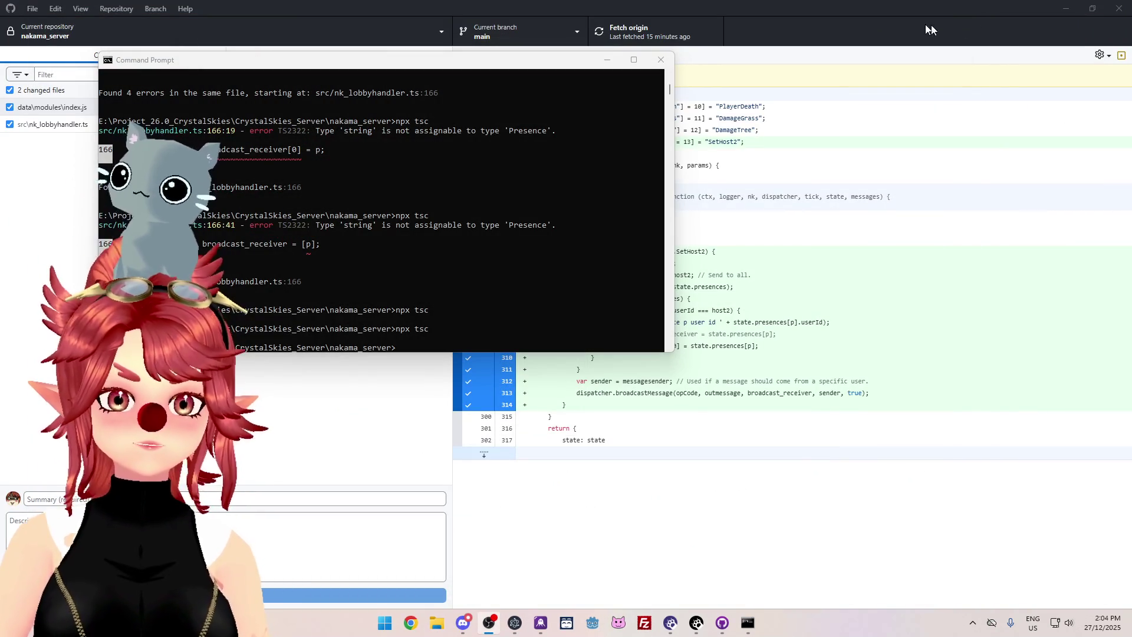
Commit the nakama_server changes with summary v0.1.3b and push to origin.
click(788, 26)
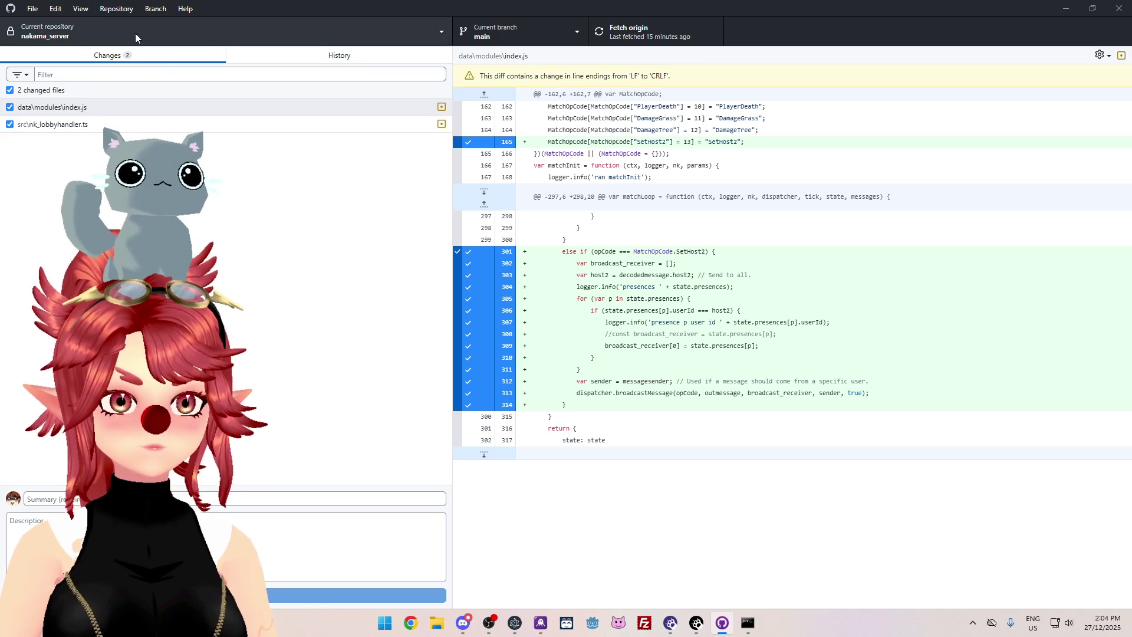
click(27, 499)
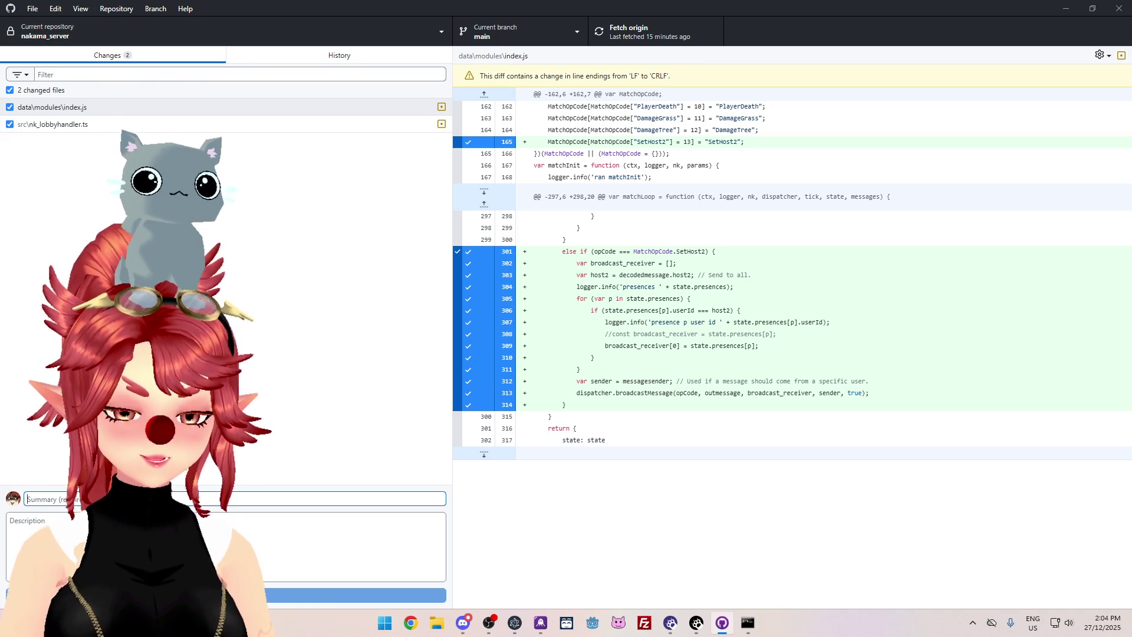
text(v0.1.)
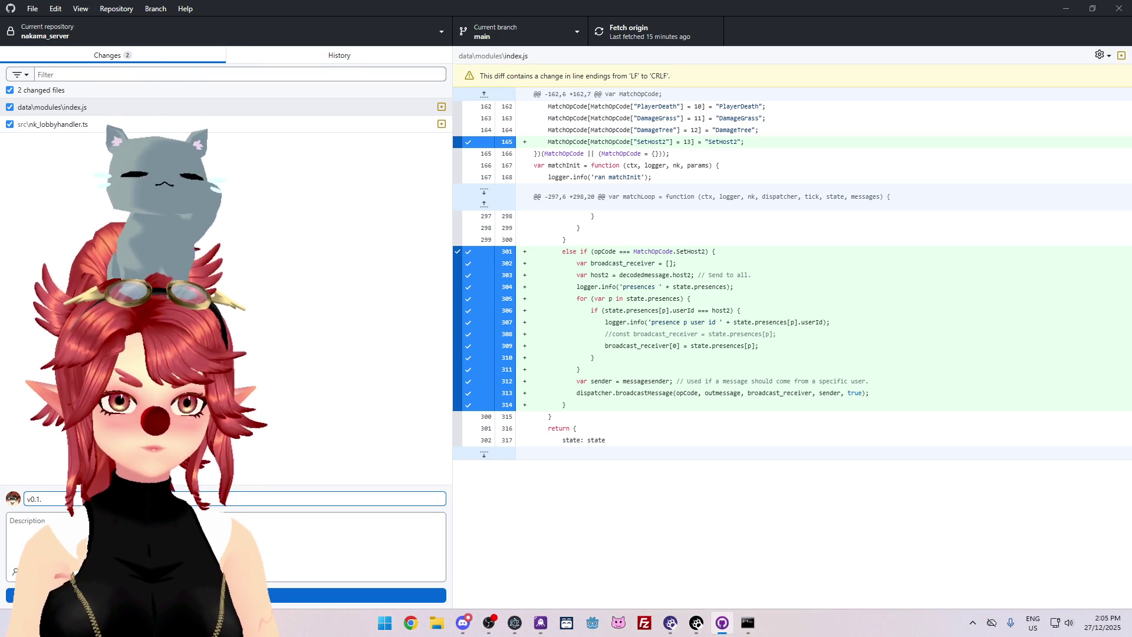
text(3)
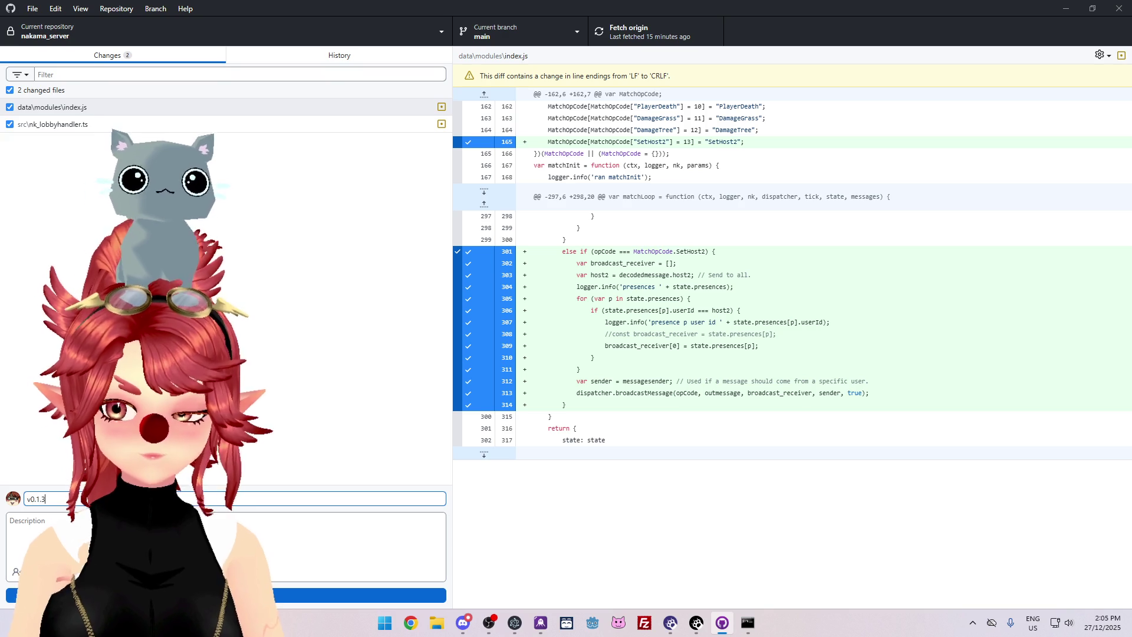
text(b)
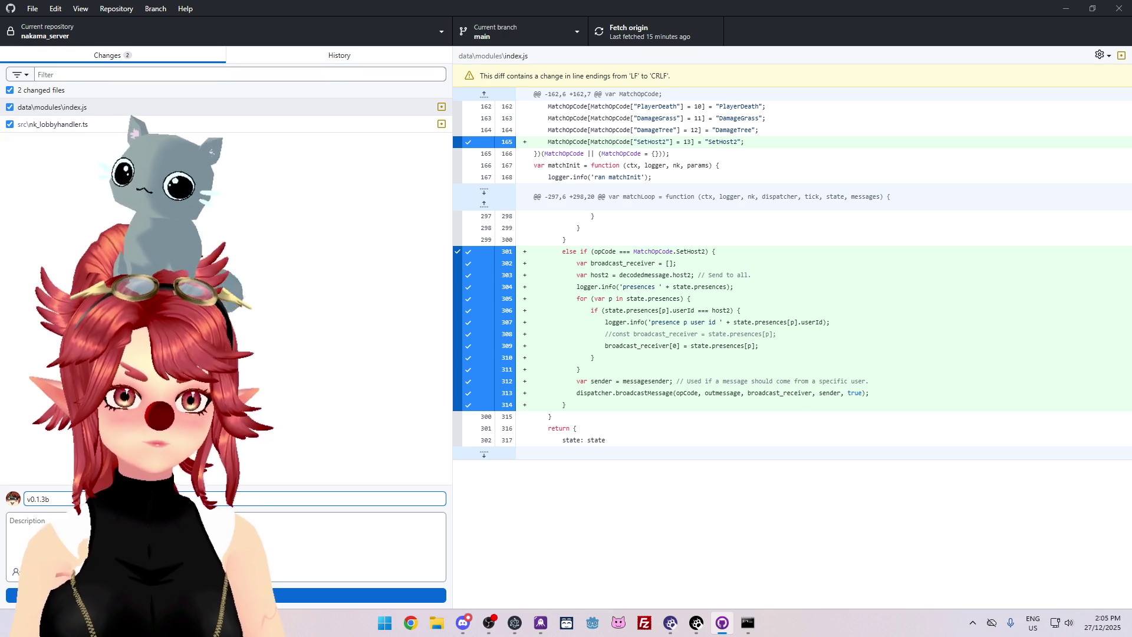
key(ctrl+Return)
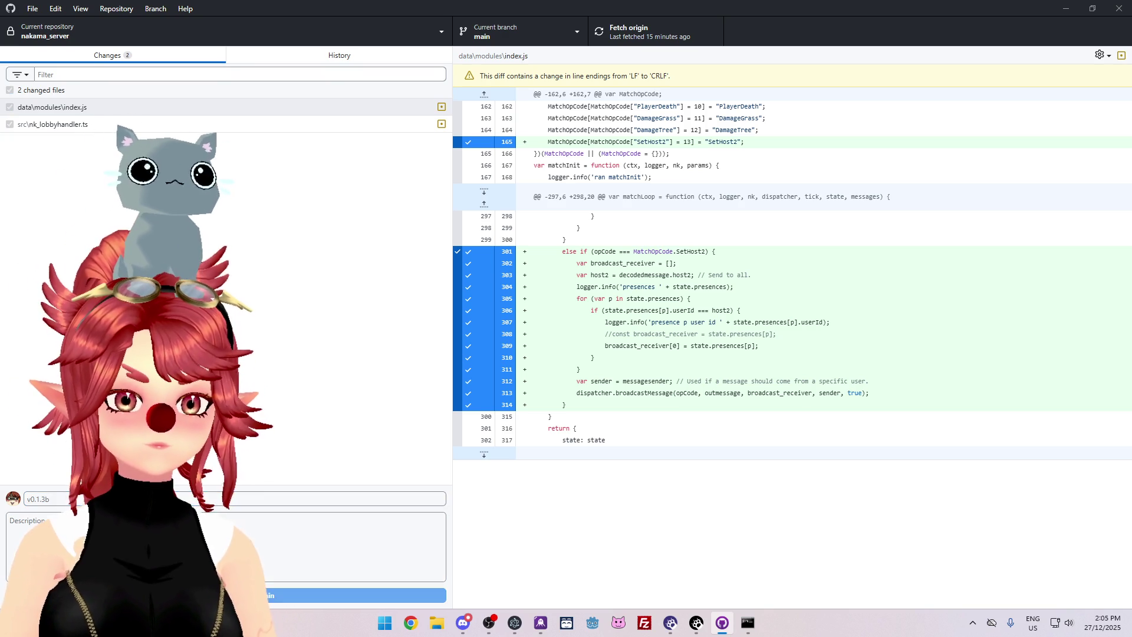
click(643, 31)
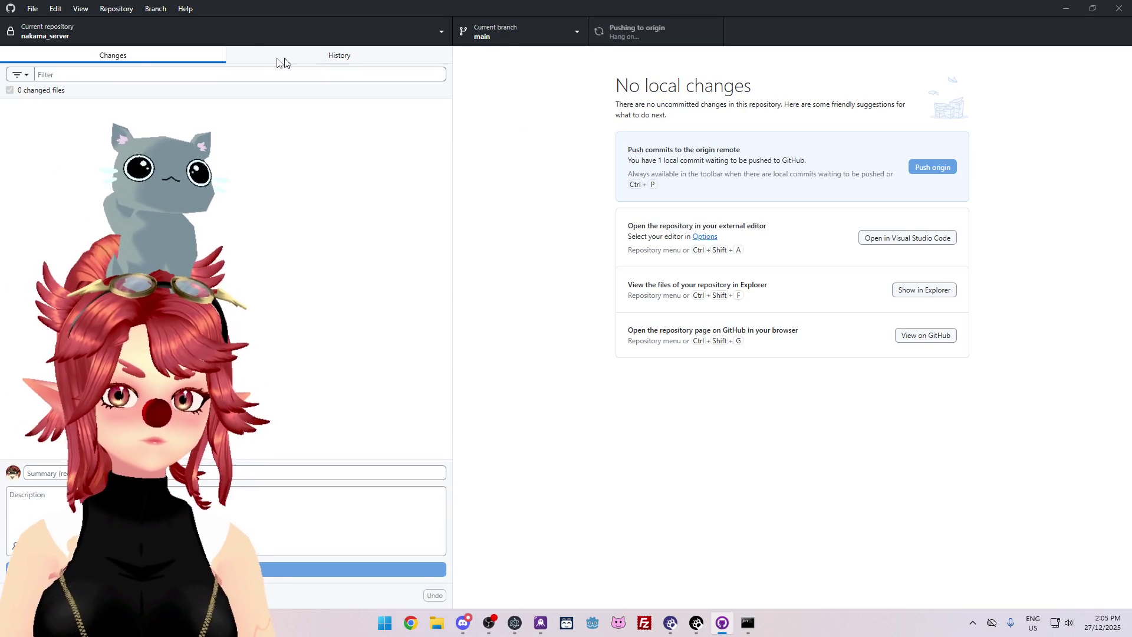
Switch to the crystalskies_client repository and write the commit summary 'v0.1.3b - host hand over'.
click(253, 34)
click(254, 185)
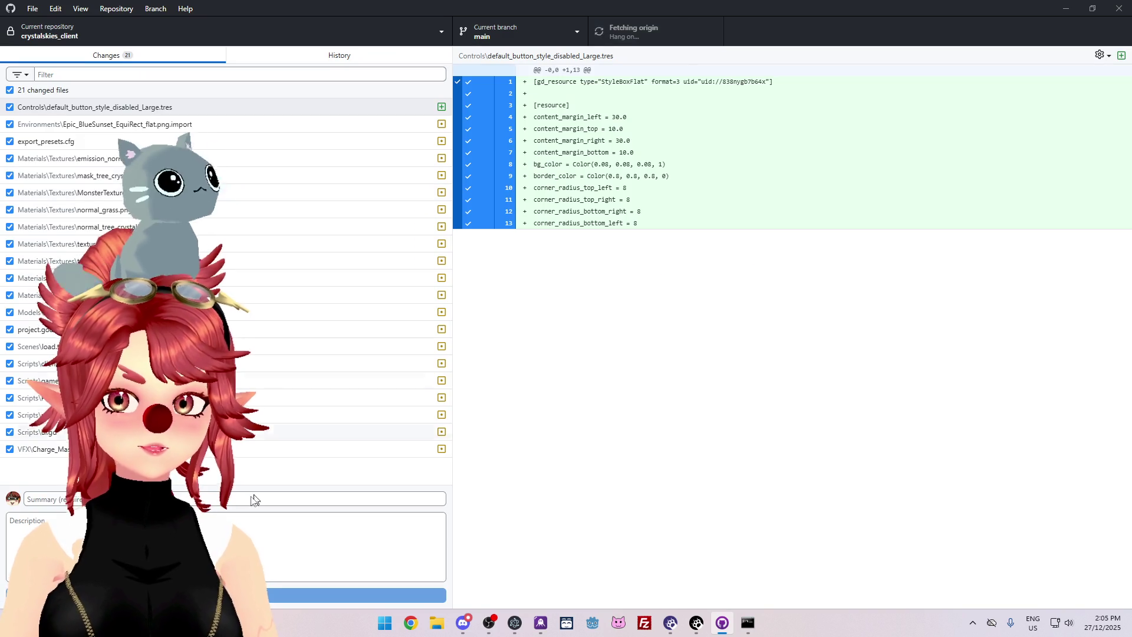
click(253, 499)
text(v0.1)
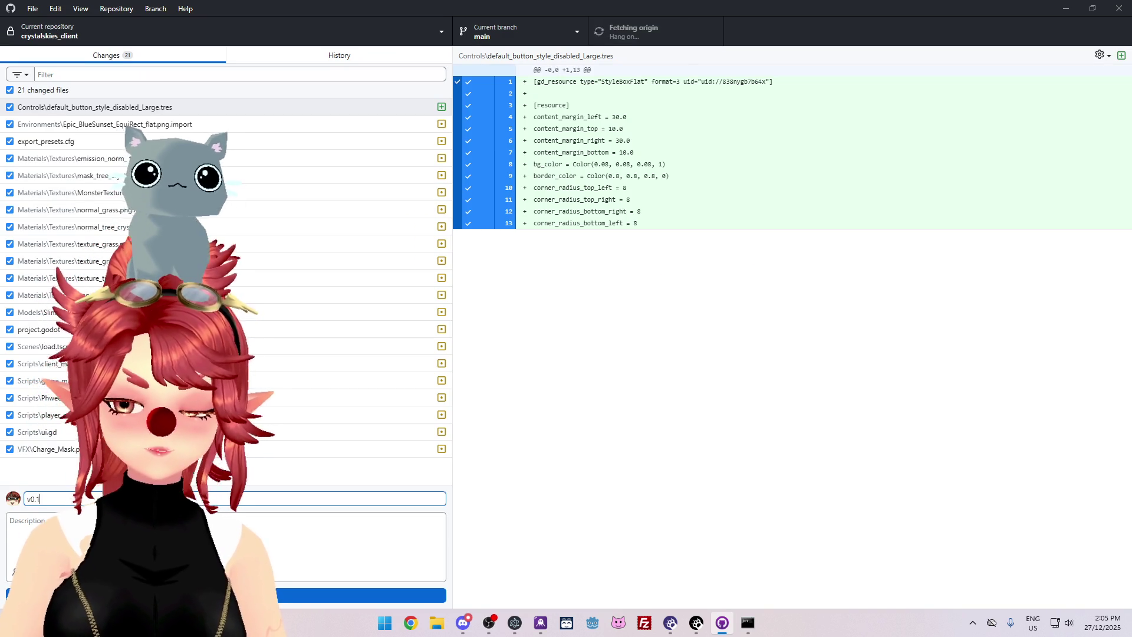
text(.3b)
key(Tab)
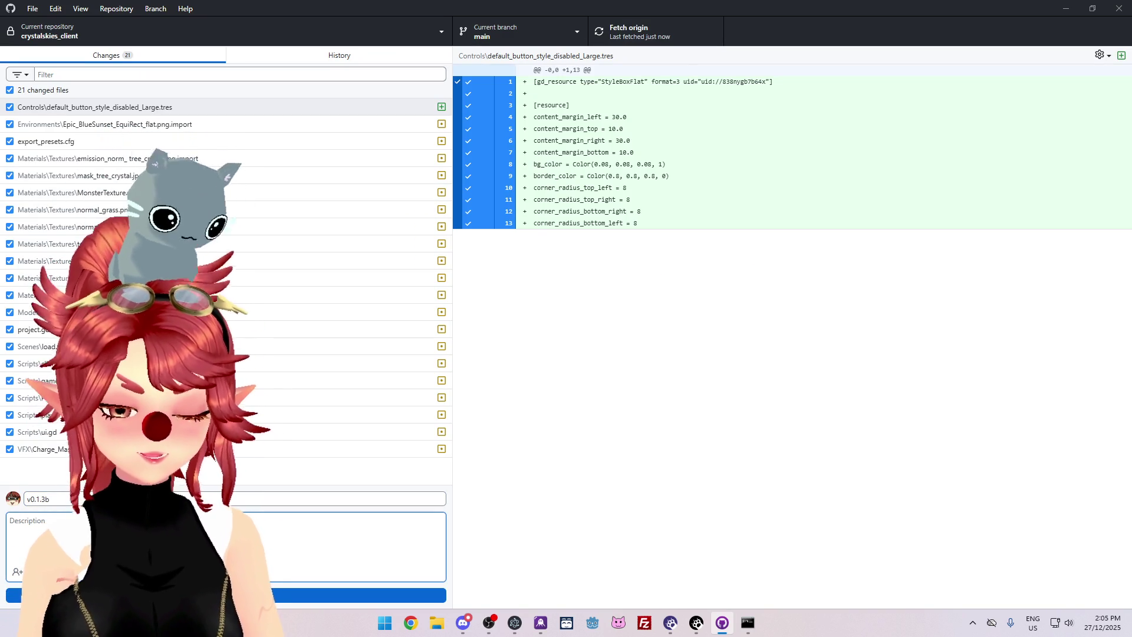
text(host)
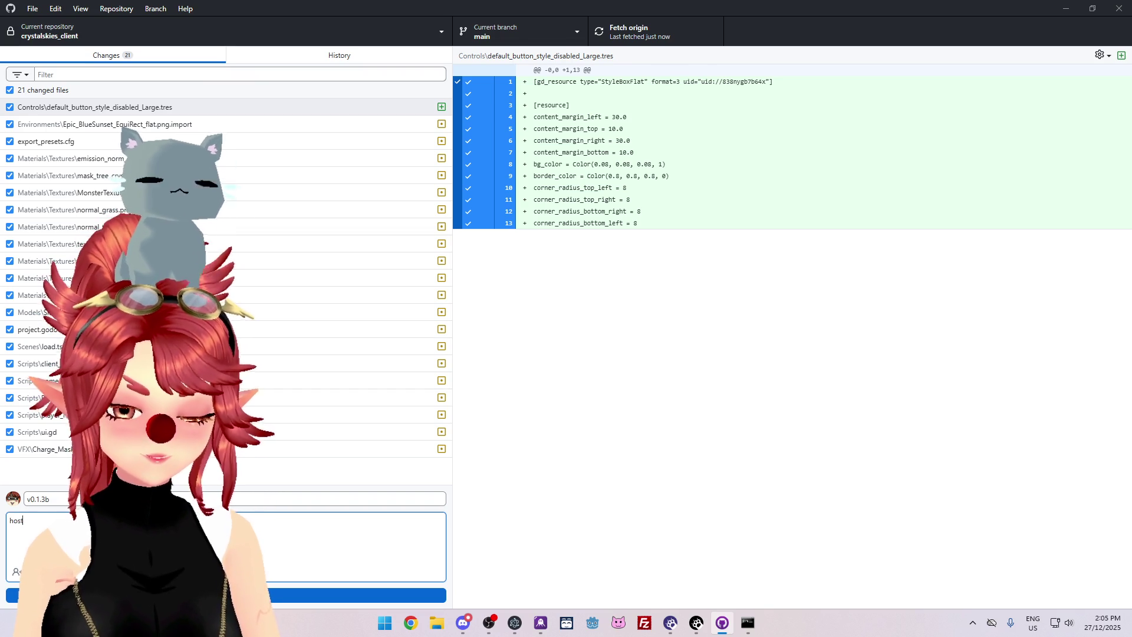
text( hand over)
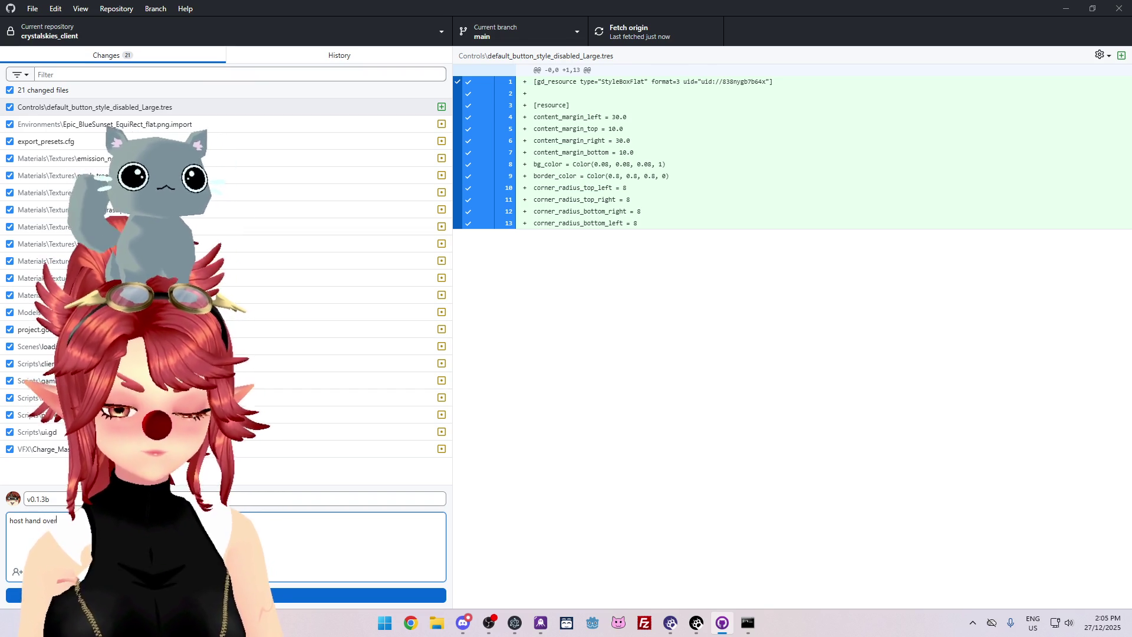
key(ctrl+a)
key(BackSpace)
click(57, 497)
key(ctrl+v)
click(47, 499)
text(-)
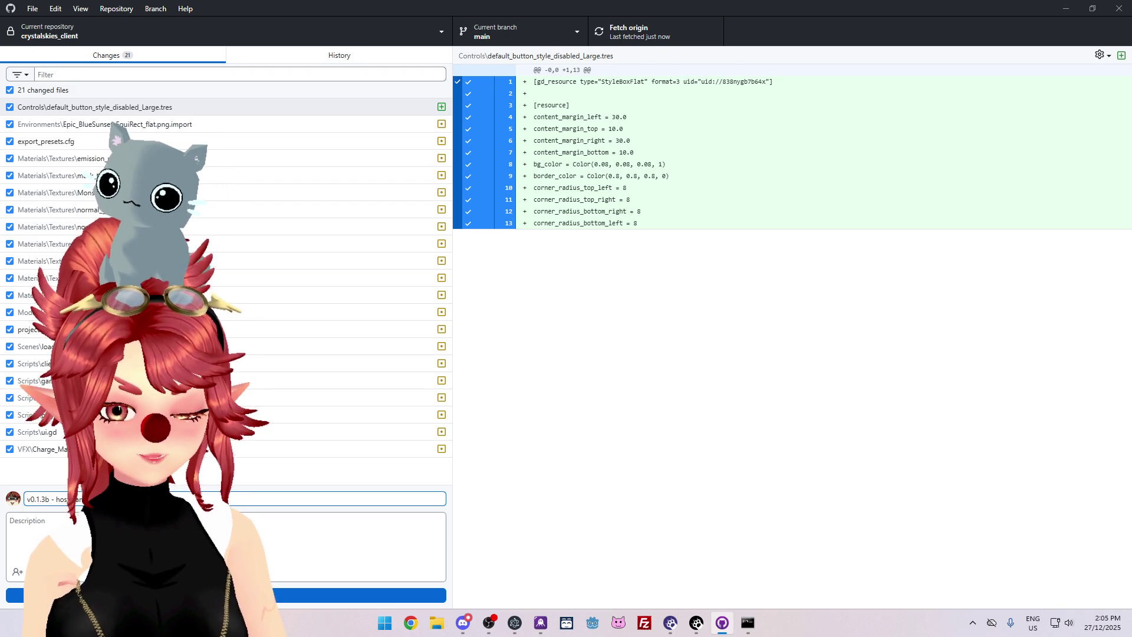
Commit the 21 changed files to main, push to origin, and close GitHub Desktop.
click(236, 596)
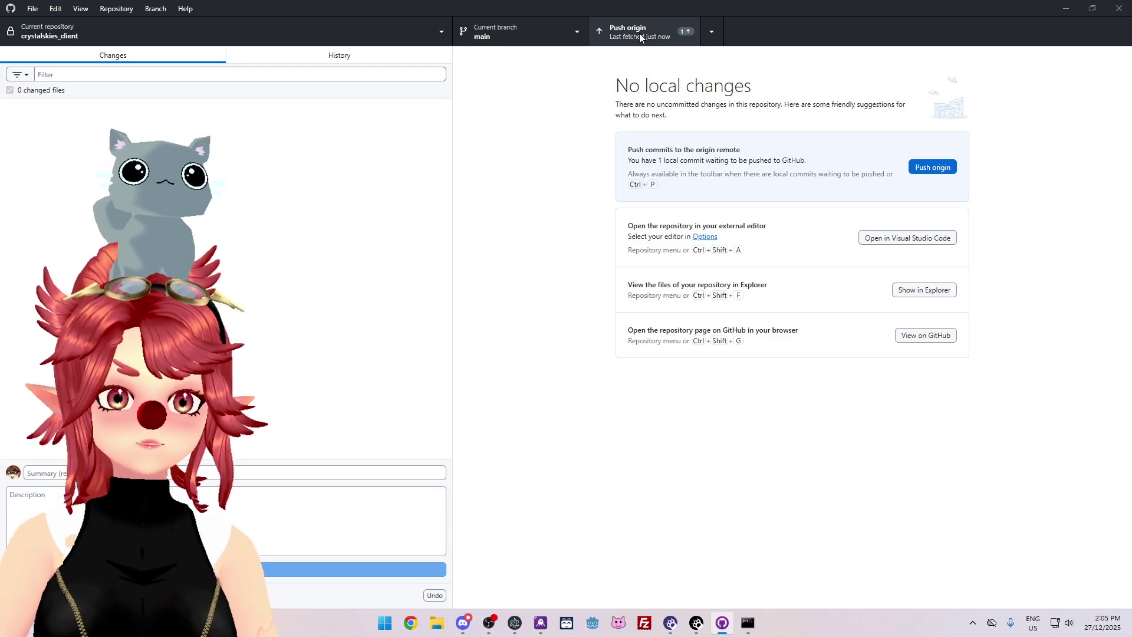
click(668, 24)
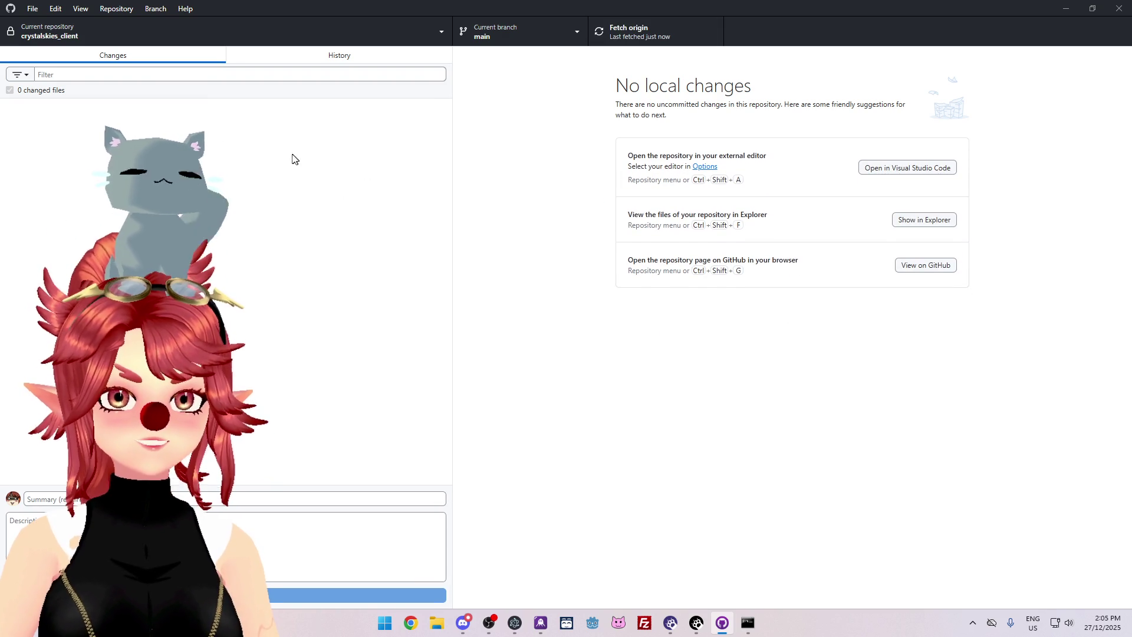
click(1127, 8)
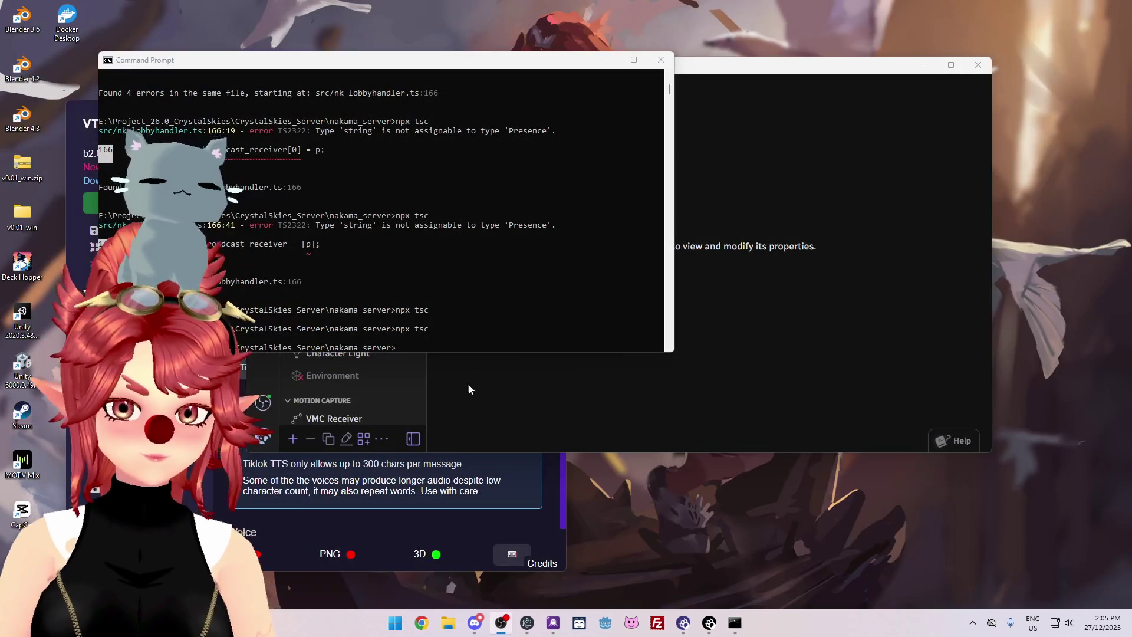
Close the Command Prompt window to reveal the Warudo Editor, then bring Discord to the front.
click(659, 65)
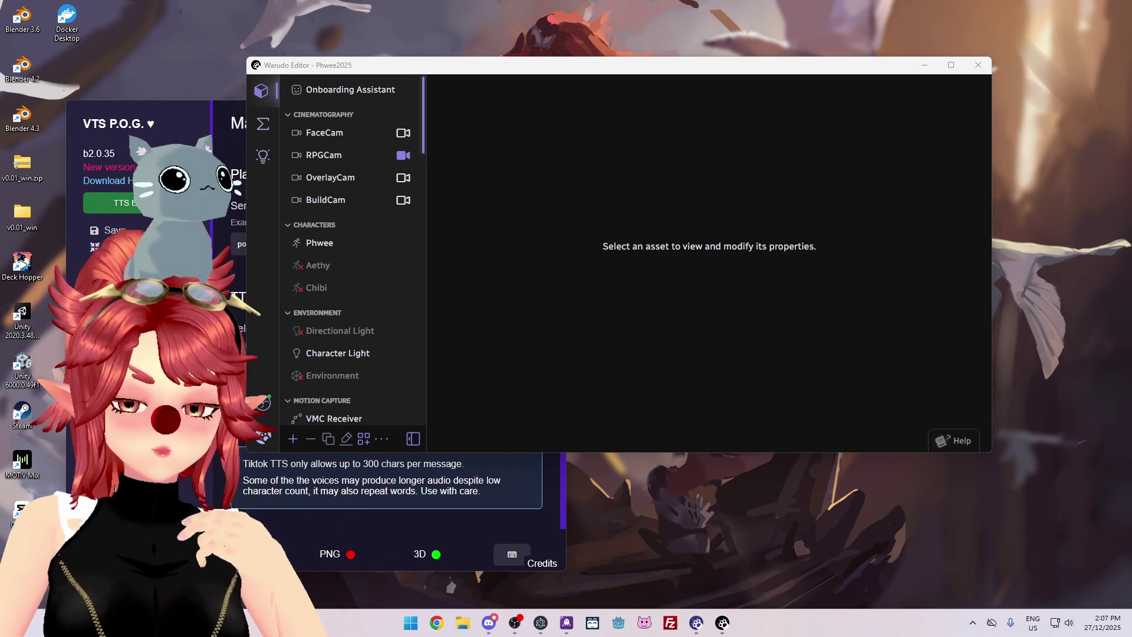
click(498, 623)
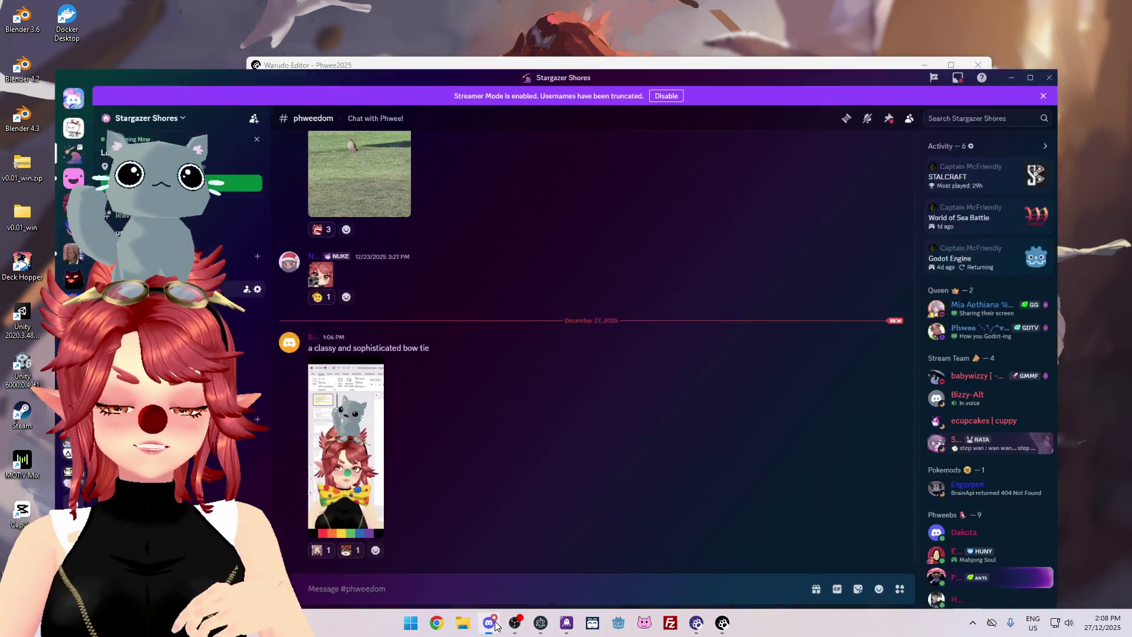
View the bow tie image from the phweedom channel at full size, then open the Start menu.
click(329, 424)
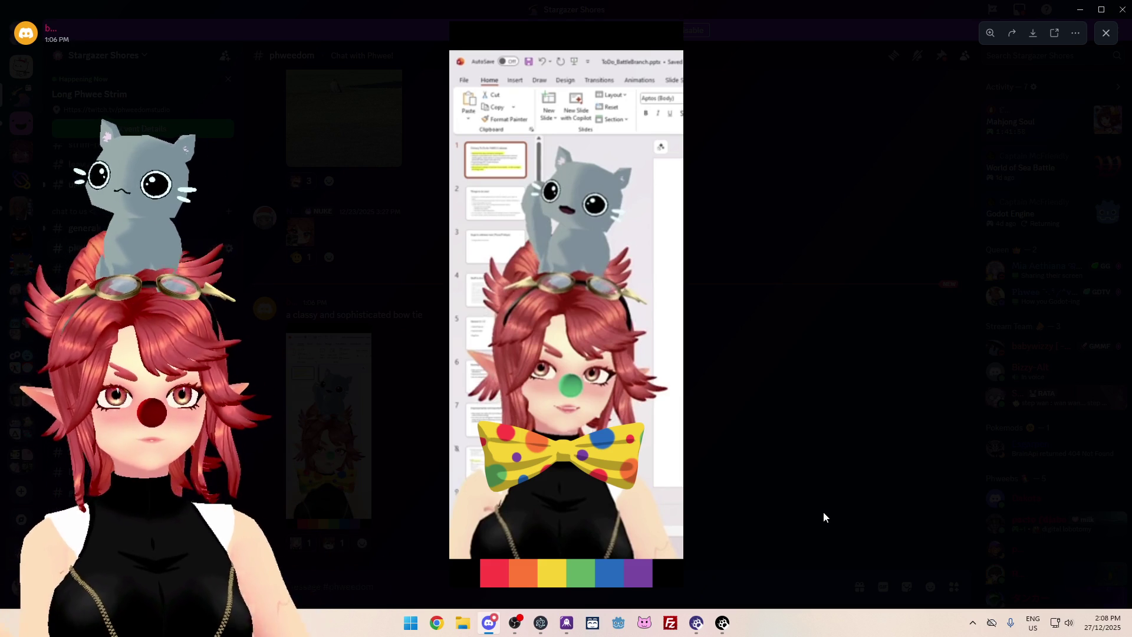
click(417, 624)
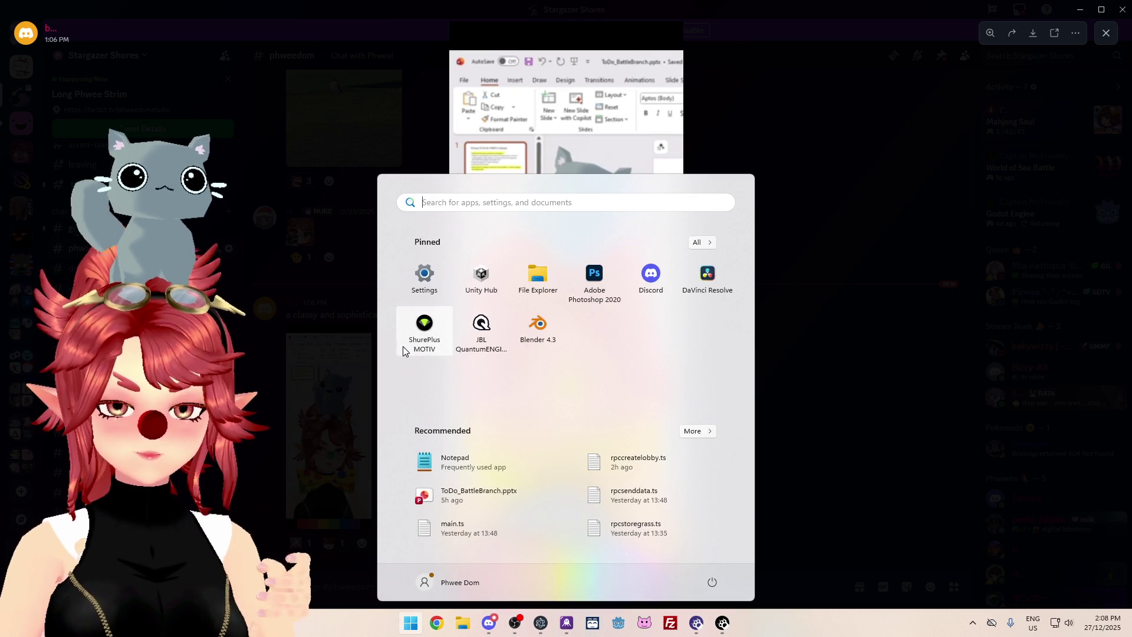
text(blenfd)
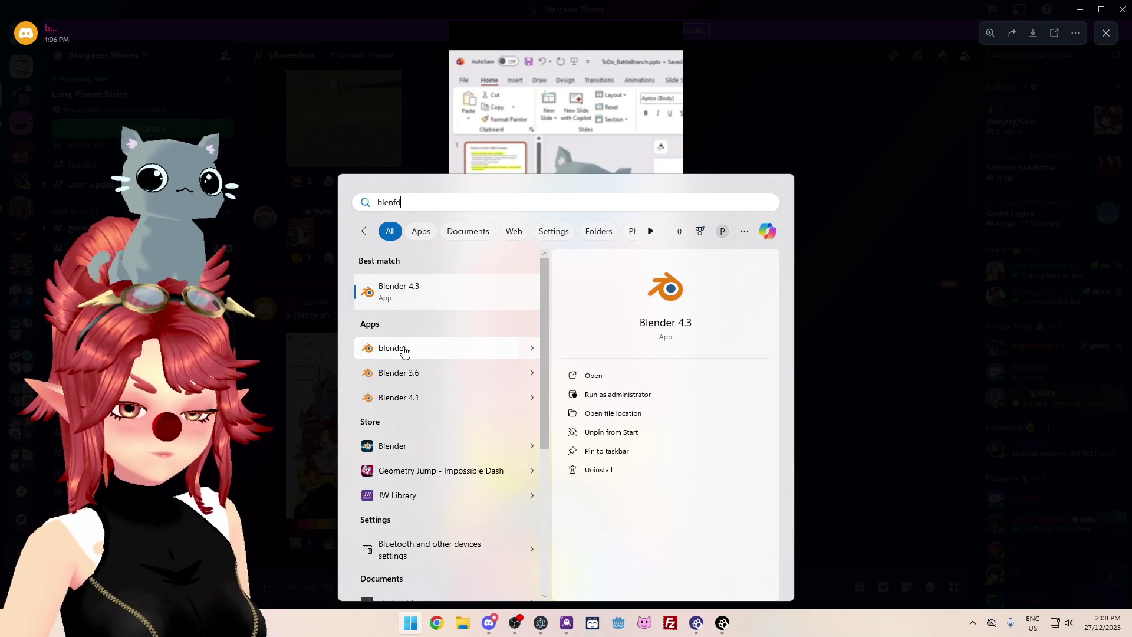
key(BackSpace)
key(BackSpace)
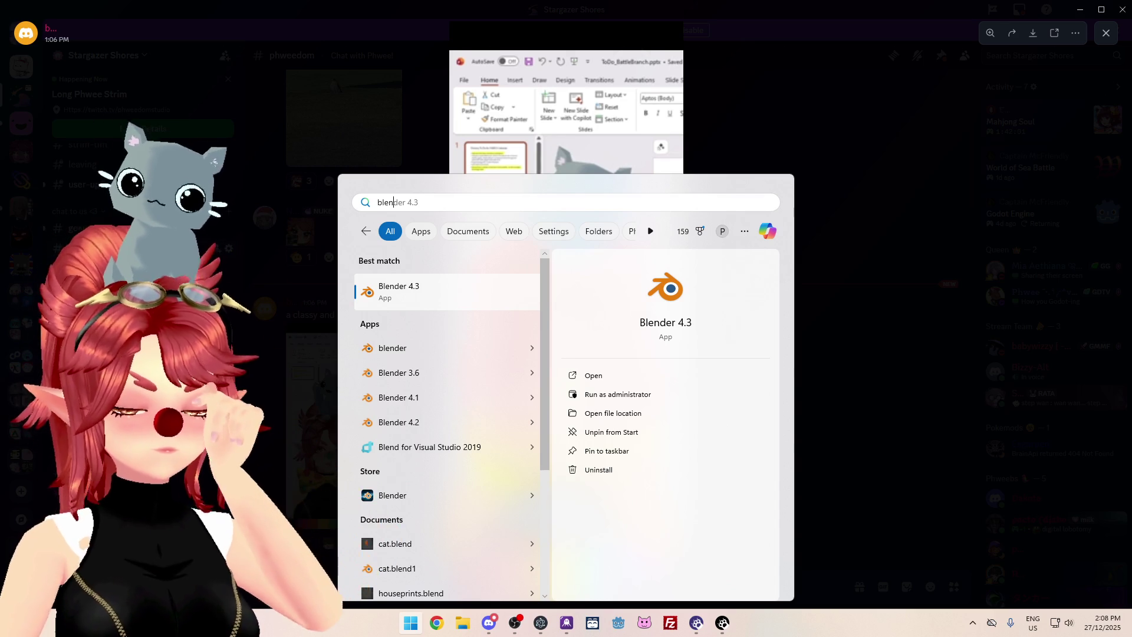
key(Escape)
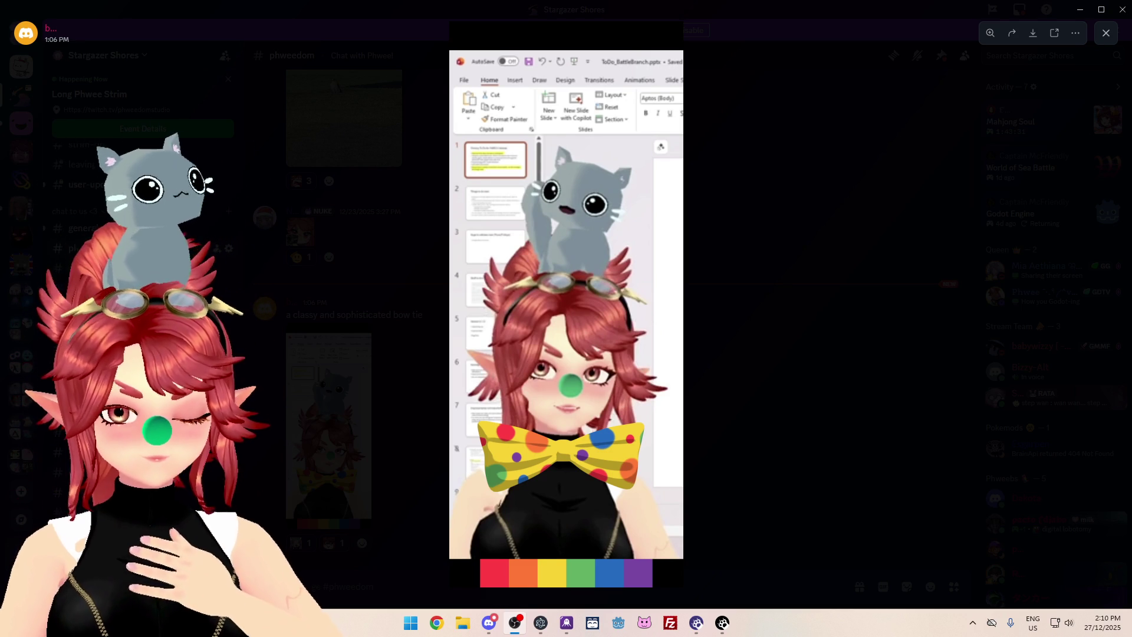
Search 'blender' in the Start menu and launch Blender 4.3.
click(410, 623)
text(blender)
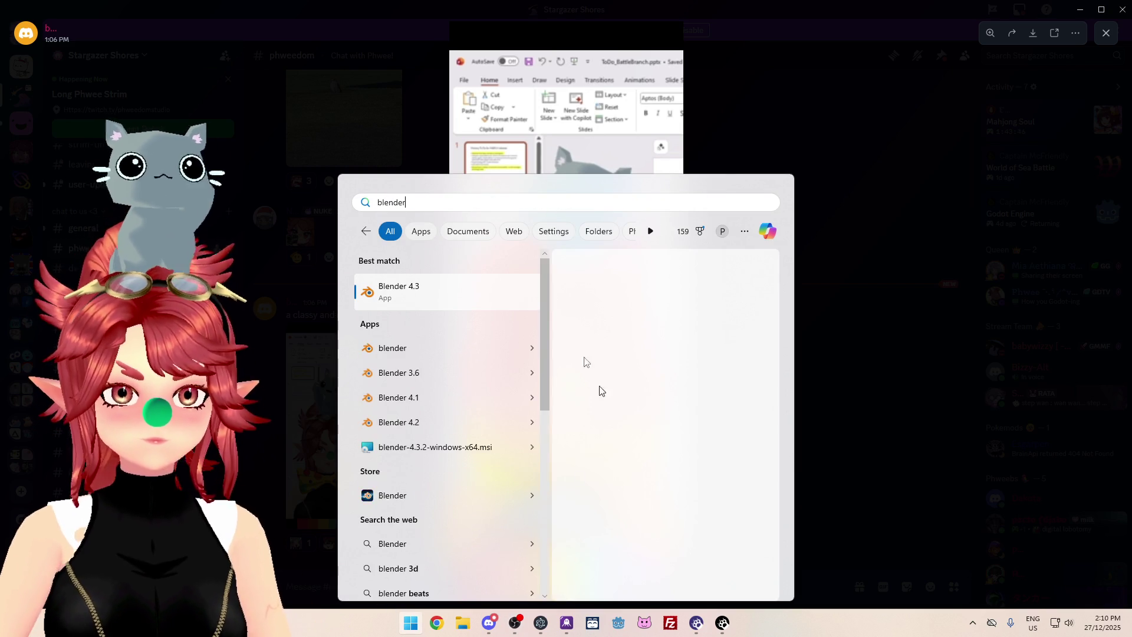
click(437, 296)
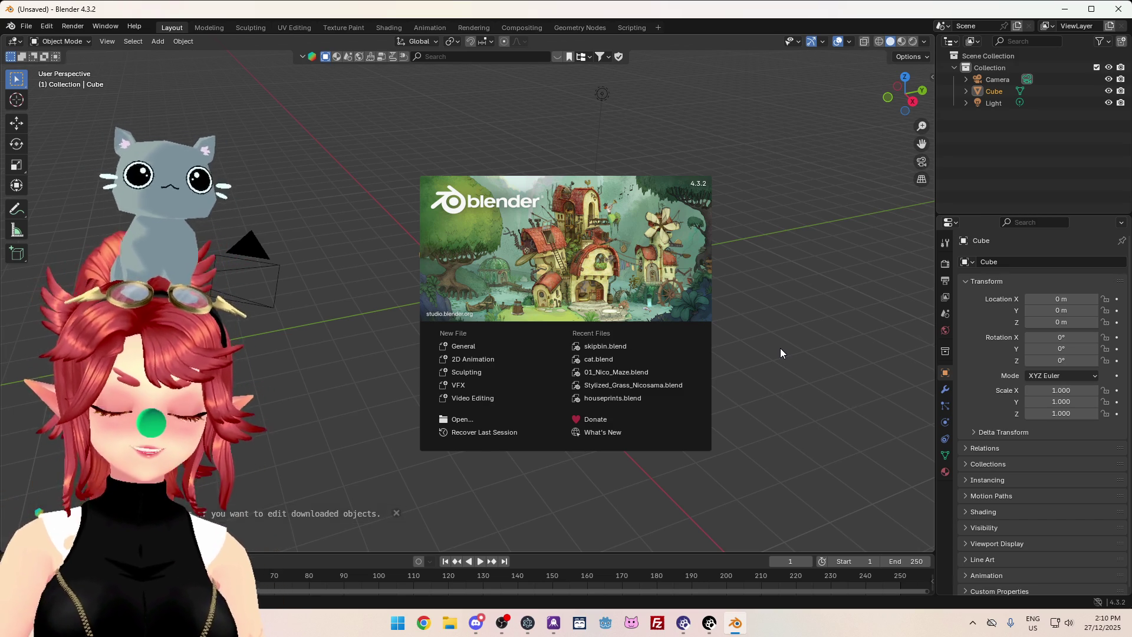
Dismiss the Blender splash screen and switch to Discord's bow tie reference image.
click(784, 304)
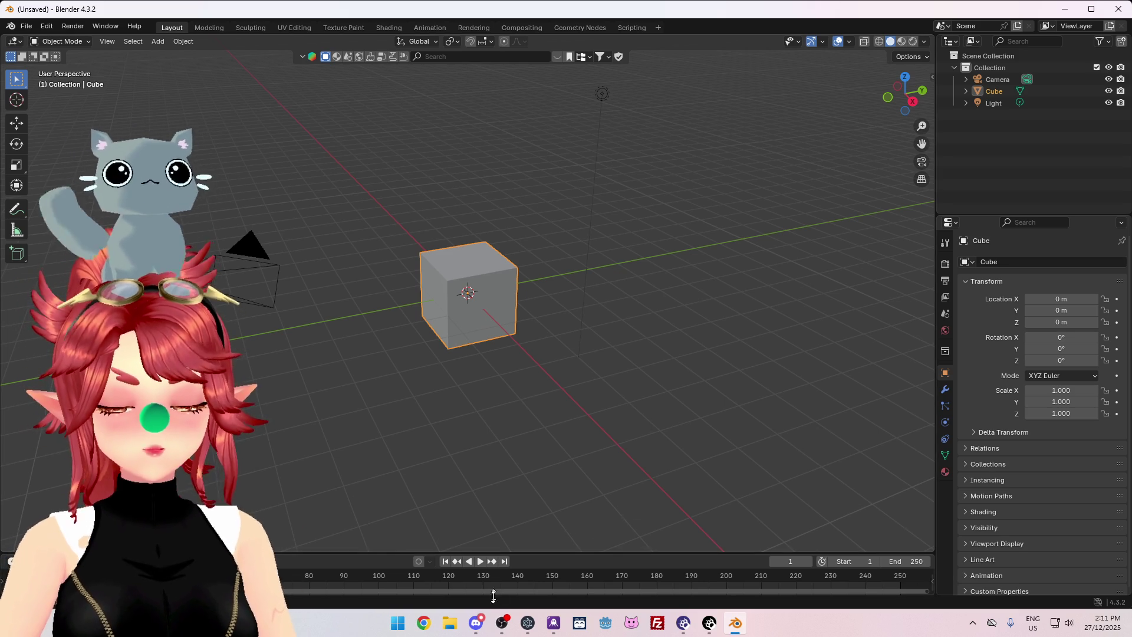
click(476, 623)
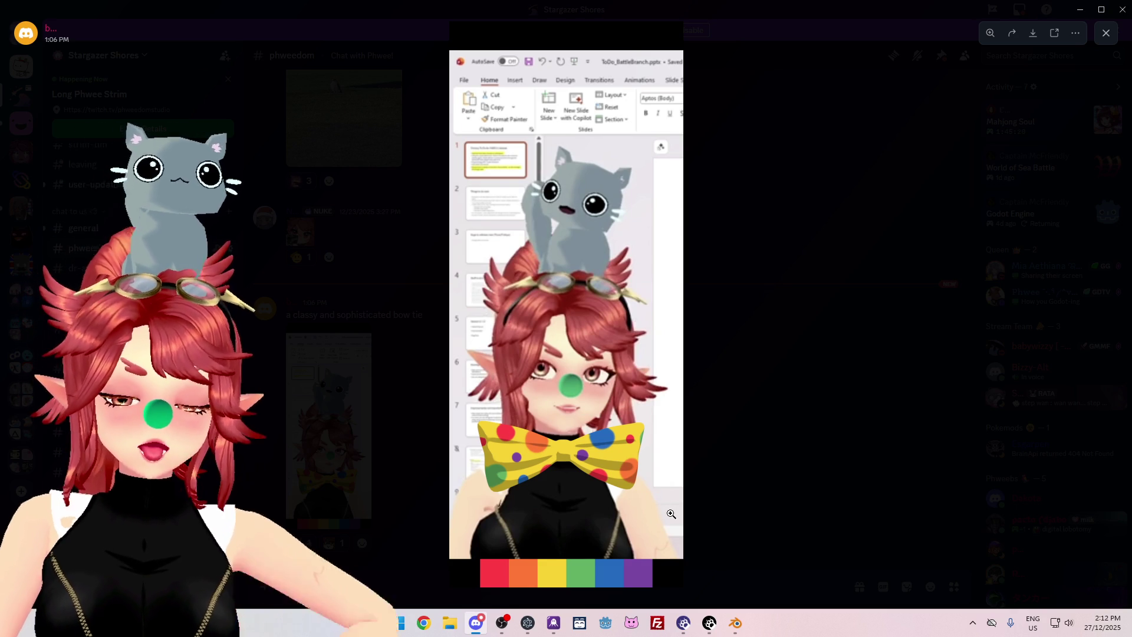
Switch back to the Blender window with the default cube scene.
click(732, 629)
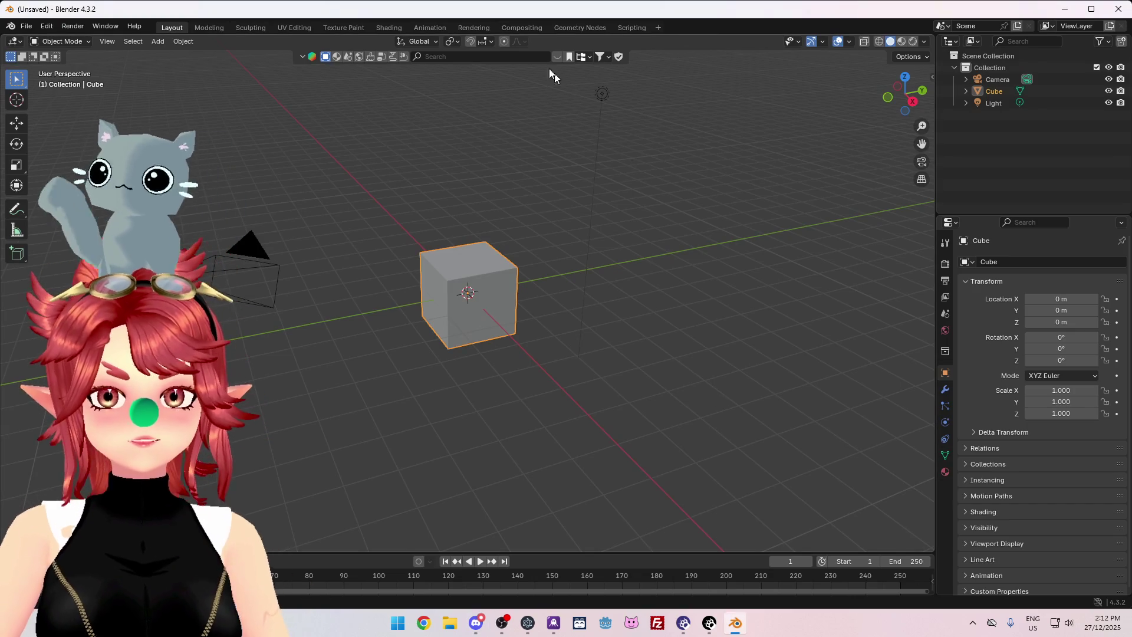
Search the BlenderKit online library for 'bow tie' assets.
click(510, 58)
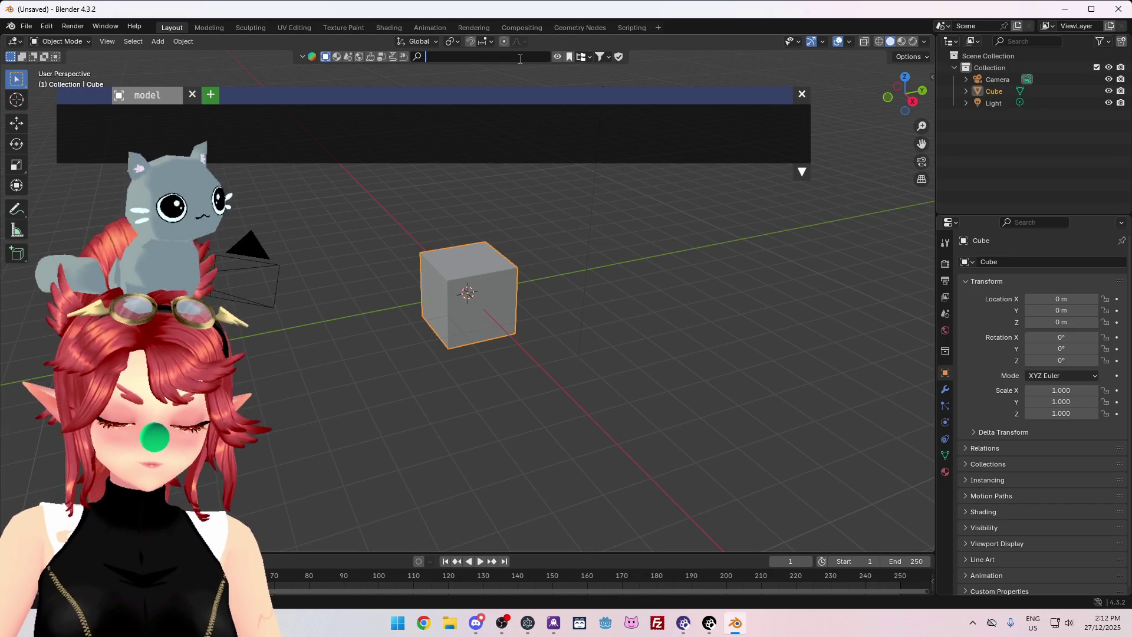
text(blender)
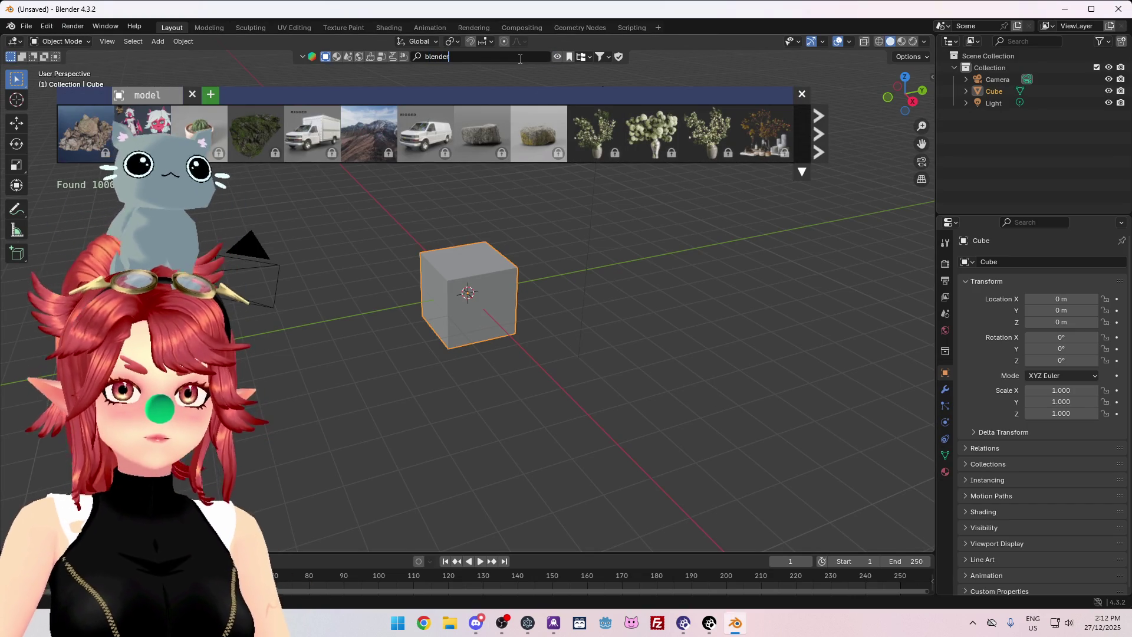
key(ctrl+a)
text(bow)
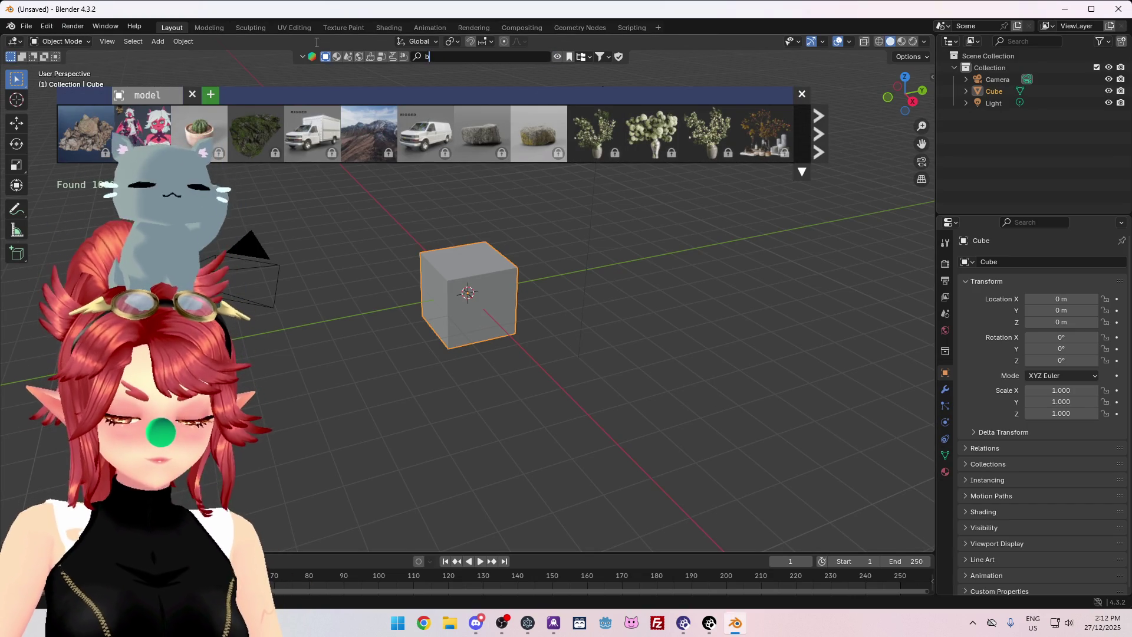
key(Return)
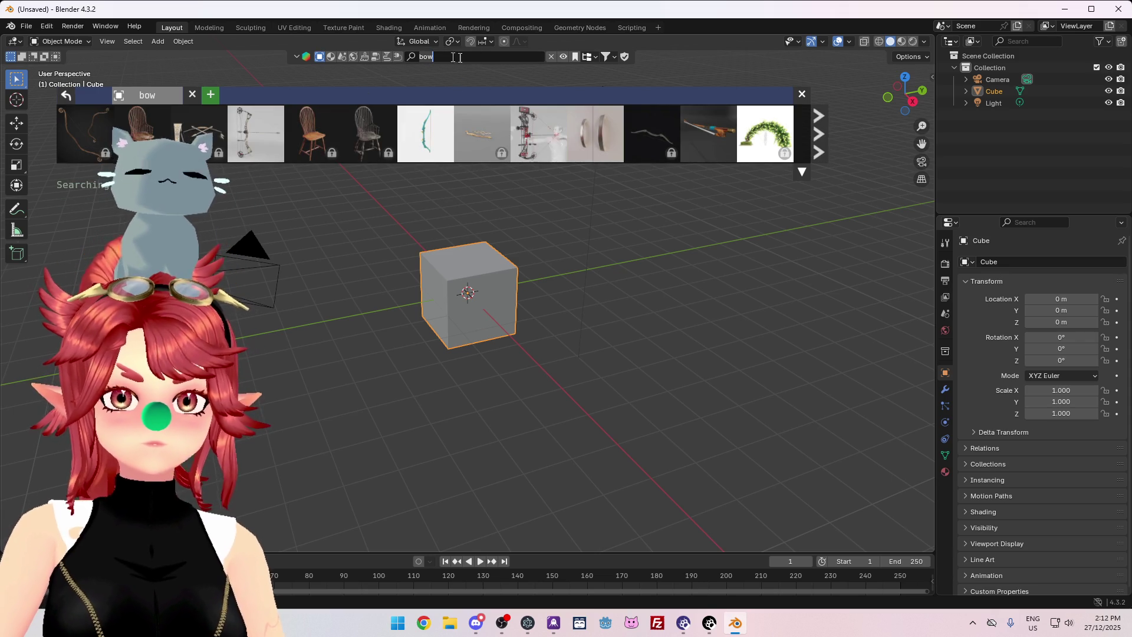
click(612, 58)
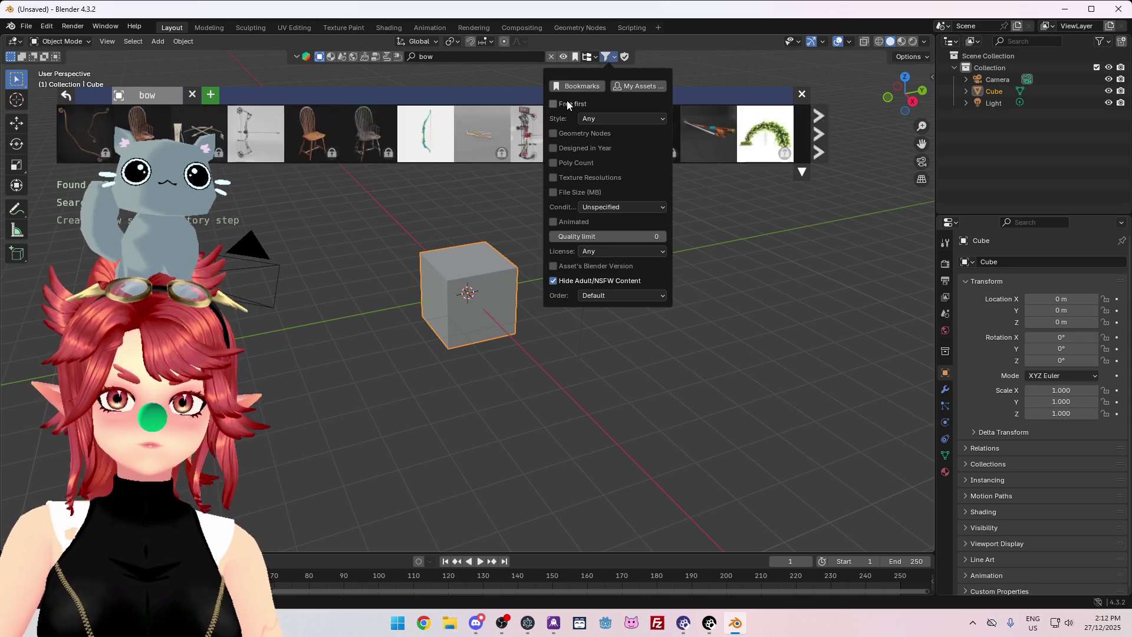
click(444, 57)
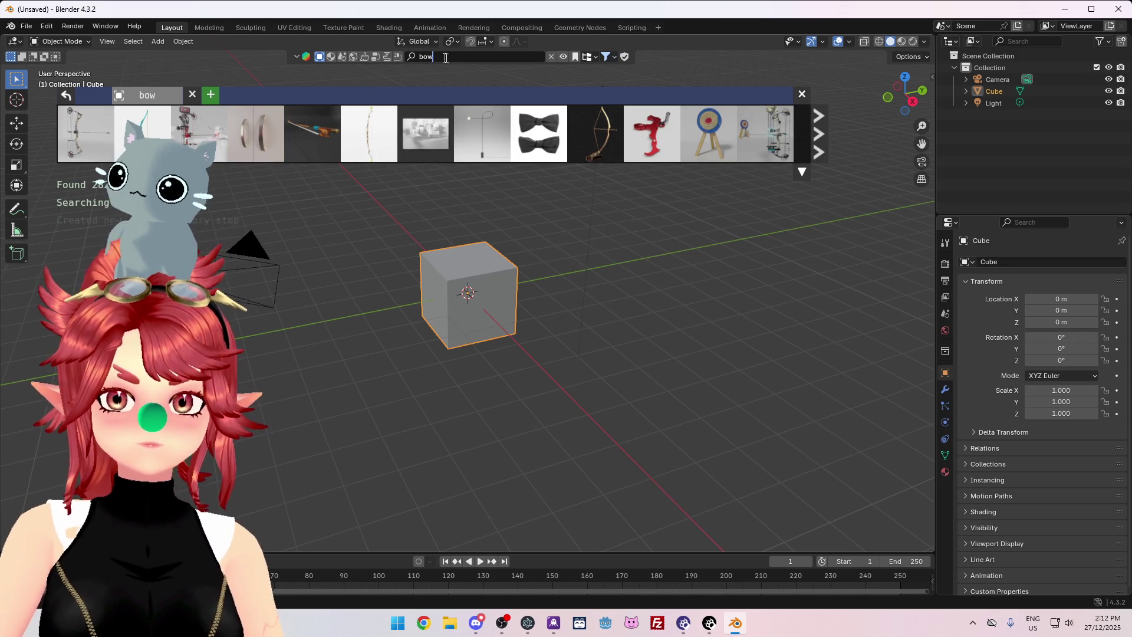
key(Return)
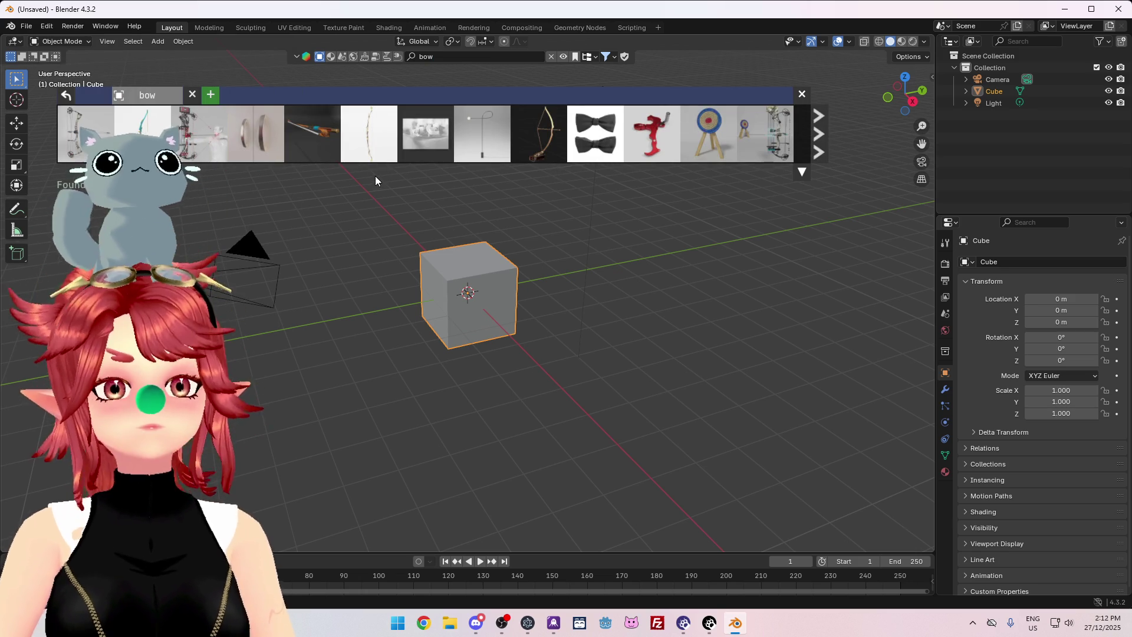
mouse_move(599, 135)
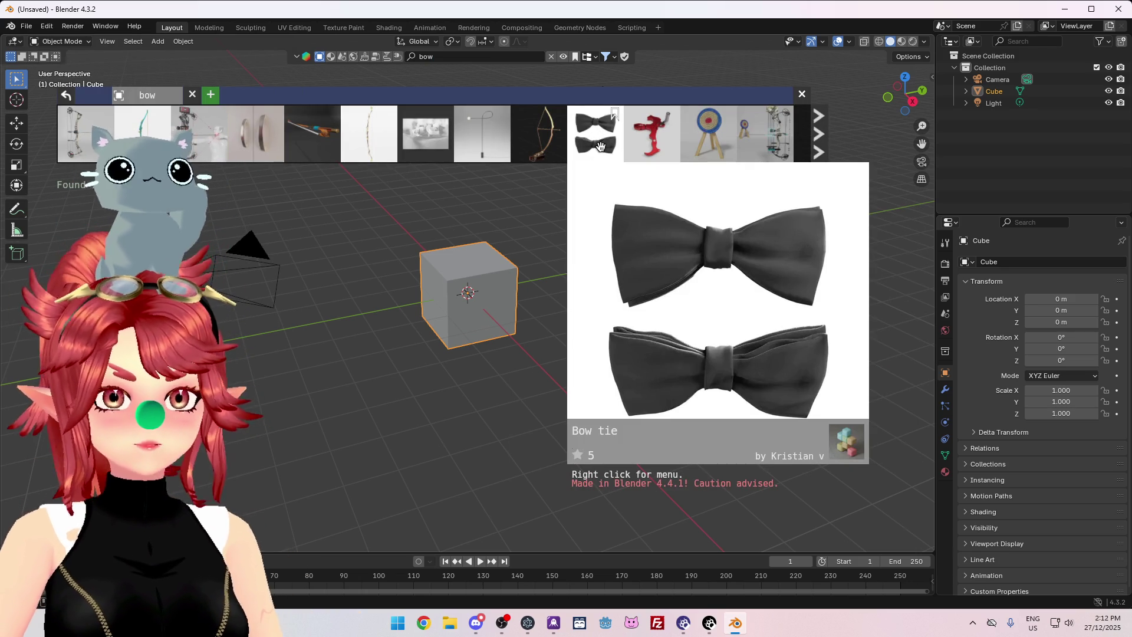
click(465, 57)
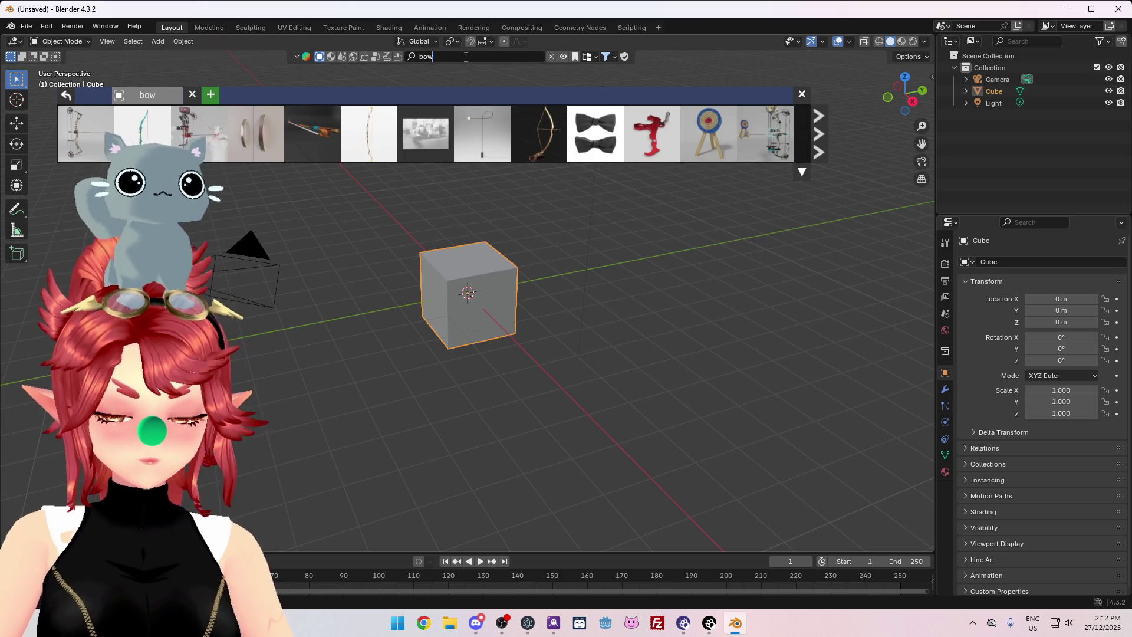
text( tie)
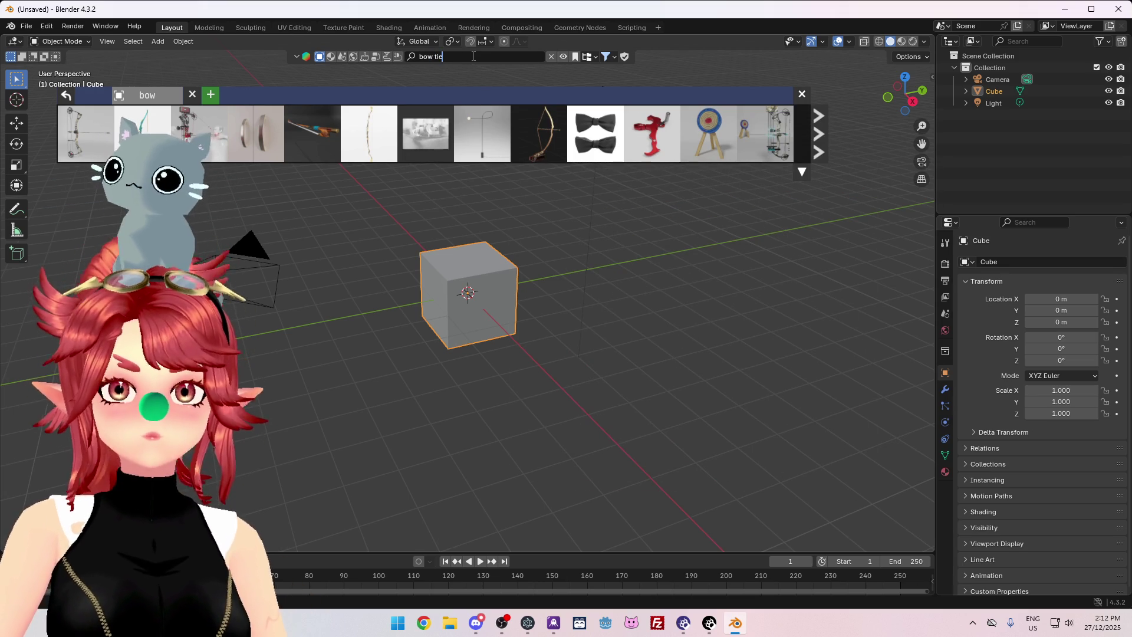
key(Return)
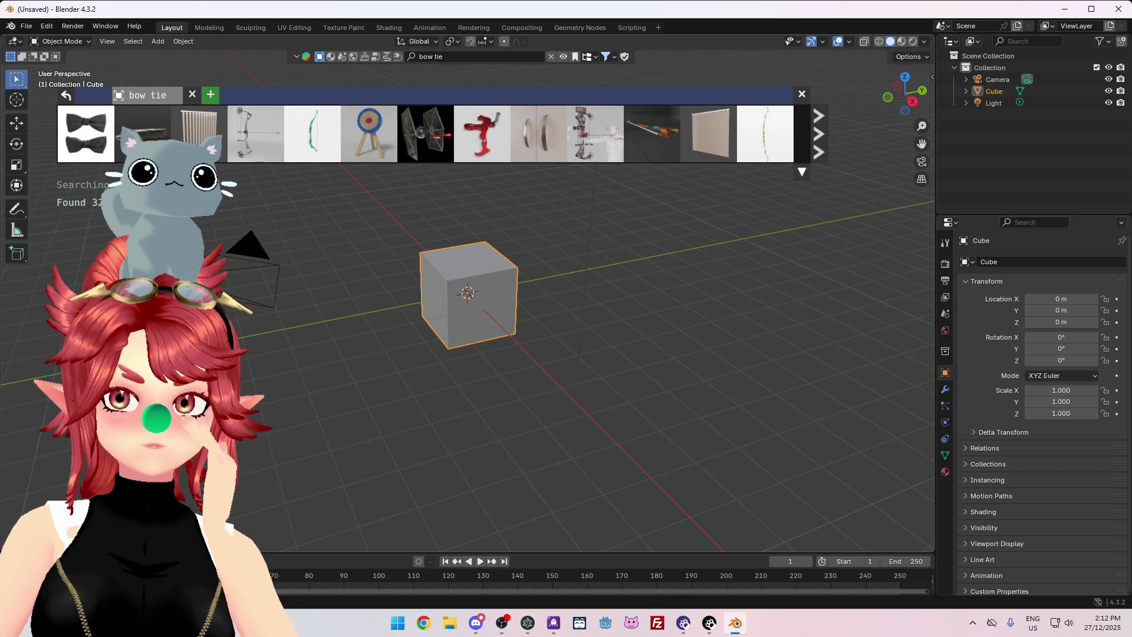
Browse the result pages and drag the Bow tie asset into the viewport.
click(824, 141)
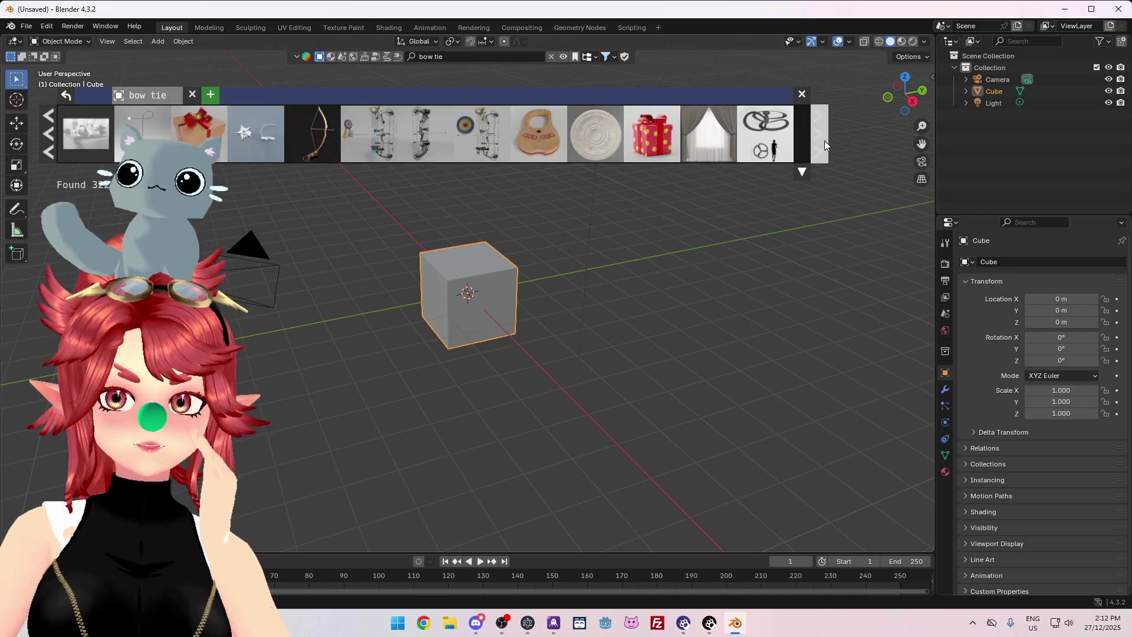
click(820, 142)
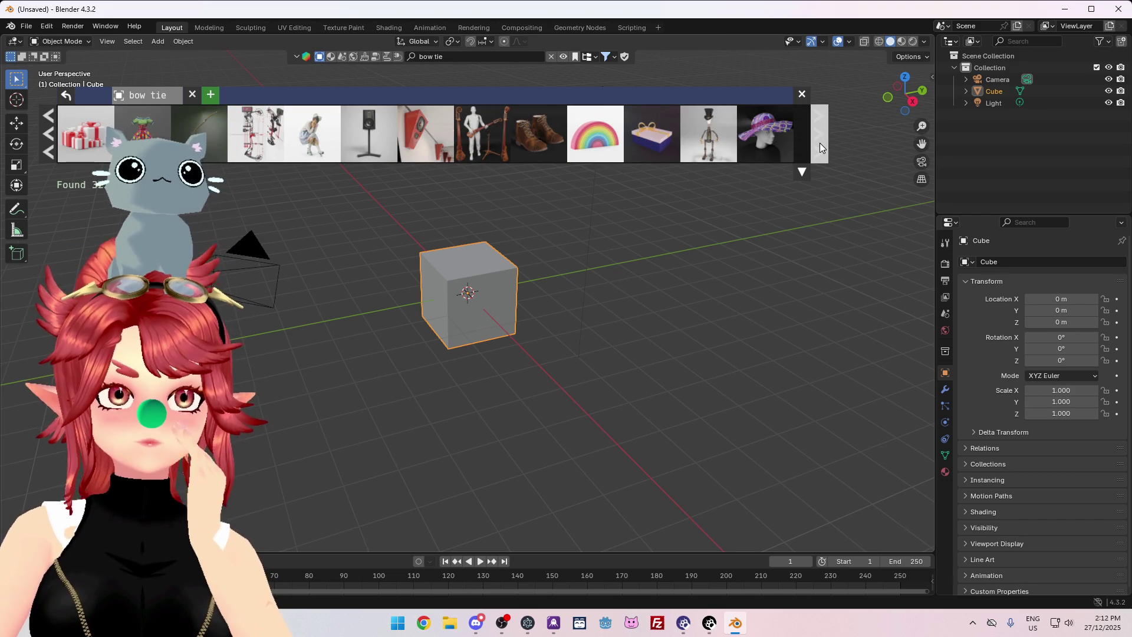
click(819, 144)
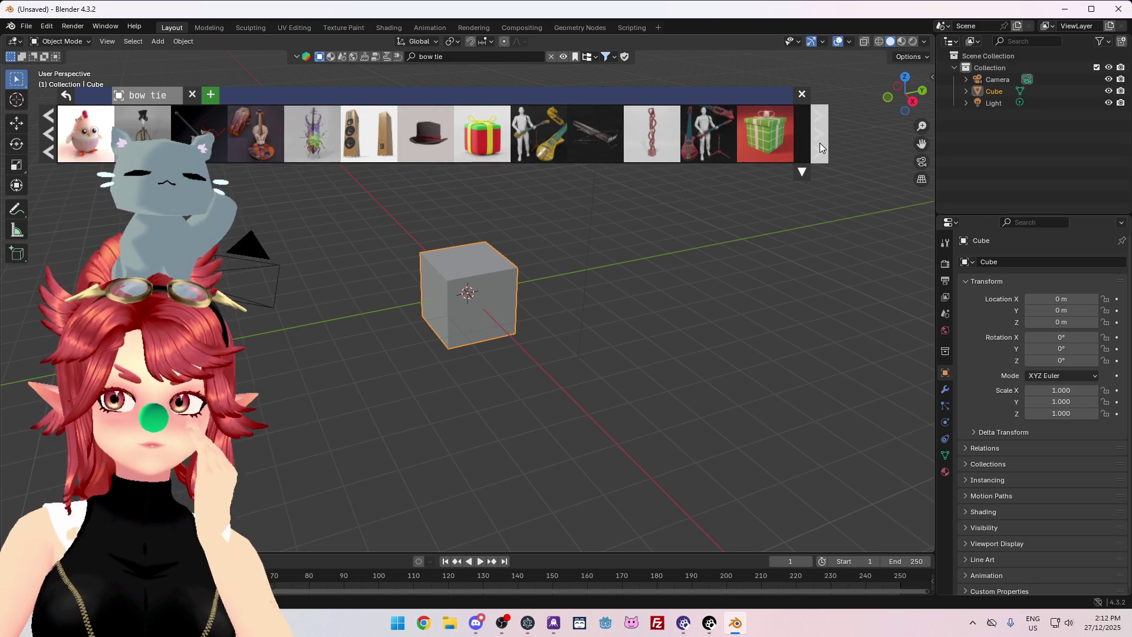
click(47, 138)
click(47, 138)
click(48, 138)
drag(92, 145, 466, 293)
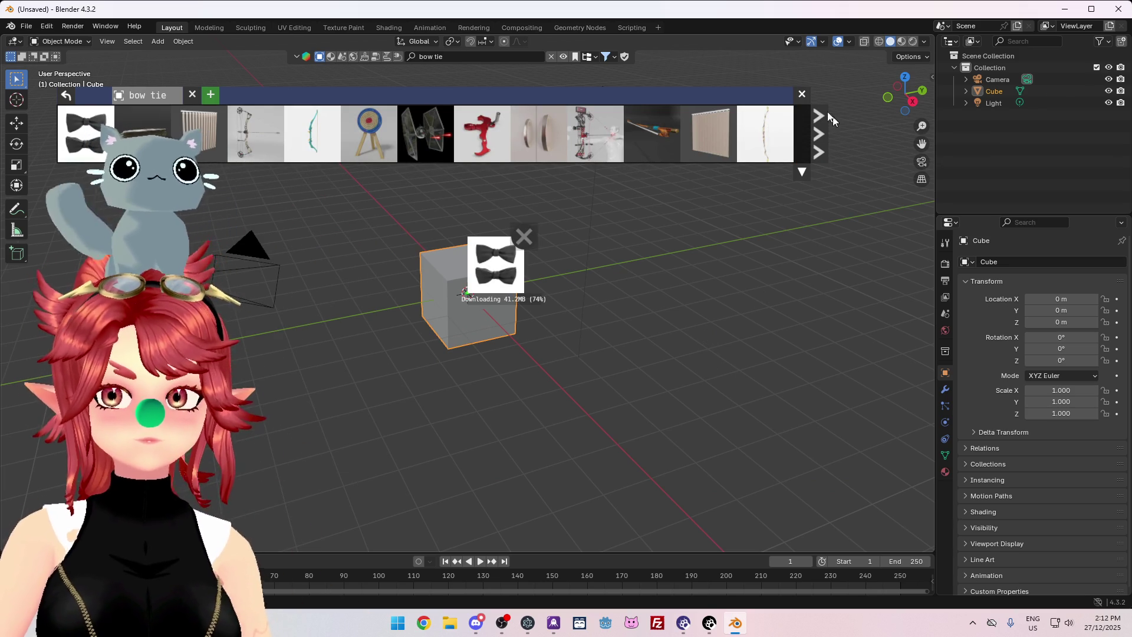
click(802, 96)
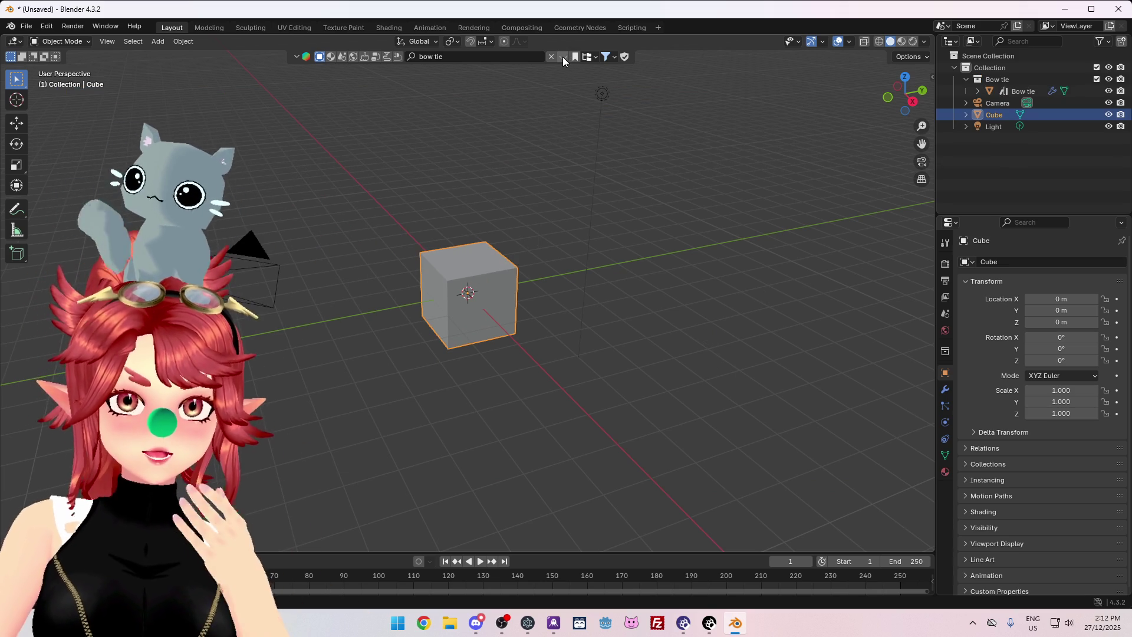
Delete the default cube, leaving the imported Bow tie selected.
click(1026, 91)
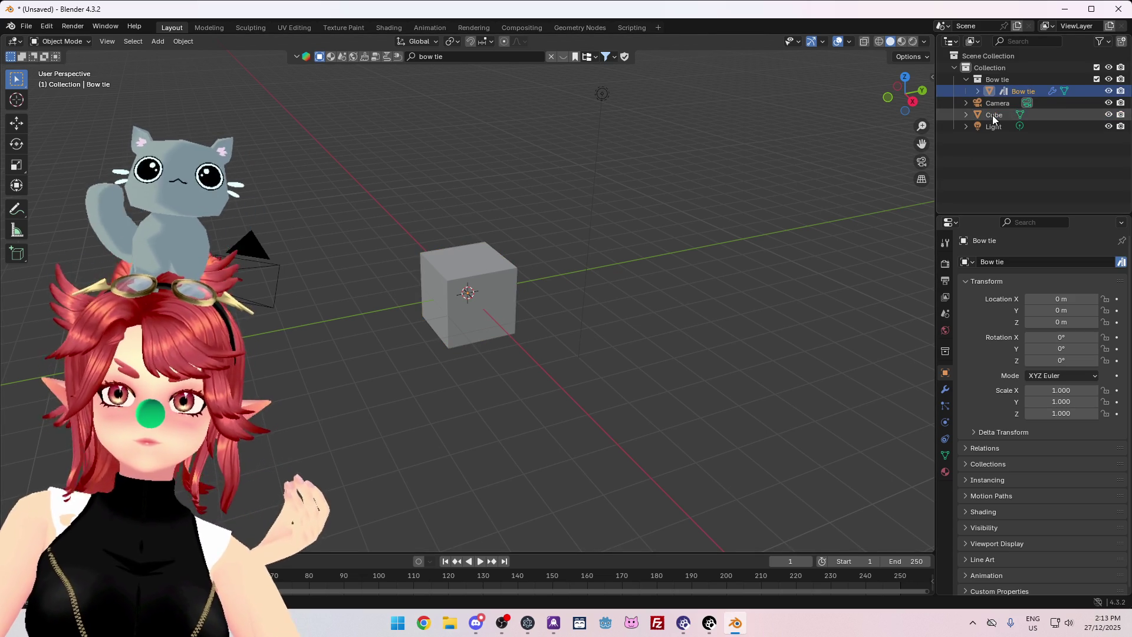
click(999, 115)
key(x)
click(1015, 91)
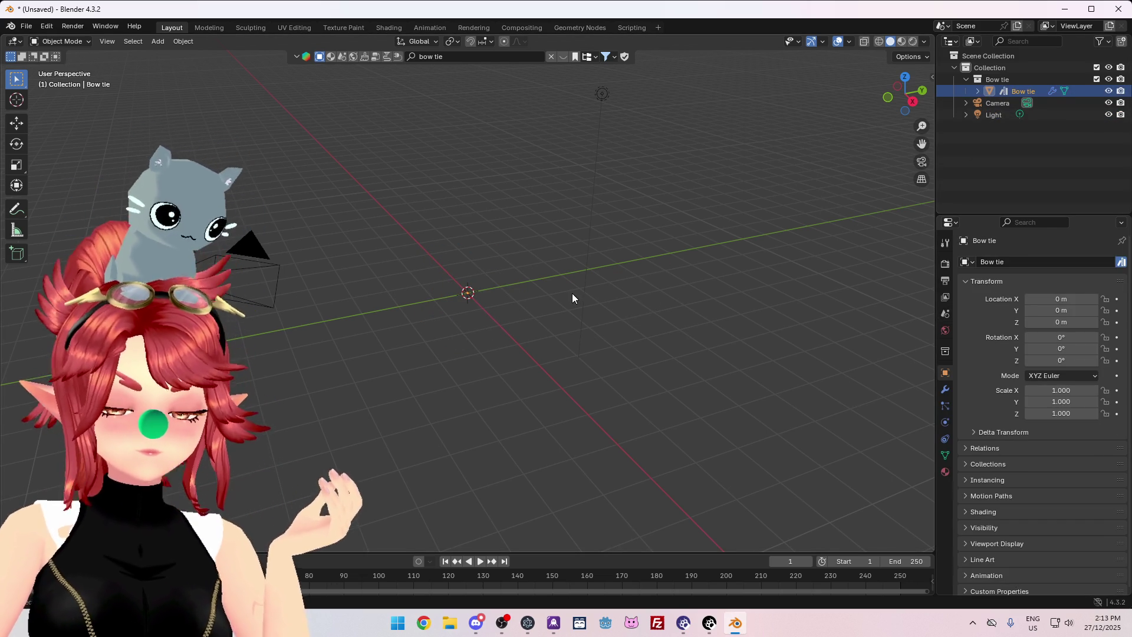
scroll(572, 293, up, 10)
mouse_move(367, 358)
middle_down()
mouse_move(490, 452)
mouse_move(471, 423)
middle_up()
mouse_move(656, 425)
middle_down()
mouse_move(535, 379)
mouse_move(523, 291)
mouse_move(531, 316)
mouse_move(617, 274)
mouse_move(530, 337)
mouse_move(587, 327)
mouse_move(526, 373)
mouse_move(602, 347)
mouse_move(670, 354)
mouse_move(707, 330)
middle_up()
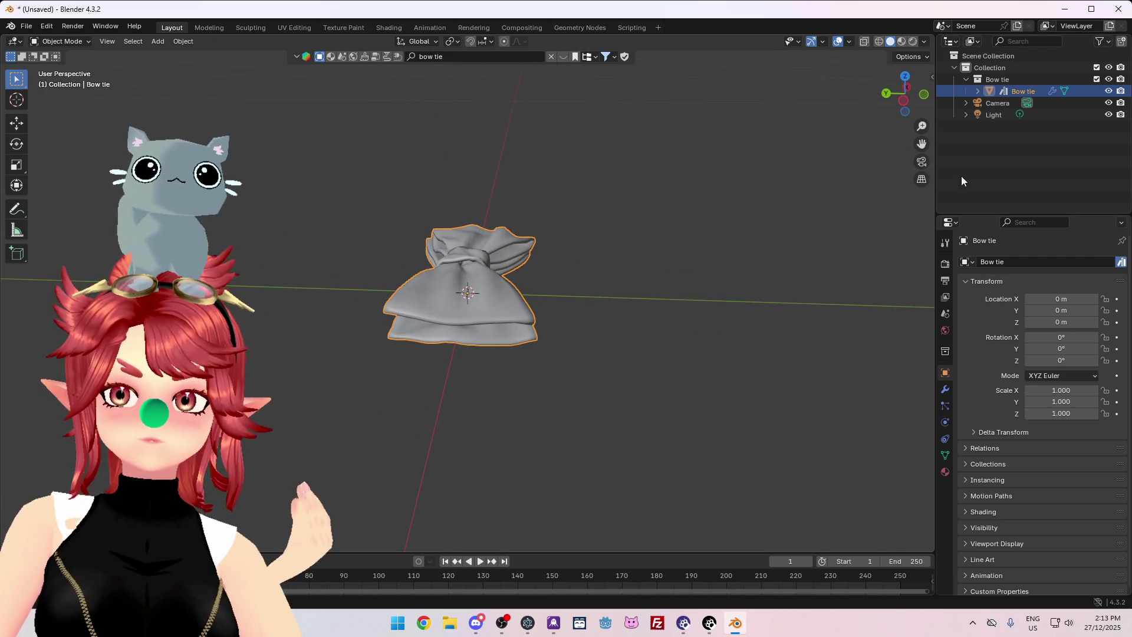
Move Bow tie to the Scene Collection and delete the camera, light and empty collection.
click(978, 91)
drag(1020, 90, 984, 158)
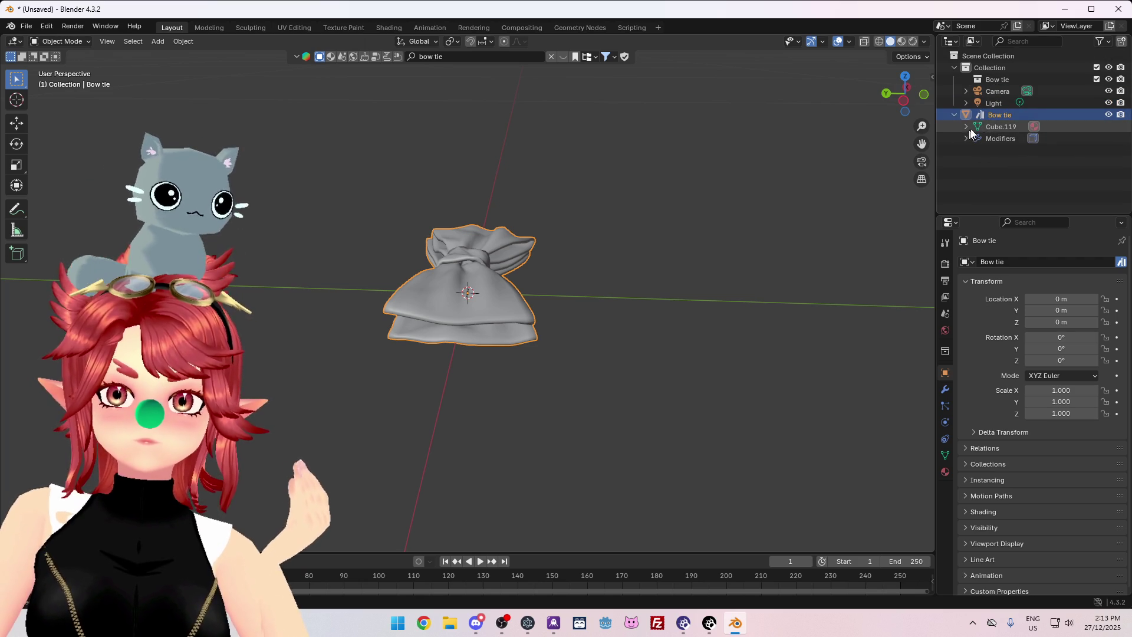
click(954, 114)
click(996, 101)
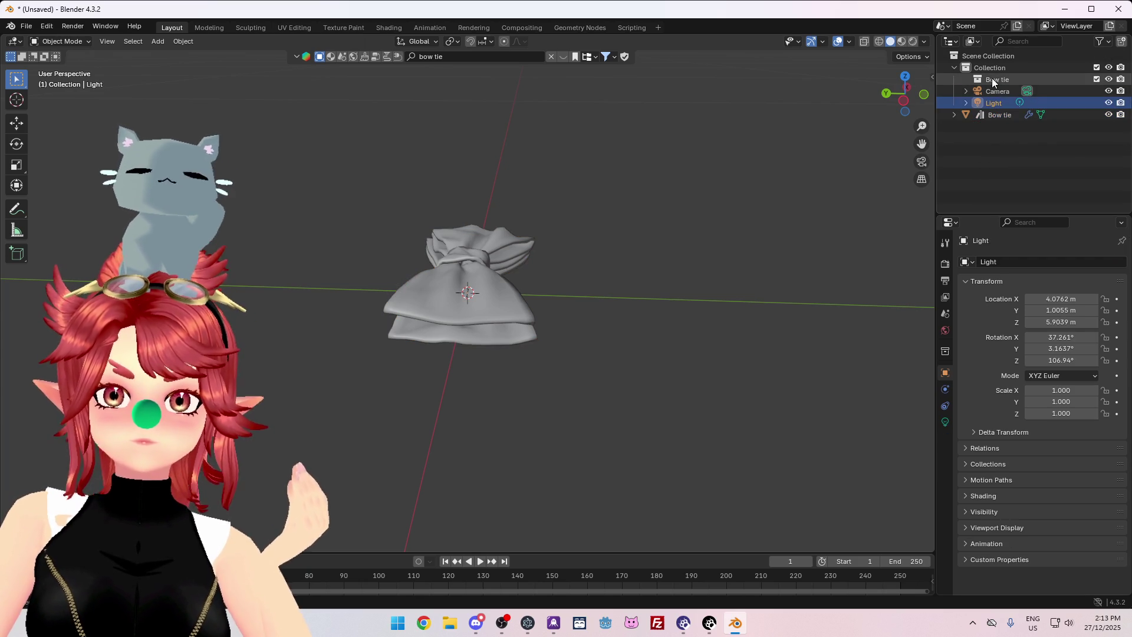
click(999, 73)
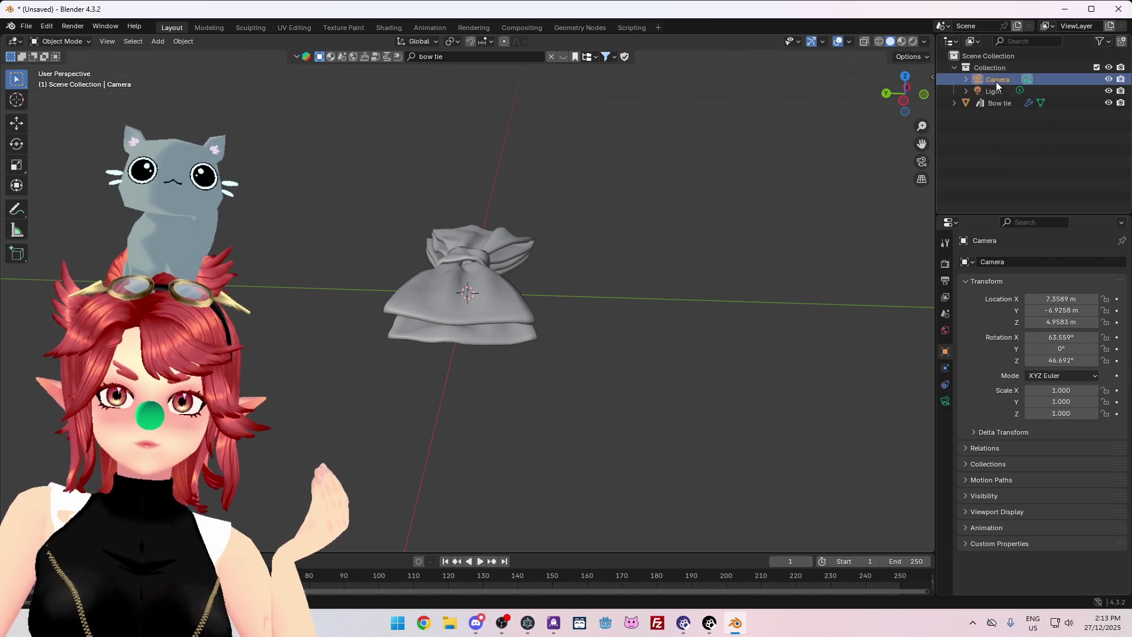
key(x)
click(996, 81)
key(x)
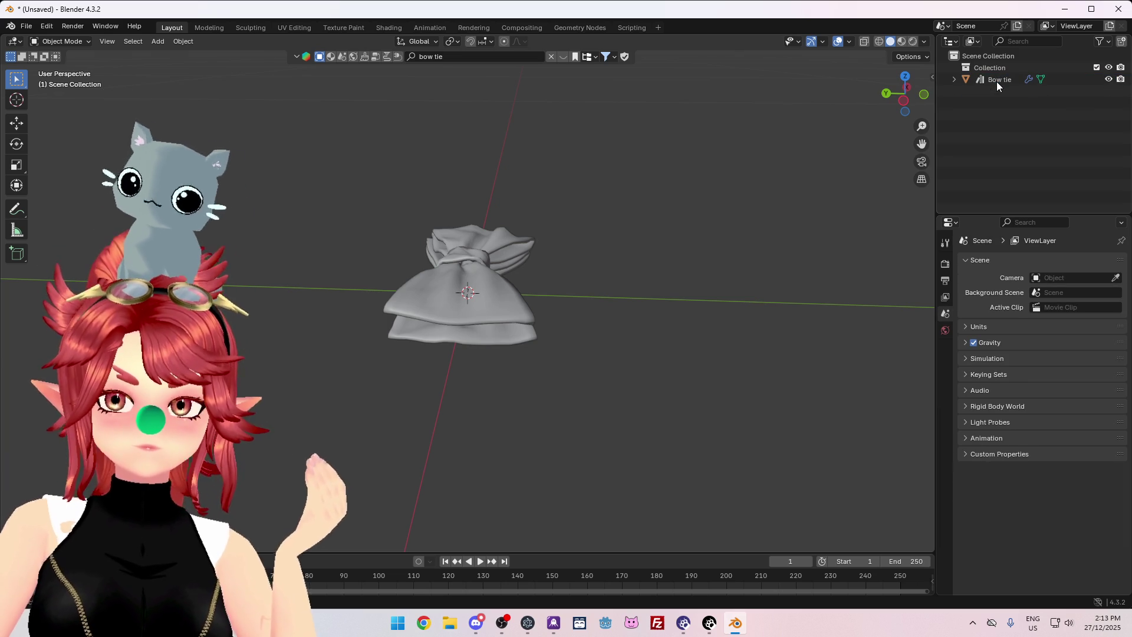
key(x)
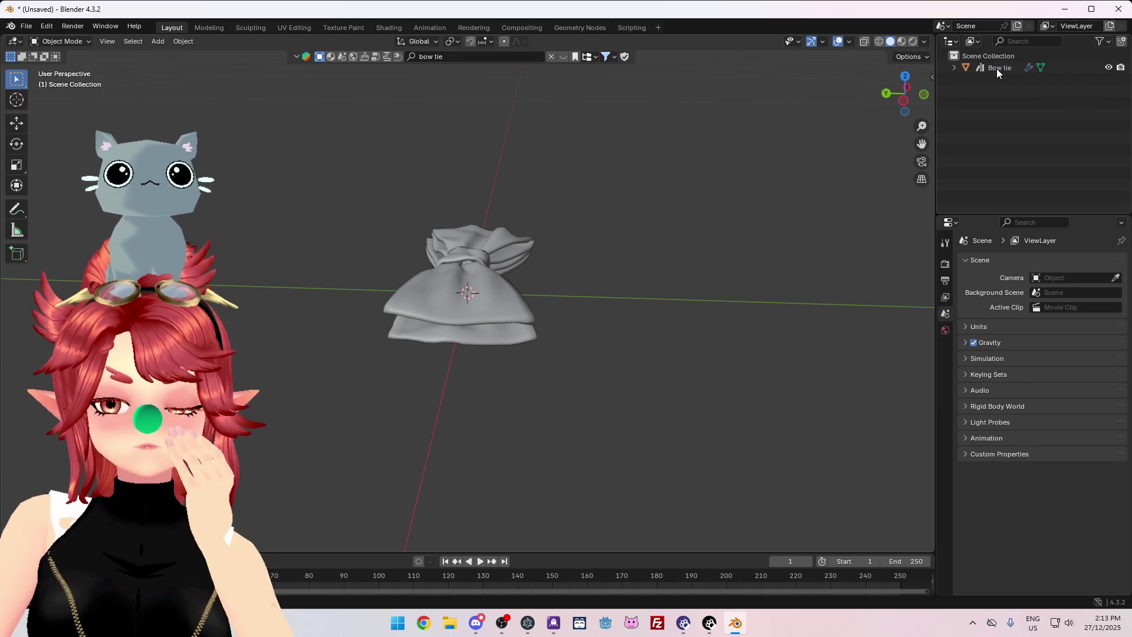
middle_drag(788, 196, 661, 229)
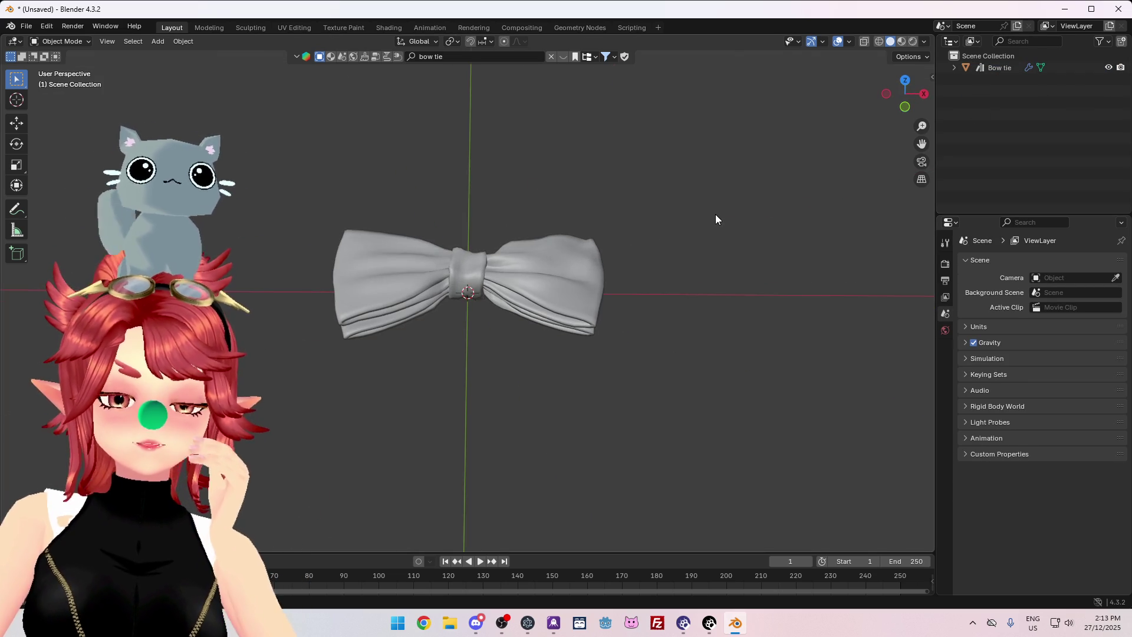
Rotate the Bow tie 90° around the X axis to stand it upright.
mouse_move(656, 365)
middle_down()
mouse_move(783, 283)
mouse_move(636, 263)
mouse_move(619, 253)
mouse_move(619, 215)
mouse_move(592, 288)
mouse_move(766, 230)
mouse_move(684, 280)
mouse_move(639, 280)
middle_up()
click(1008, 67)
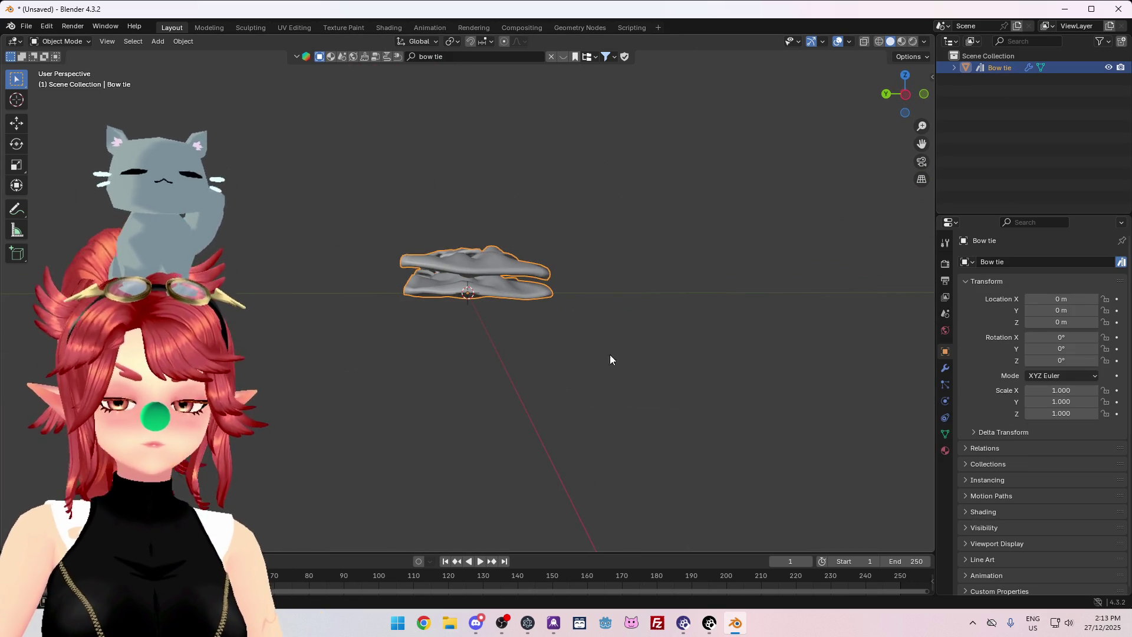
middle_drag(636, 363, 666, 336)
text(rx)
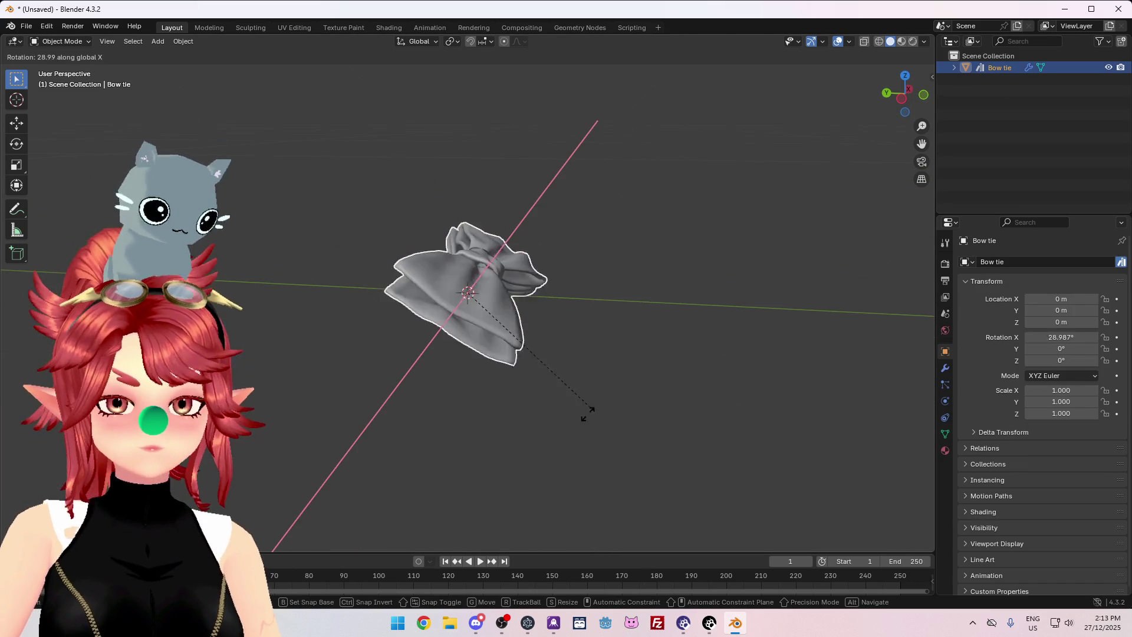
text(90)
key(Return)
mouse_move(548, 383)
middle_down()
mouse_move(435, 377)
mouse_move(481, 367)
middle_up()
middle_drag(553, 384, 601, 399)
mouse_move(677, 313)
middle_down()
mouse_move(747, 409)
mouse_move(684, 409)
mouse_move(634, 450)
mouse_move(591, 378)
middle_up()
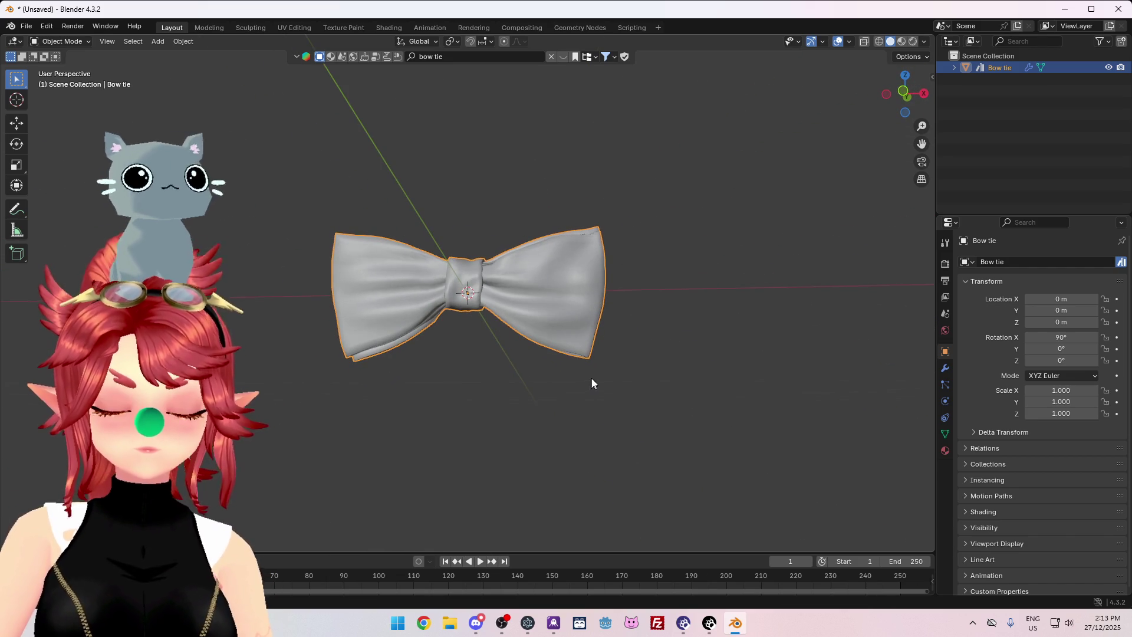
Apply all transforms so the Bow tie's rotation reads 0° on every axis.
click(931, 76)
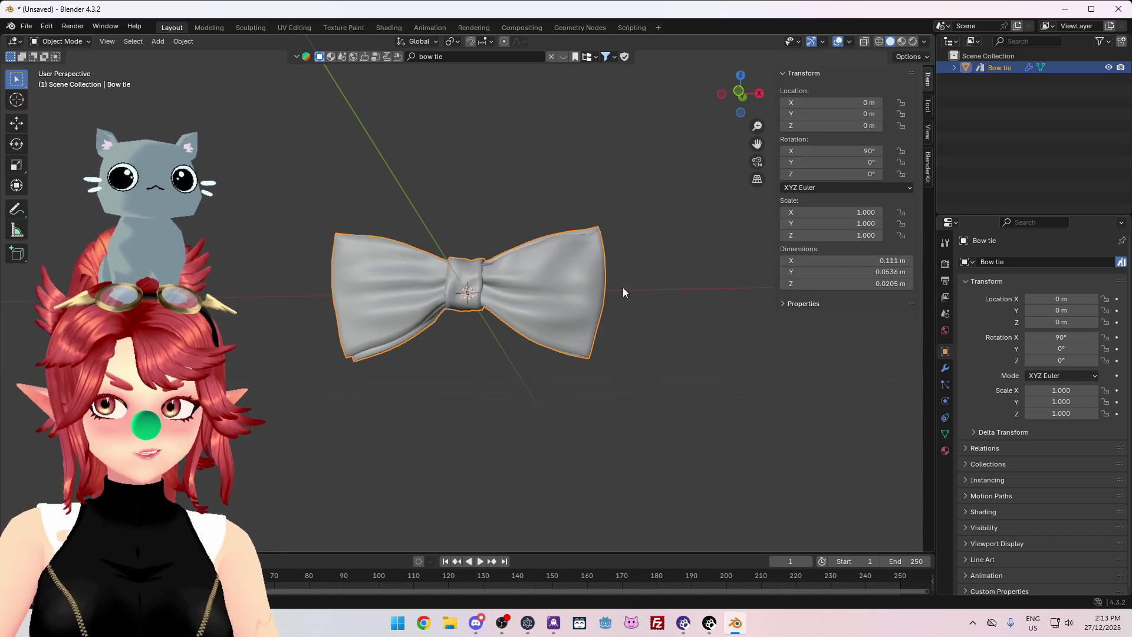
key(ctrl+a)
click(582, 319)
mouse_move(571, 323)
middle_down()
mouse_move(603, 348)
mouse_move(525, 394)
mouse_move(536, 386)
middle_up()
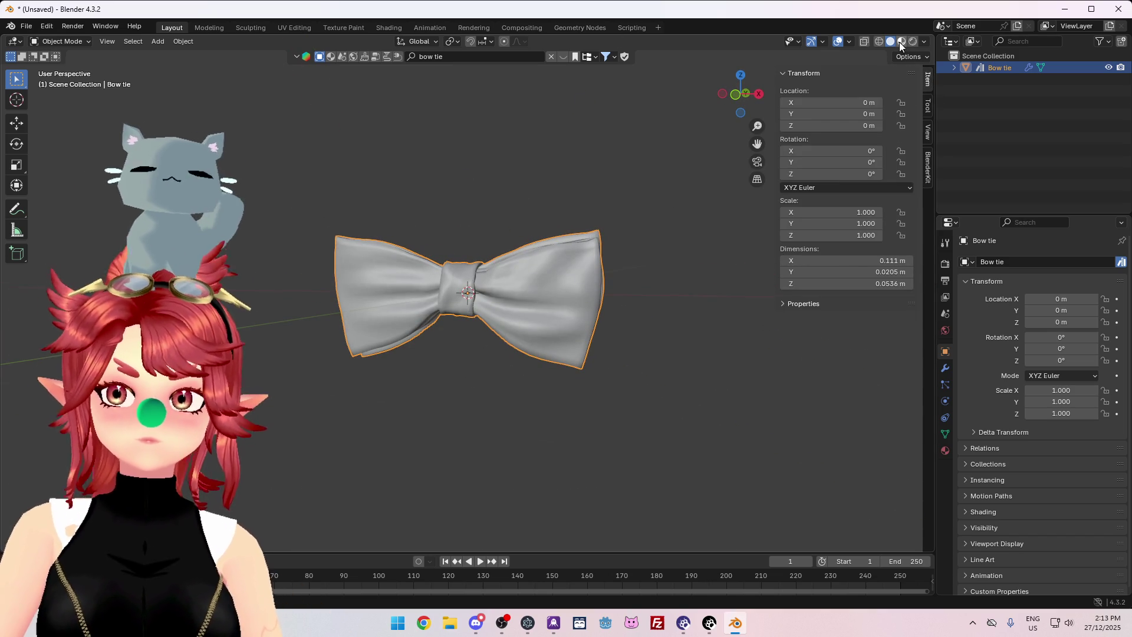
Replace the Fabric.007 material with a new one named 'Bow', then view Discord's reference image.
click(943, 451)
mouse_move(837, 454)
middle_down()
mouse_move(740, 452)
mouse_move(766, 412)
middle_up()
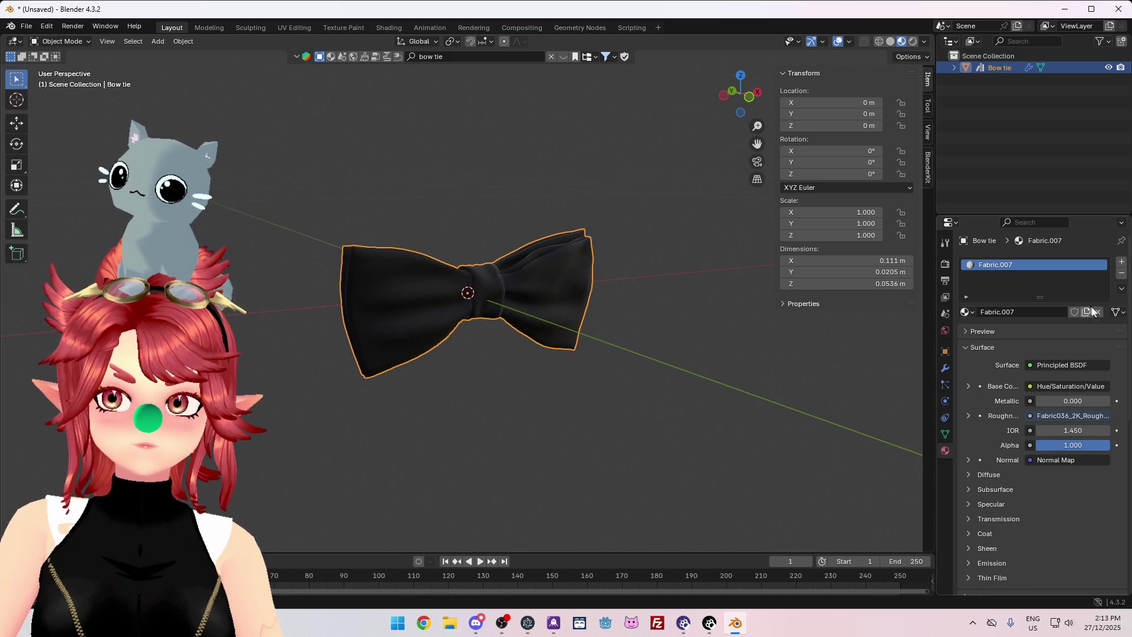
click(1097, 312)
middle_drag(677, 335, 679, 386)
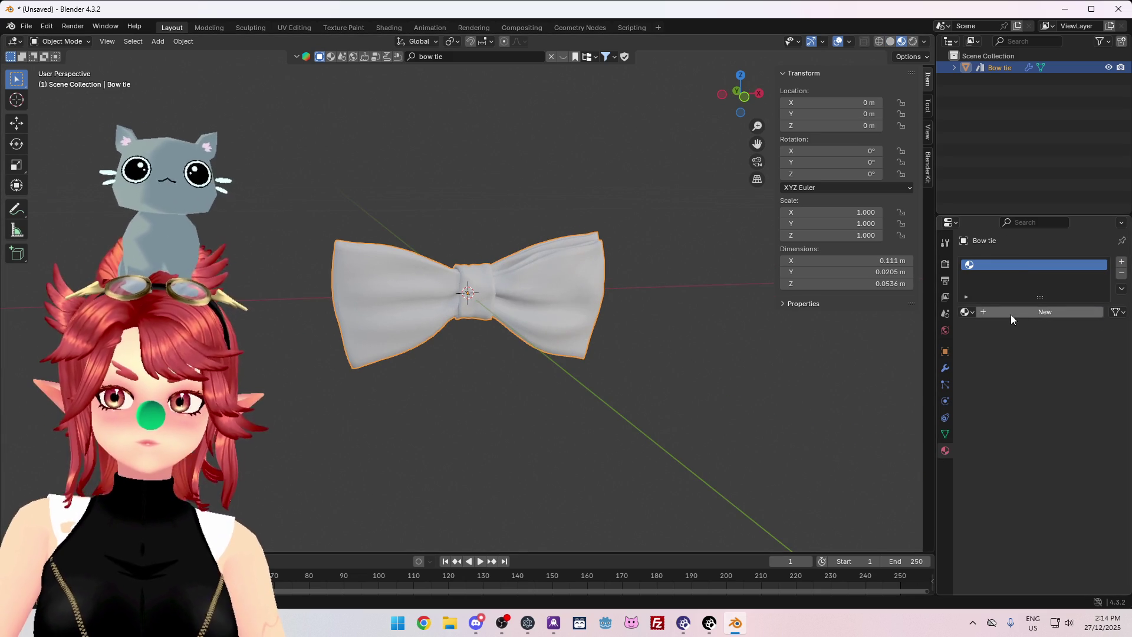
click(1010, 312)
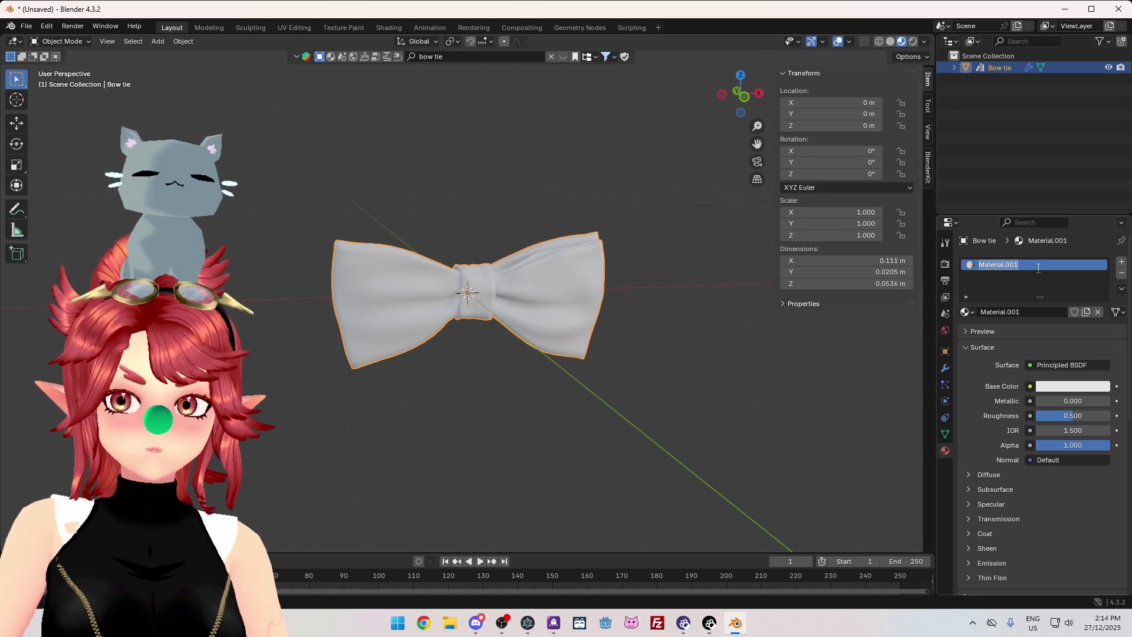
text(Bow)
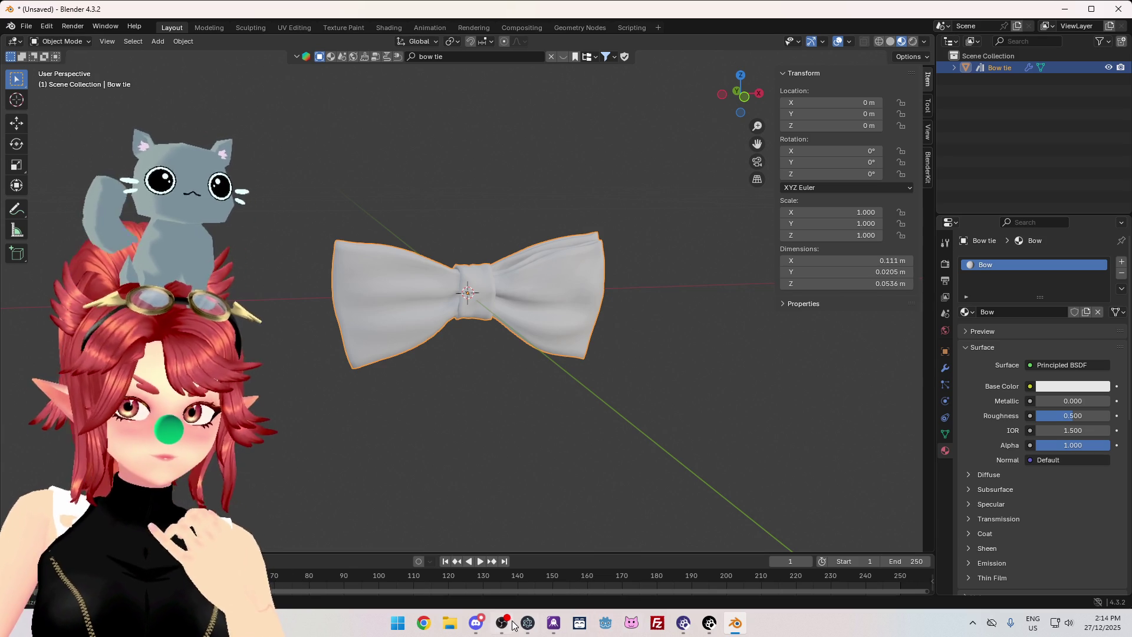
click(476, 622)
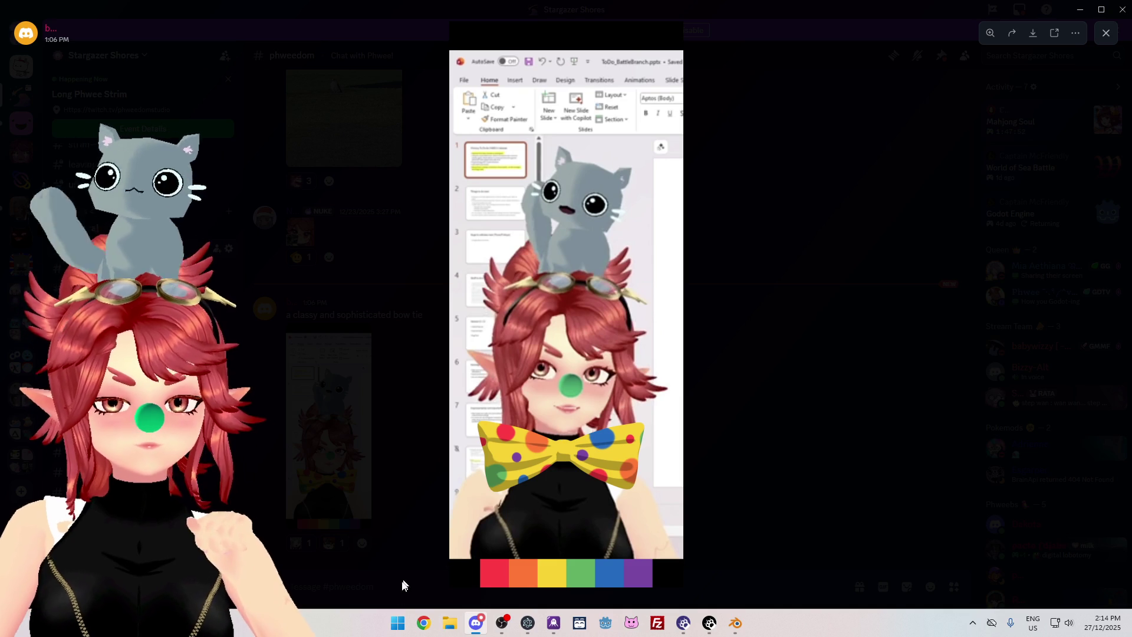
Launch the pinned Adobe Photoshop 2020 from the Start menu.
click(399, 630)
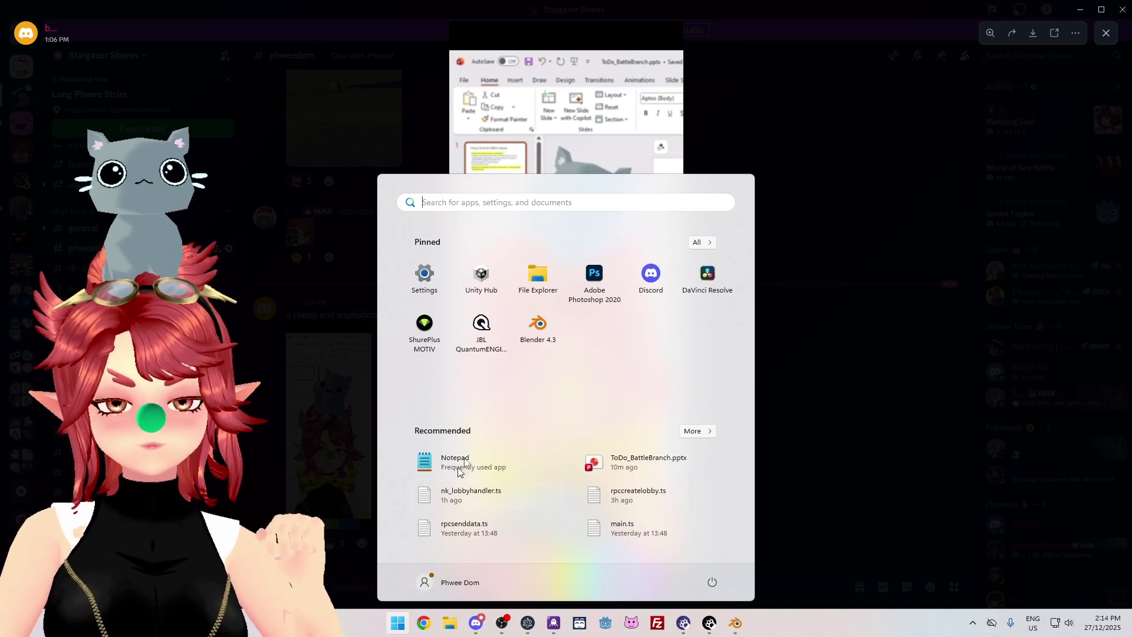
click(598, 282)
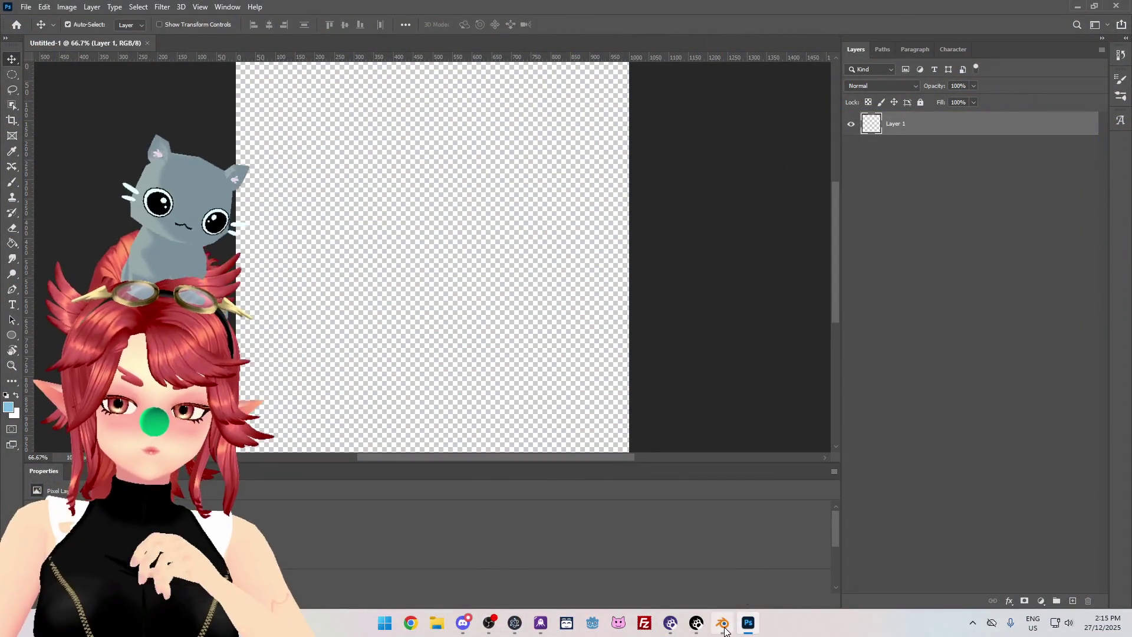
Copy Discord's bow tie screenshot and paste it onto Photoshop's Untitled-1 canvas, shifted upward.
mouse_move(724, 630)
click(464, 626)
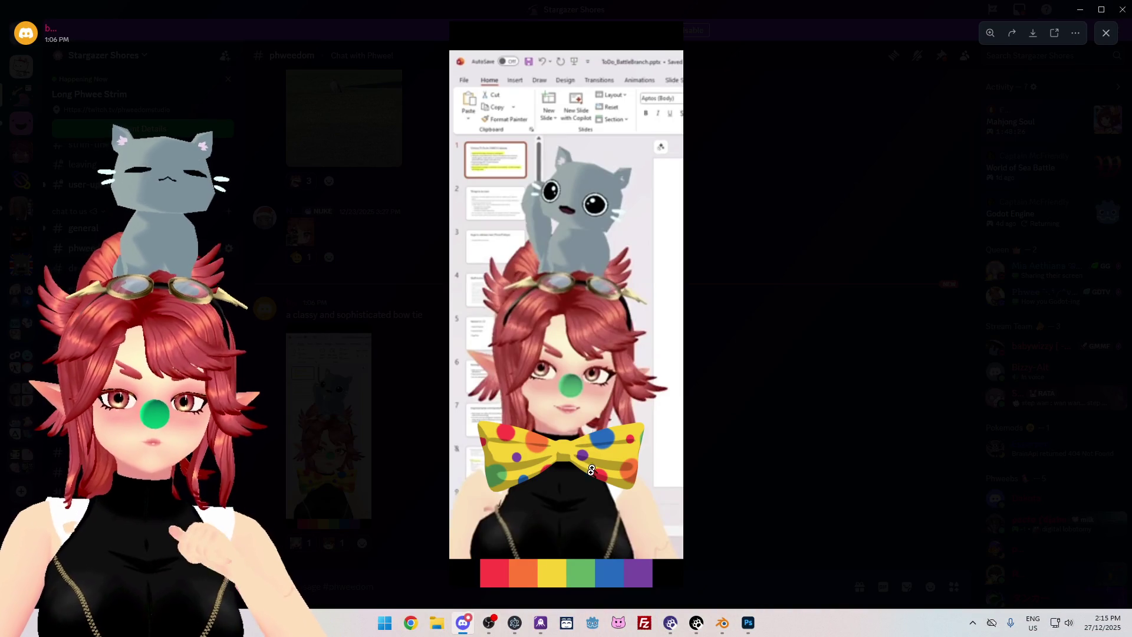
right_click(600, 391)
click(621, 407)
click(747, 623)
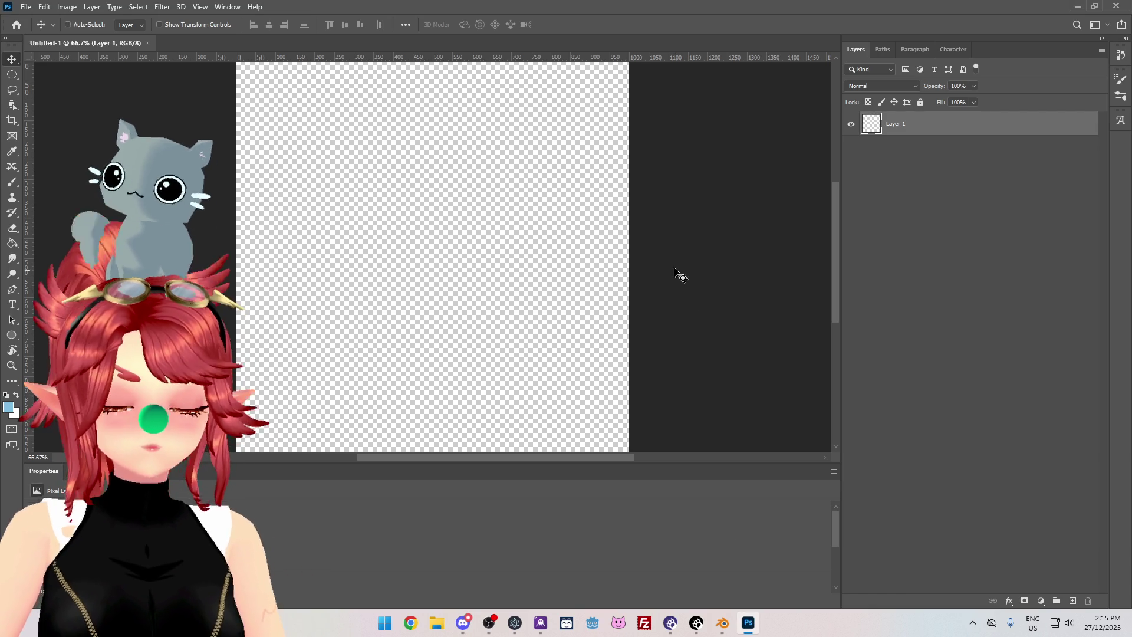
click(463, 623)
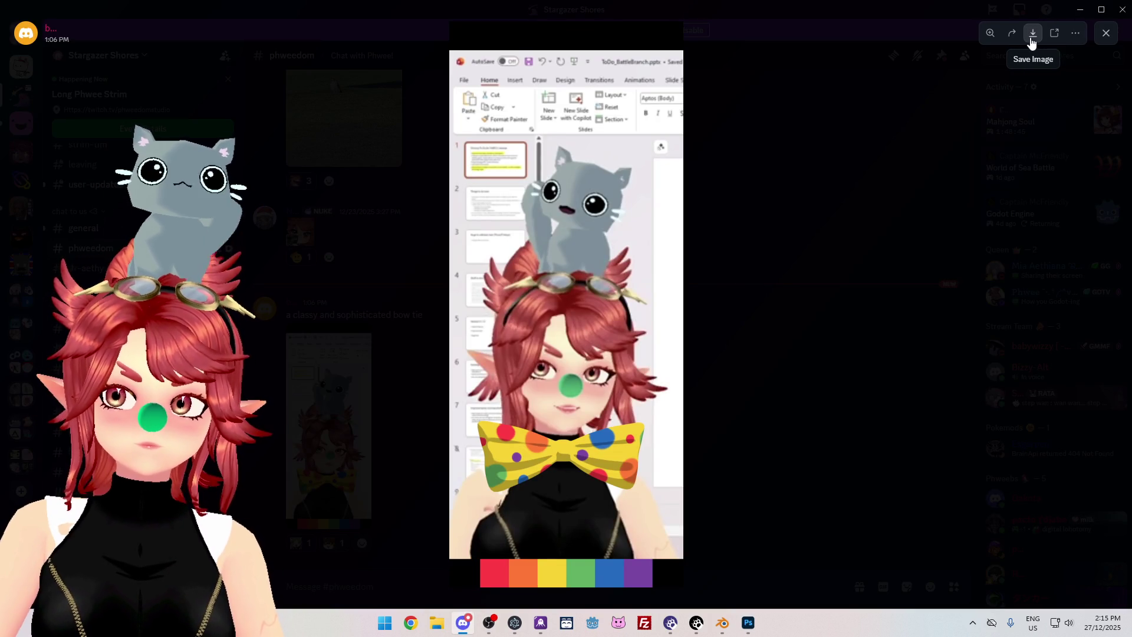
click(1077, 40)
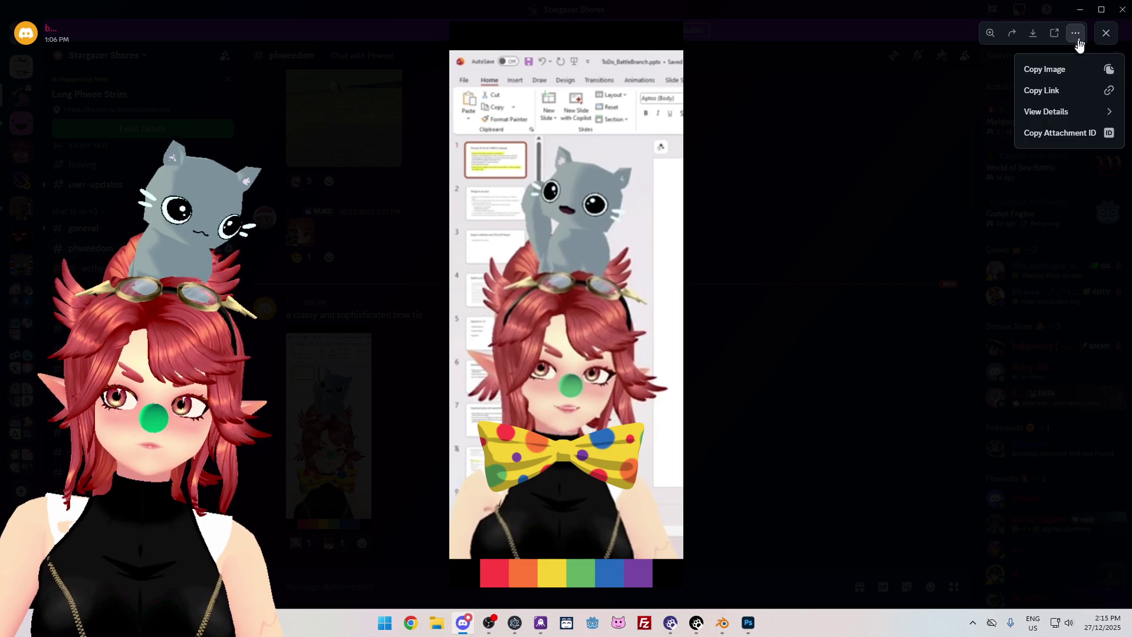
click(1038, 69)
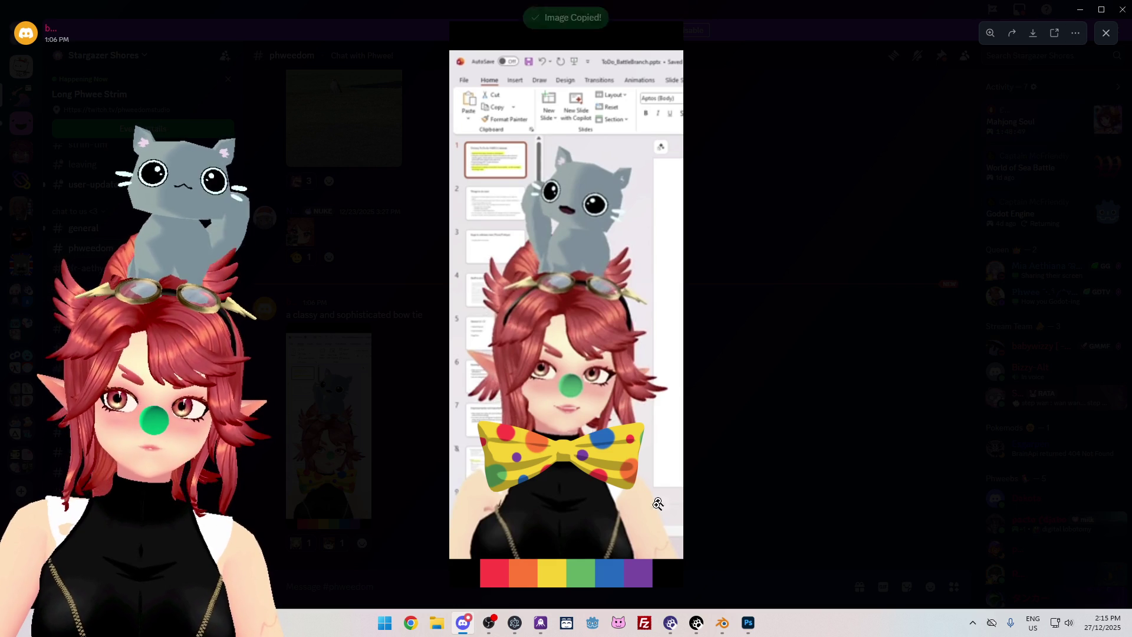
click(748, 623)
key(ctrl+v)
mouse_move(502, 448)
mouse_down()
mouse_move(489, 259)
mouse_move(515, 169)
mouse_move(513, 201)
mouse_up()
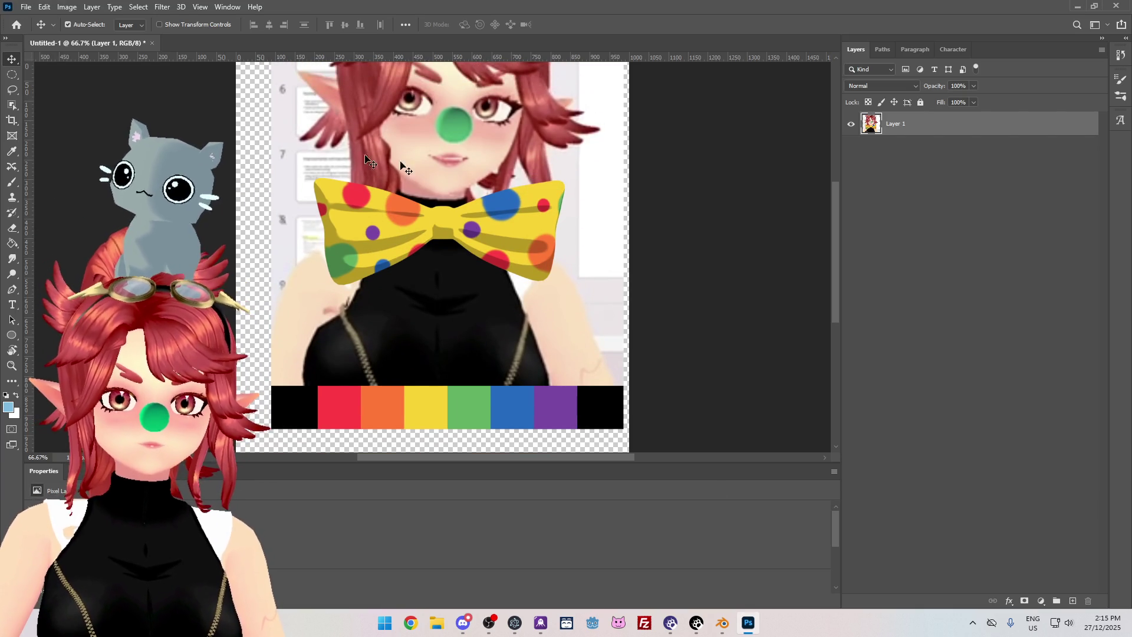
Sample the bow tie's yellow and fill a new Layer 2 with it.
key(i)
click(439, 409)
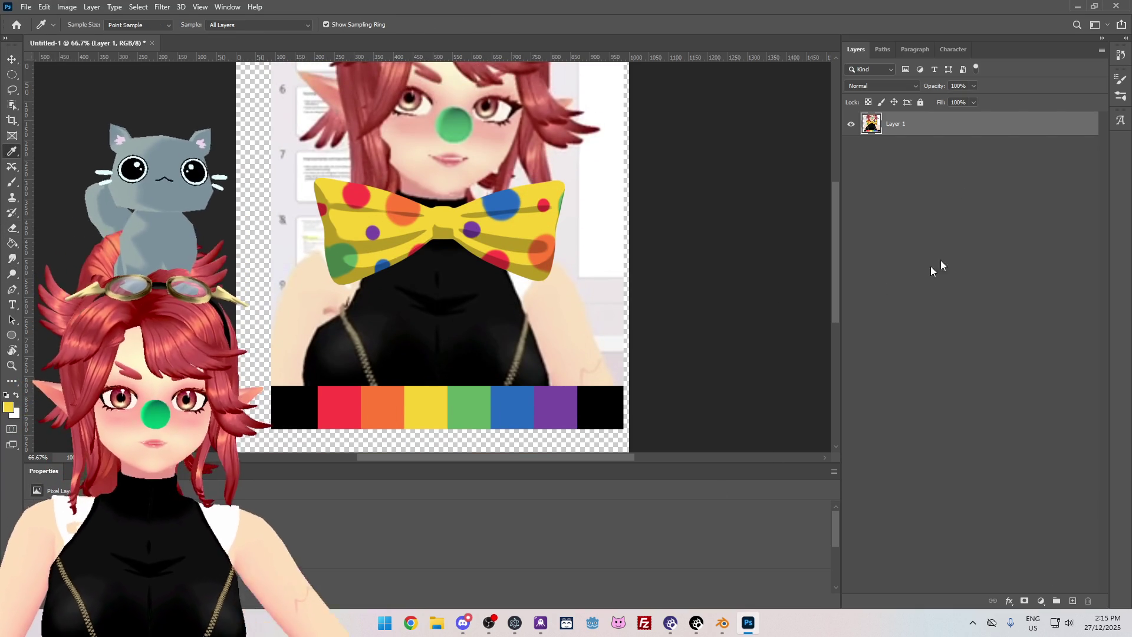
click(850, 125)
key(g)
click(316, 227)
click(546, 231)
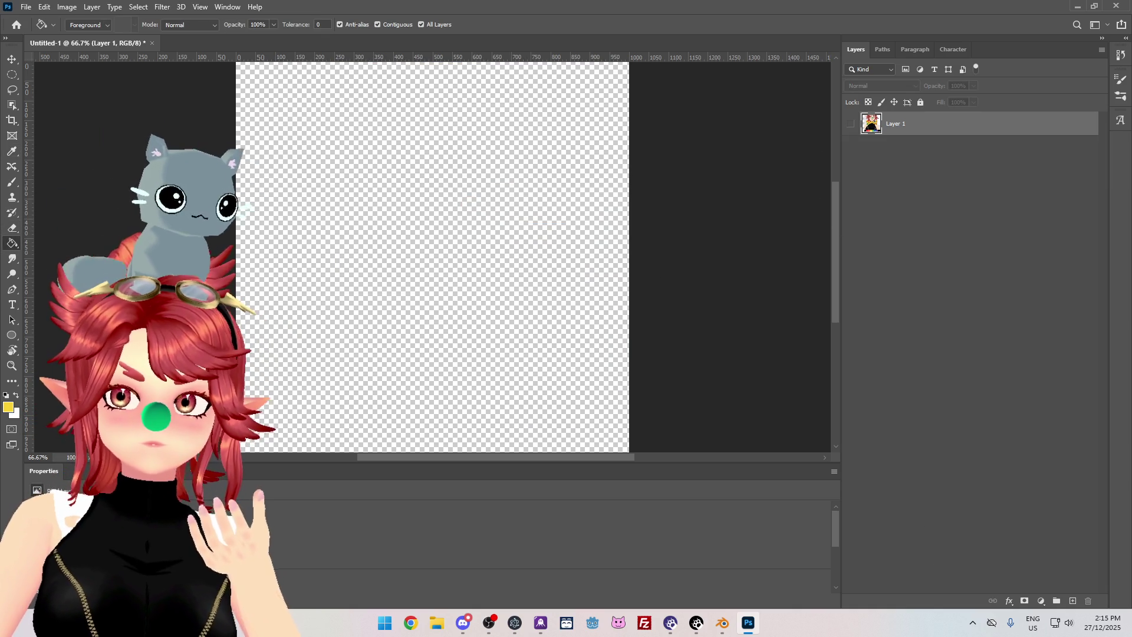
click(1073, 601)
click(422, 277)
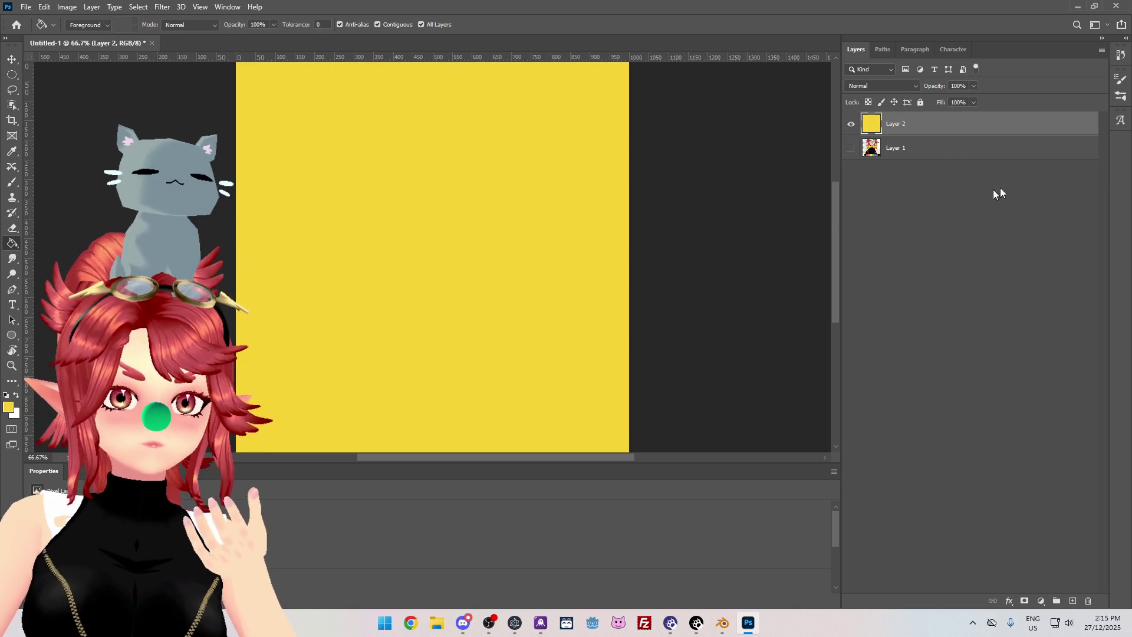
Move the screenshot above yellow Layer 2, sample blue, hide the screenshot and add Layer 3.
click(894, 148)
drag(905, 150, 884, 125)
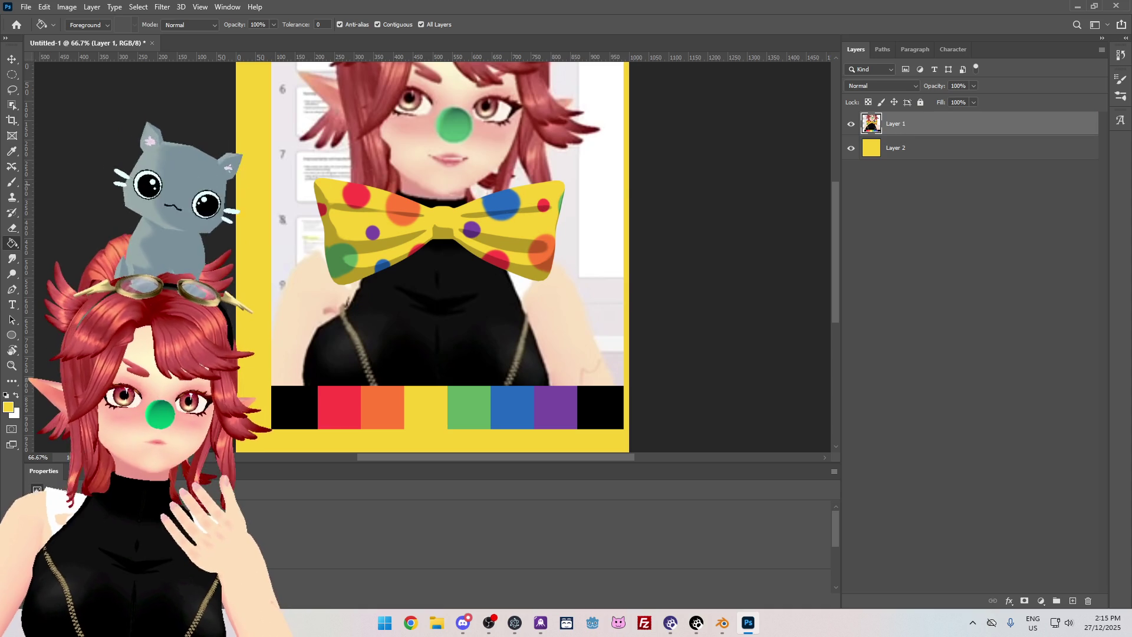
click(12, 152)
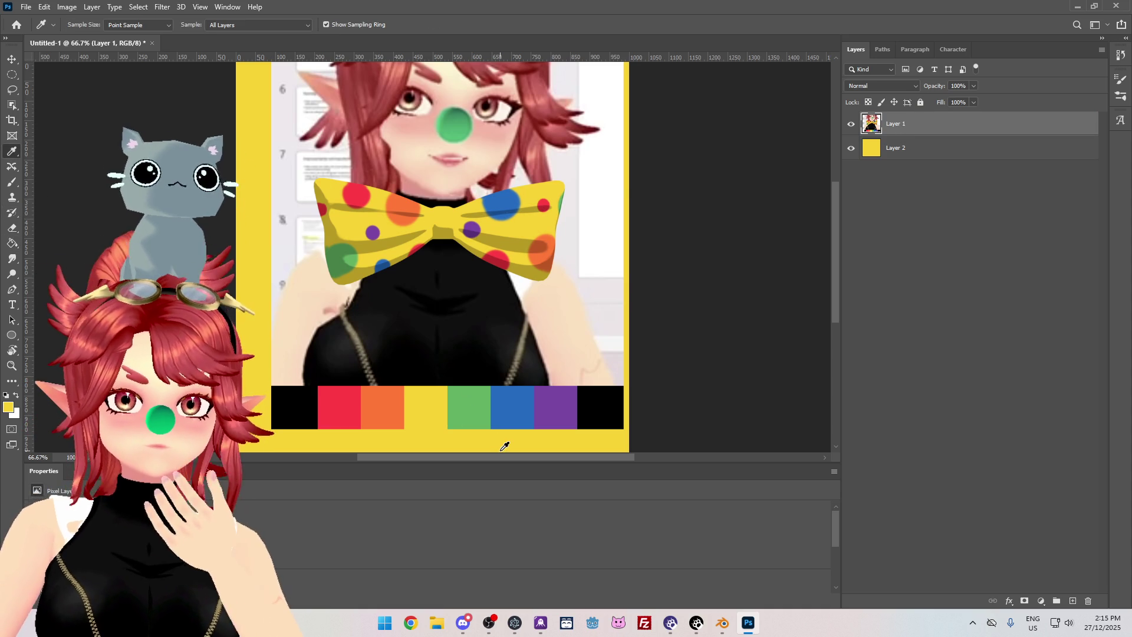
click(522, 425)
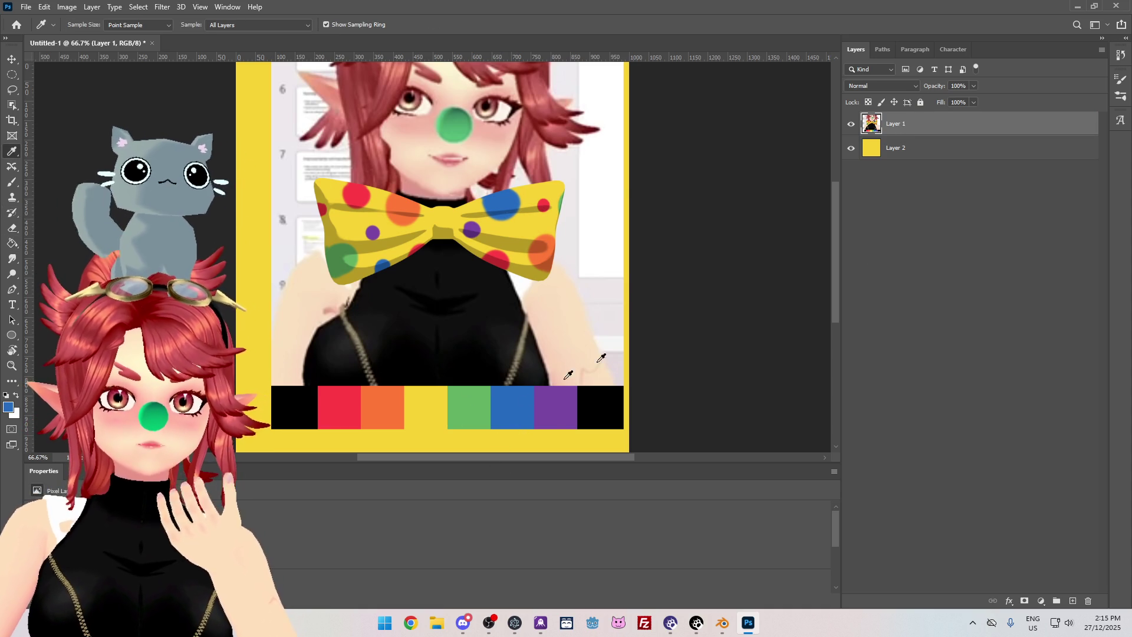
click(893, 148)
click(851, 124)
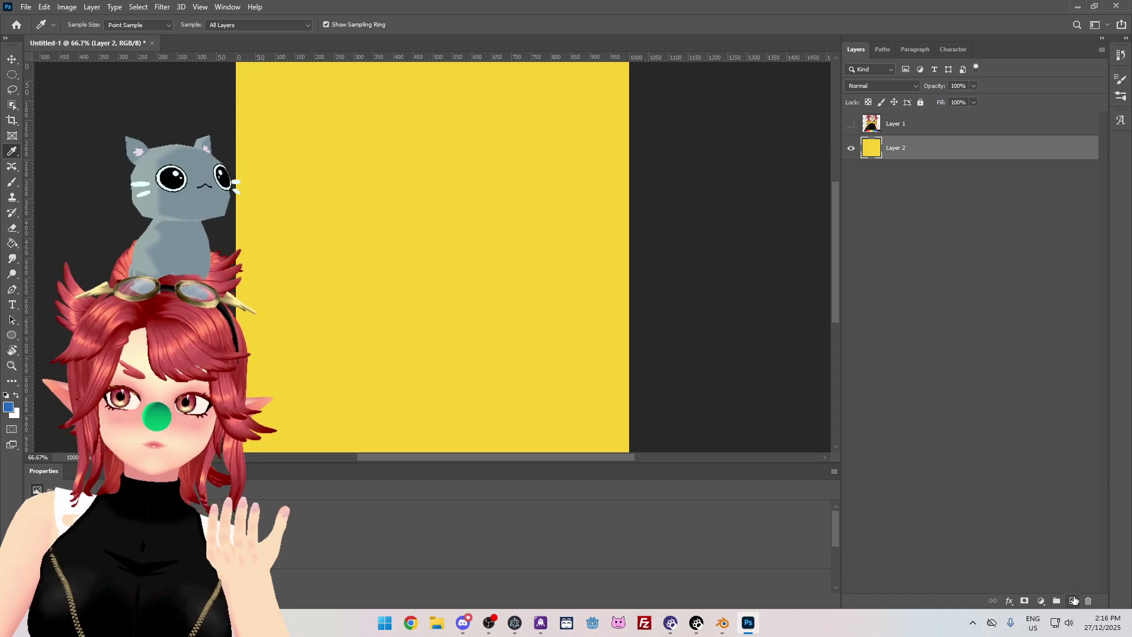
click(1073, 600)
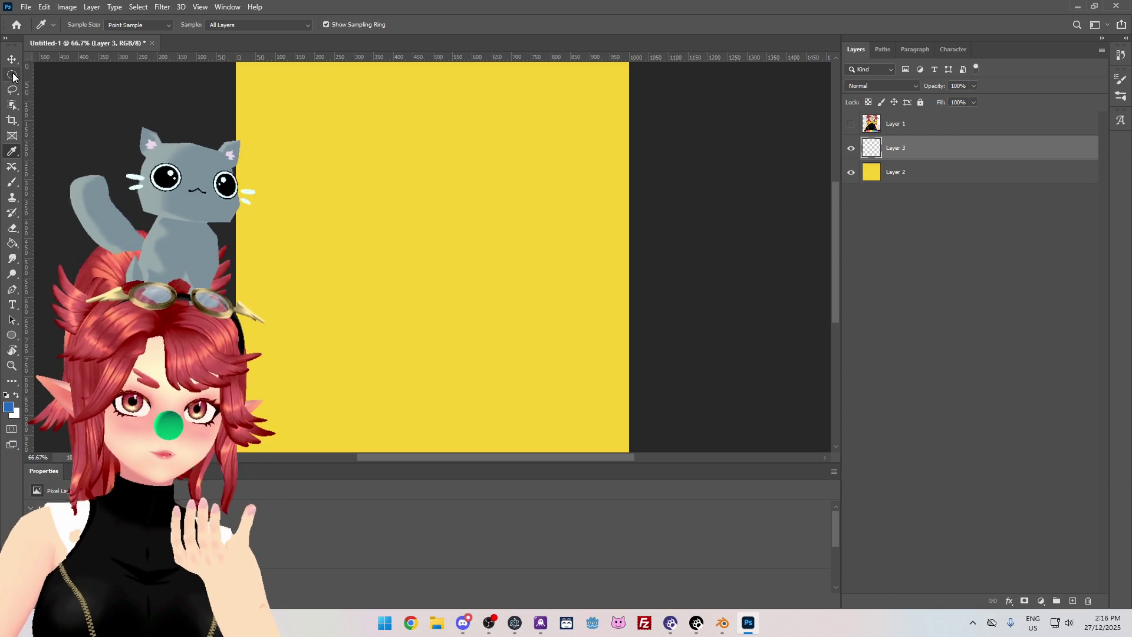
Try an additive circular marquee selection on the yellow canvas, then clear it.
click(12, 76)
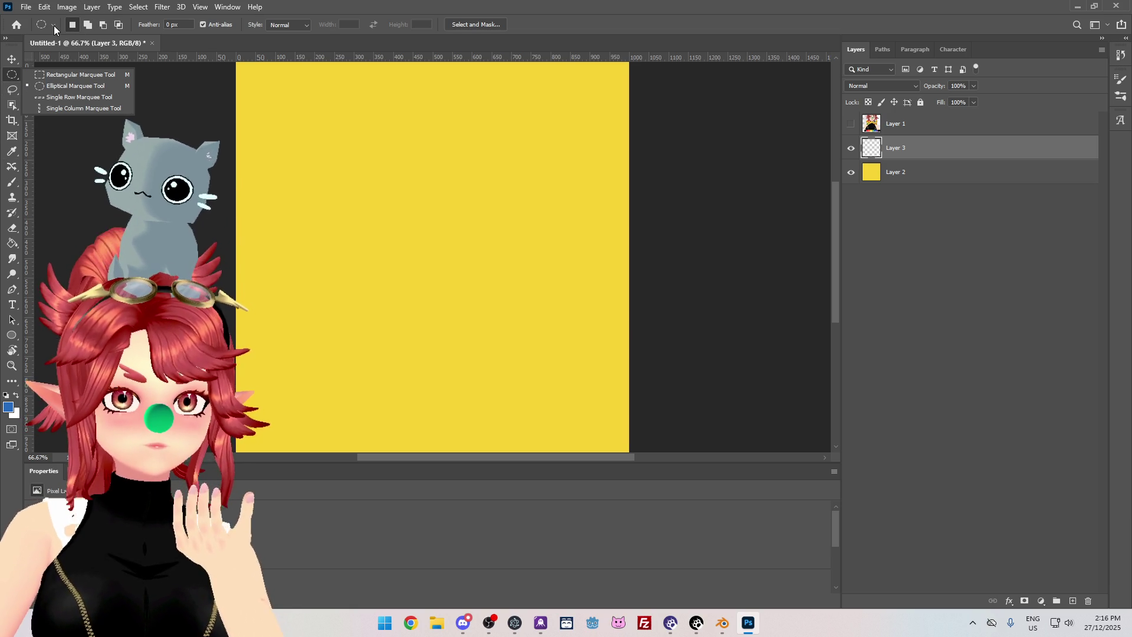
click(73, 26)
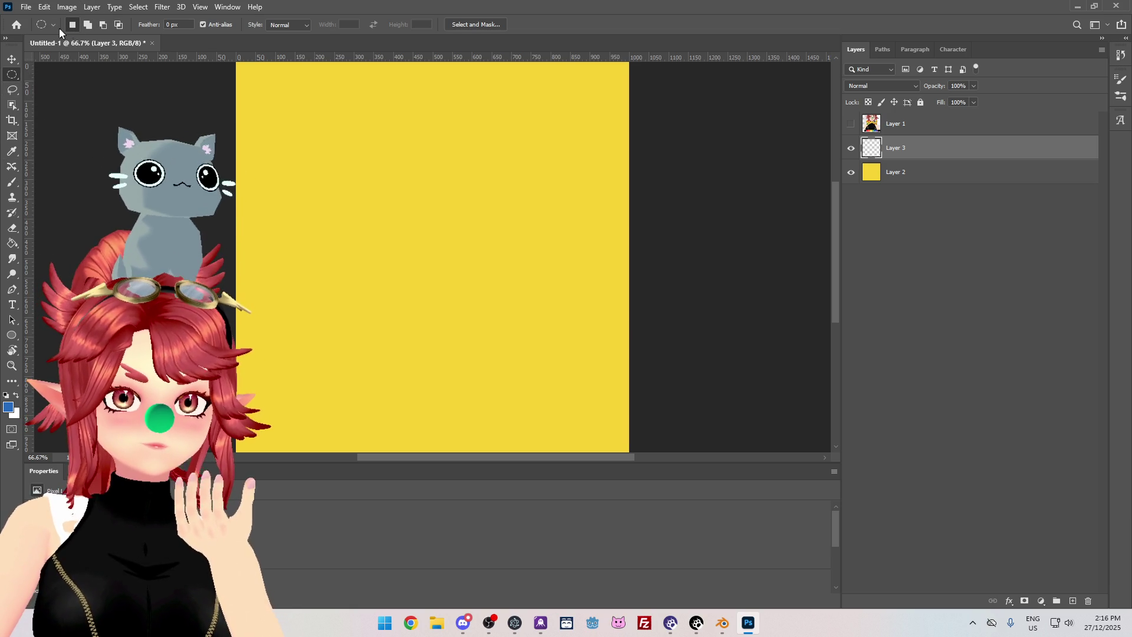
click(54, 27)
click(55, 27)
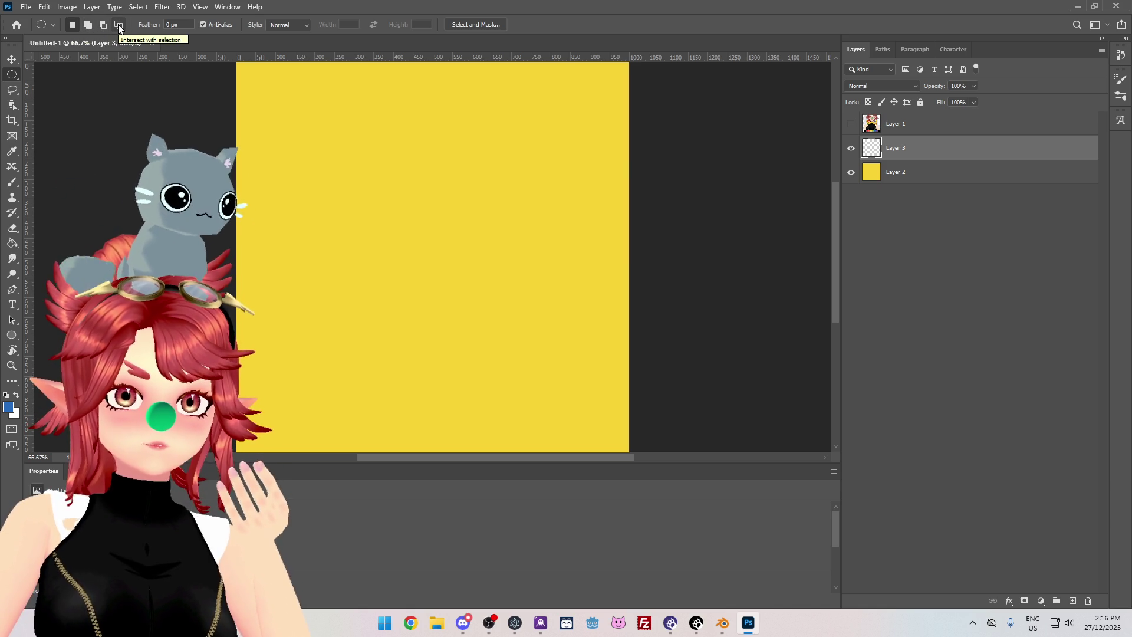
click(85, 27)
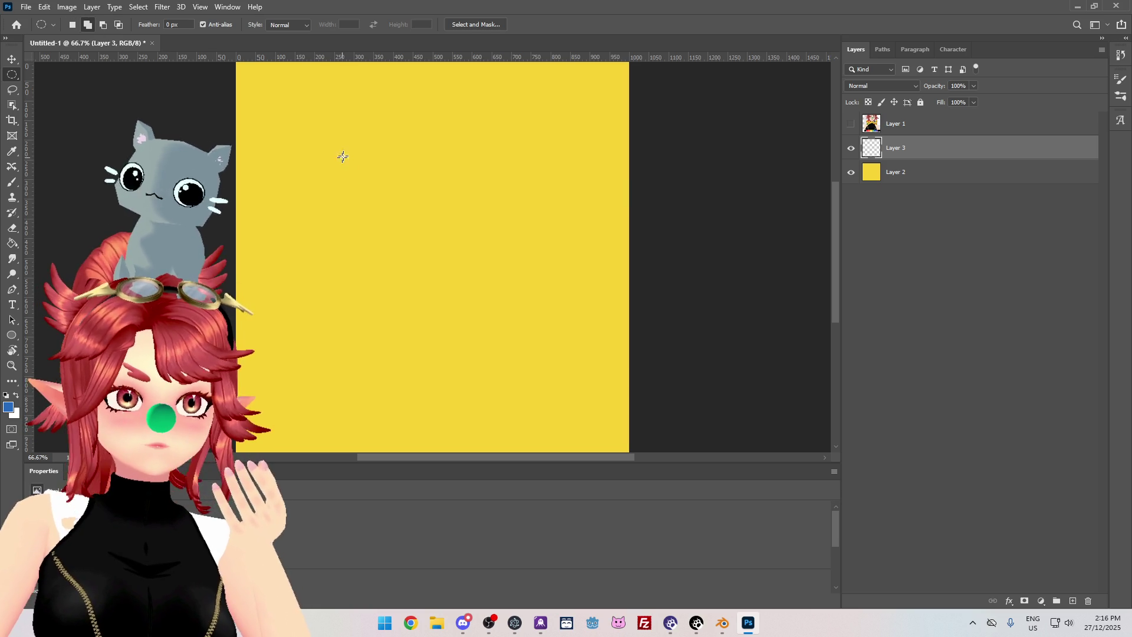
mouse_move(353, 153)
mouse_down()
mouse_move(424, 235)
mouse_move(445, 242)
mouse_up()
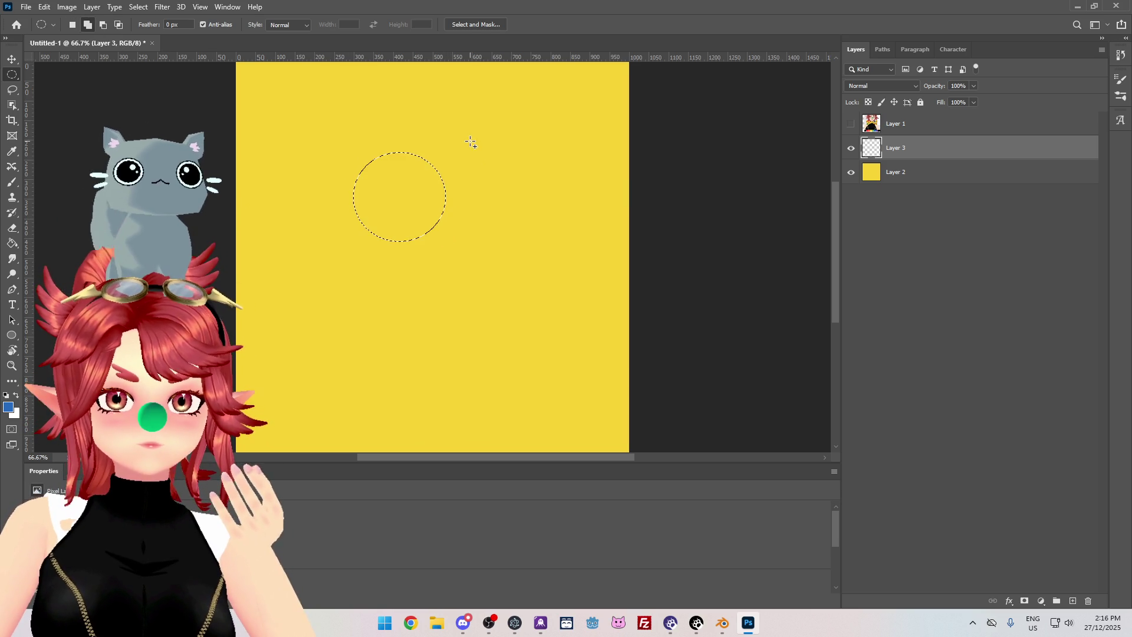
click(451, 178)
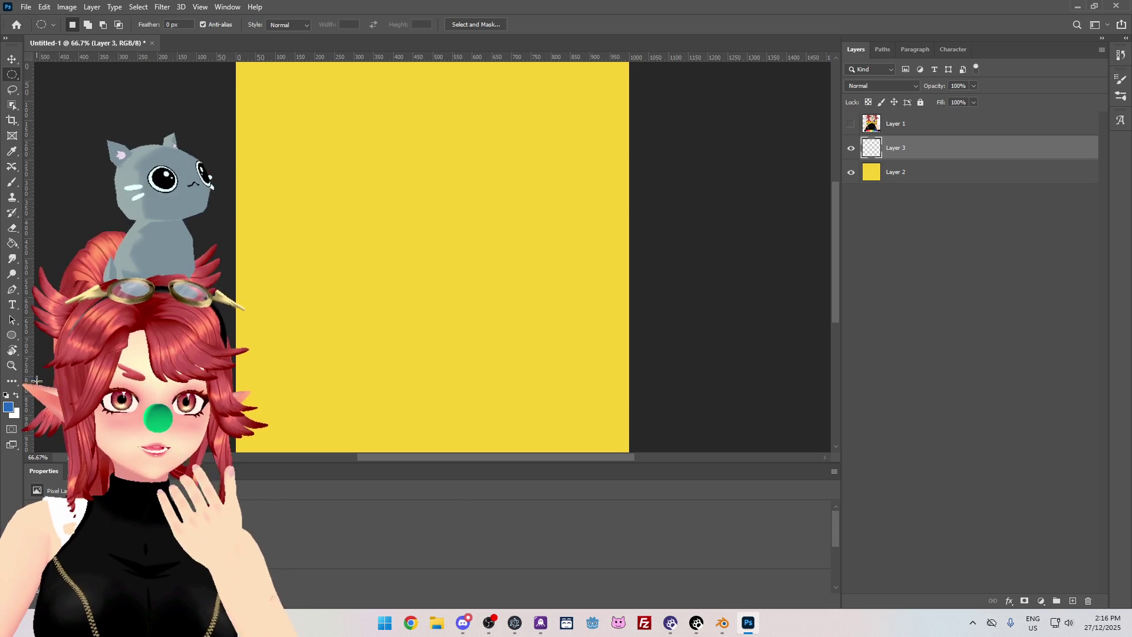
Set up the Ellipse shape tool and its fill colour, cancelling the fixed-size ellipse dialog.
click(12, 337)
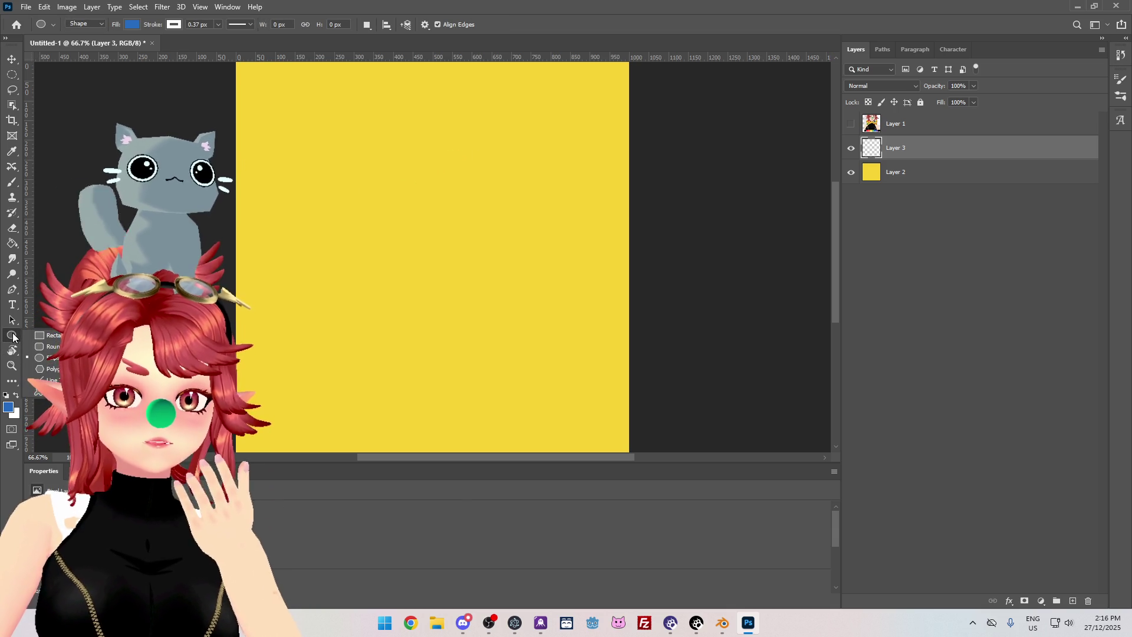
key(shift+u)
key(shift+u)
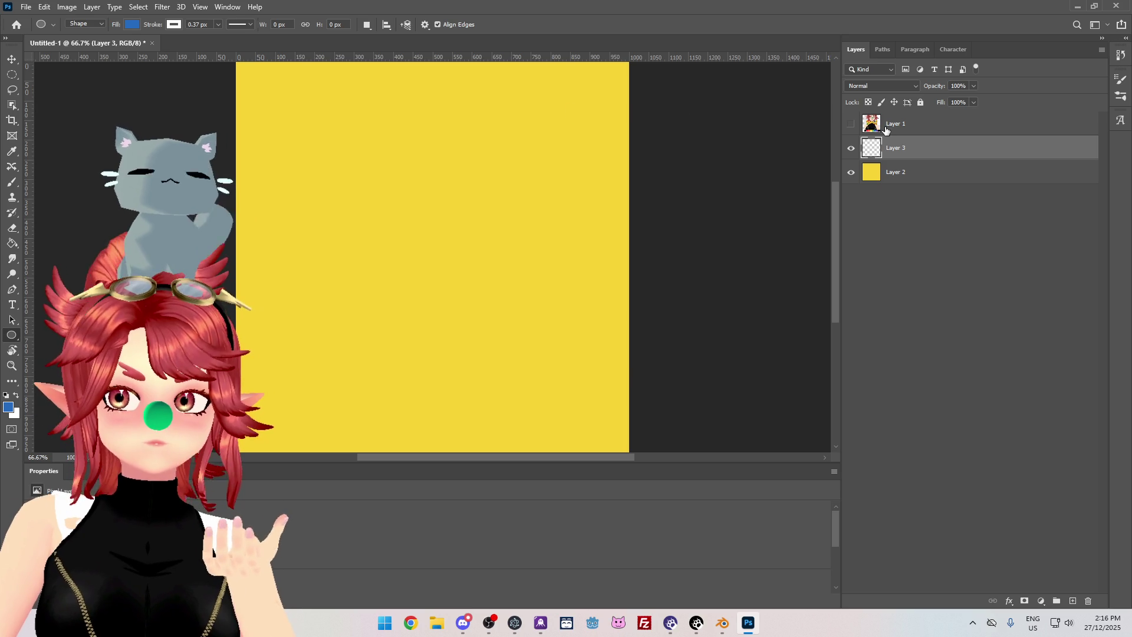
click(851, 124)
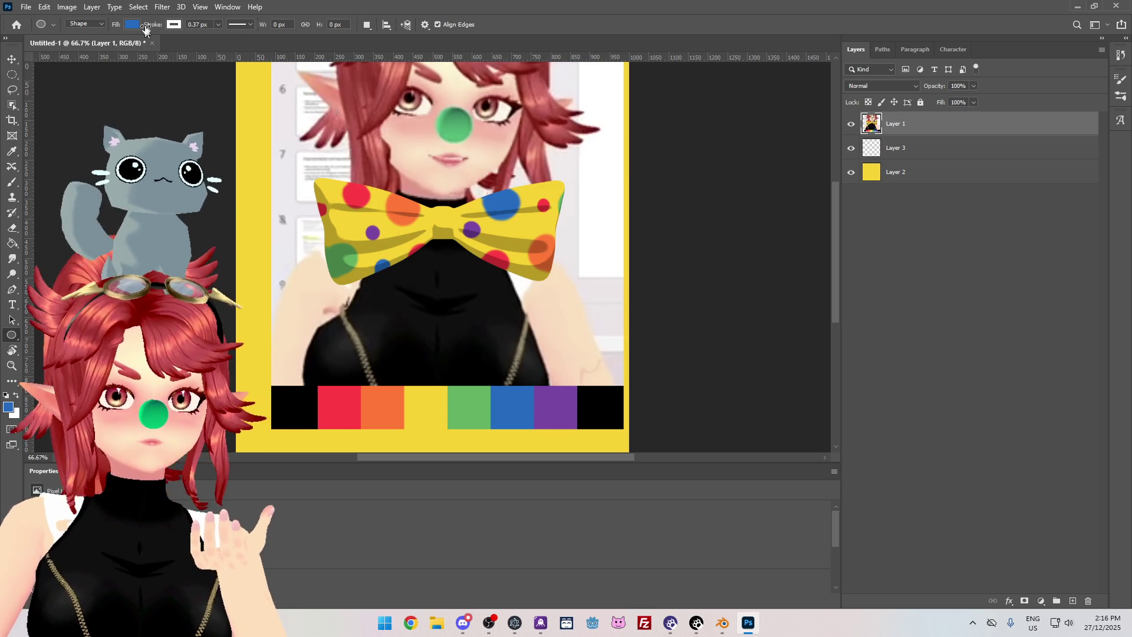
click(134, 25)
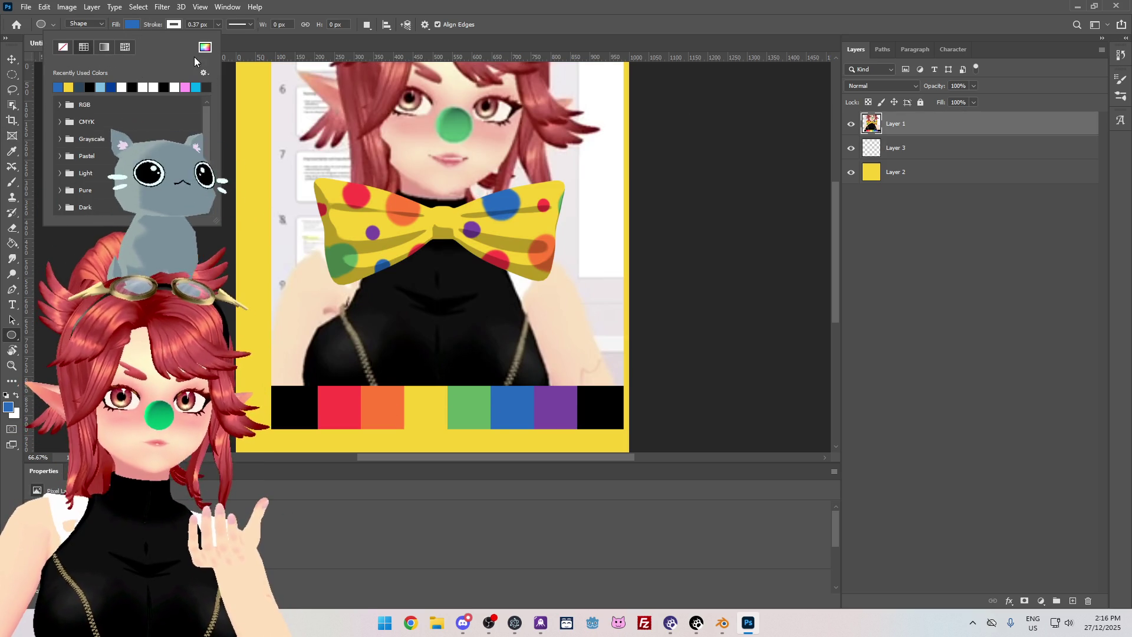
click(448, 248)
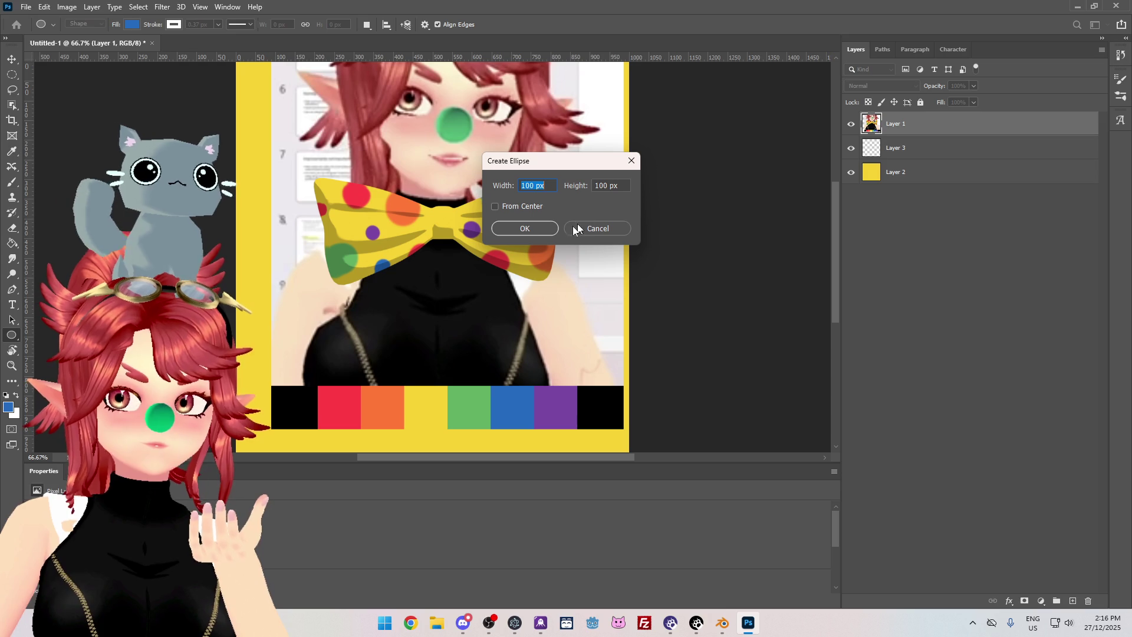
click(596, 229)
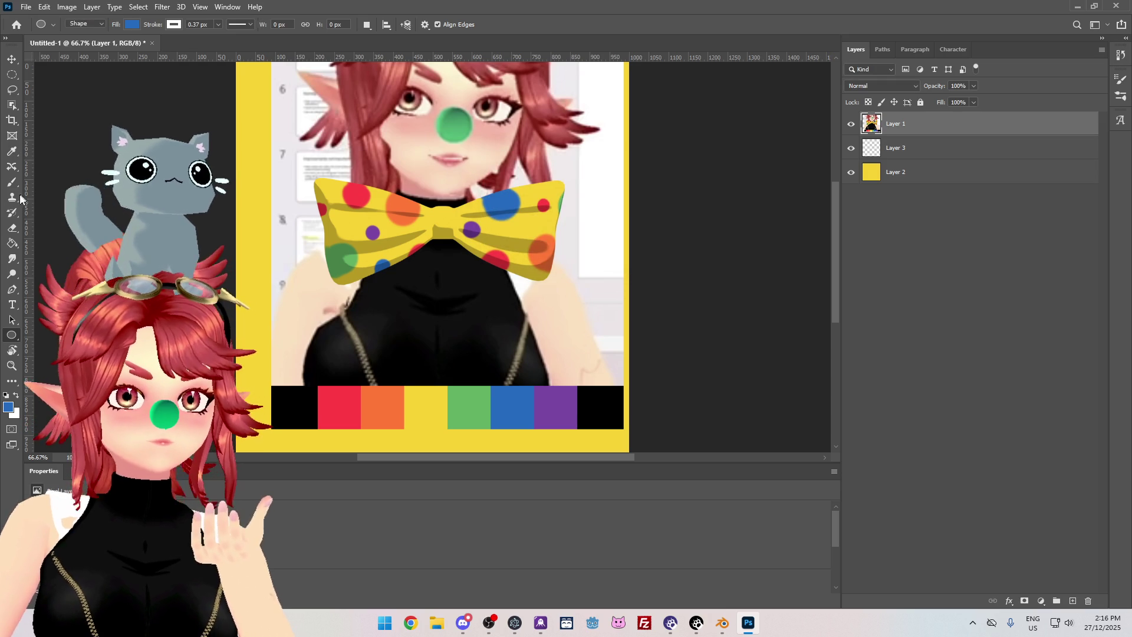
Hide the reference and draw a blue circle in the upper right as Ellipse 1.
click(12, 151)
click(851, 124)
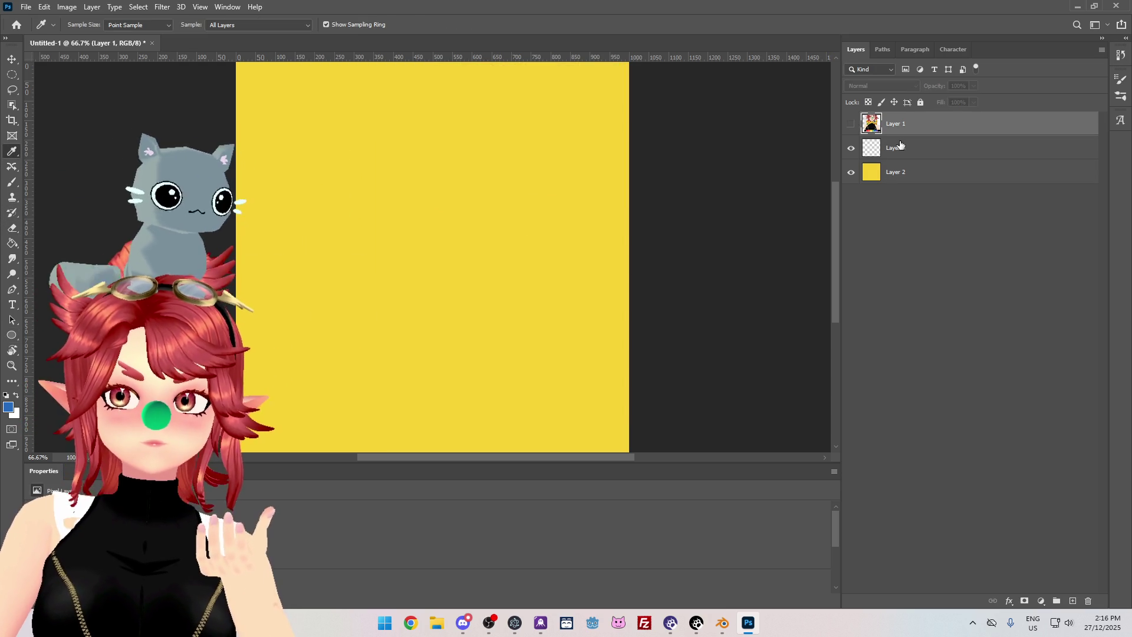
click(902, 148)
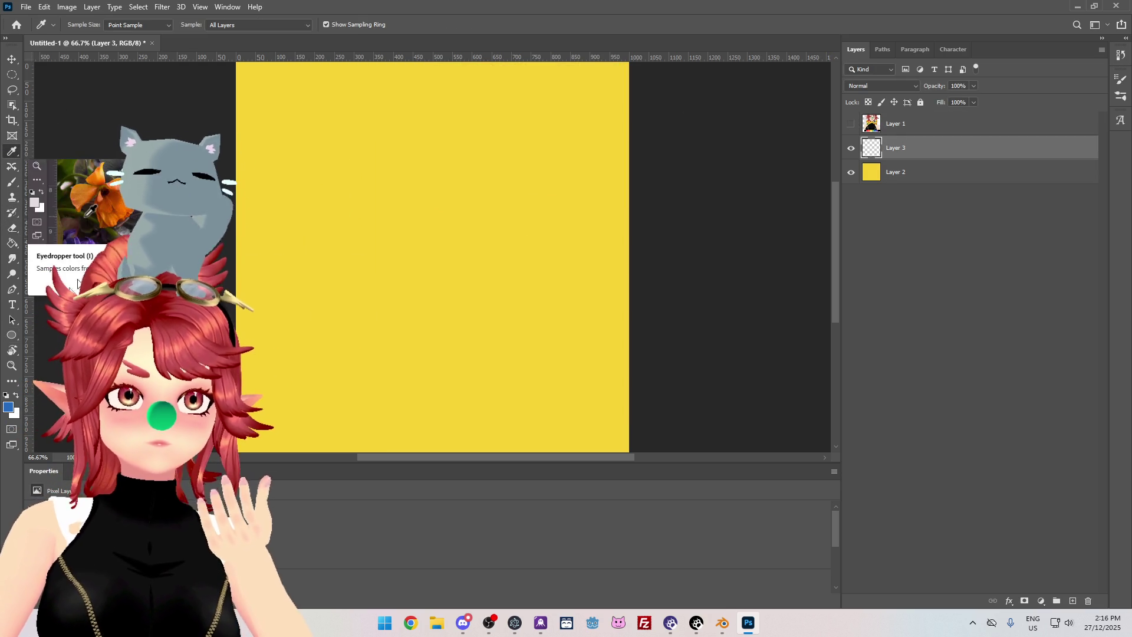
key(u)
drag(475, 155, 556, 234)
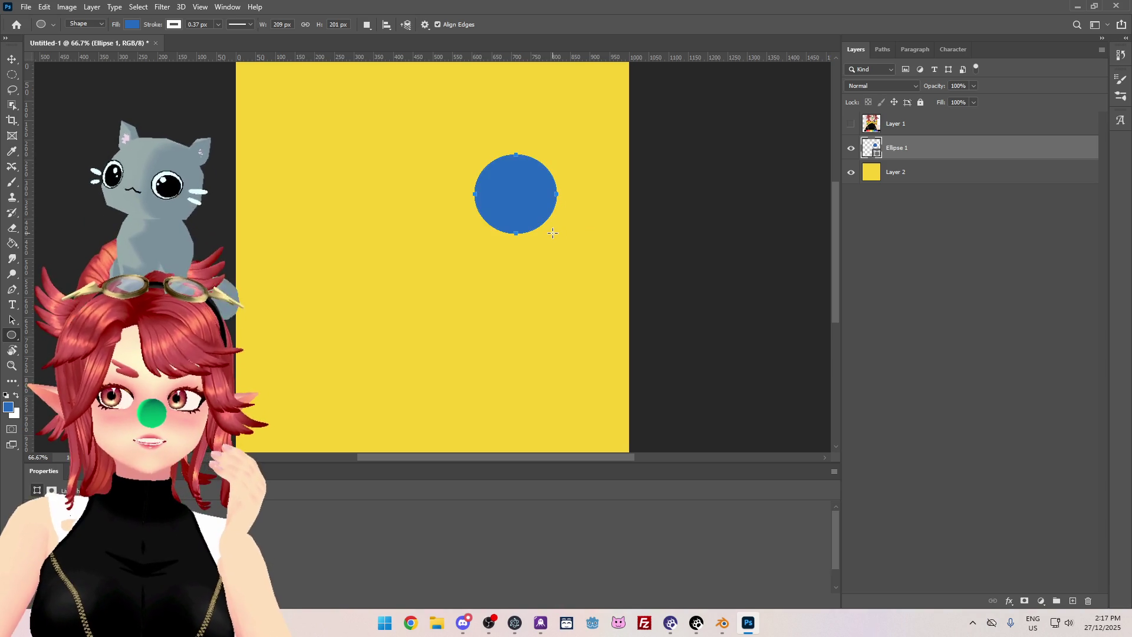
Toggle the reference layer to check the blue circle against a polka dot.
mouse_move(465, 623)
click(850, 124)
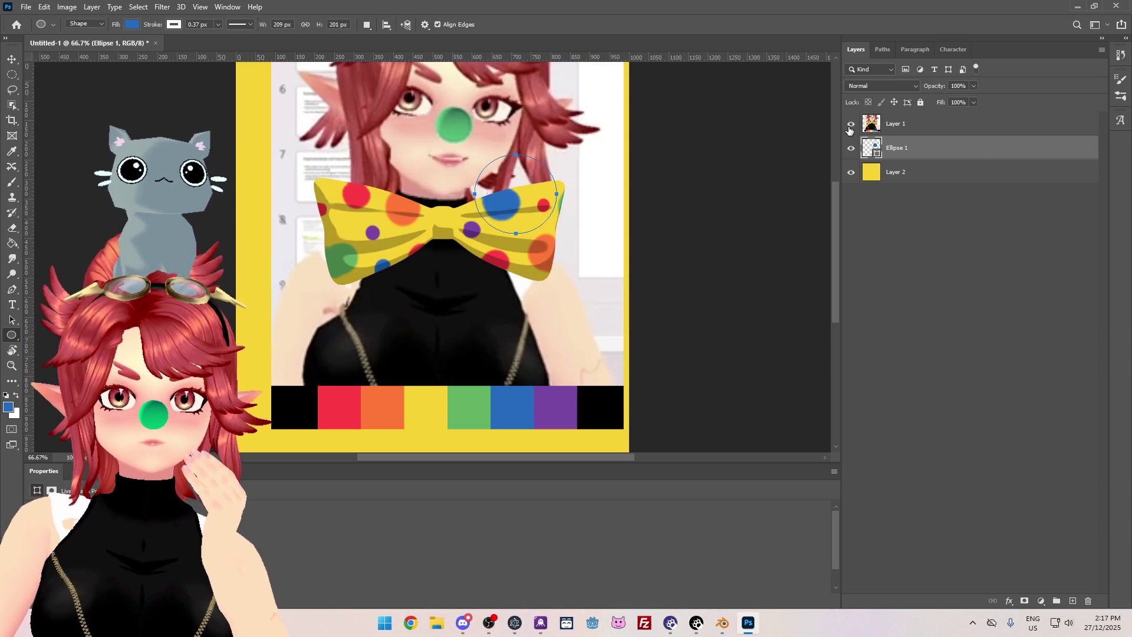
click(850, 124)
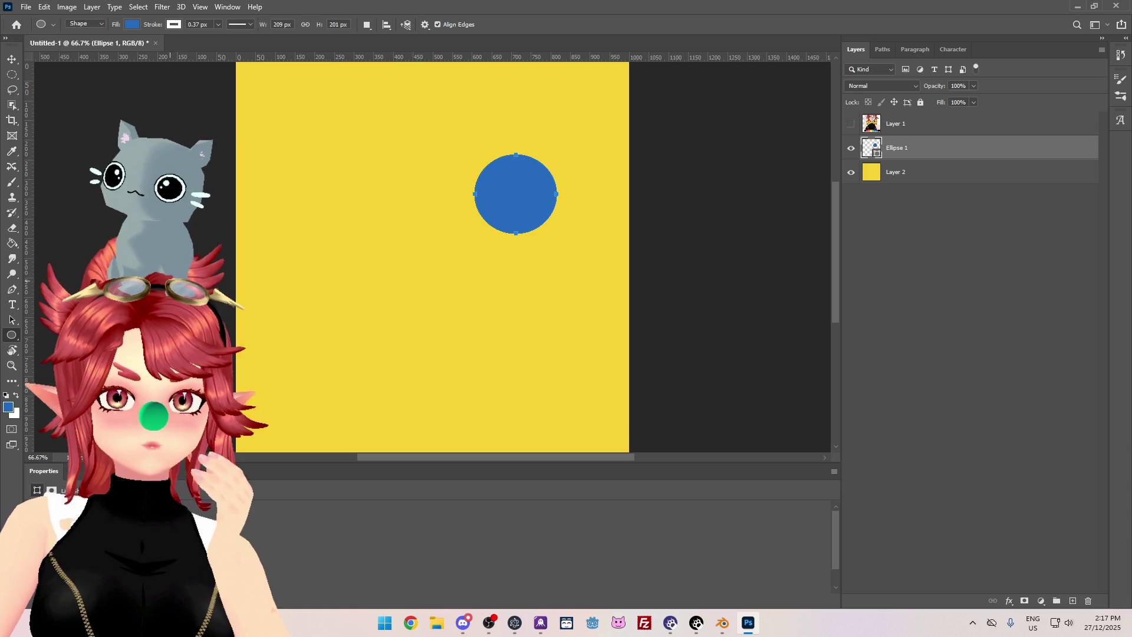
click(850, 124)
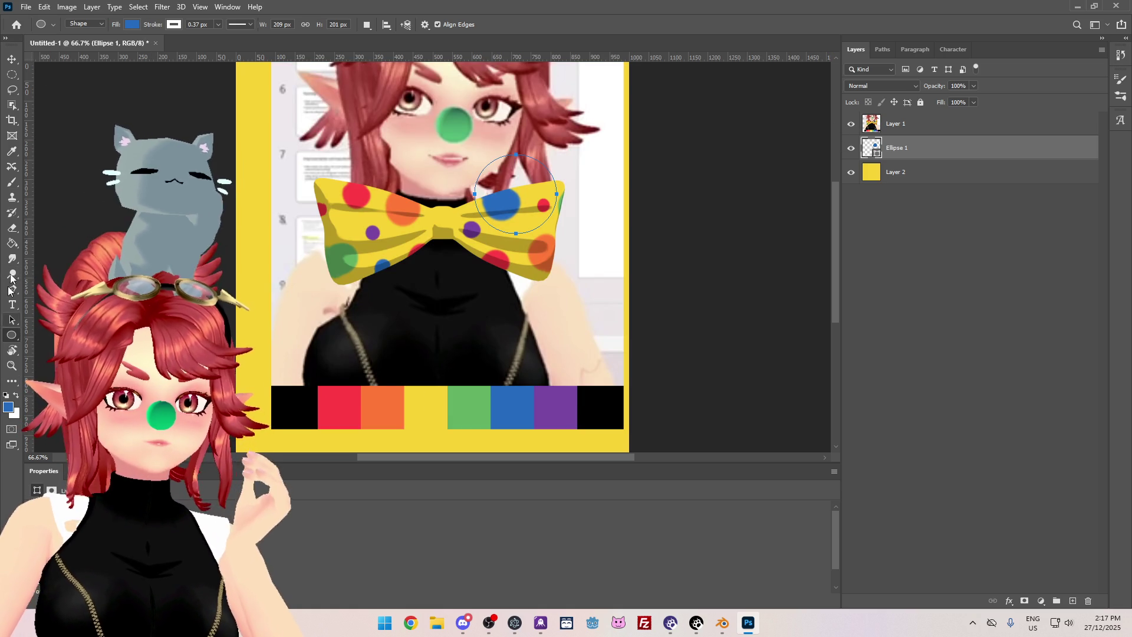
Sample green from the reference's colour strip, then hide the reference and select Ellipse 1.
click(12, 151)
click(469, 407)
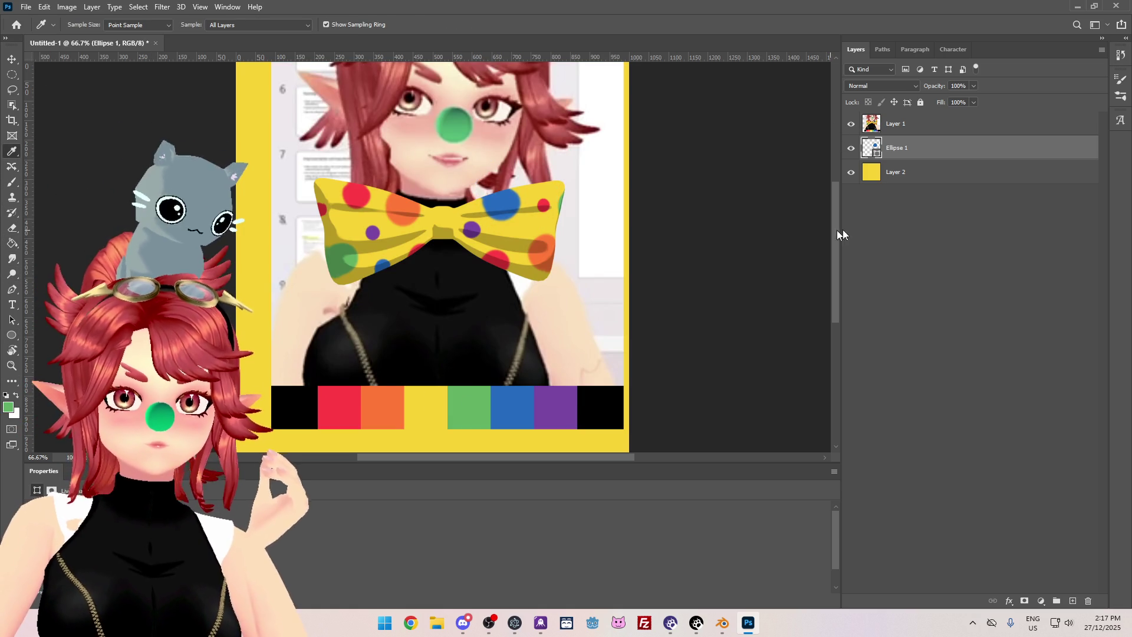
click(900, 131)
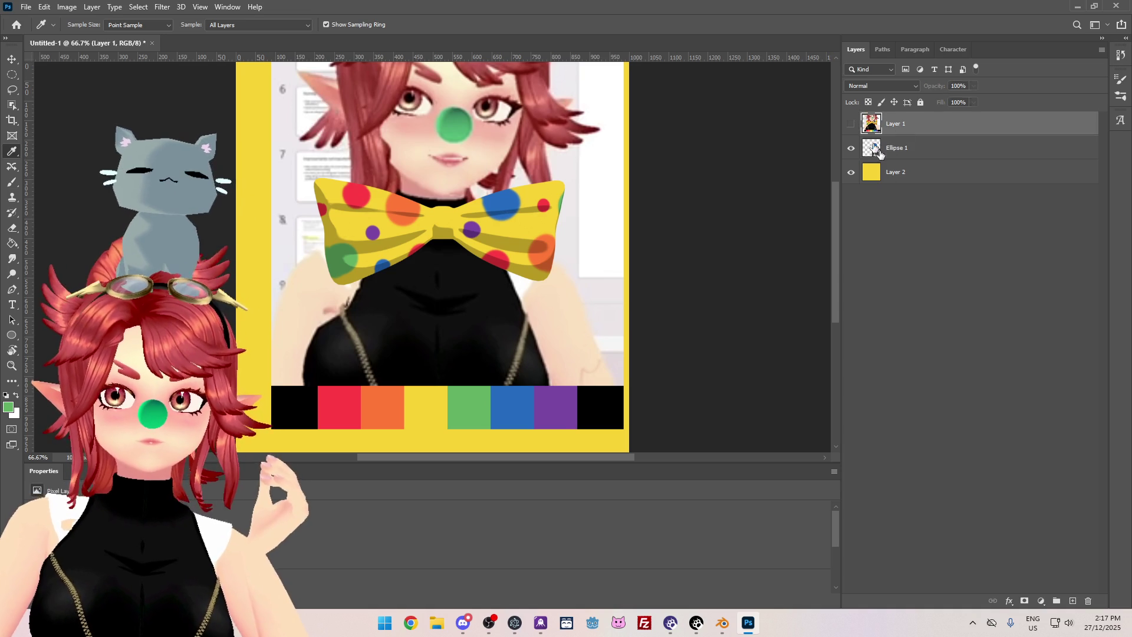
click(884, 149)
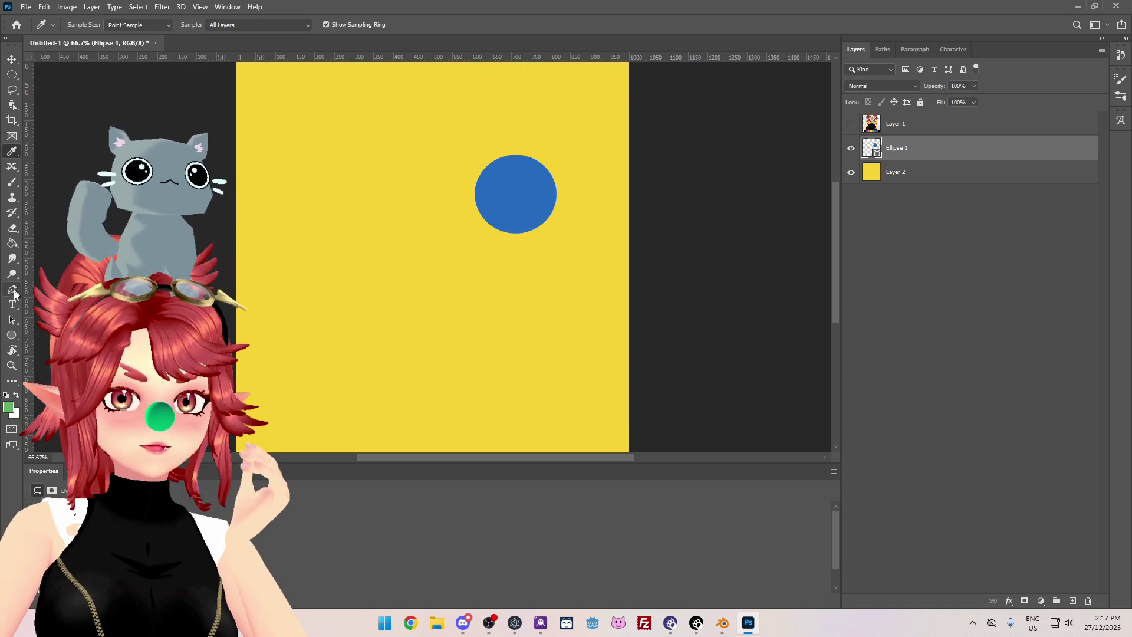
click(12, 335)
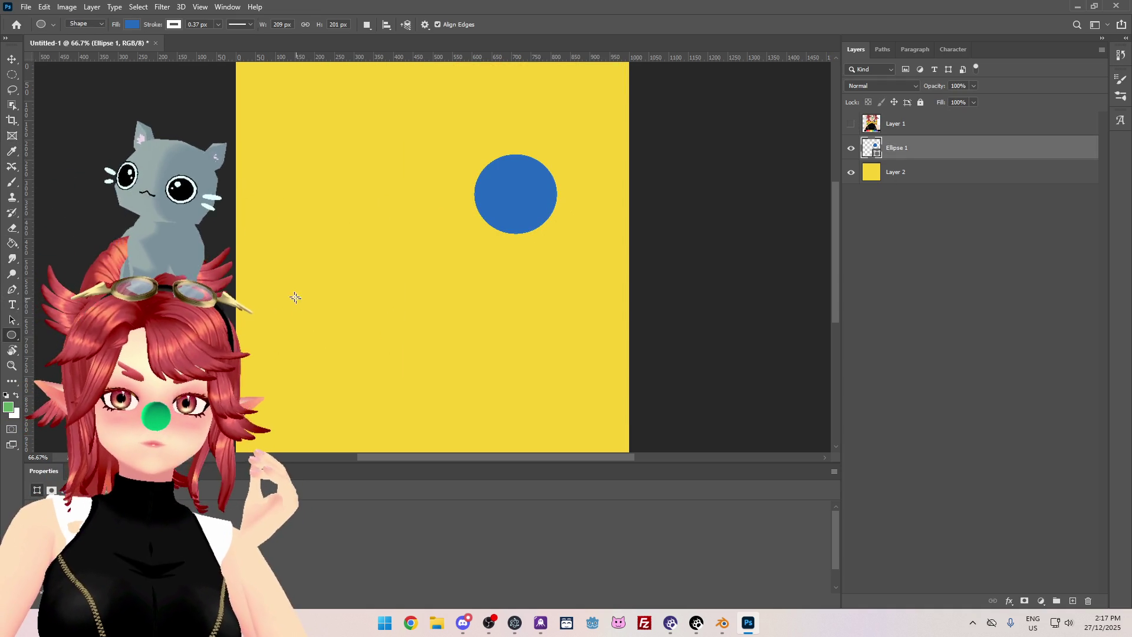
Draw a large second circle, Ellipse 2, near the canvas's left edge.
mouse_move(258, 272)
mouse_down()
mouse_move(301, 319)
mouse_move(346, 339)
mouse_move(345, 356)
mouse_up()
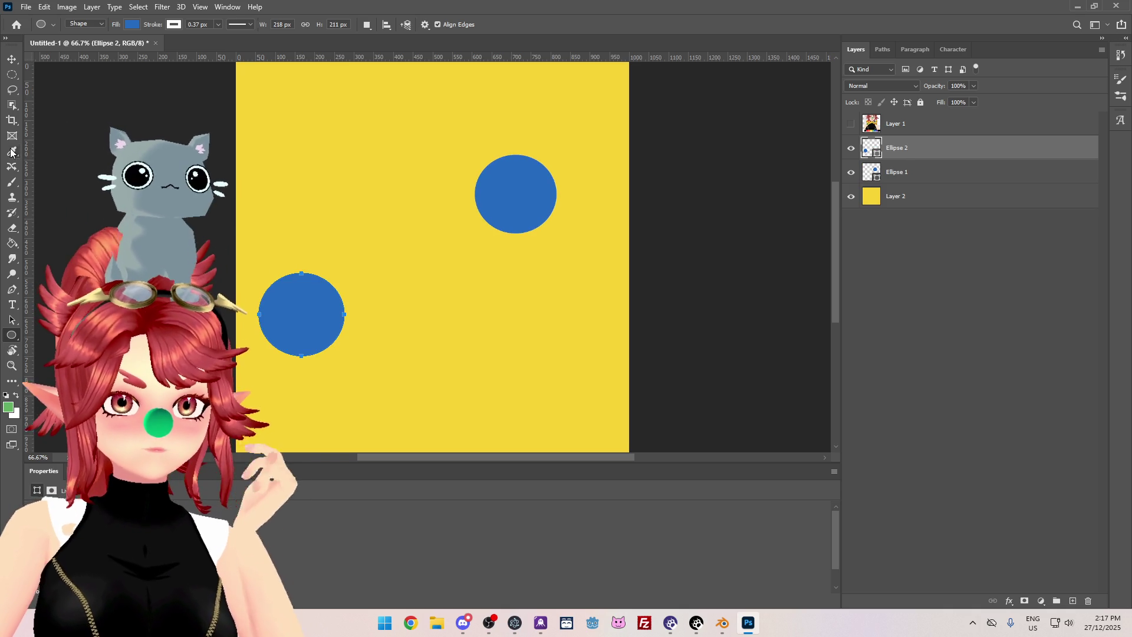
key(i)
click(851, 123)
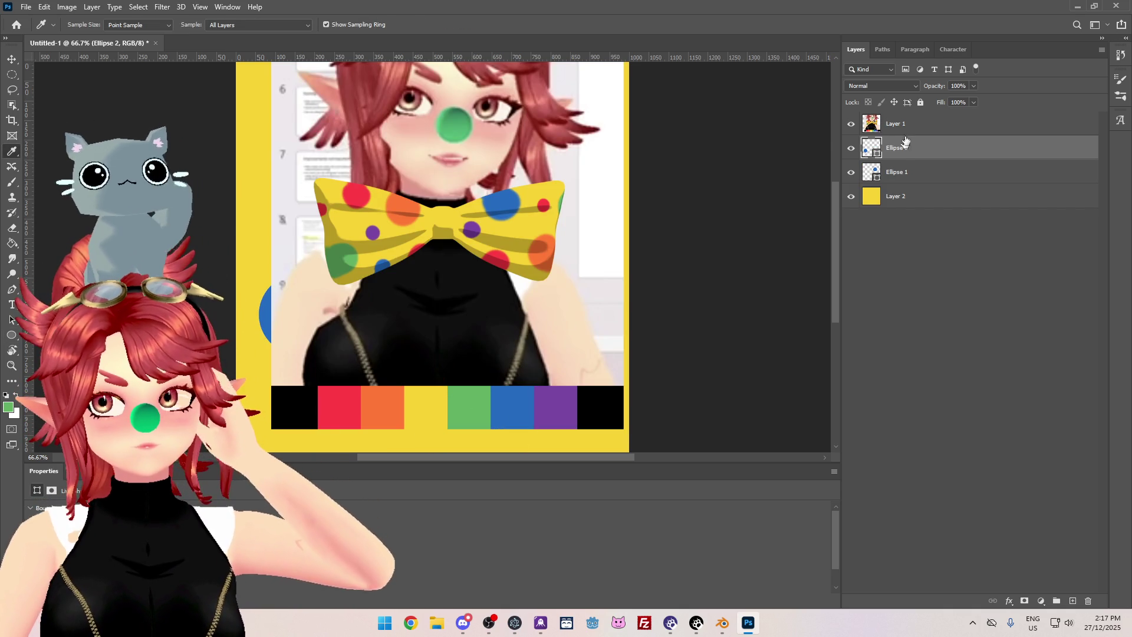
key(alt+bracketright)
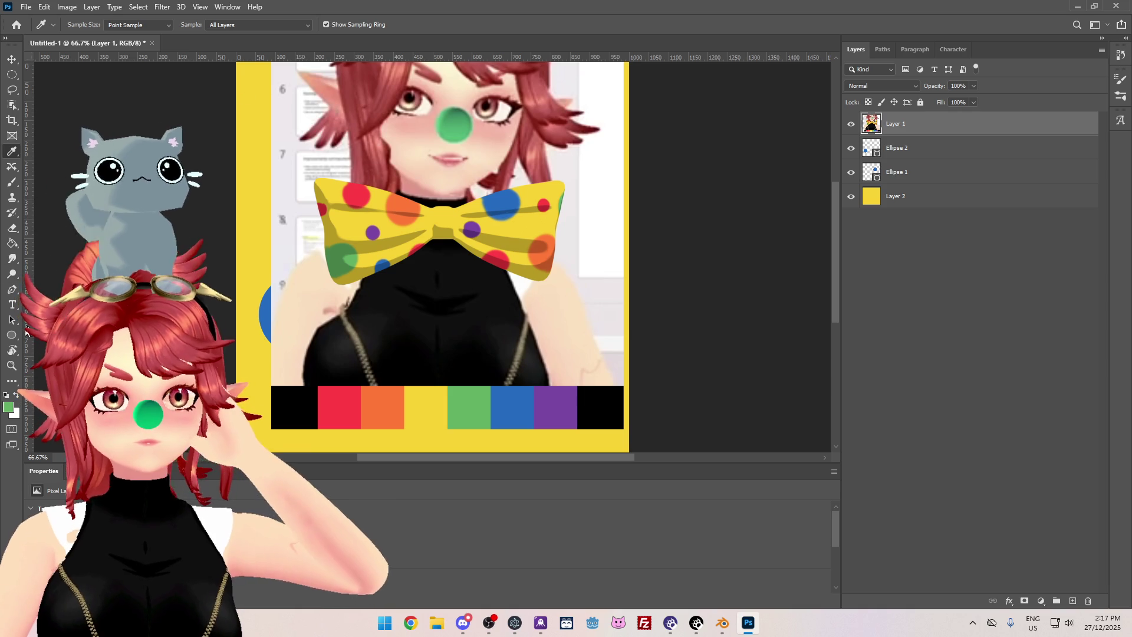
key(u)
click(132, 24)
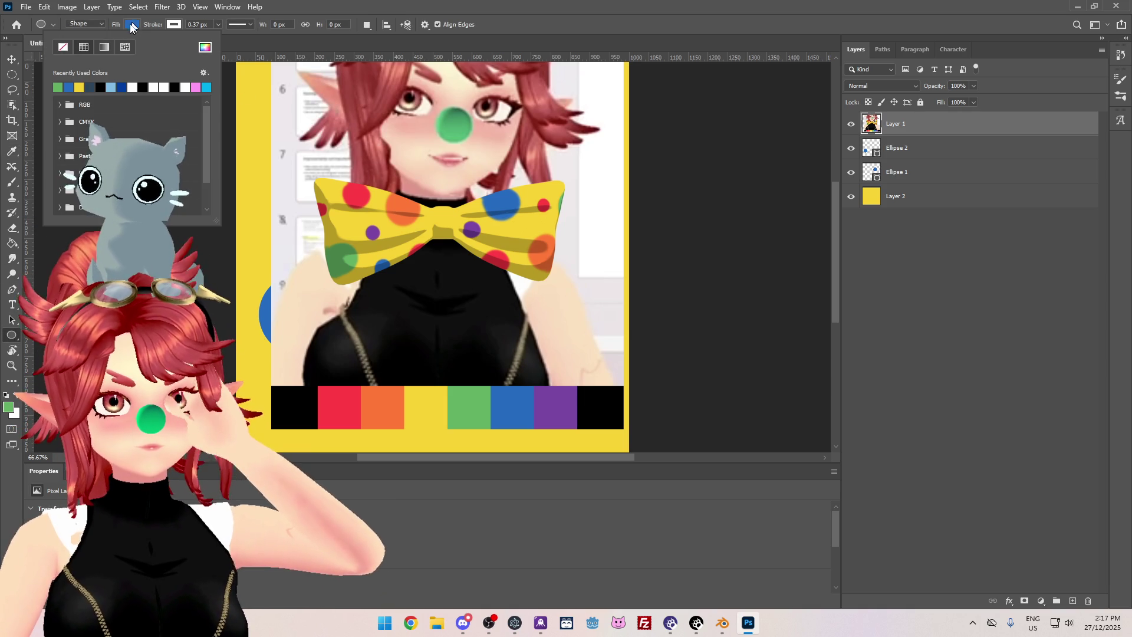
click(57, 87)
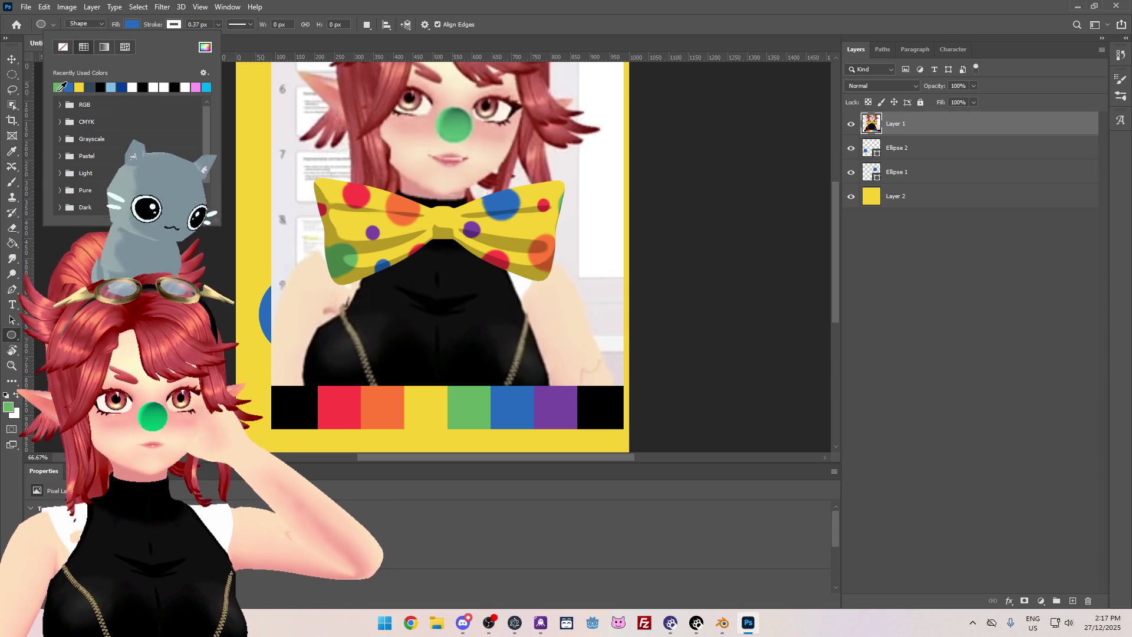
click(915, 155)
click(884, 151)
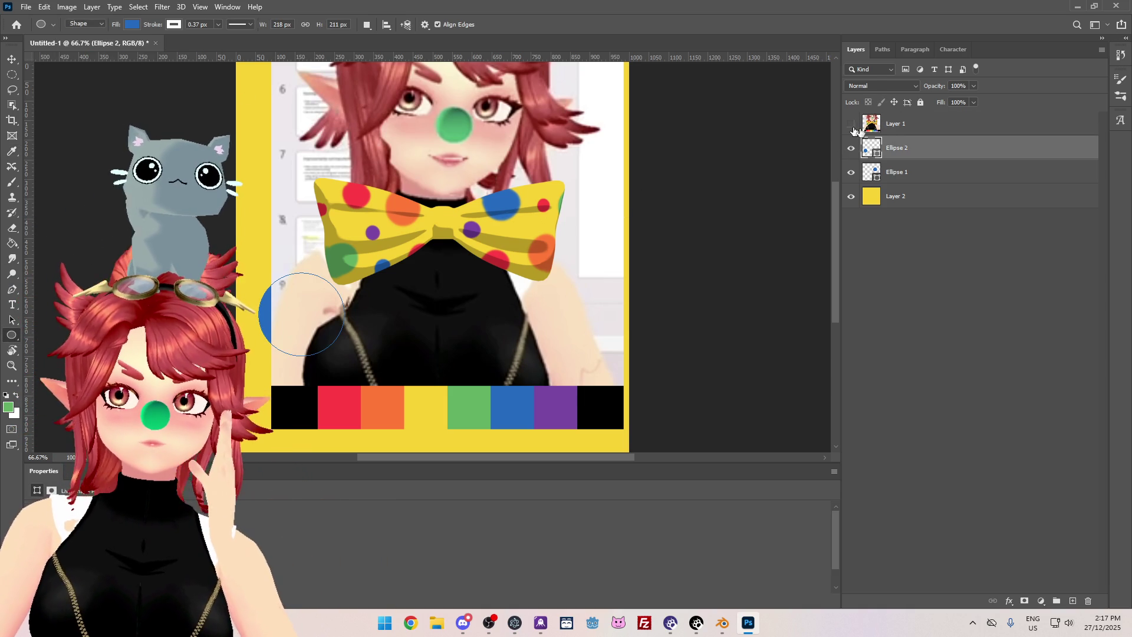
click(850, 123)
Draw two small circles, one below the blue circle and one near the top.
key(g)
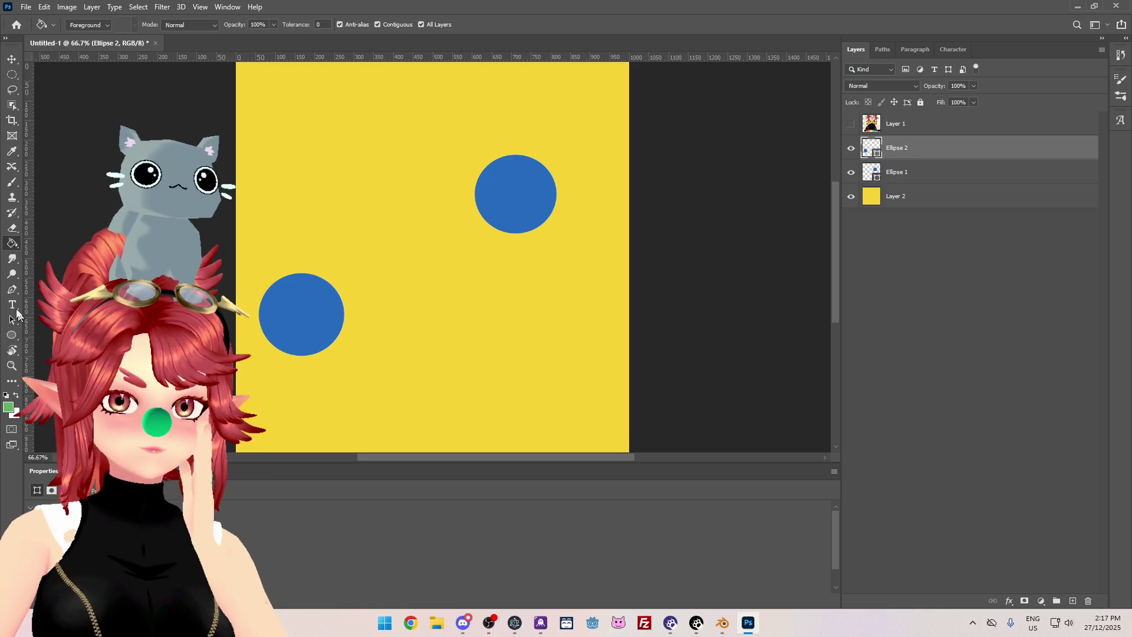
key(u)
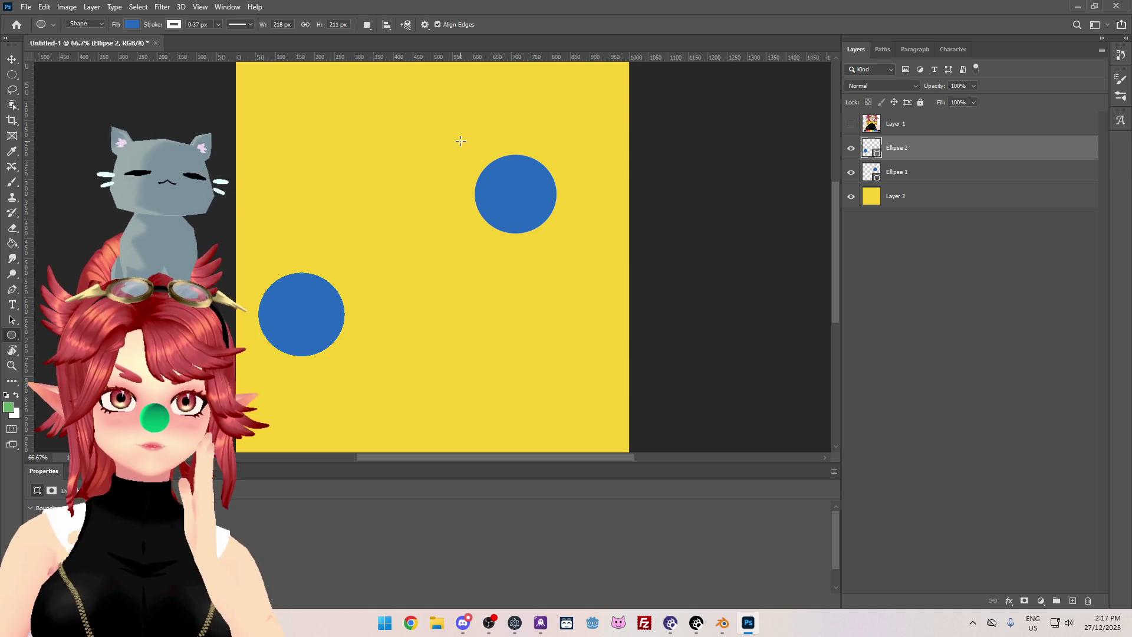
mouse_move(453, 279)
mouse_down()
mouse_move(510, 334)
mouse_move(488, 315)
mouse_up()
drag(340, 142, 369, 171)
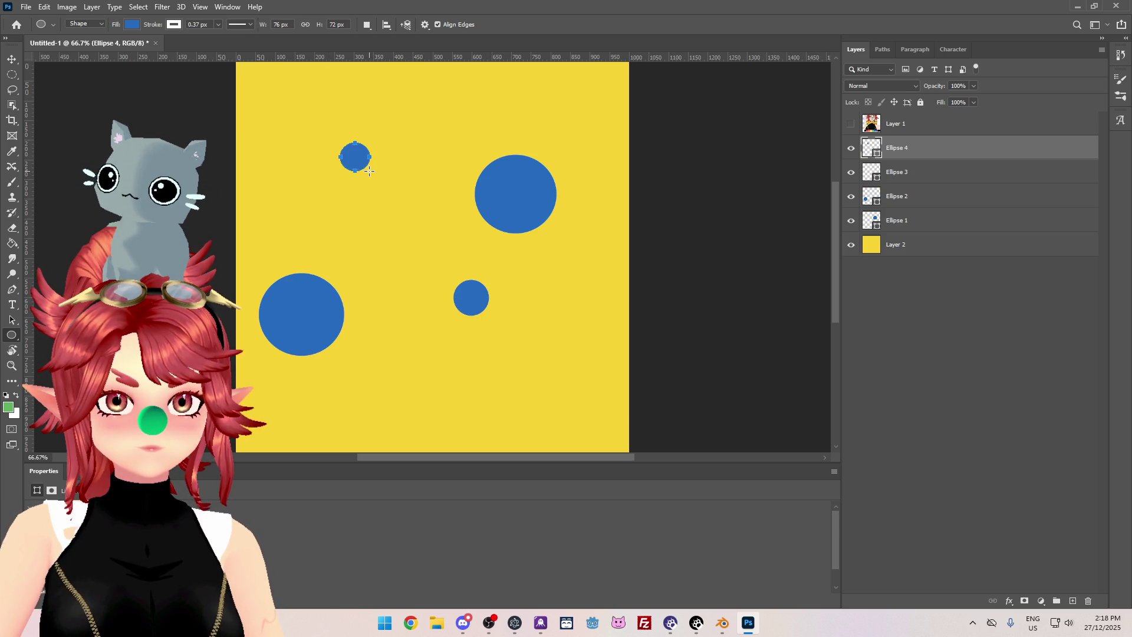
Fill the small middle circle and the large left circle green.
click(906, 173)
click(133, 24)
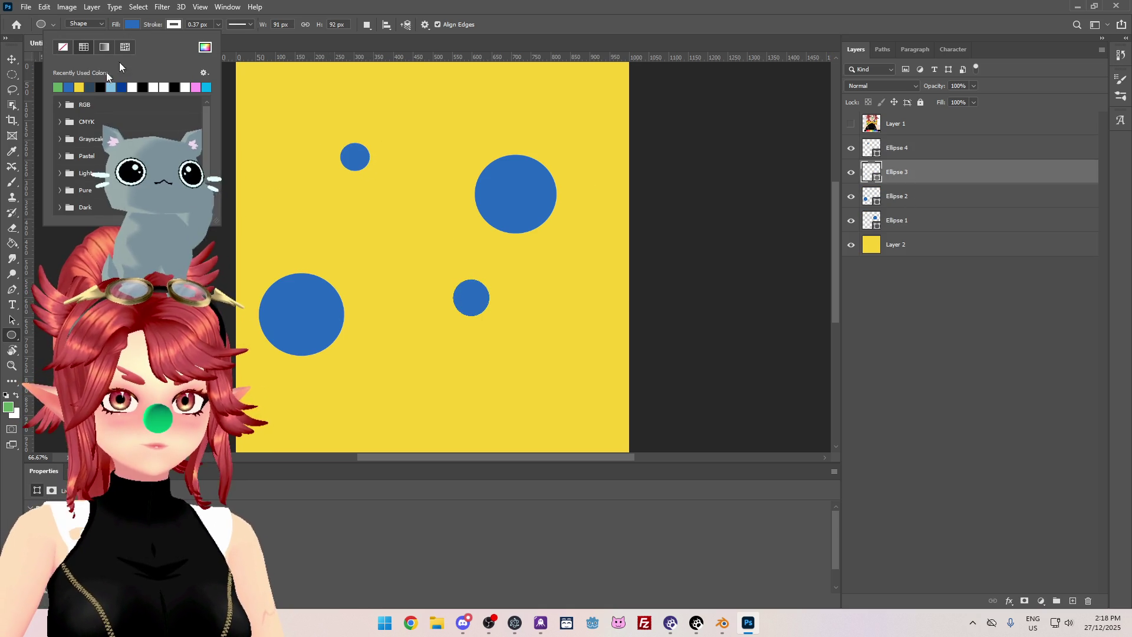
click(59, 85)
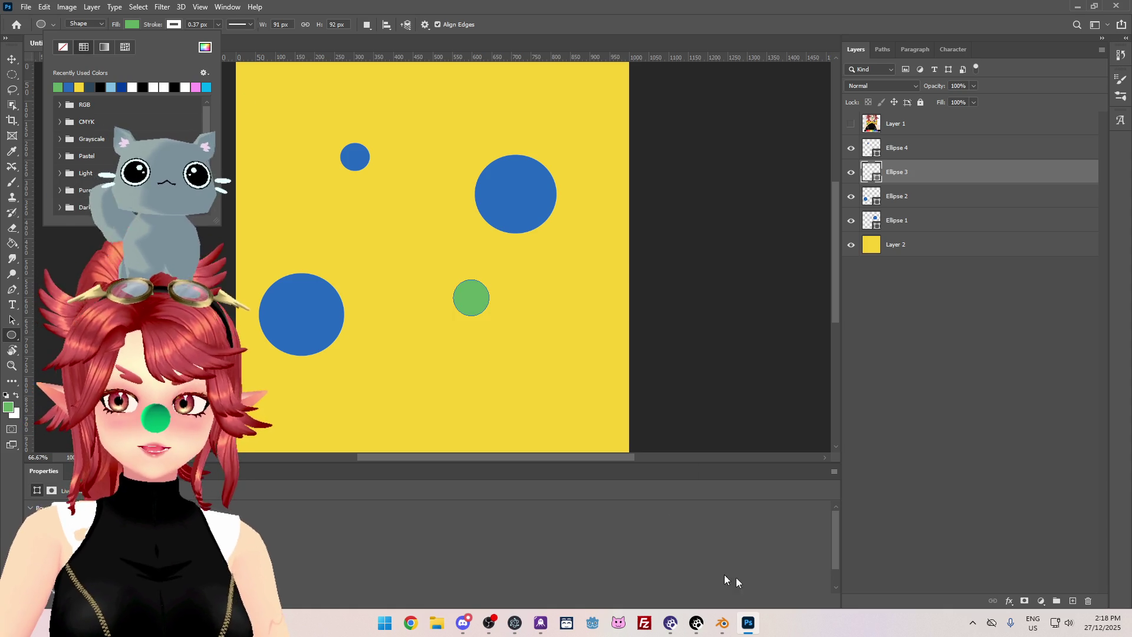
click(852, 125)
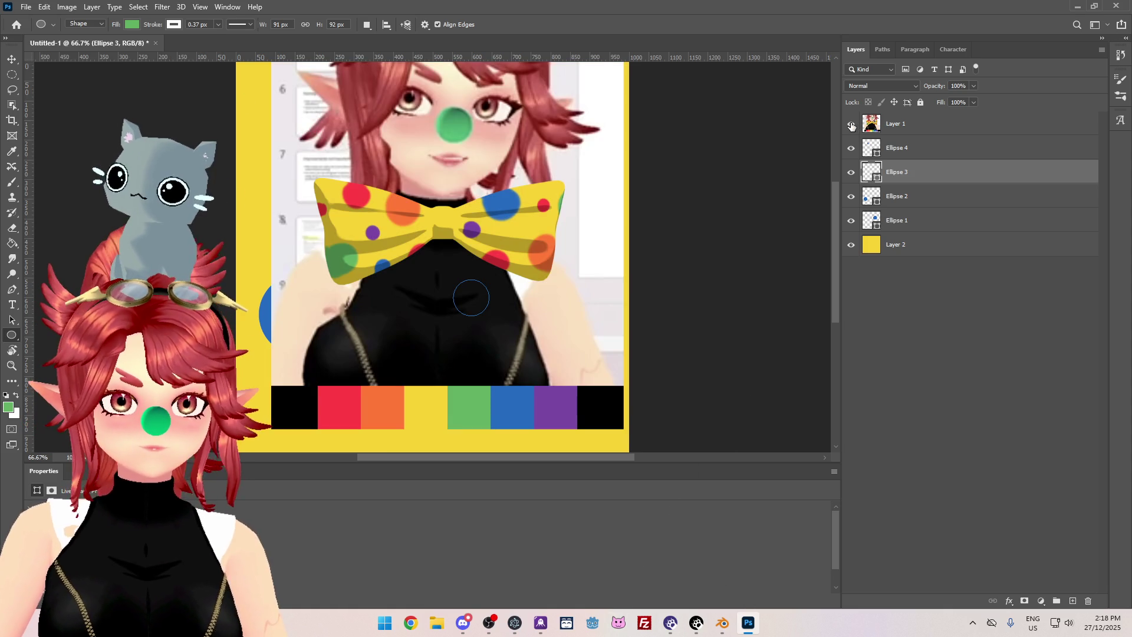
click(851, 125)
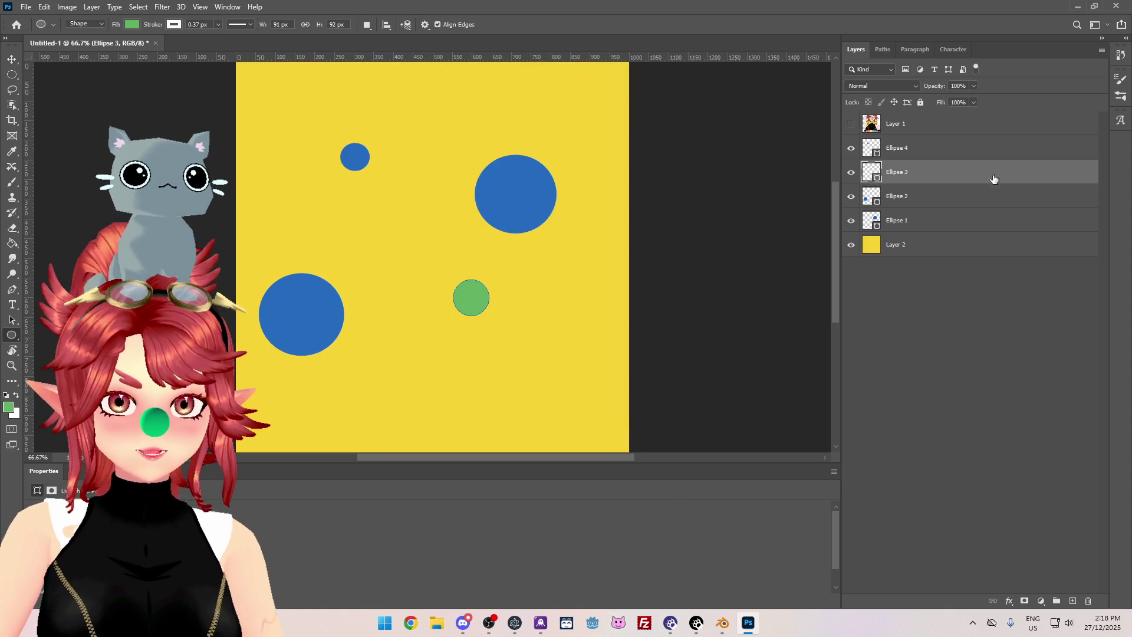
click(951, 201)
click(133, 25)
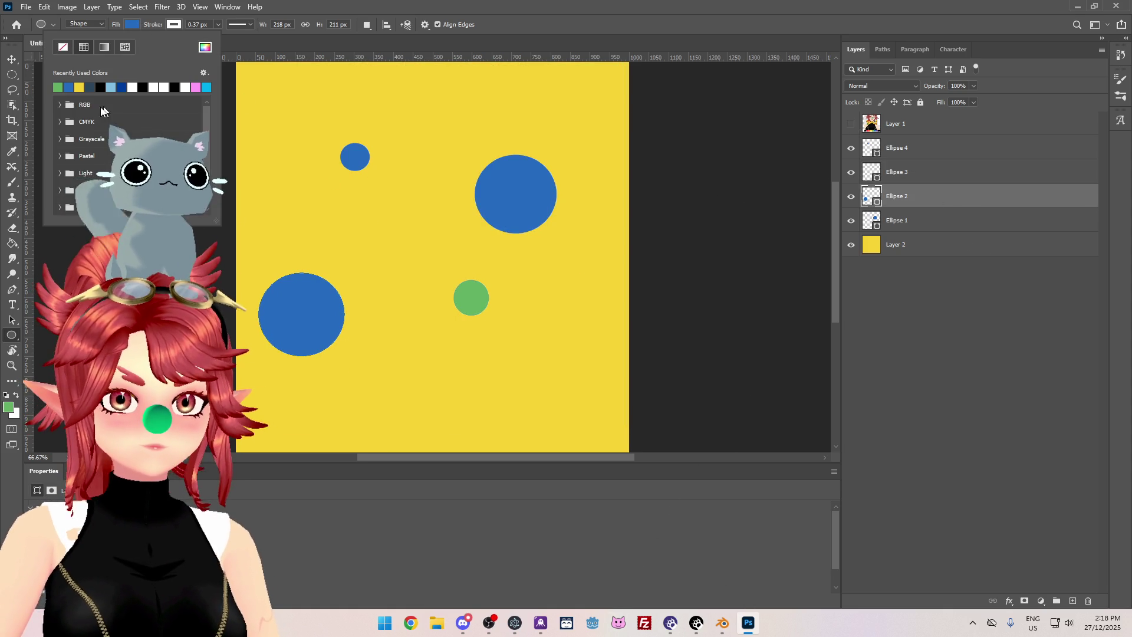
click(59, 86)
click(900, 129)
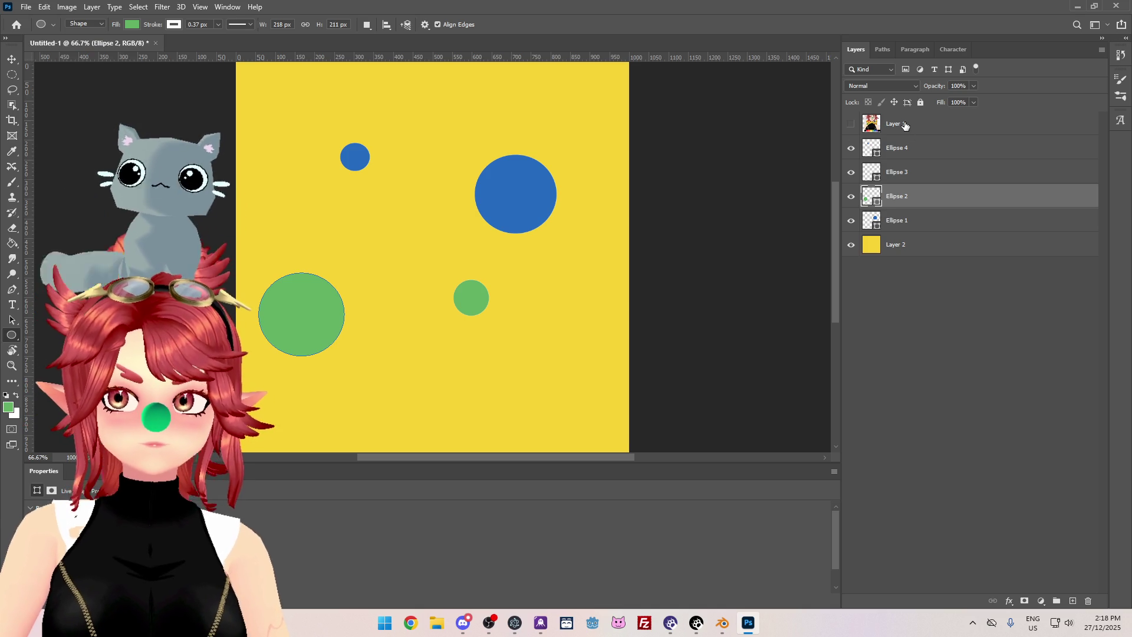
click(890, 125)
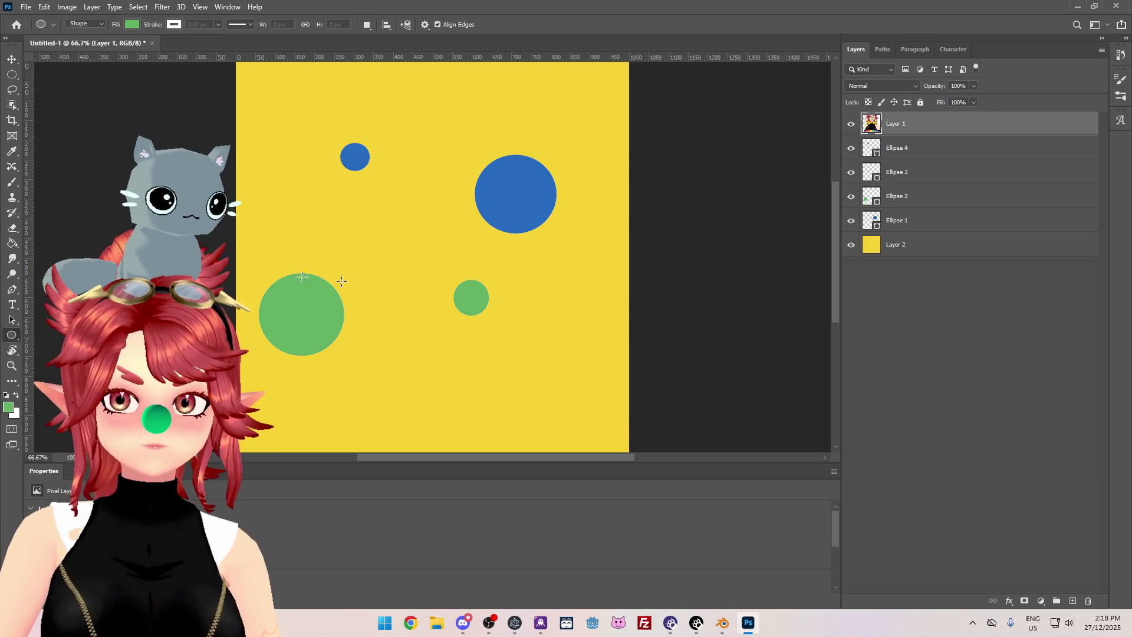
Sample orange from the reference's colour strip, toggling the reference to compare.
click(10, 153)
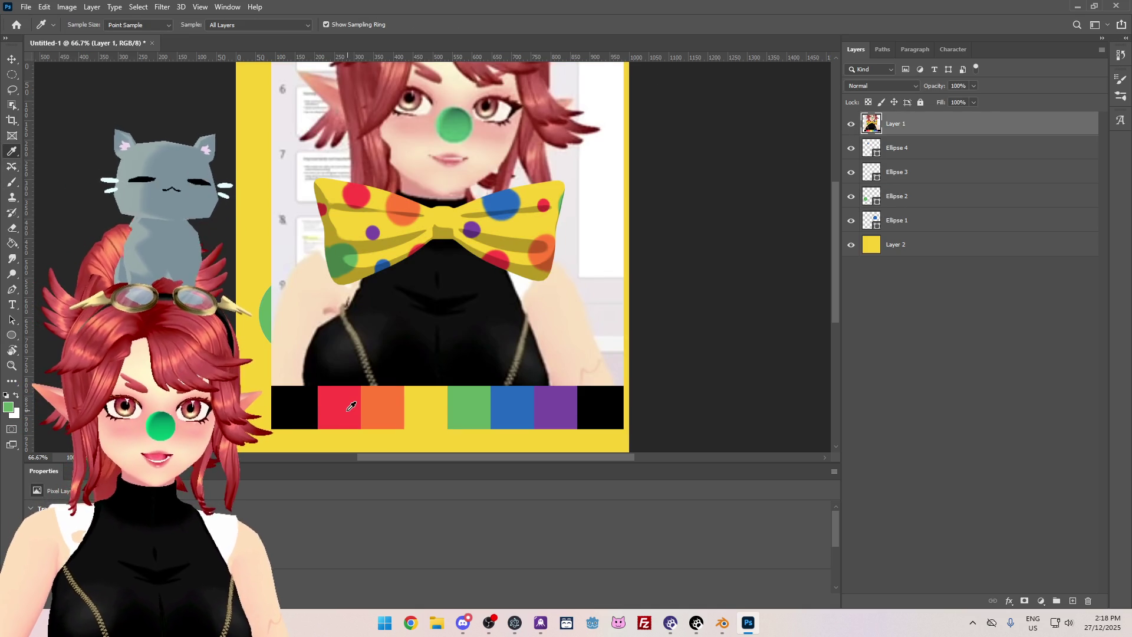
click(396, 406)
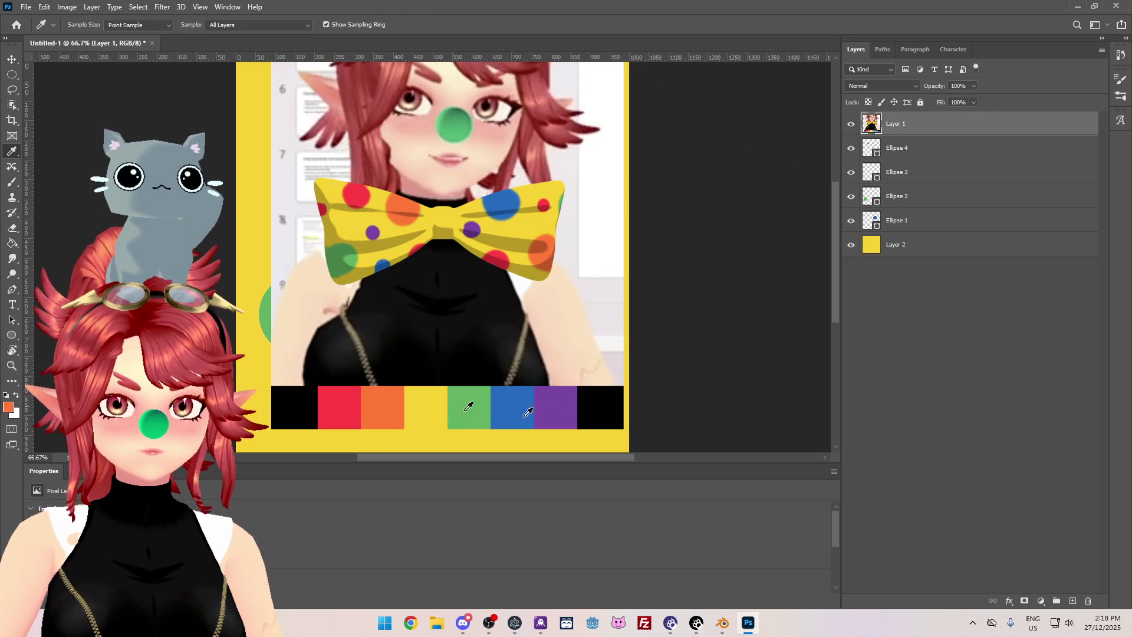
click(851, 123)
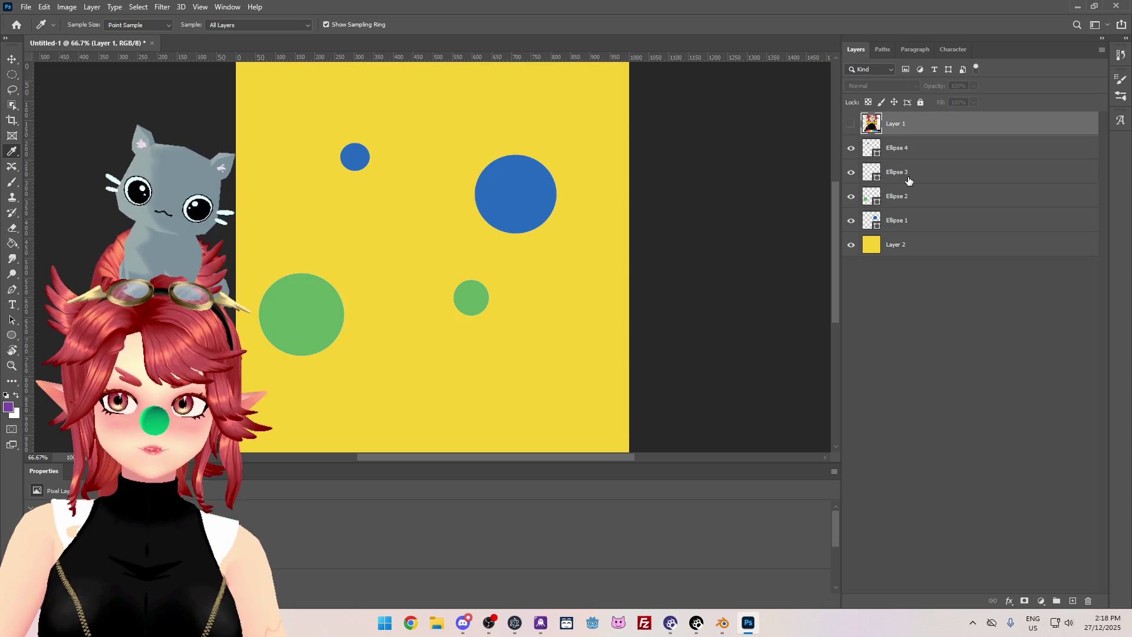
click(851, 123)
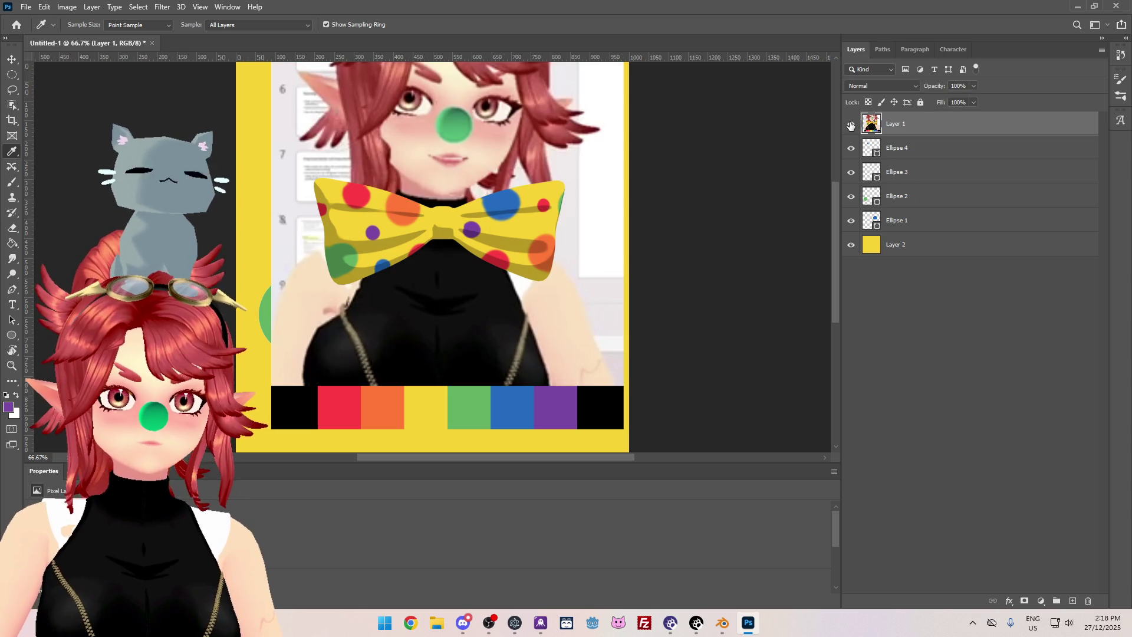
click(851, 124)
Recolour both small dots, Ellipse 3 and Ellipse 4, orange.
click(919, 173)
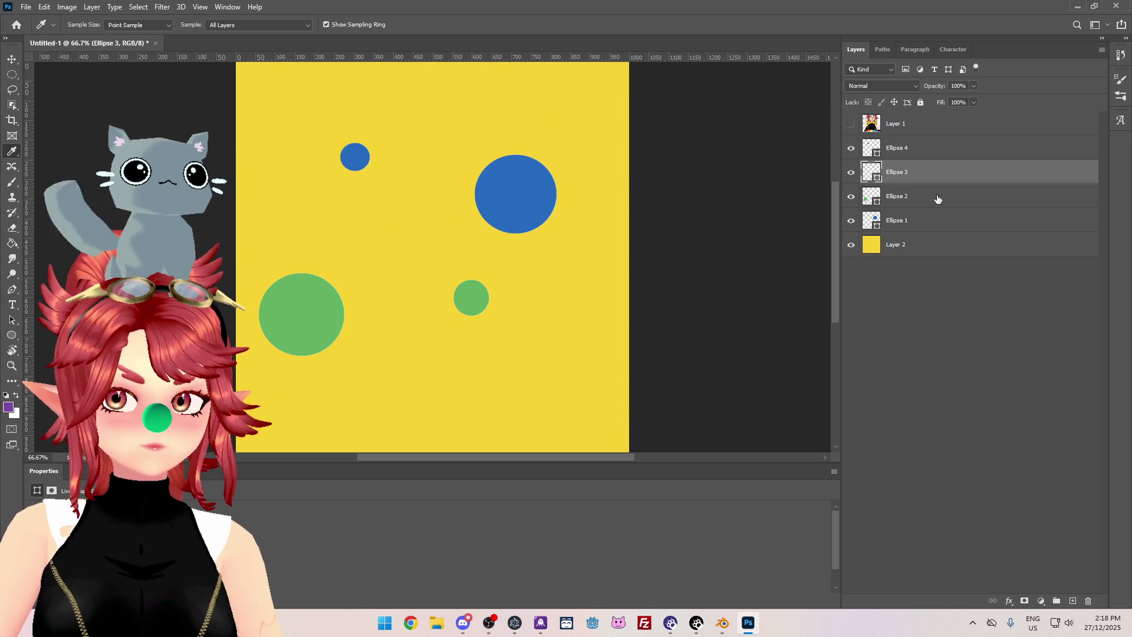
click(11, 334)
click(132, 25)
click(68, 87)
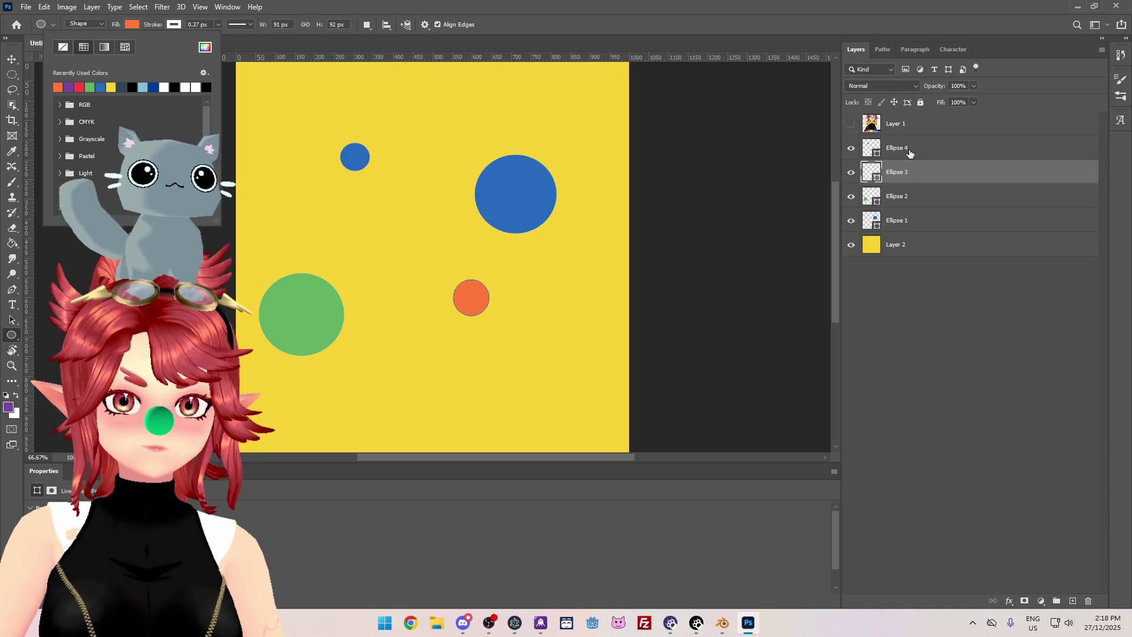
click(896, 148)
click(132, 24)
click(58, 87)
click(69, 87)
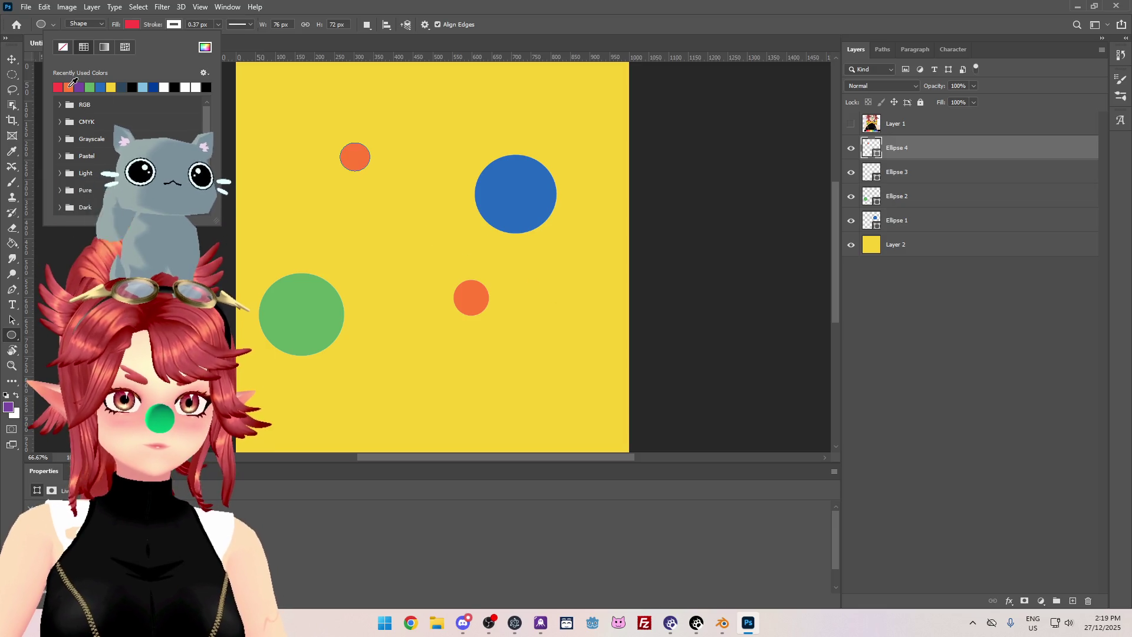
click(830, 357)
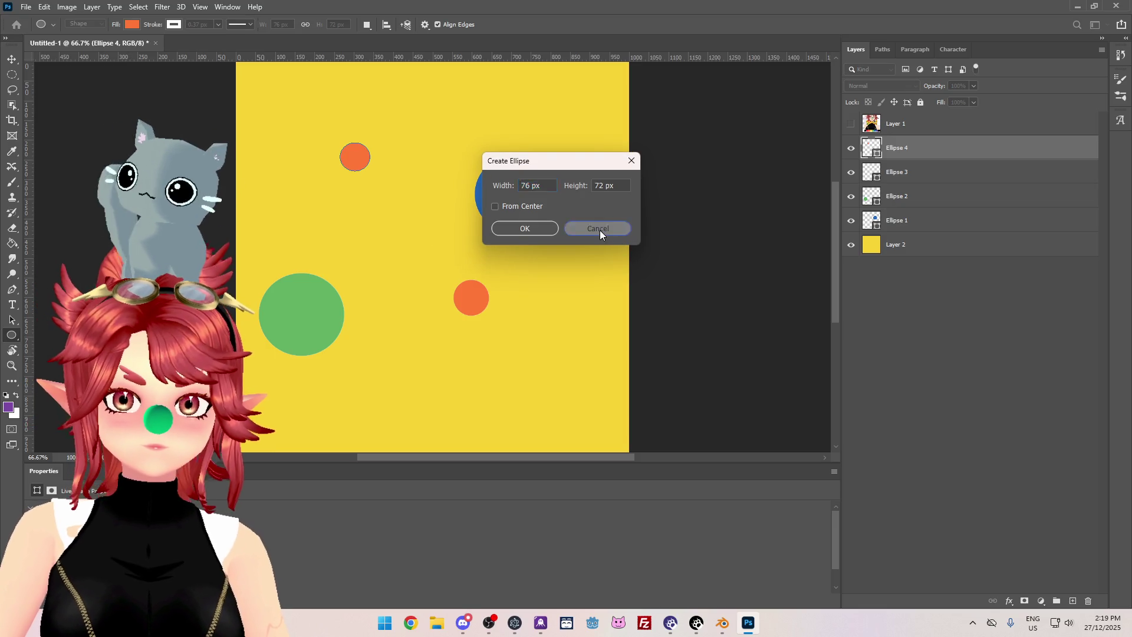
click(598, 229)
click(1055, 593)
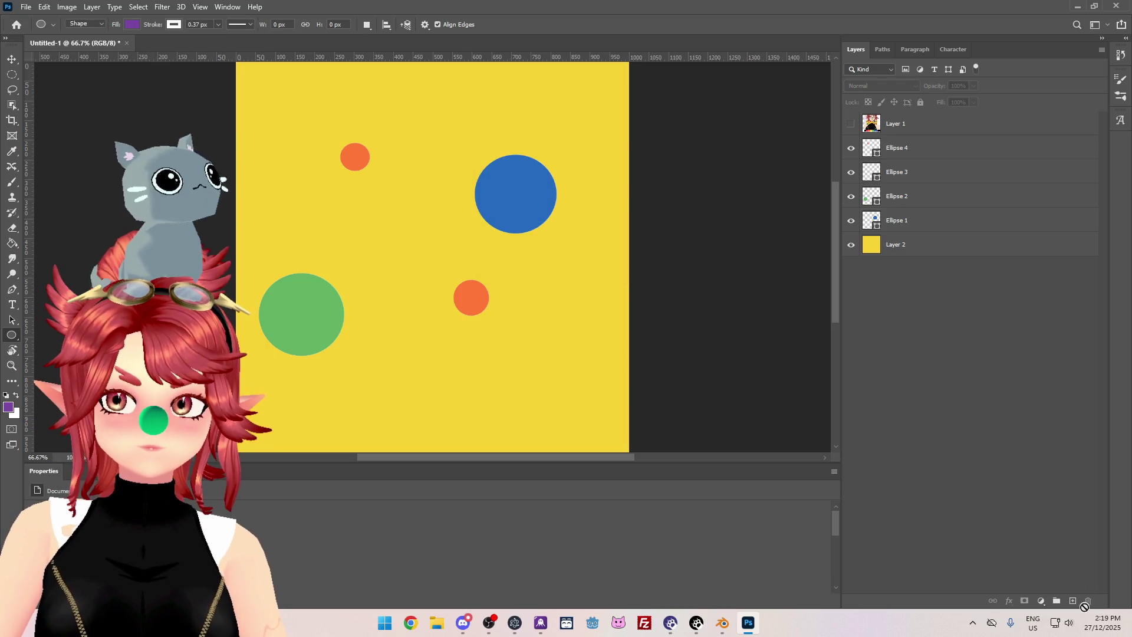
Add a new layer, set the ellipse fill to red and hide the reference.
click(1073, 601)
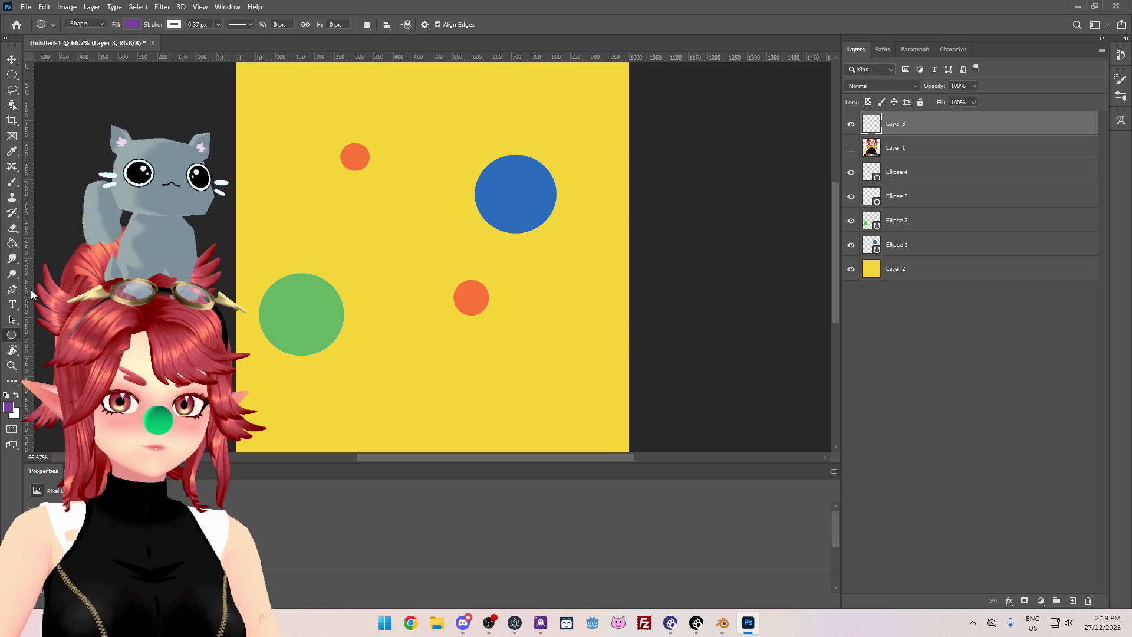
click(132, 24)
click(58, 87)
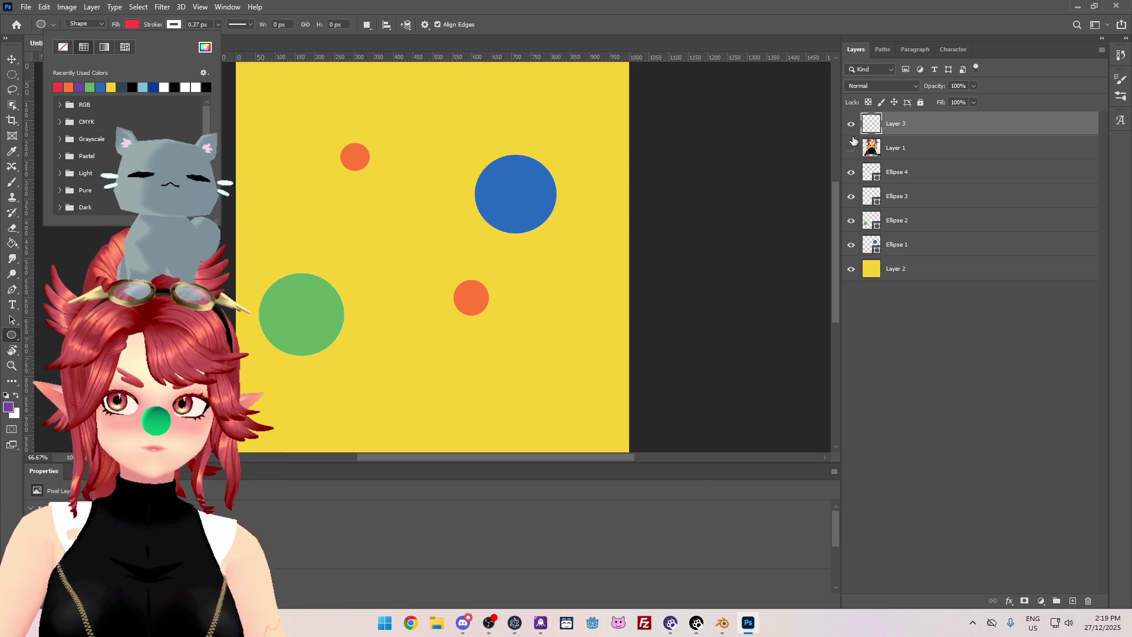
click(851, 148)
click(927, 148)
key(ctrl+bracketright)
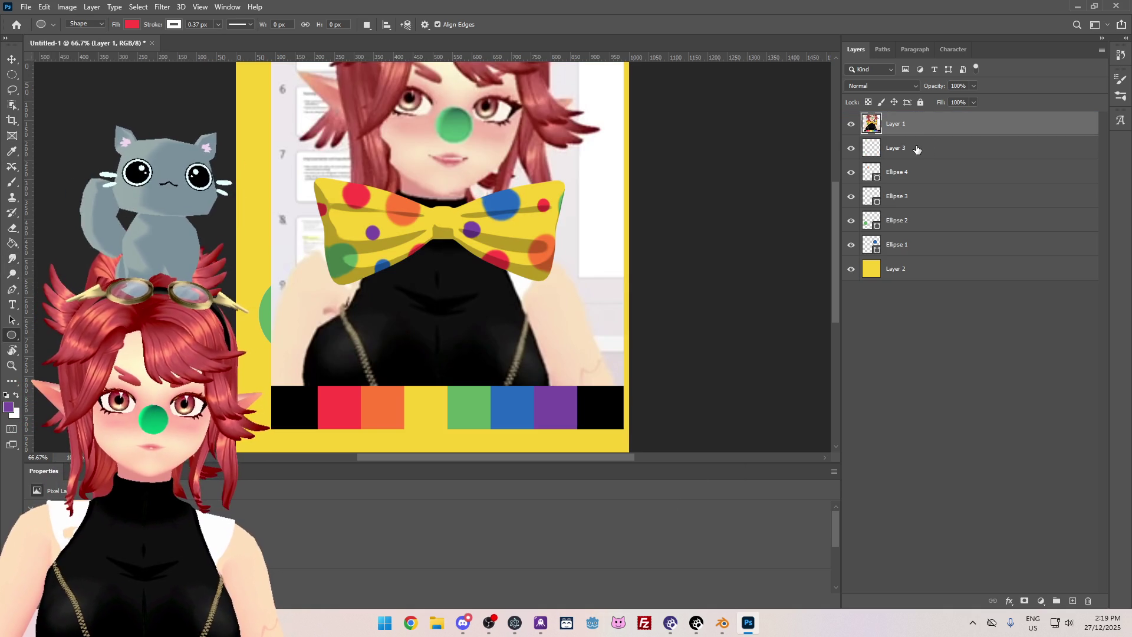
click(917, 147)
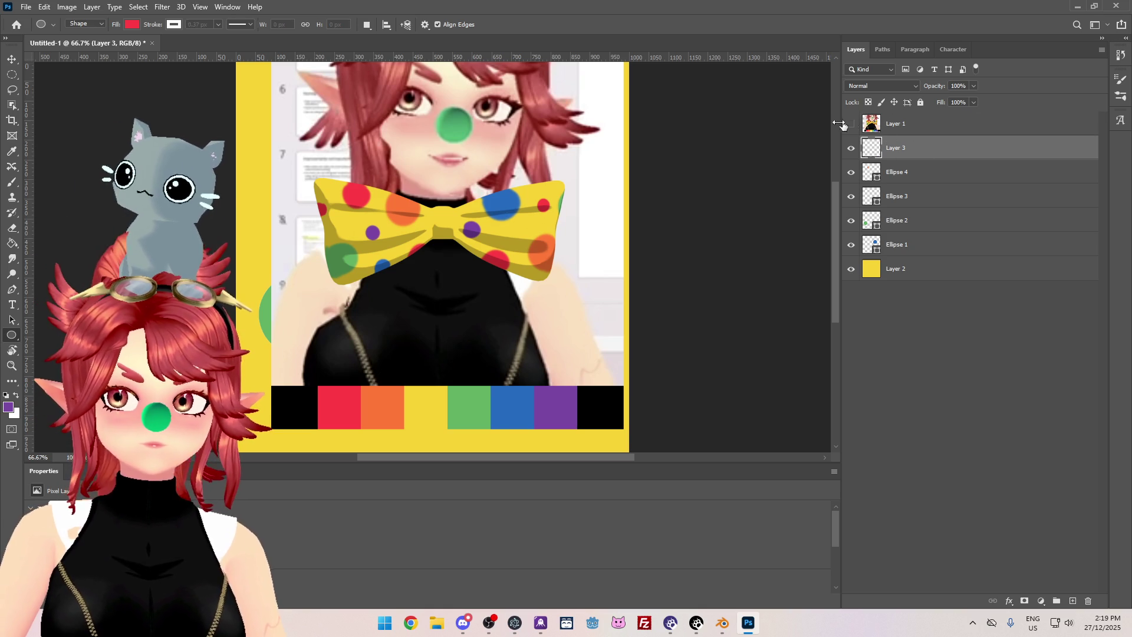
click(851, 124)
Draw red dots at the top-left and lower middle, checking placement against the reference.
drag(241, 126, 288, 174)
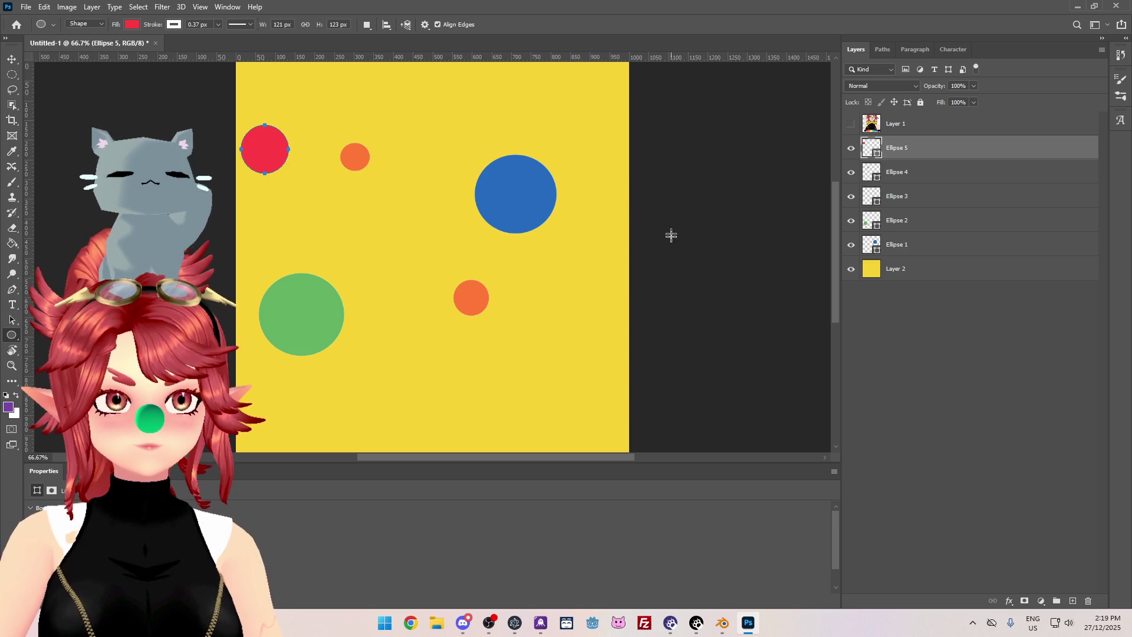
click(851, 124)
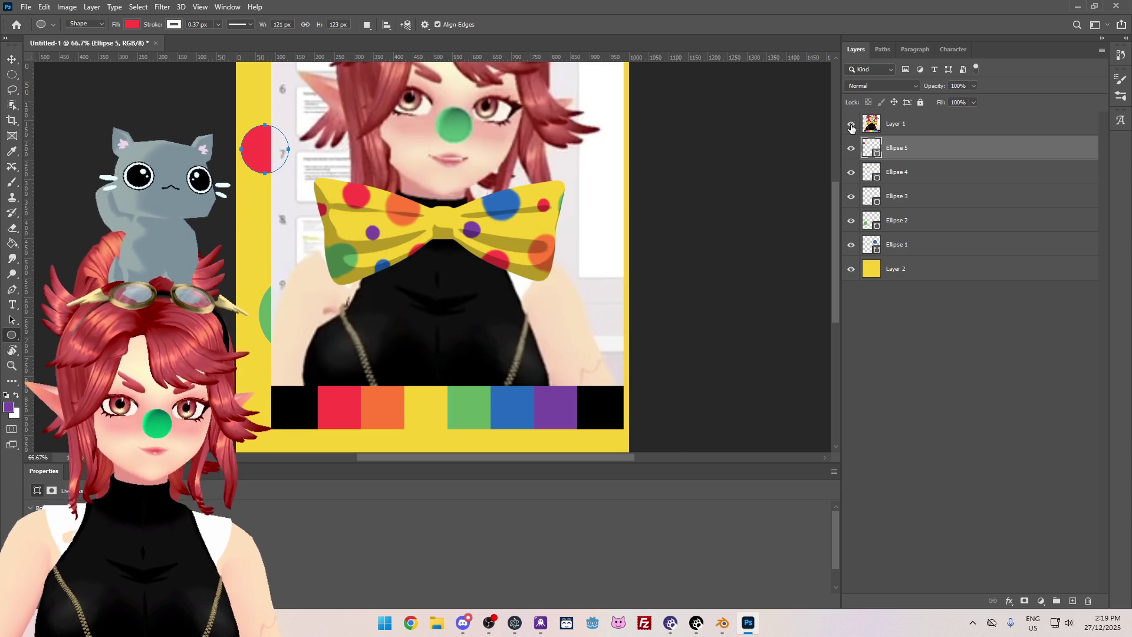
click(850, 124)
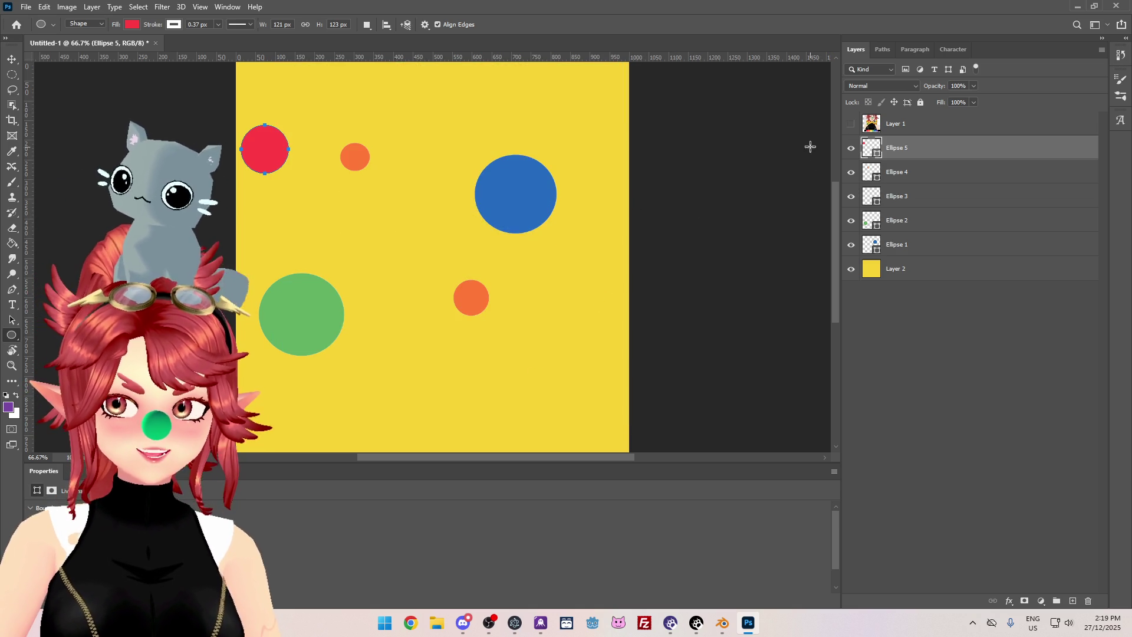
click(850, 125)
click(851, 125)
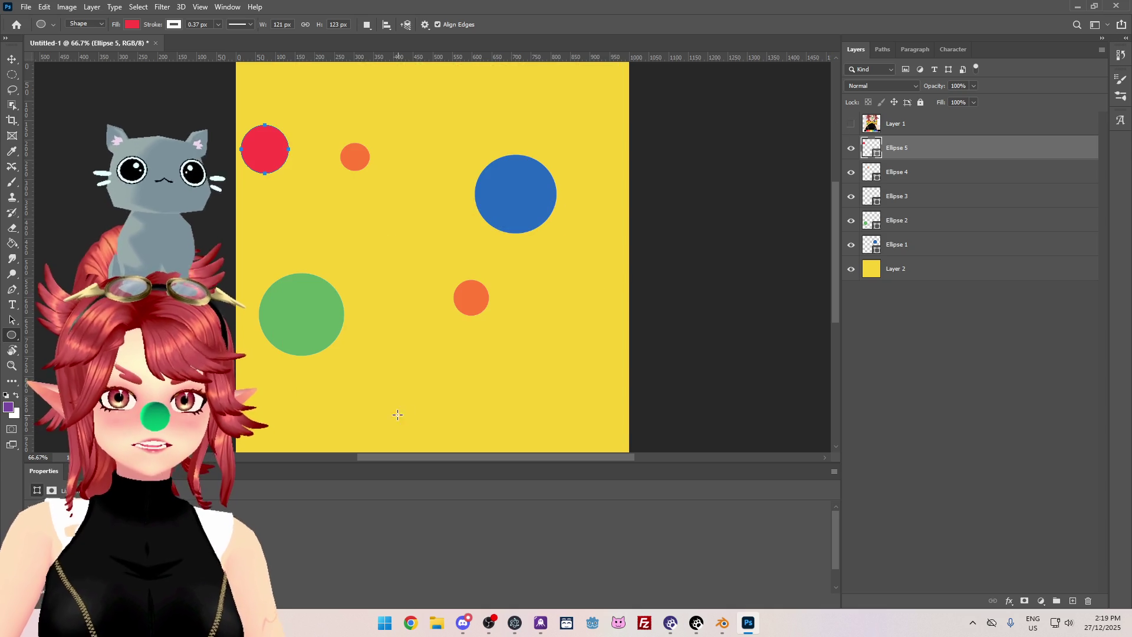
drag(393, 337, 445, 386)
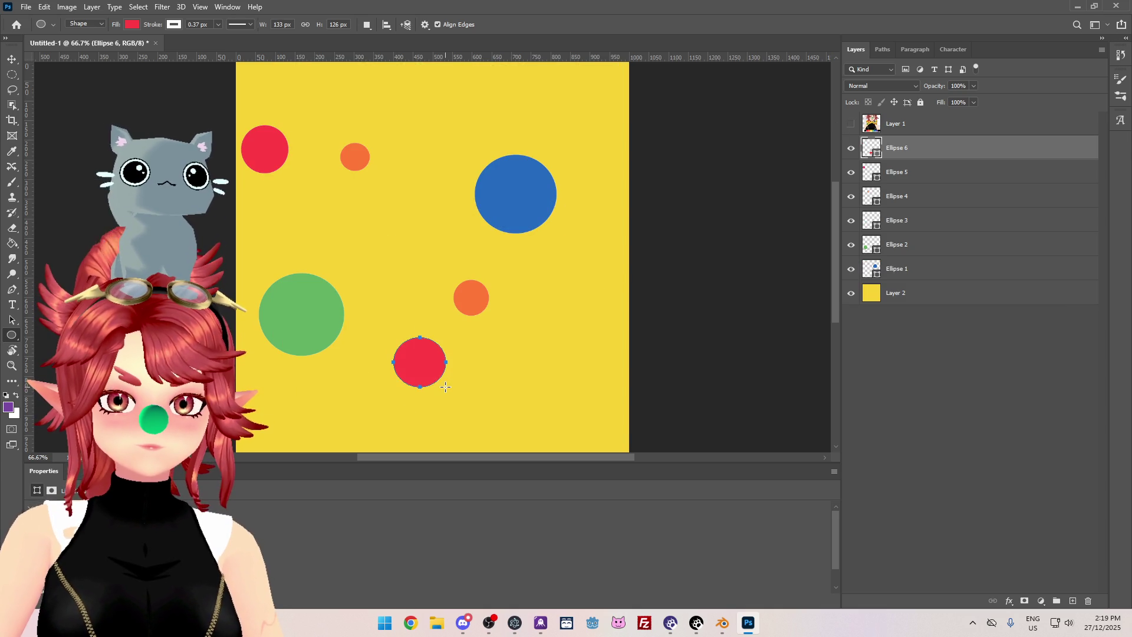
Resize the top orange dot, Ellipse 4, to 100 × 100 px.
click(912, 175)
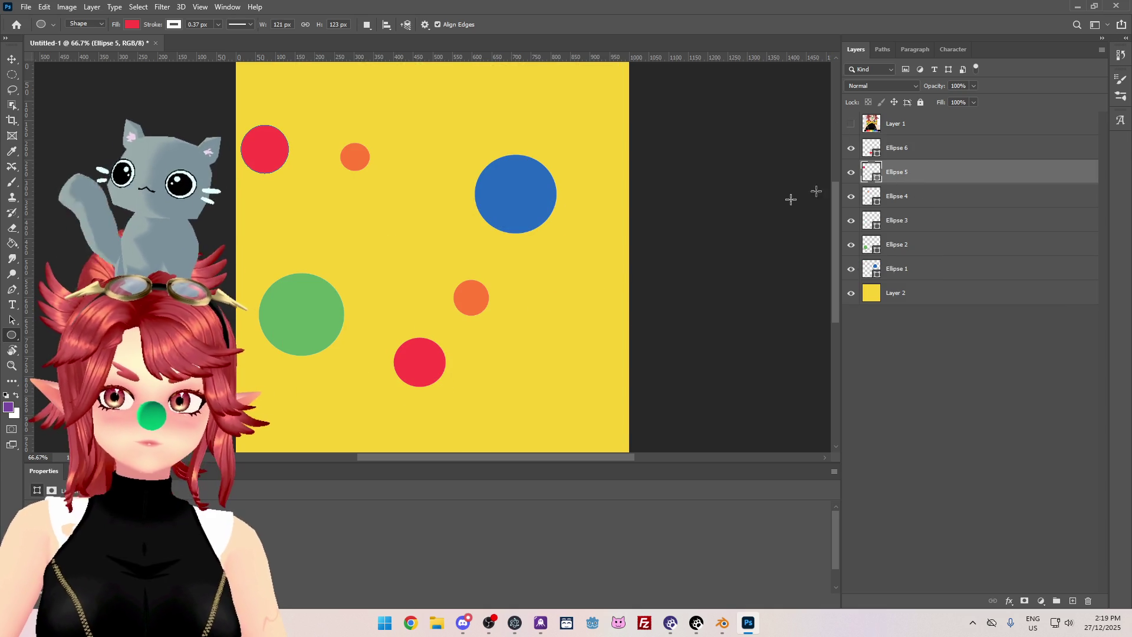
click(851, 124)
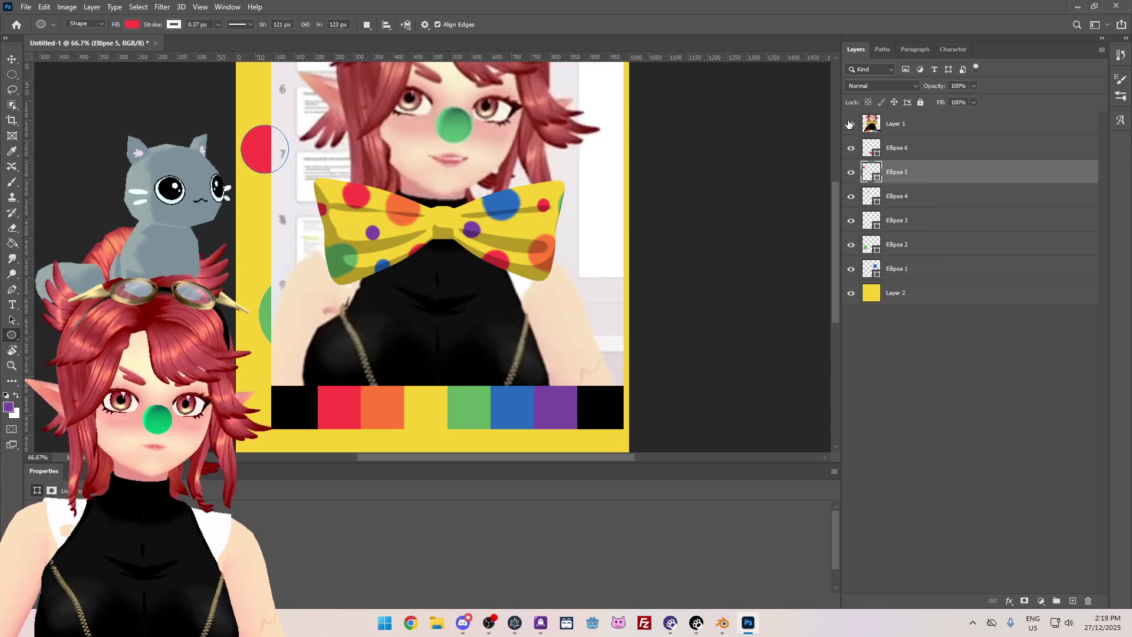
click(849, 124)
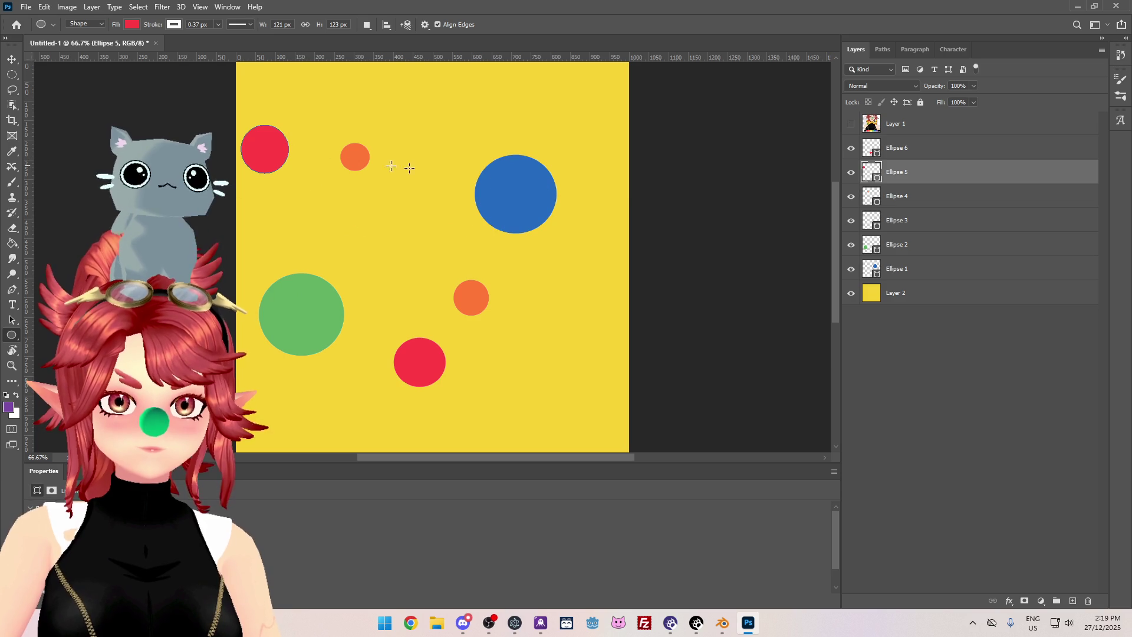
click(942, 222)
click(850, 197)
click(850, 197)
click(953, 203)
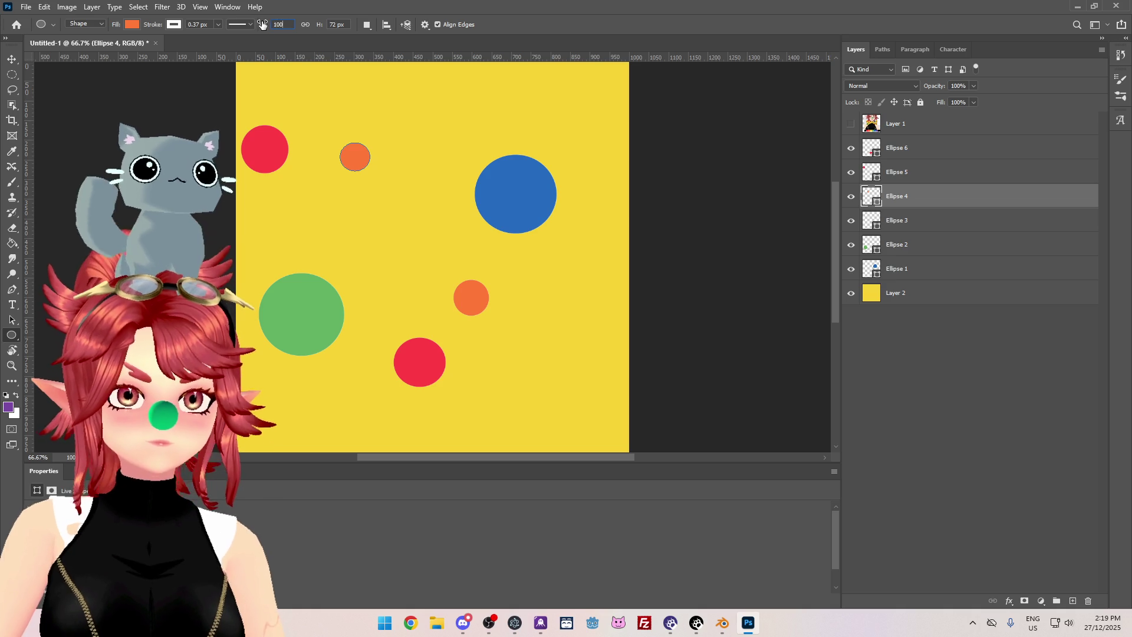
key(Tab)
text(10)
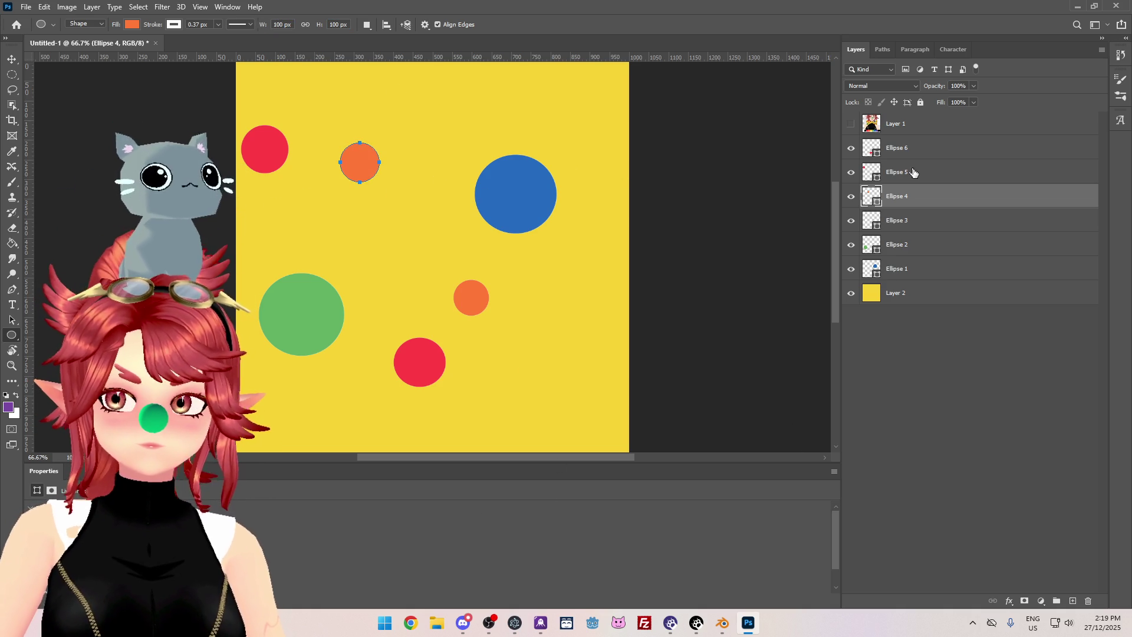
Toggle the bow-tie reference layer to compare the finished dots.
click(901, 126)
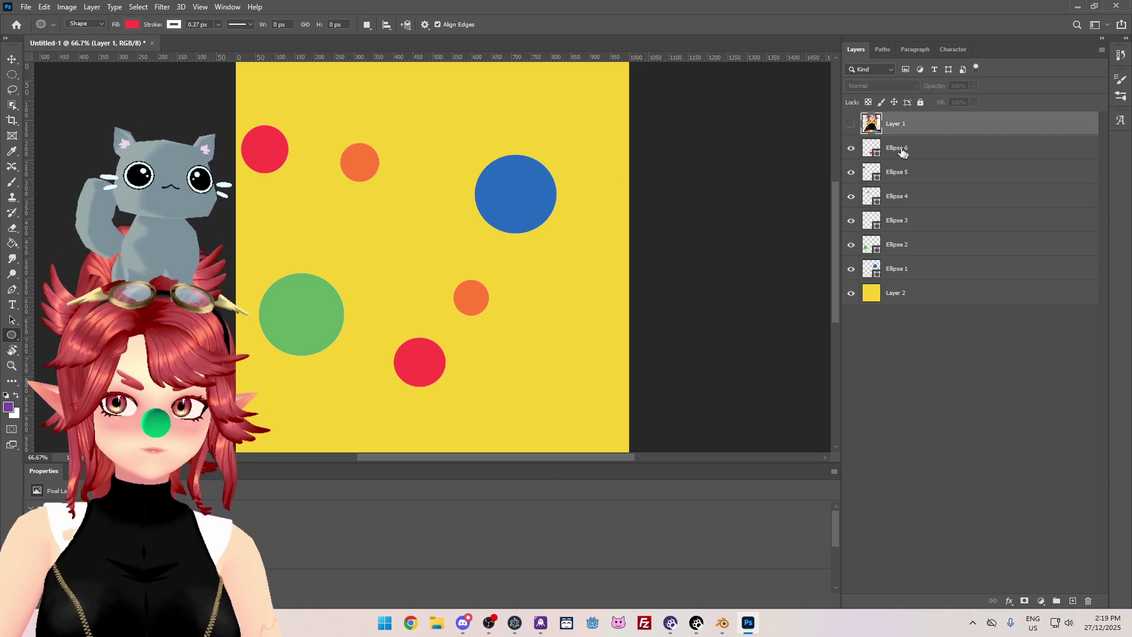
click(852, 125)
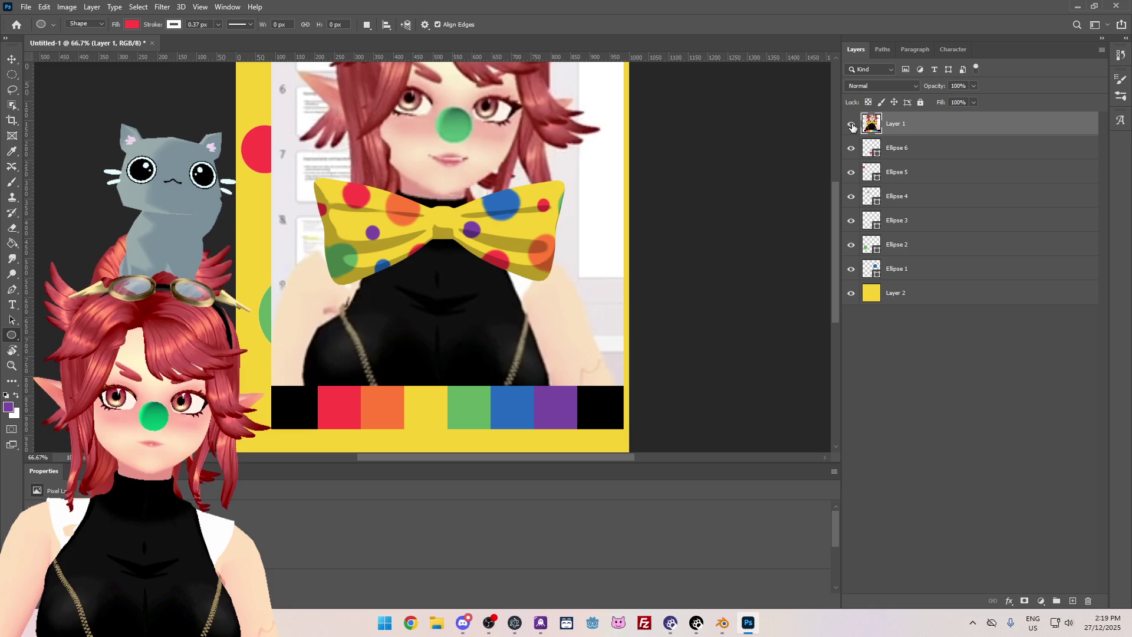
click(851, 125)
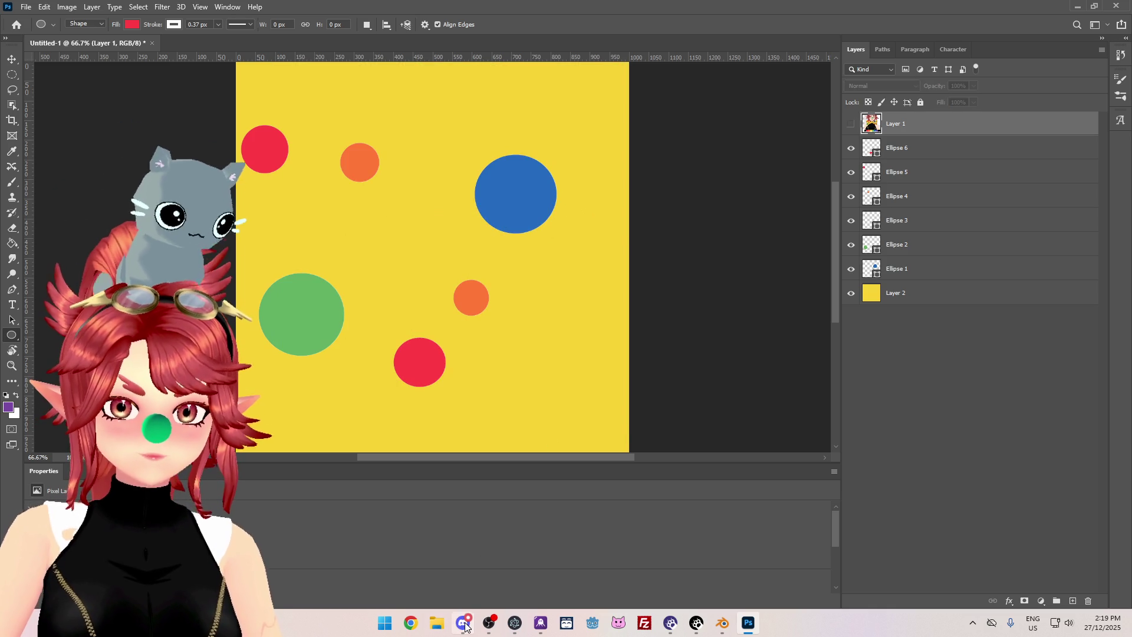
mouse_move(465, 626)
click(469, 586)
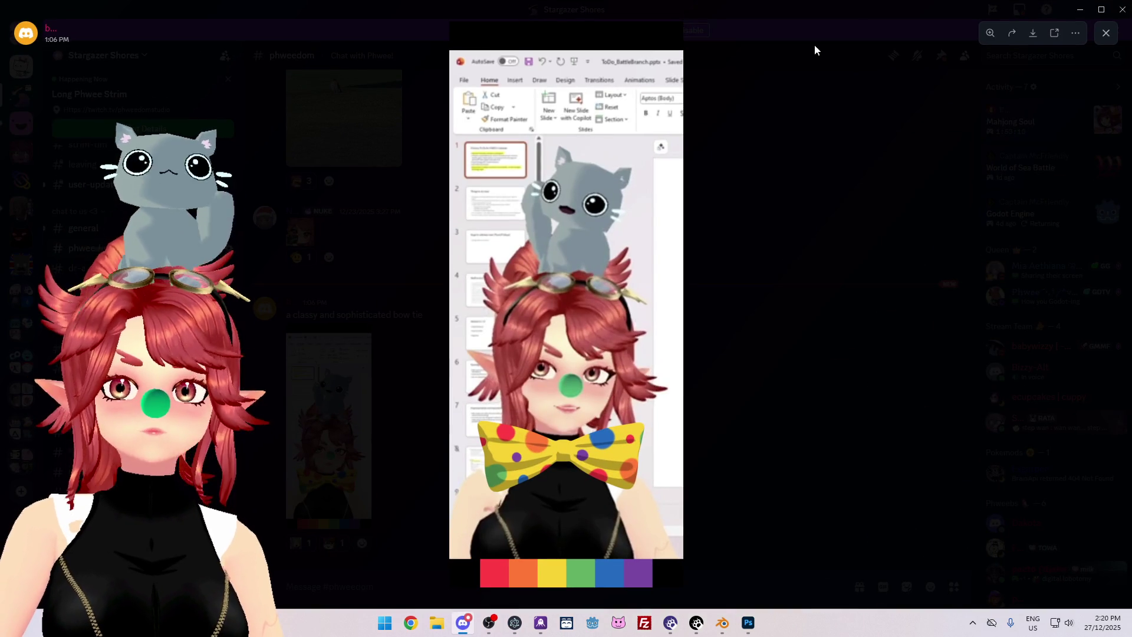
key(super+Down)
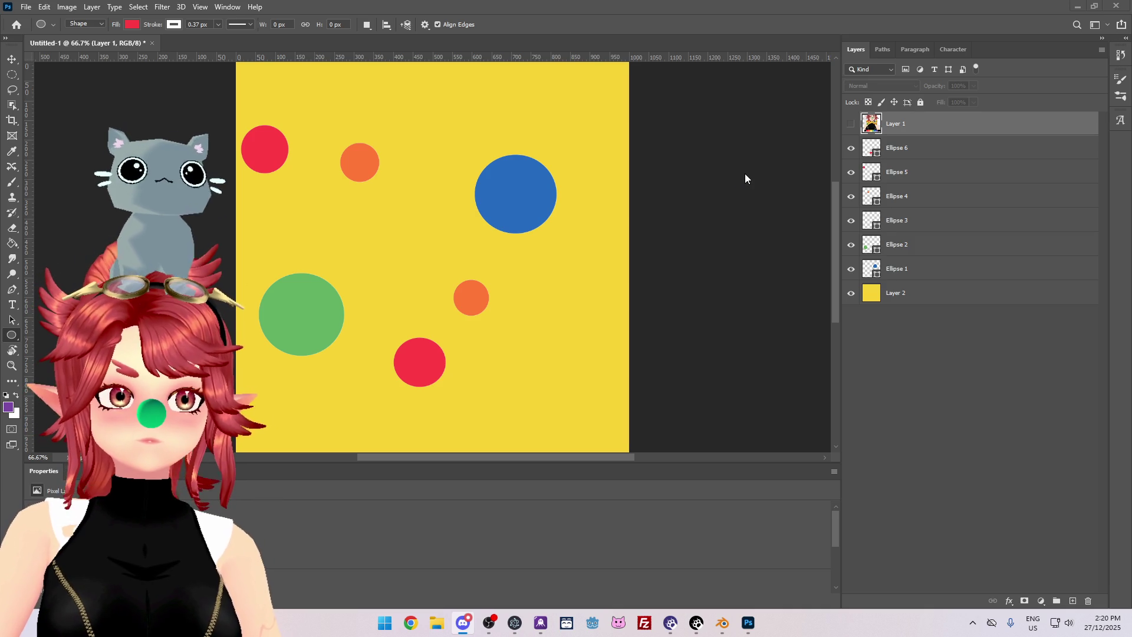
Back in Photoshop, briefly hide and reshow the orange dots, then select the top orange dot (Ellipse 4).
click(748, 21)
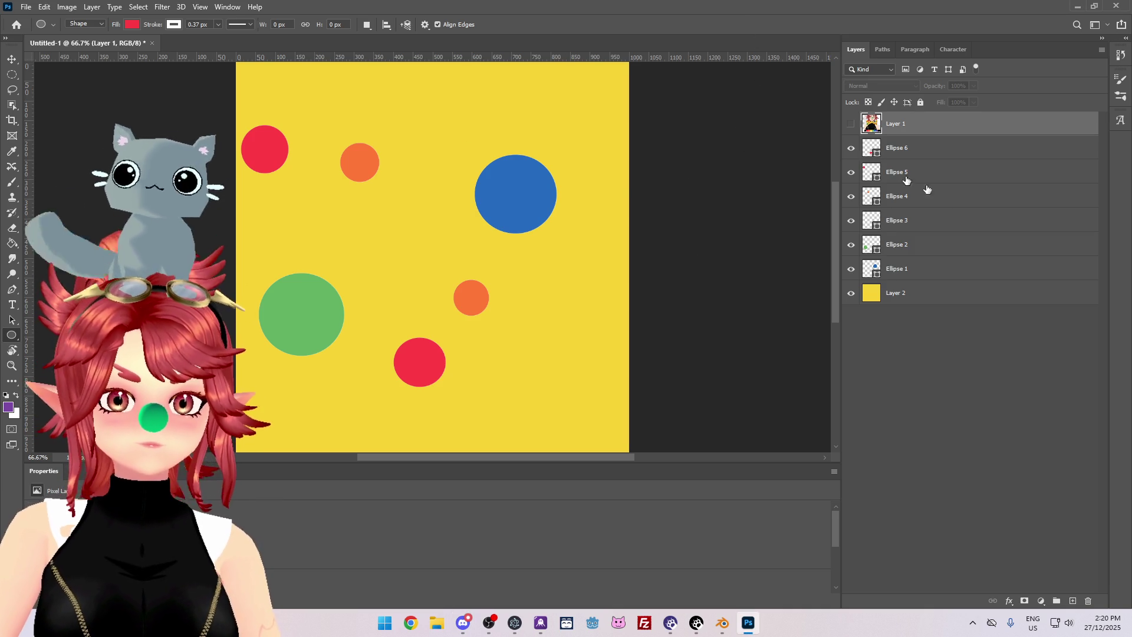
click(851, 220)
click(850, 221)
click(851, 196)
click(851, 196)
ctrl+click(360, 162)
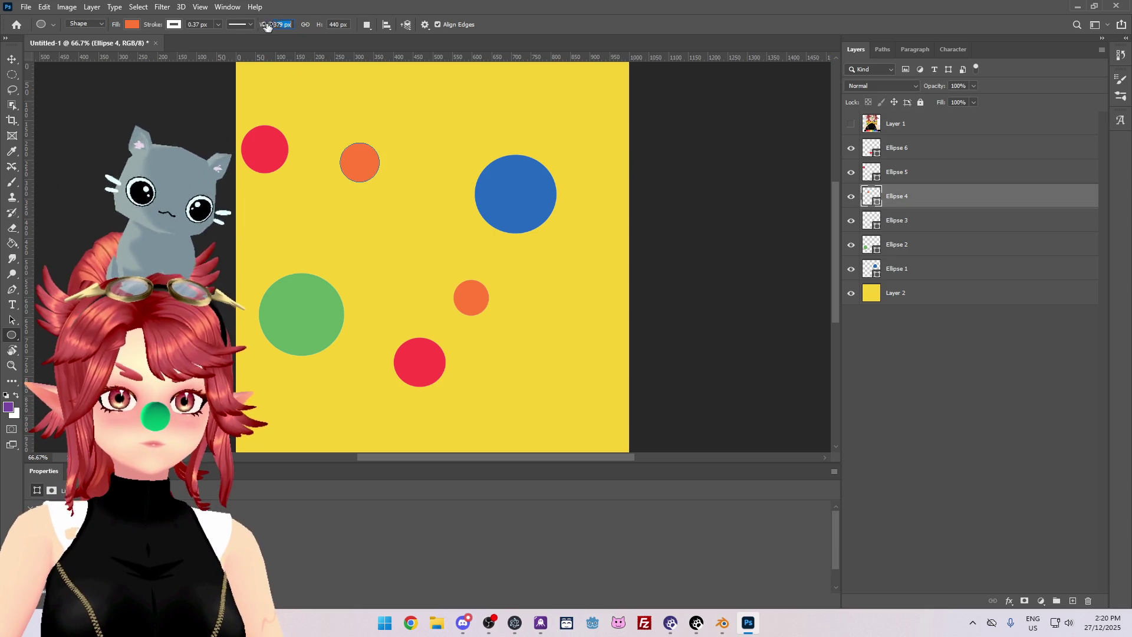
key(ctrl+z)
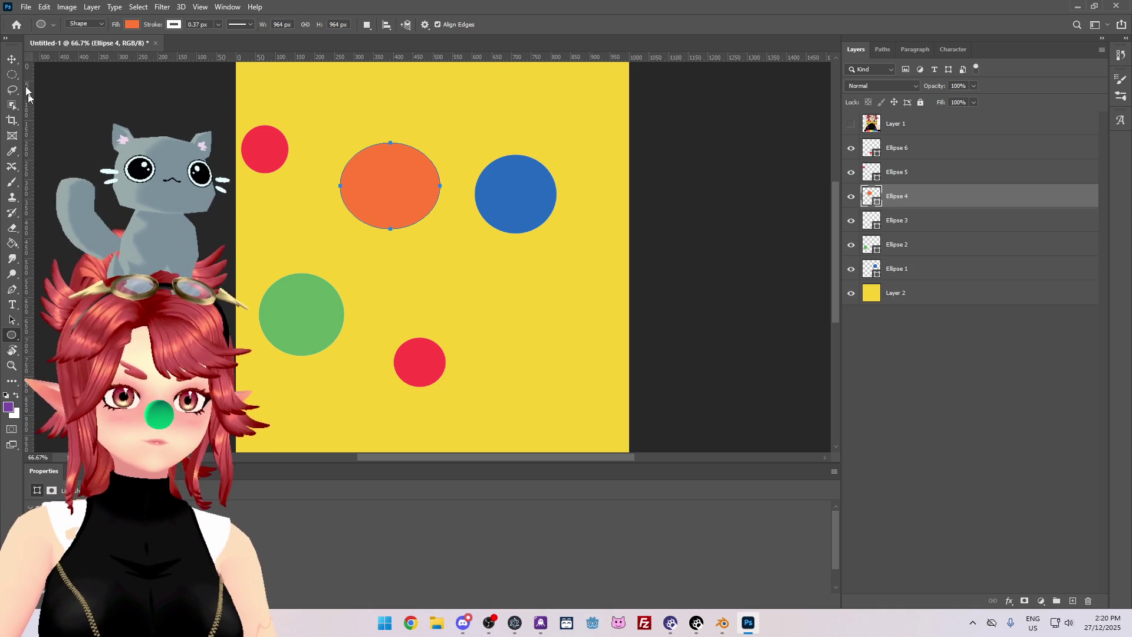
Move the orange oval up and to the left and narrow its width.
click(12, 59)
drag(398, 201, 365, 183)
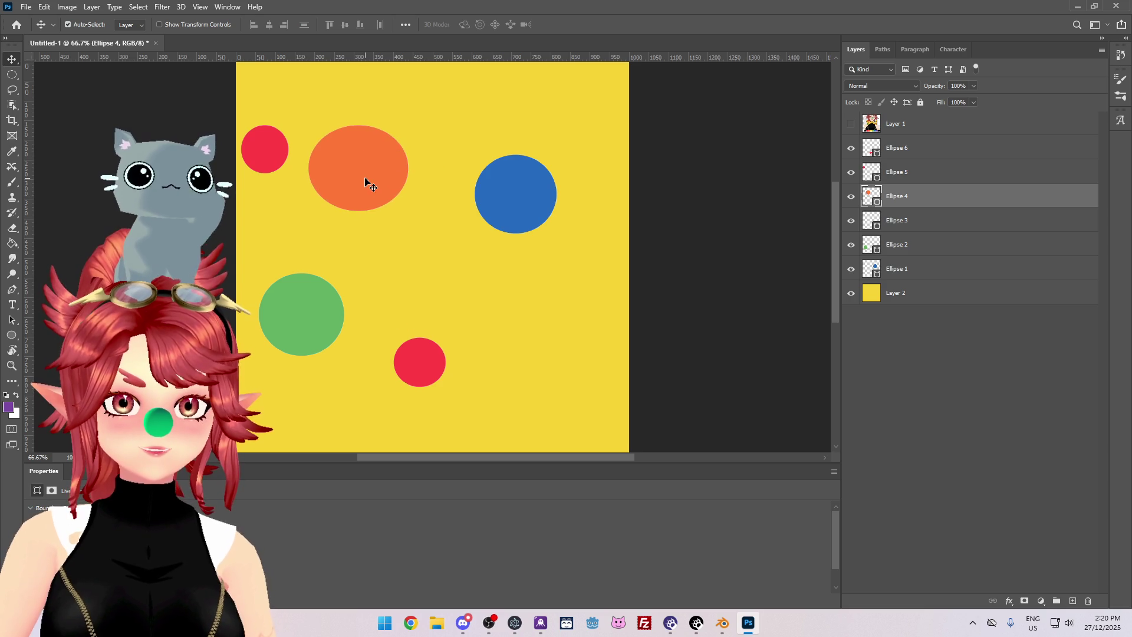
click(12, 335)
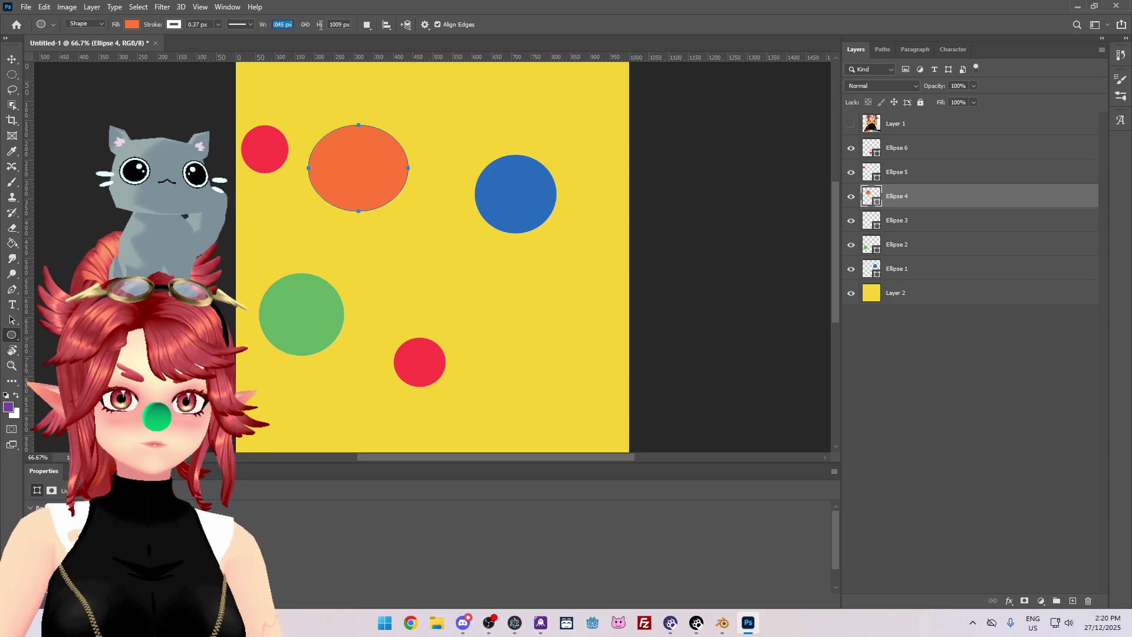
text(0)
key(Tab)
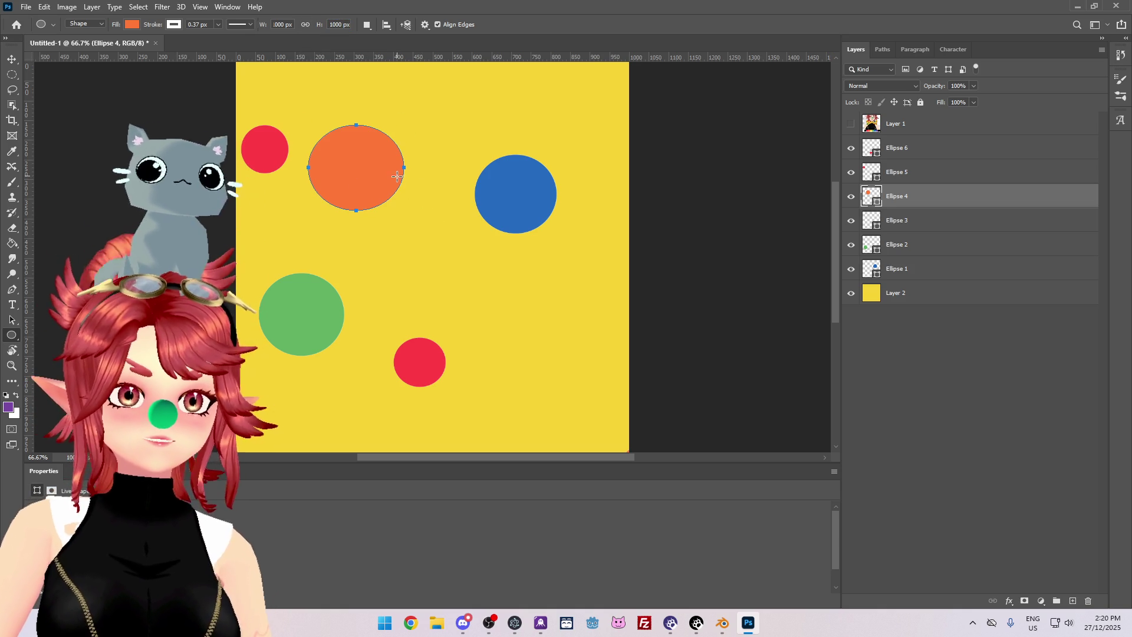
alt+scroll(396, 176, down, 2)
alt+scroll(458, 218, up, 3)
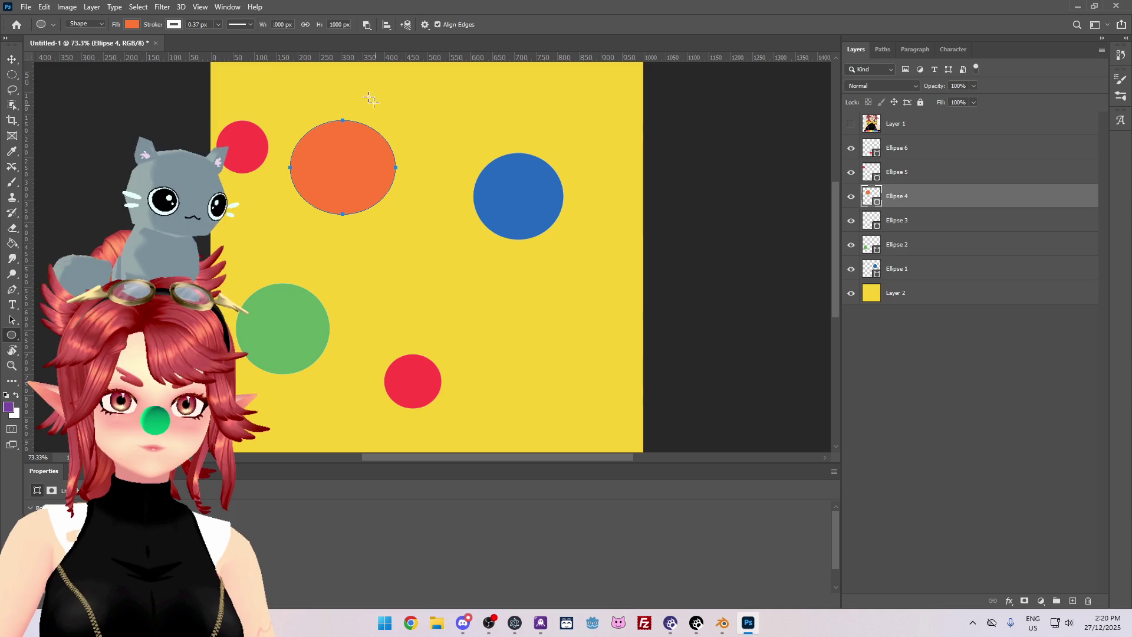
click(498, 182)
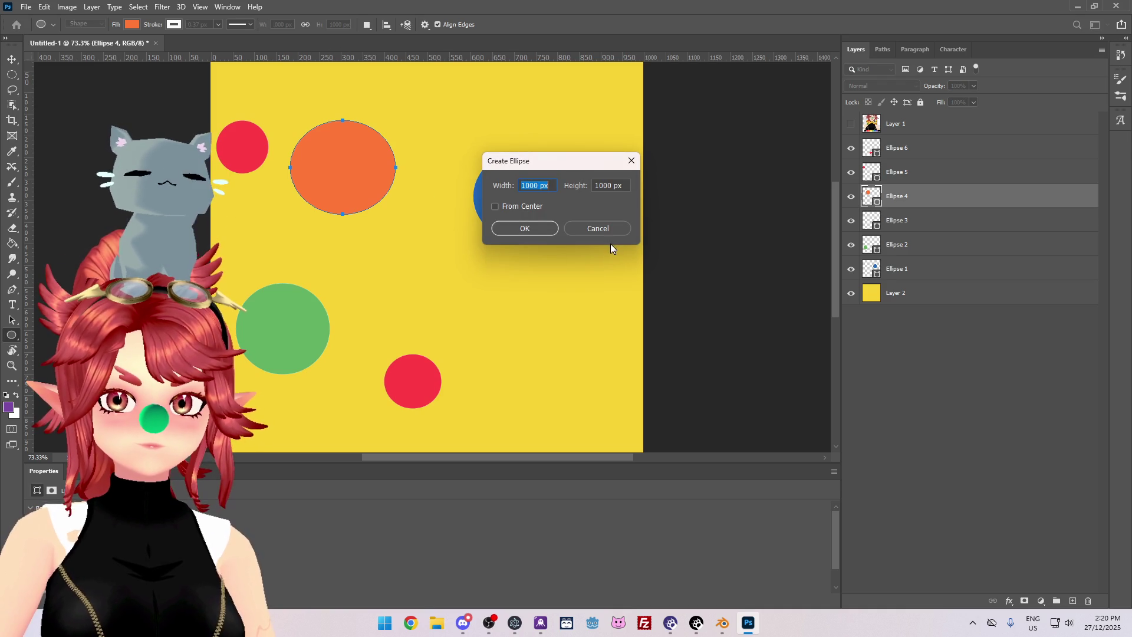
click(603, 229)
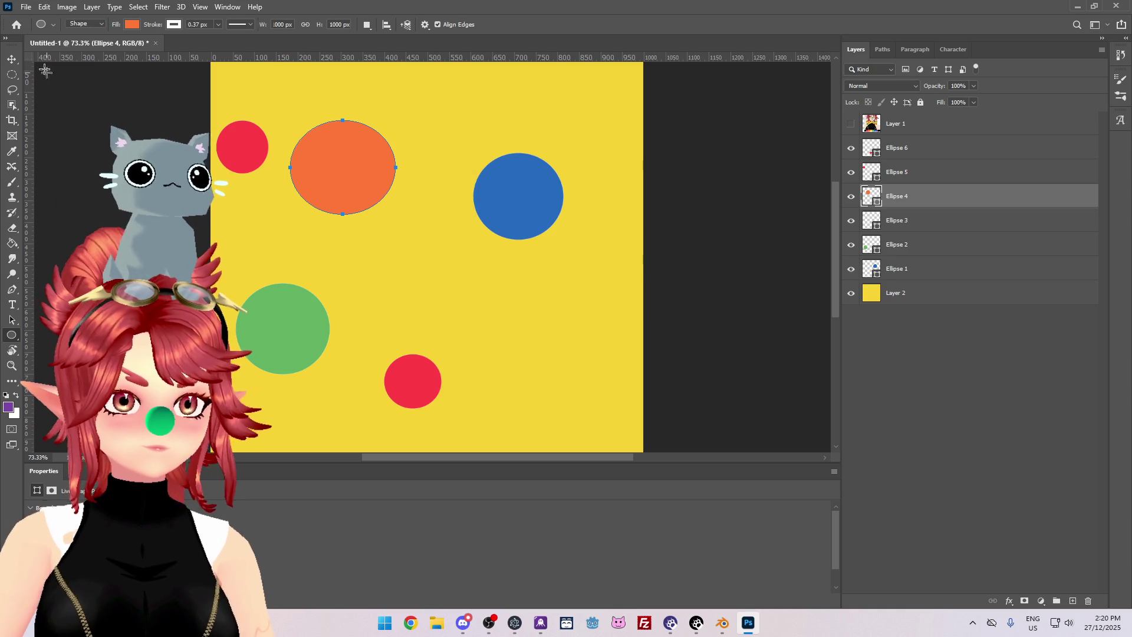
Shrink the orange oval to a round dot about 822 px wide, with width and height linked.
key(v)
mouse_move(371, 170)
mouse_down()
mouse_move(502, 296)
mouse_move(561, 381)
mouse_move(536, 326)
mouse_move(386, 192)
mouse_move(381, 171)
mouse_up()
click(12, 335)
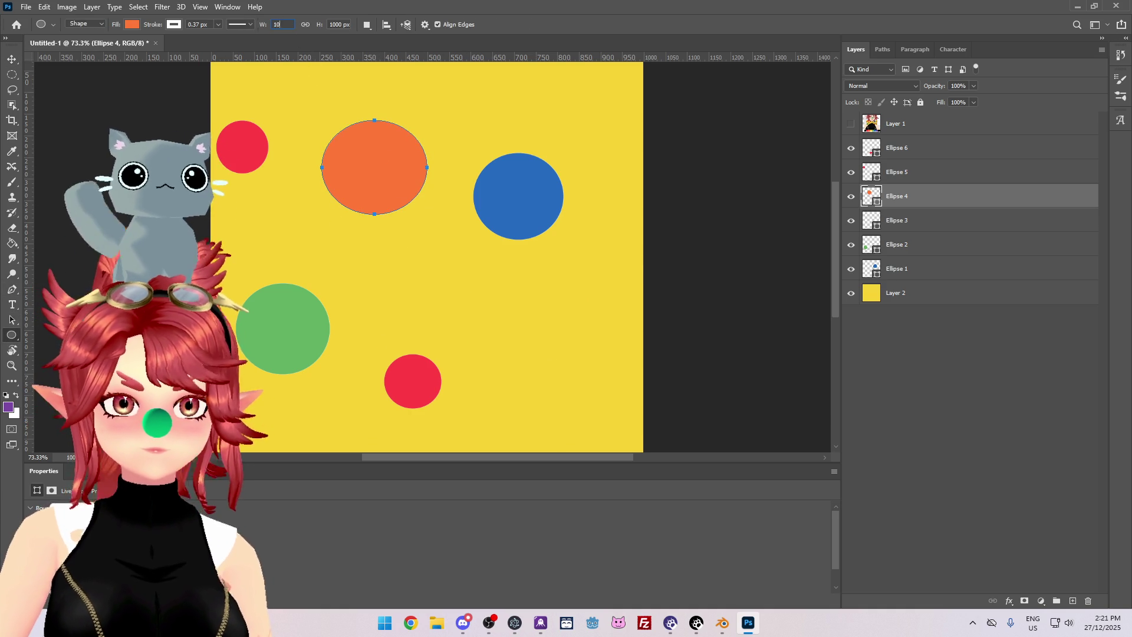
text(00)
key(Return)
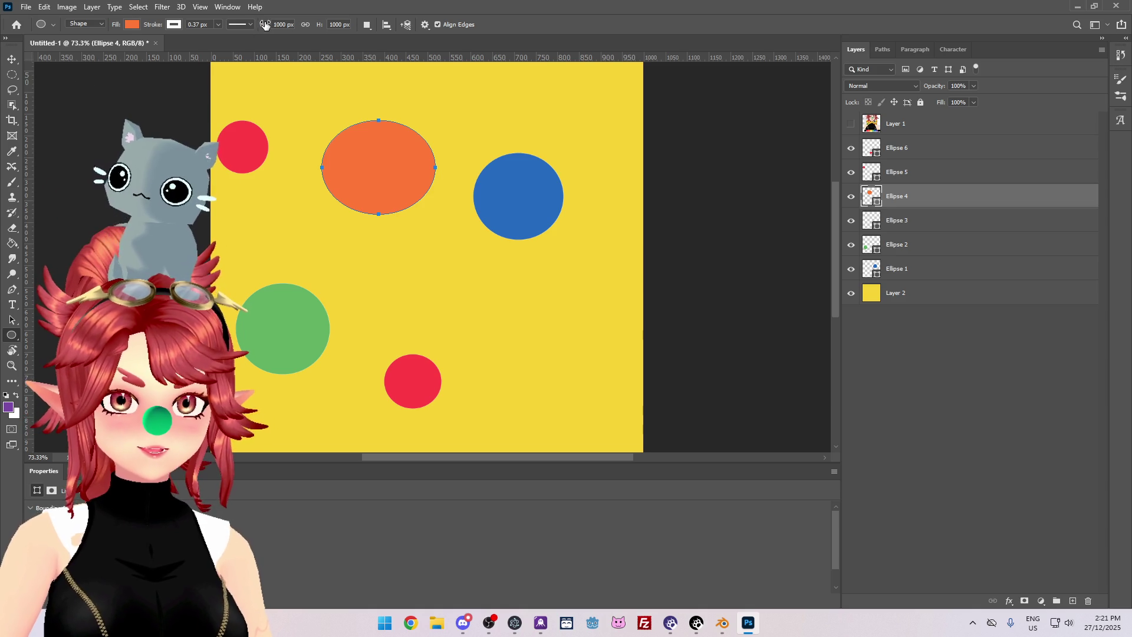
key(Return)
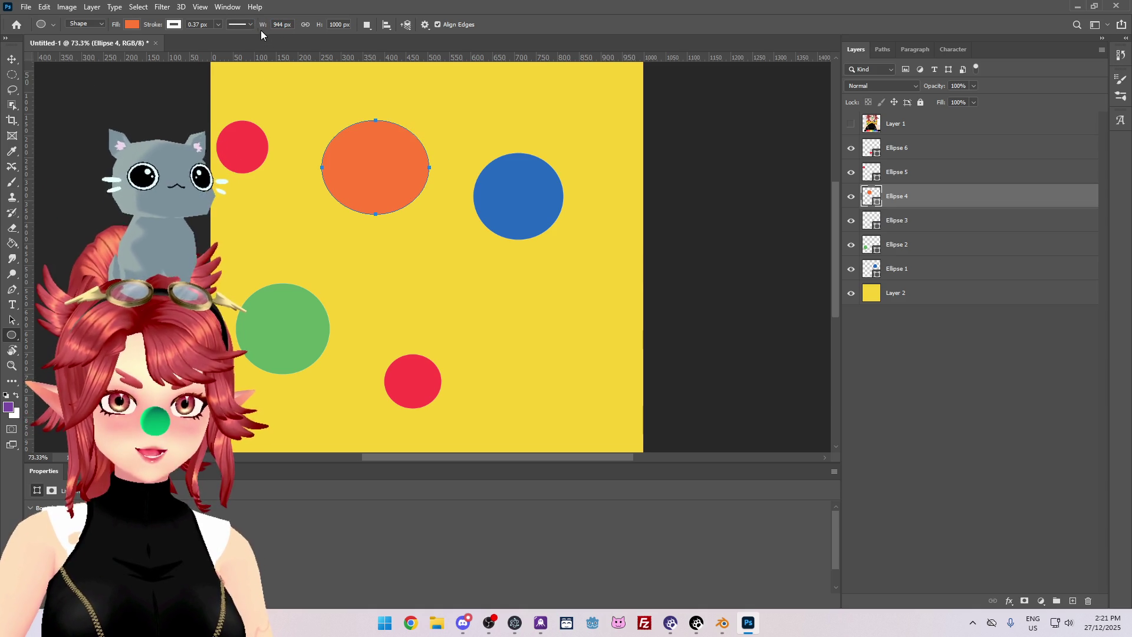
drag(264, 27, 269, 26)
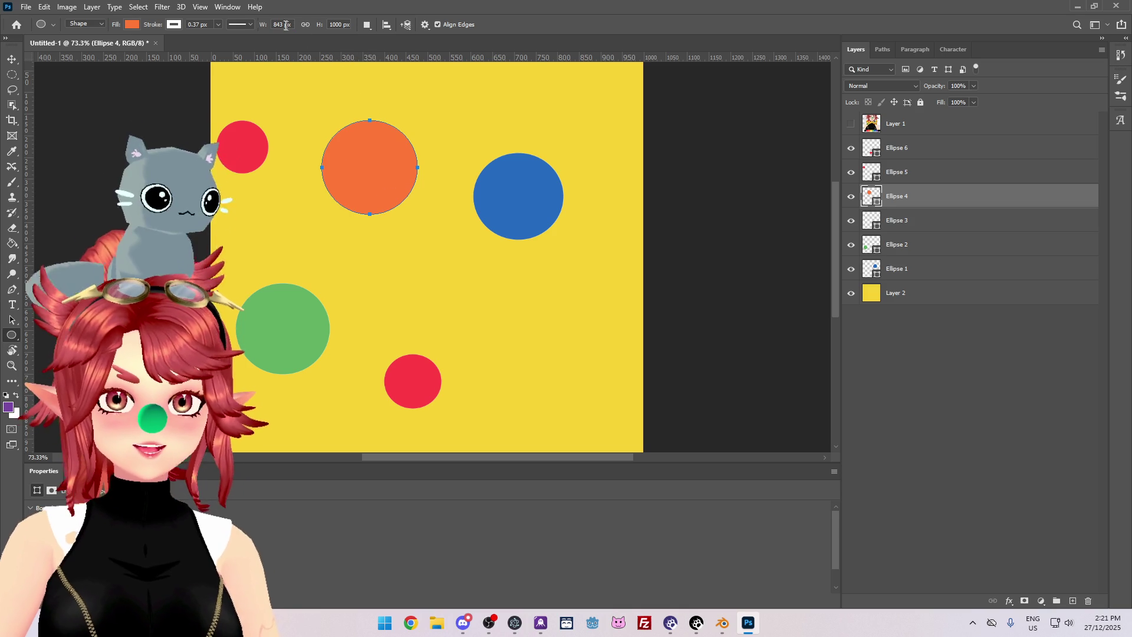
click(306, 24)
mouse_move(261, 25)
mouse_down()
mouse_move(238, 26)
mouse_move(266, 26)
mouse_move(254, 23)
mouse_up()
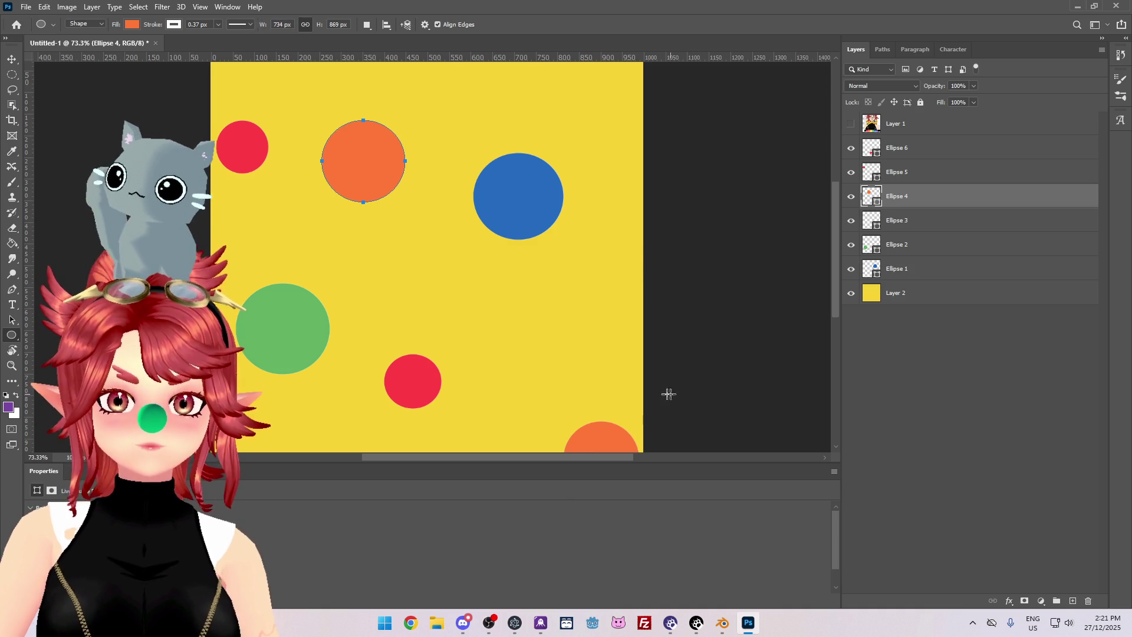
Move the bottom orange circle to the right edge and reposition both red dots.
key(v)
mouse_move(612, 437)
mouse_down()
mouse_move(612, 353)
mouse_move(527, 293)
mouse_move(621, 310)
mouse_up()
mouse_move(419, 385)
mouse_down()
mouse_move(449, 359)
mouse_move(426, 348)
mouse_move(452, 380)
mouse_up()
click(242, 141)
mouse_move(243, 142)
mouse_down()
mouse_move(246, 94)
mouse_move(254, 94)
mouse_up()
click(303, 346)
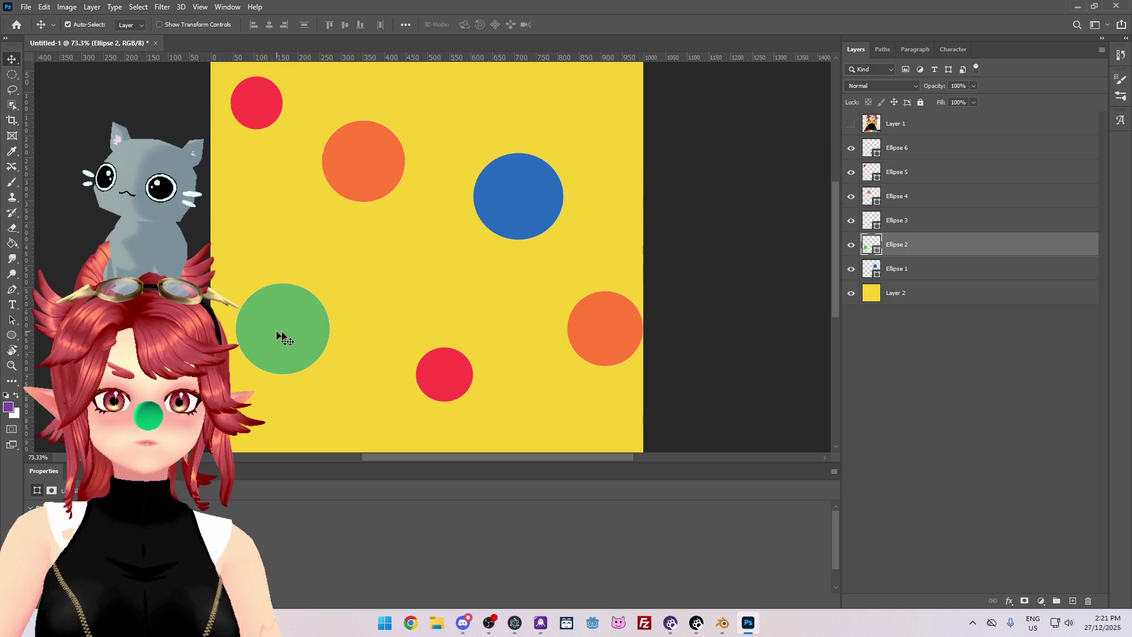
Duplicate the green dot's layer and move the copy to the upper right edge.
right_click(905, 250)
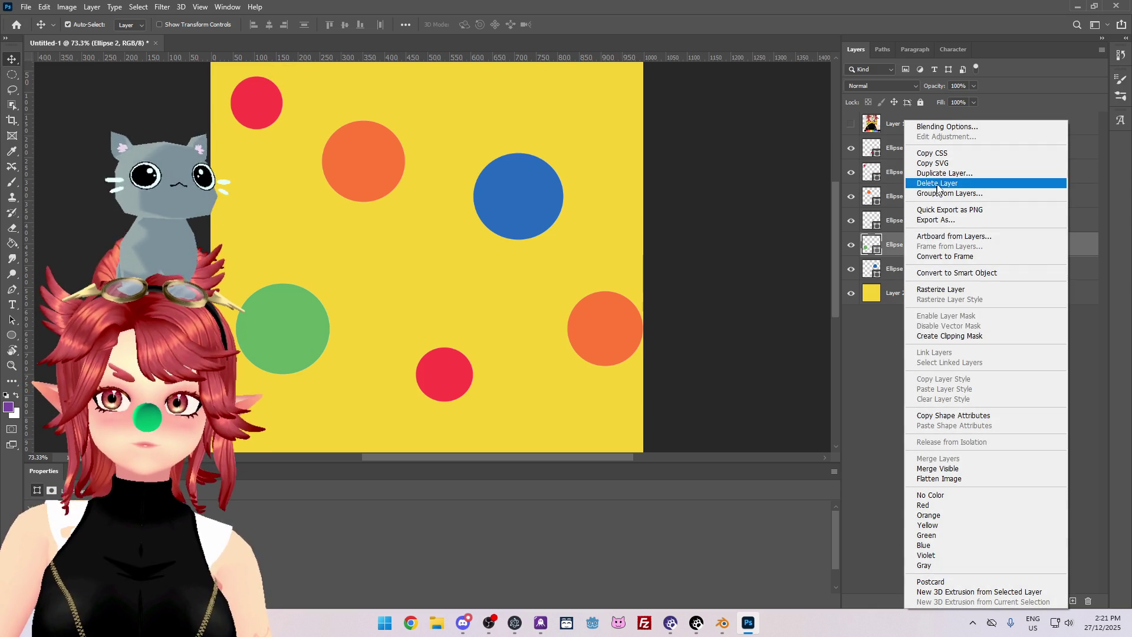
click(943, 173)
key(Return)
mouse_move(301, 330)
mouse_down()
mouse_move(500, 183)
mouse_move(627, 144)
mouse_move(687, 154)
mouse_move(686, 138)
mouse_up()
Duplicate the top-left red dot's layer and place the copy beside the blue circle.
click(269, 100)
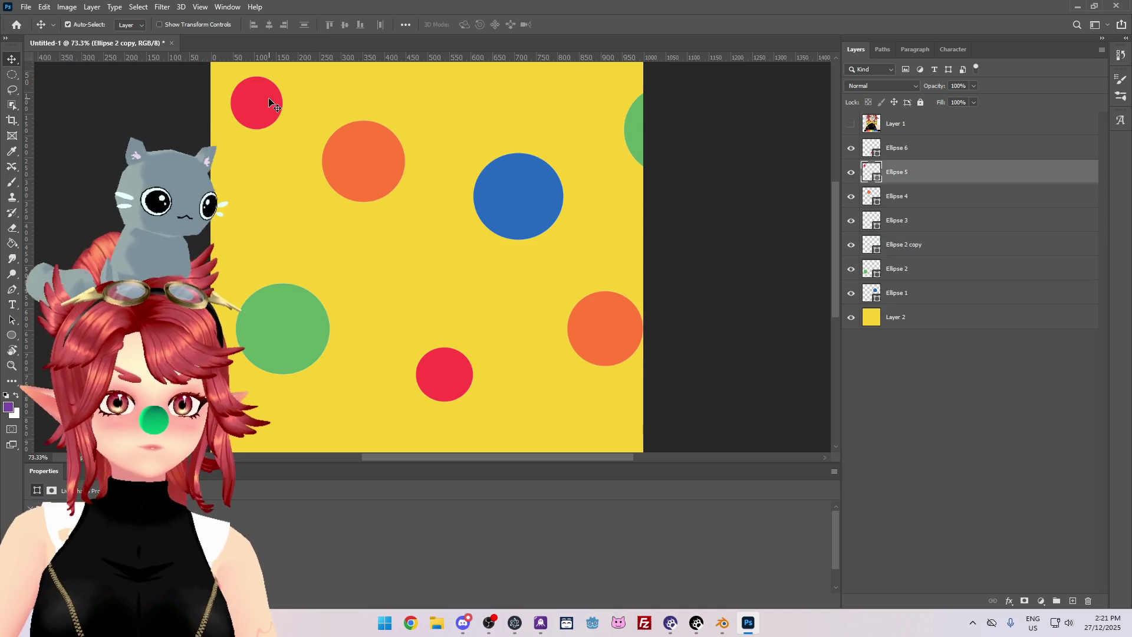
right_click(930, 173)
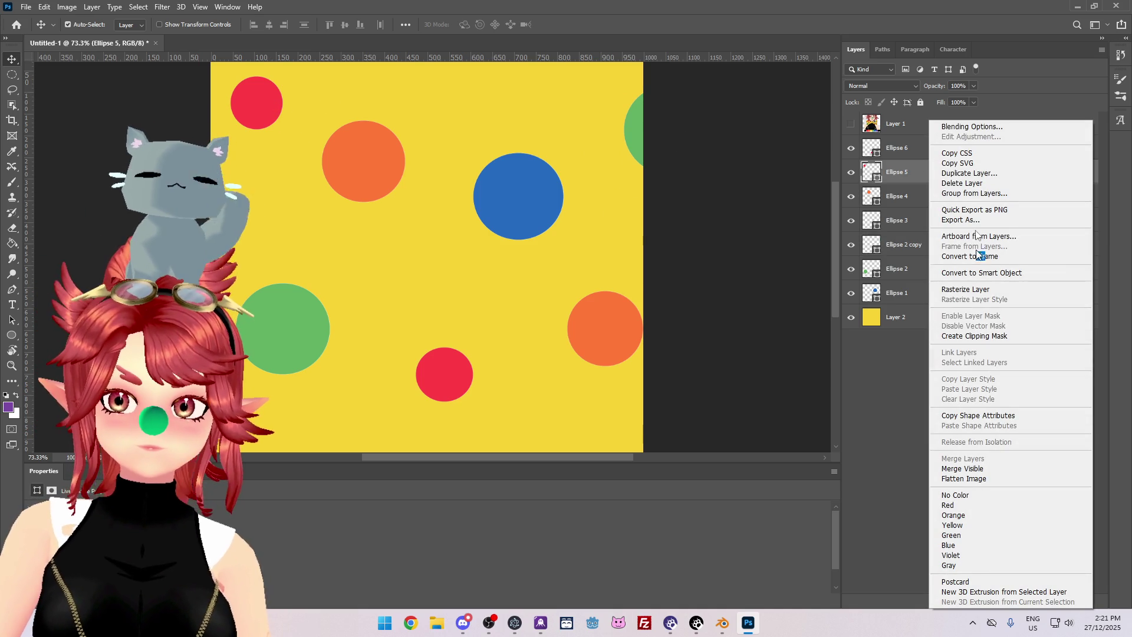
click(969, 173)
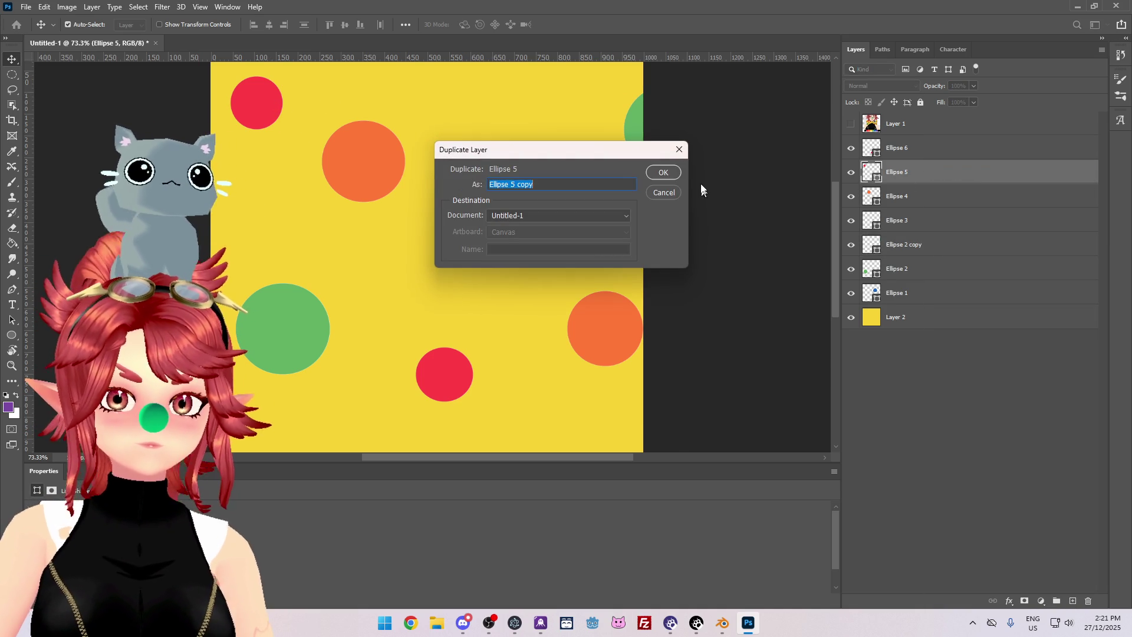
key(Return)
mouse_move(262, 112)
mouse_down()
mouse_move(475, 125)
mouse_move(512, 110)
mouse_move(570, 193)
mouse_move(618, 211)
mouse_up()
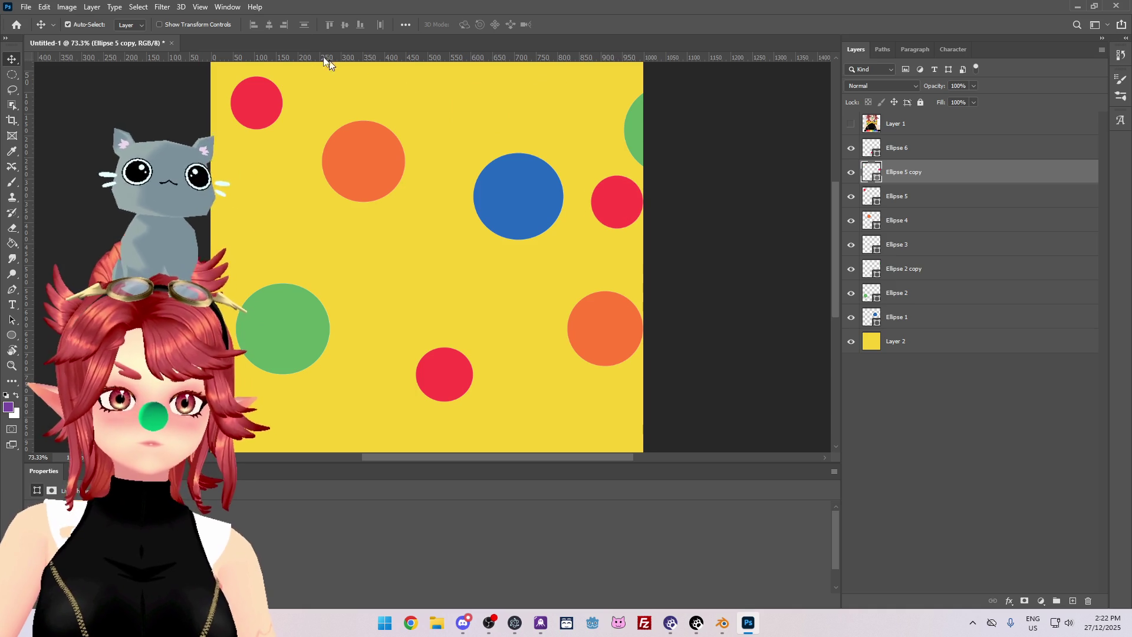
Resize the red copy beside the blue circle to a linked 71 × 71 px circle.
click(12, 336)
drag(267, 24, 105, 13)
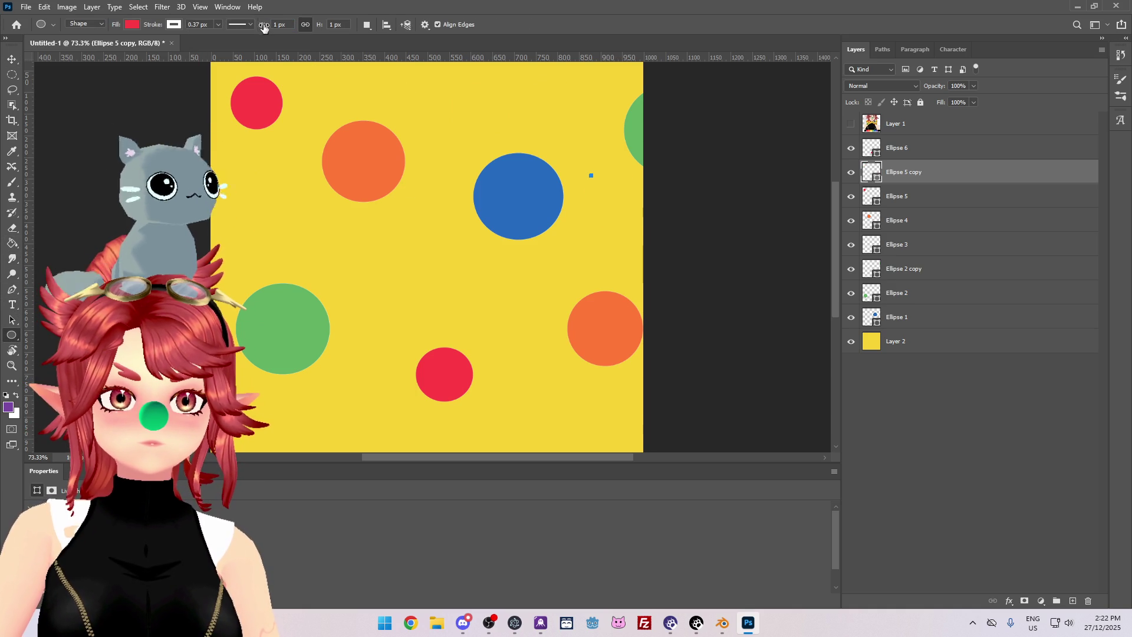
drag(314, 24, 239, 26)
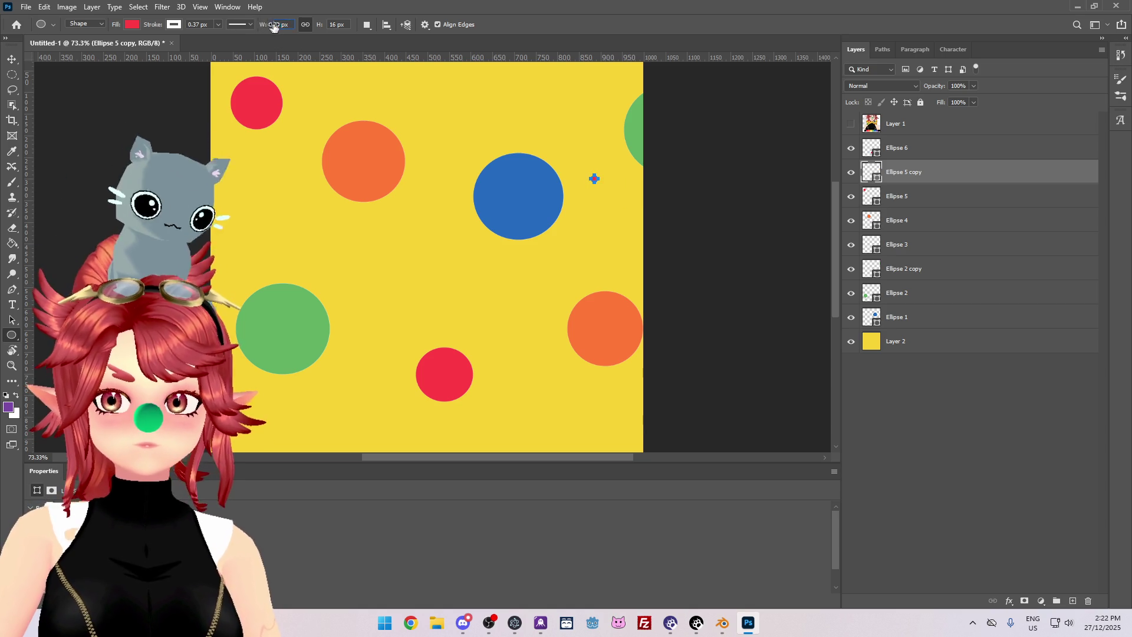
key(Return)
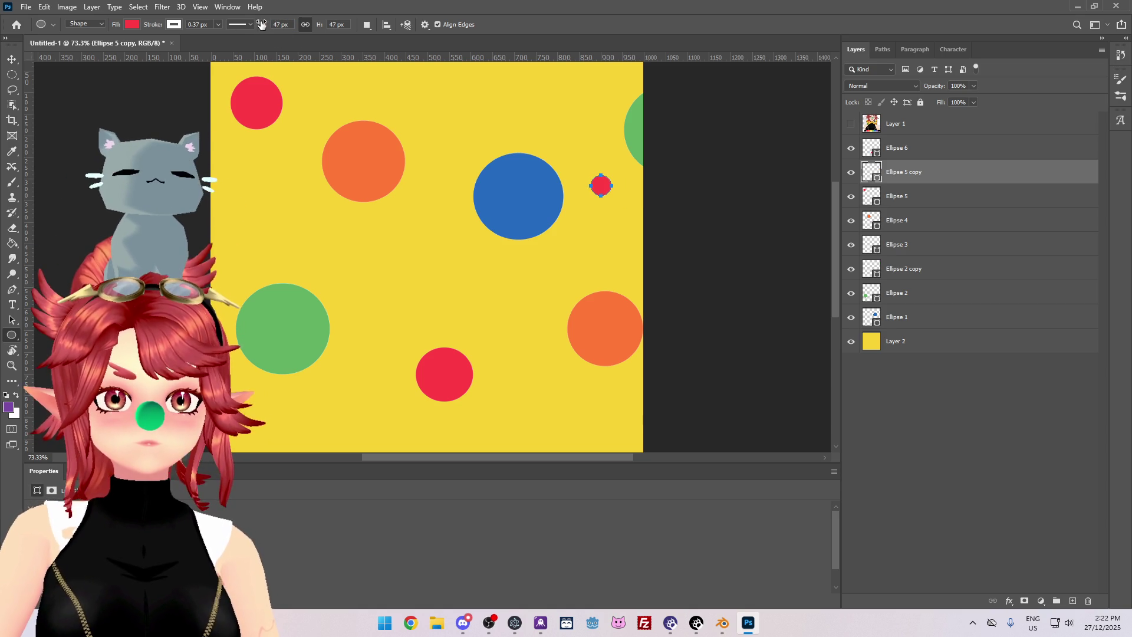
drag(268, 27, 277, 27)
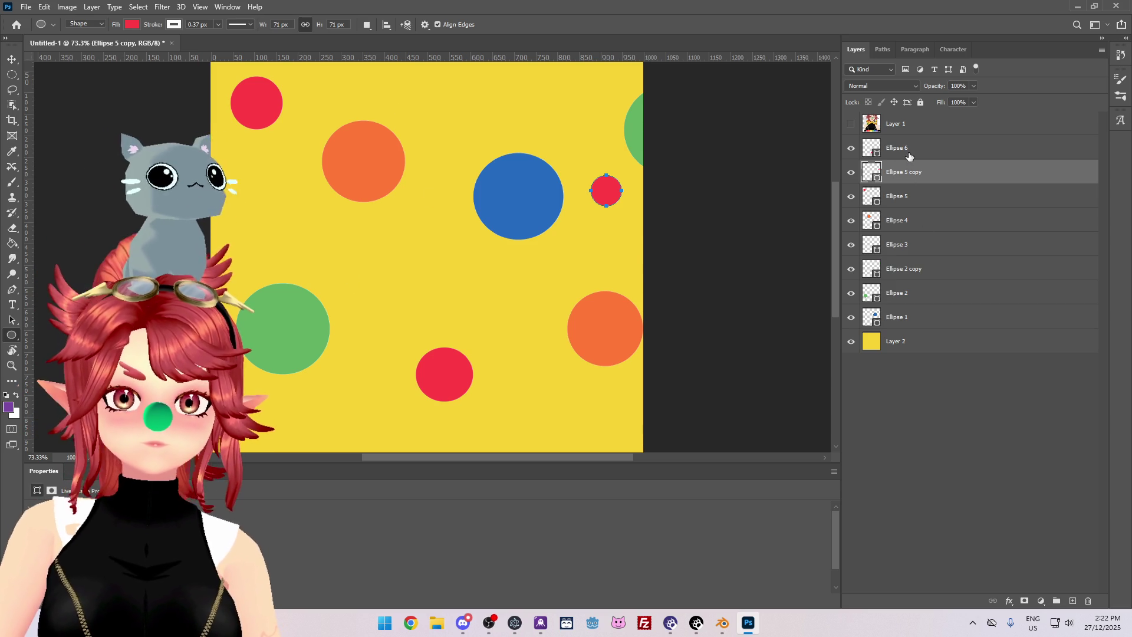
right_click(899, 176)
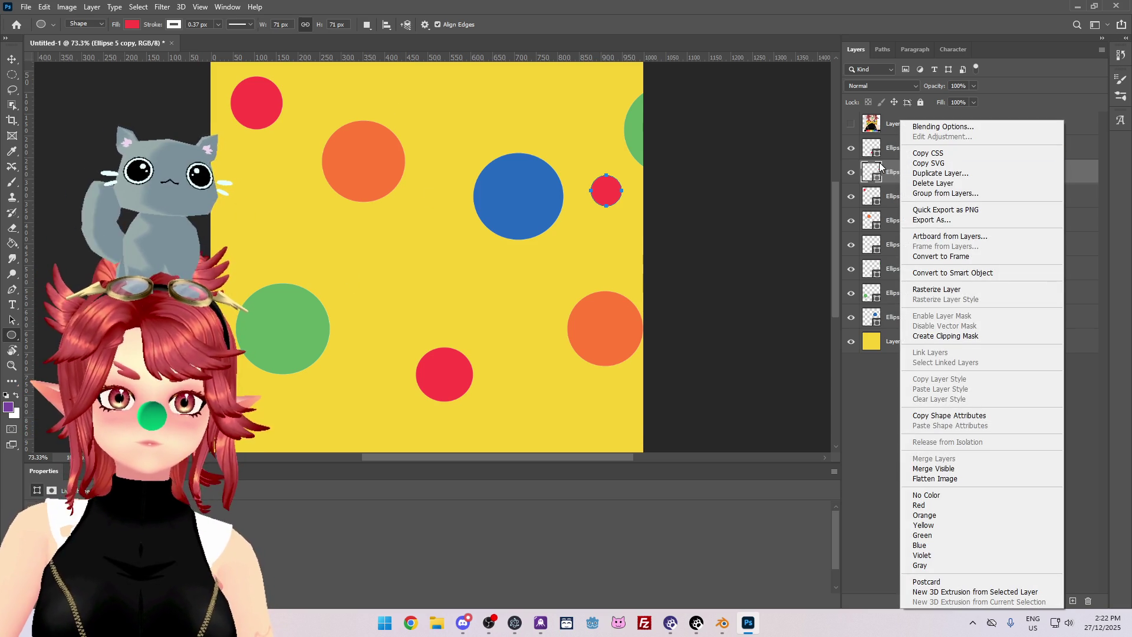
Duplicate the small red dot, move the copy to the canvas centre and fill it purple.
click(937, 172)
click(663, 175)
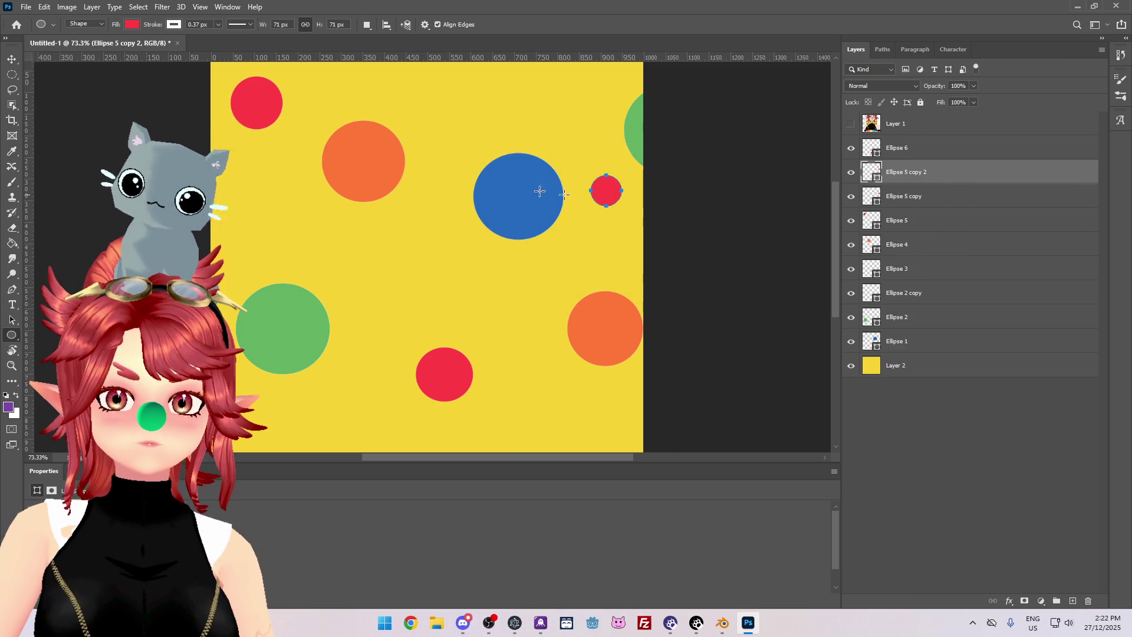
click(12, 60)
mouse_move(609, 195)
mouse_down()
mouse_move(525, 270)
mouse_move(447, 260)
mouse_up()
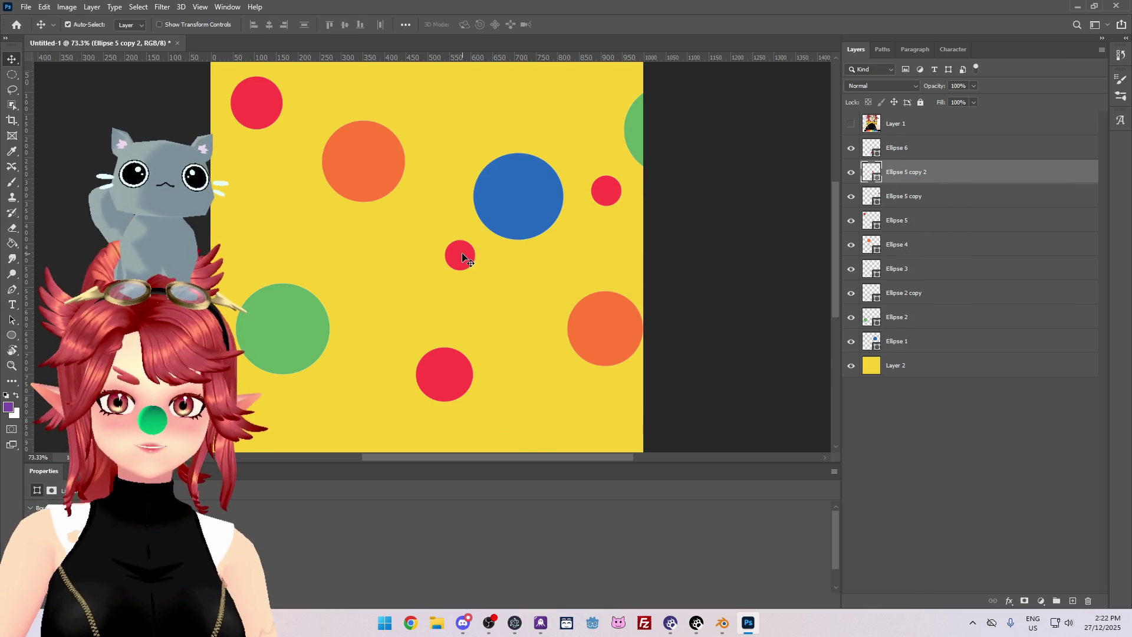
drag(467, 263, 465, 262)
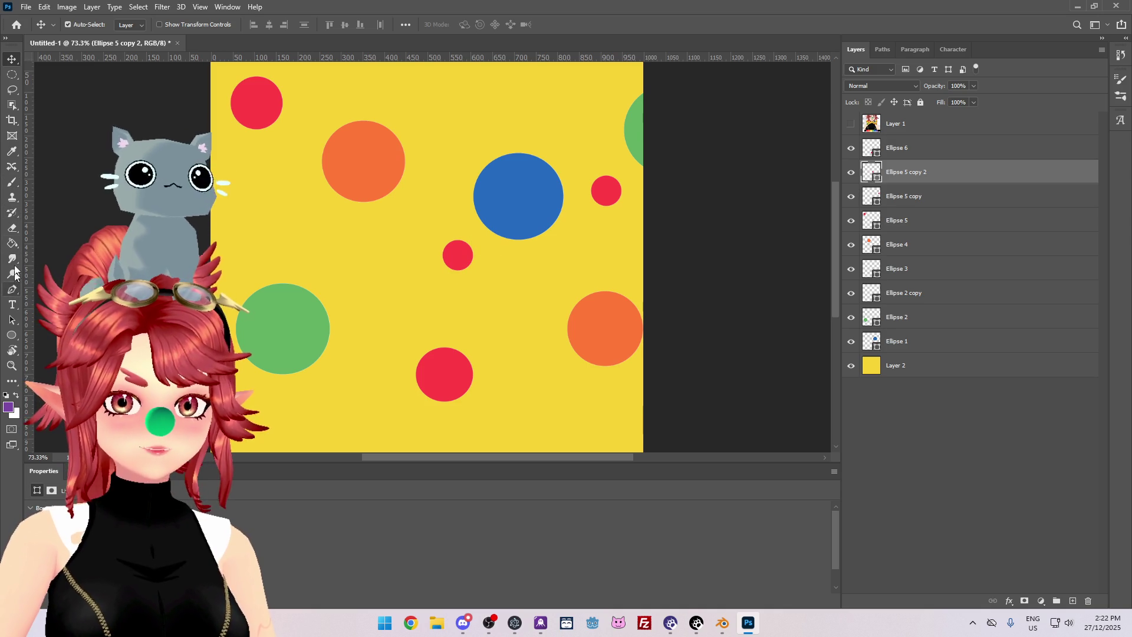
click(13, 335)
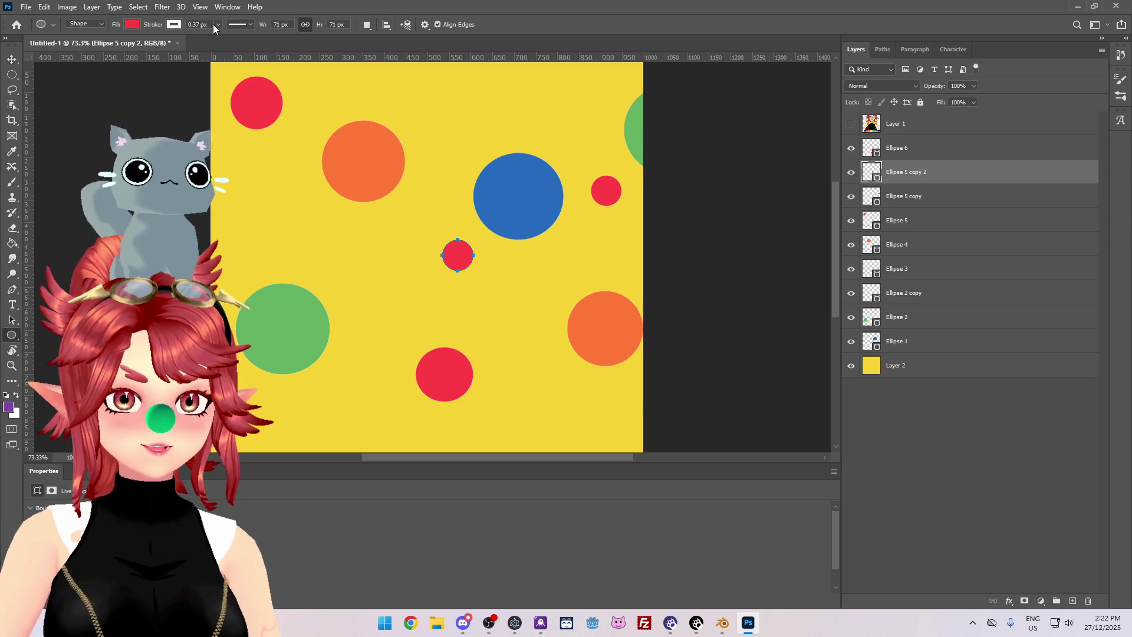
click(132, 25)
click(82, 87)
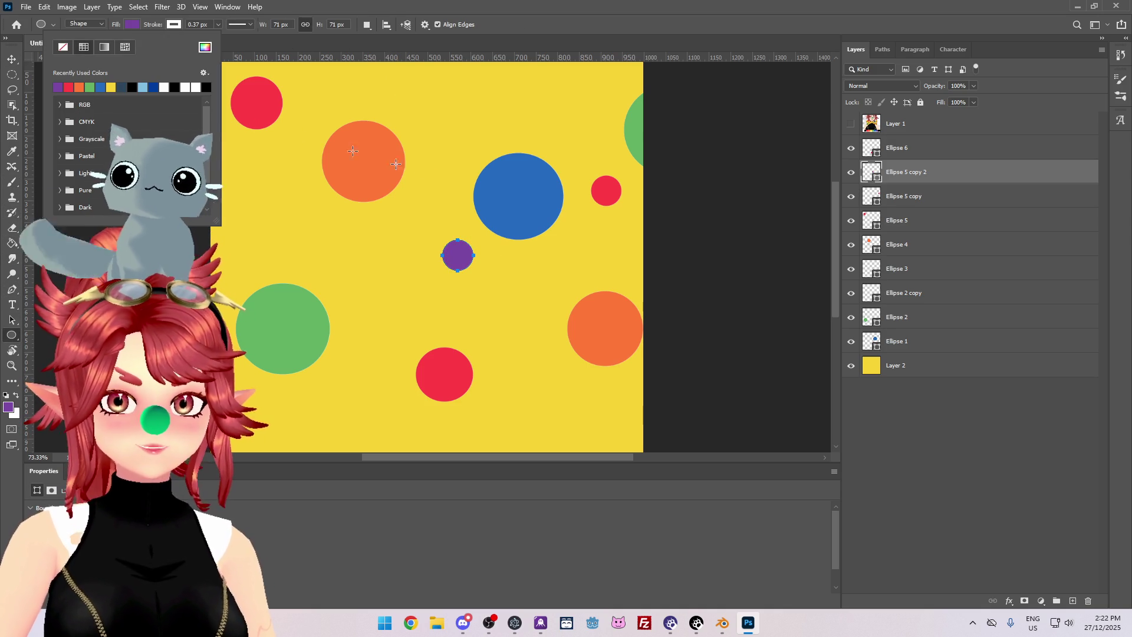
click(970, 185)
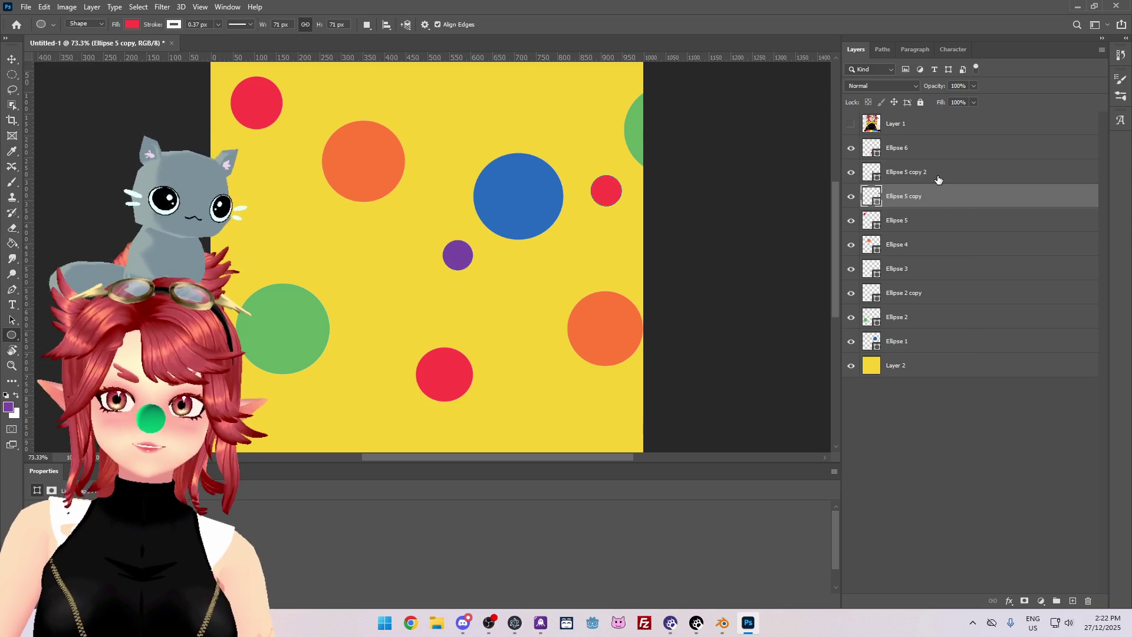
Make two copies of the purple dot, placing one at the upper left and one near the green circle.
right_click(935, 178)
click(967, 173)
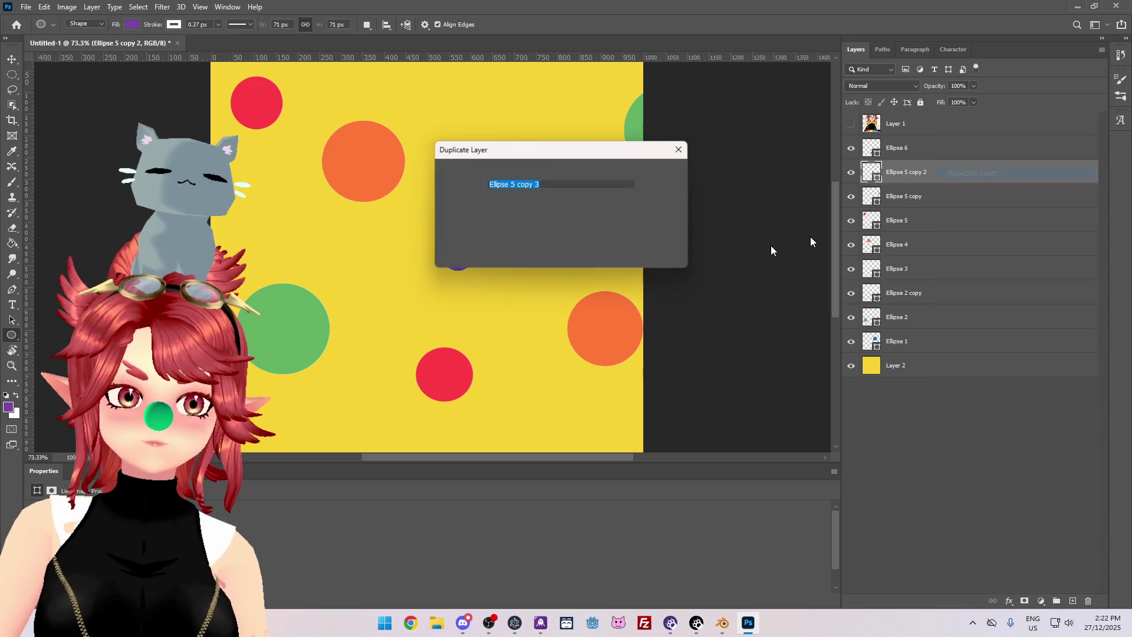
click(664, 175)
mouse_move(461, 258)
mouse_down()
mouse_move(333, 242)
mouse_move(342, 248)
mouse_up()
key(ctrl+z)
click(11, 60)
mouse_move(457, 254)
mouse_down()
mouse_move(301, 241)
mouse_move(266, 221)
mouse_up()
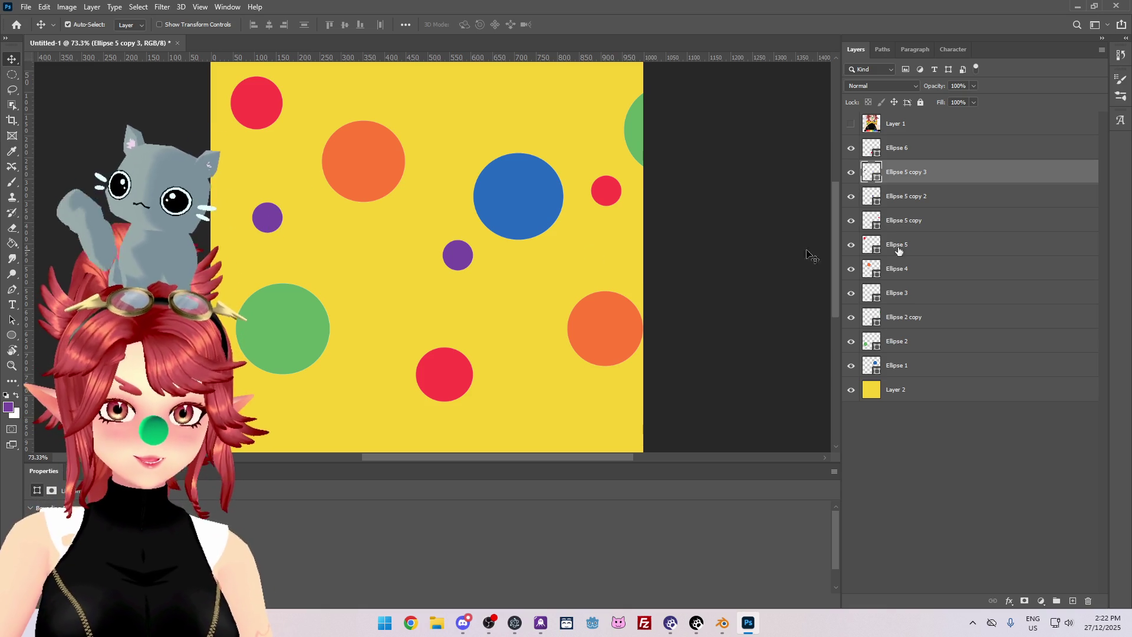
right_click(1018, 172)
click(973, 174)
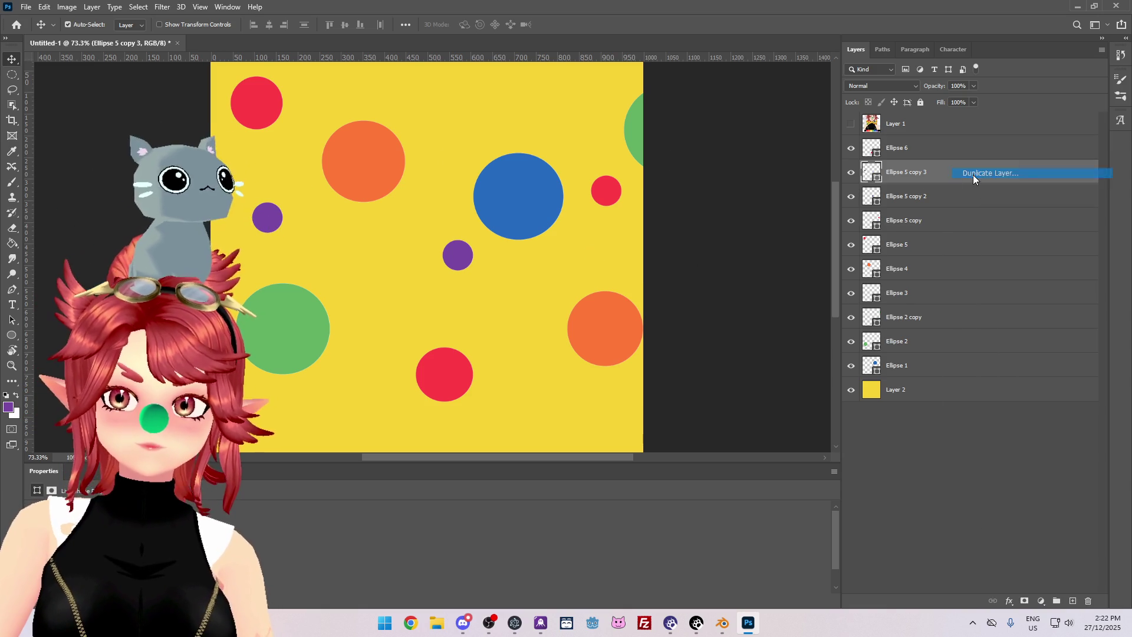
click(662, 171)
mouse_move(268, 222)
mouse_down()
mouse_move(279, 355)
mouse_move(346, 377)
mouse_move(365, 401)
mouse_move(347, 418)
mouse_move(330, 410)
mouse_move(349, 407)
mouse_move(322, 403)
mouse_up()
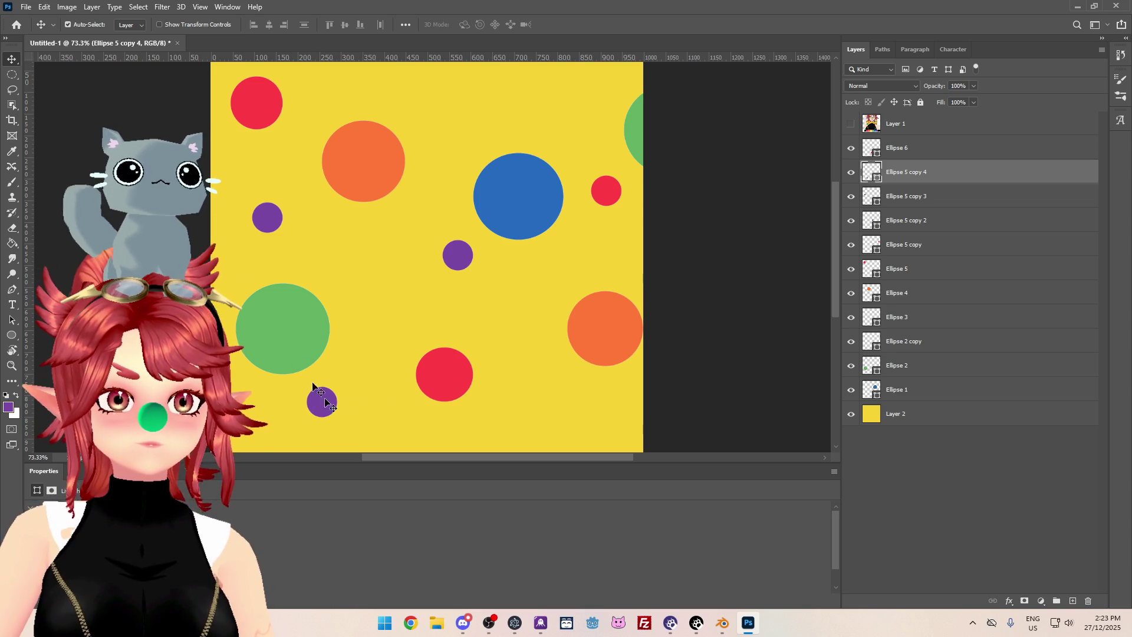
Change the selected small circle's fill colour to blue.
click(12, 337)
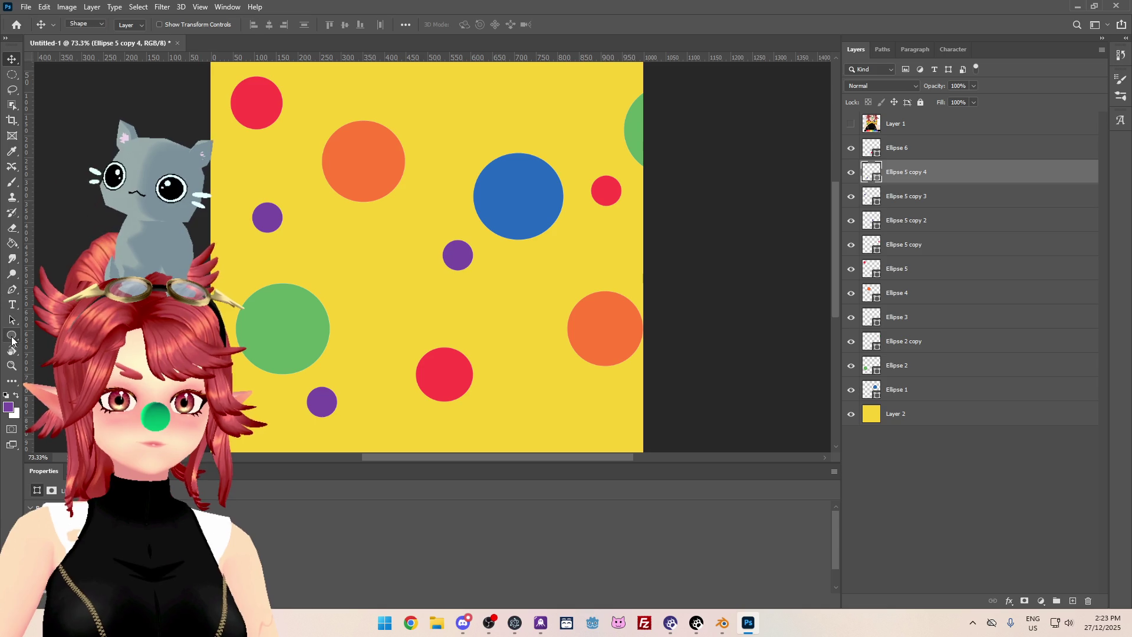
click(126, 24)
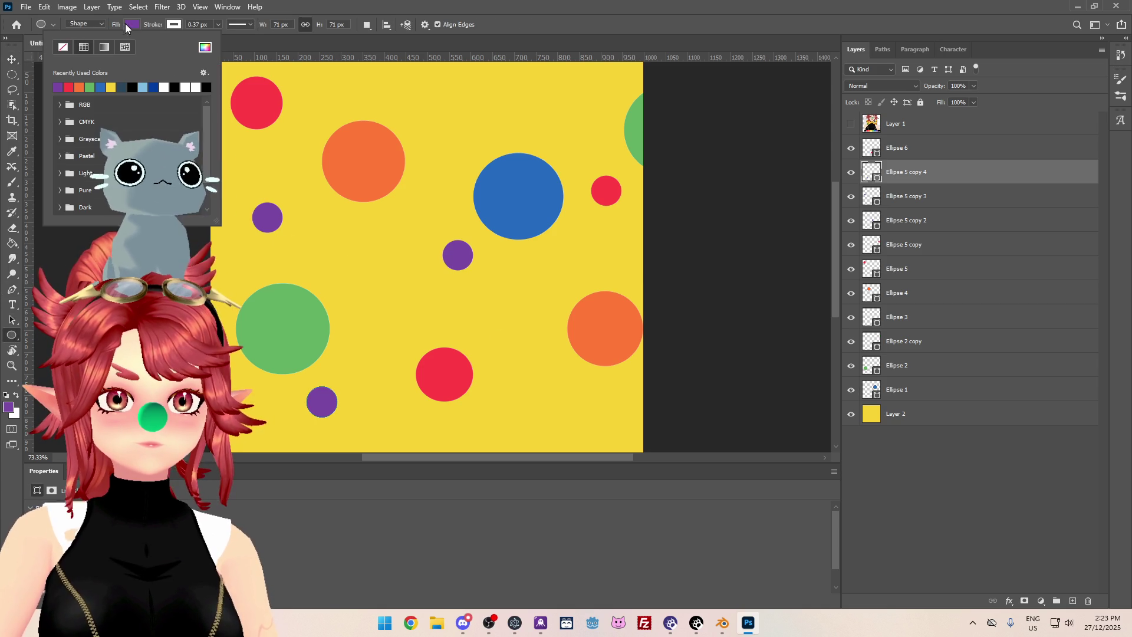
click(100, 87)
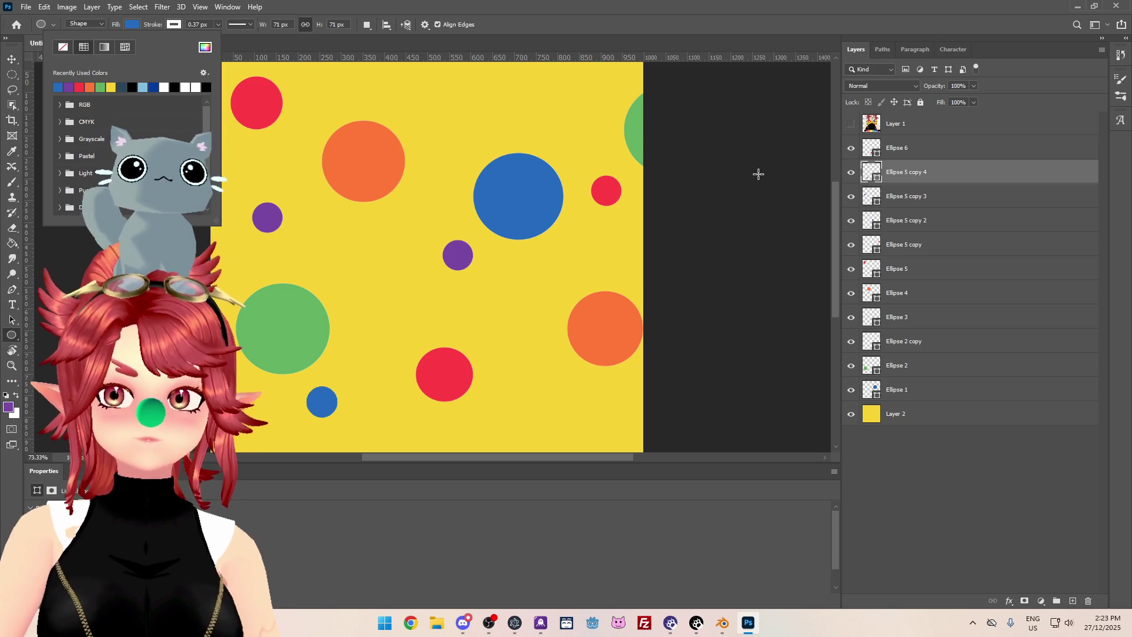
click(748, 154)
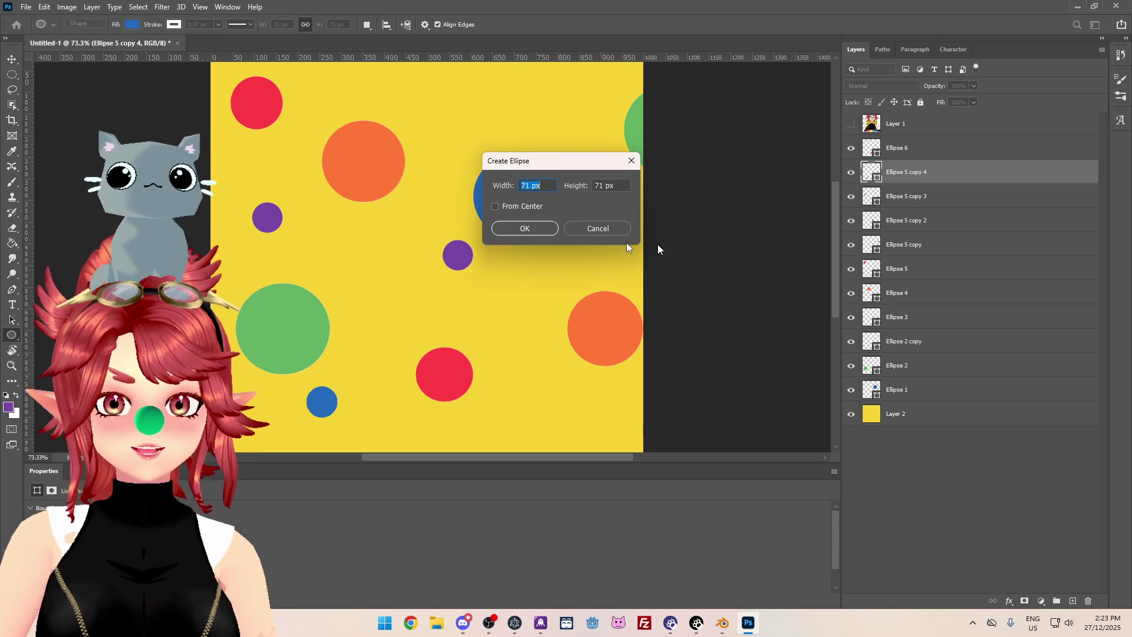
click(598, 228)
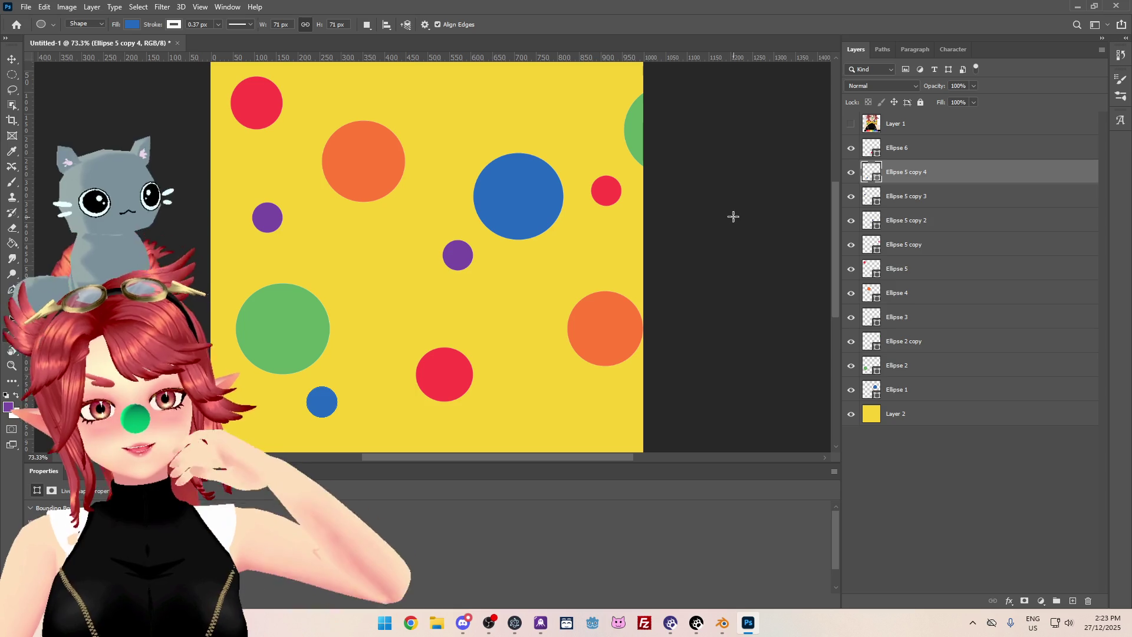
click(26, 6)
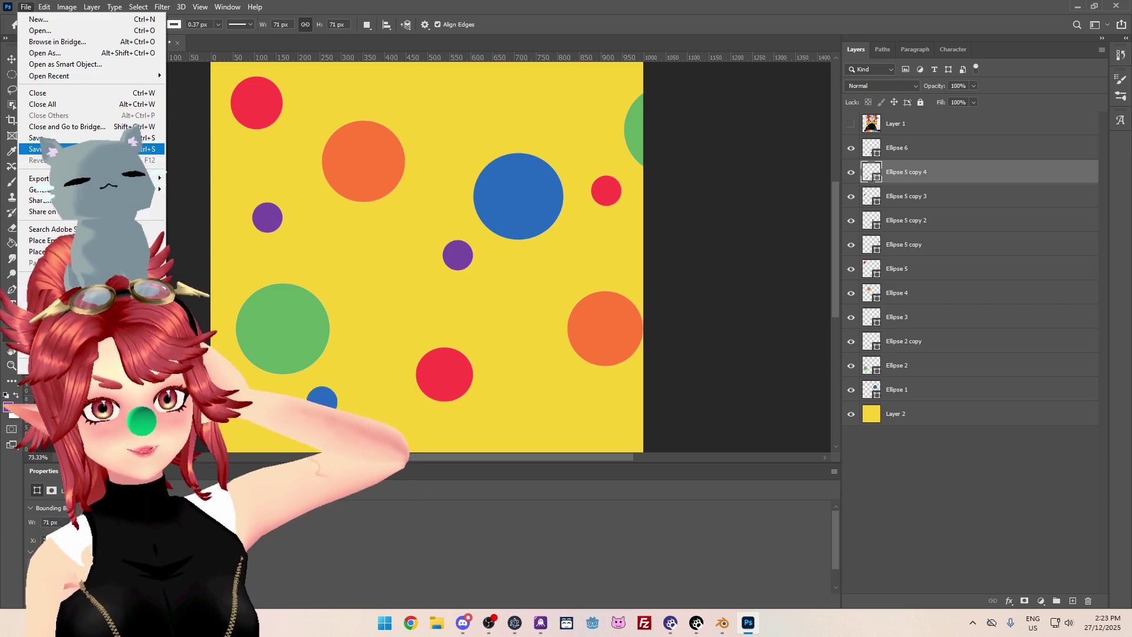
Start a Save As and browse to the Phwee > 3dModelling > Props folder.
click(35, 148)
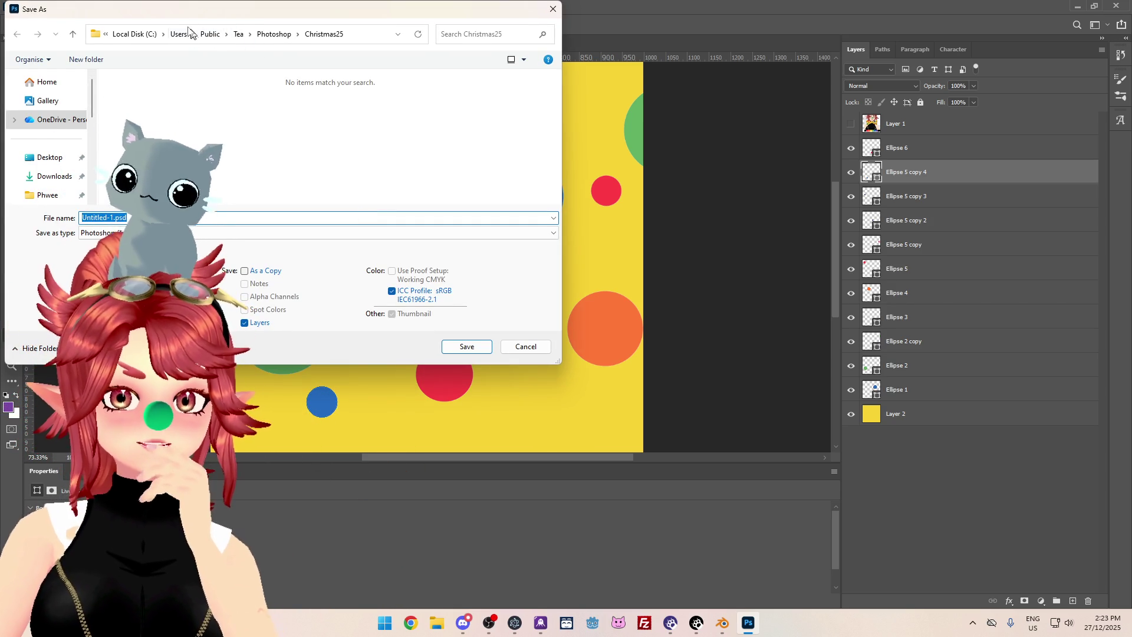
click(210, 34)
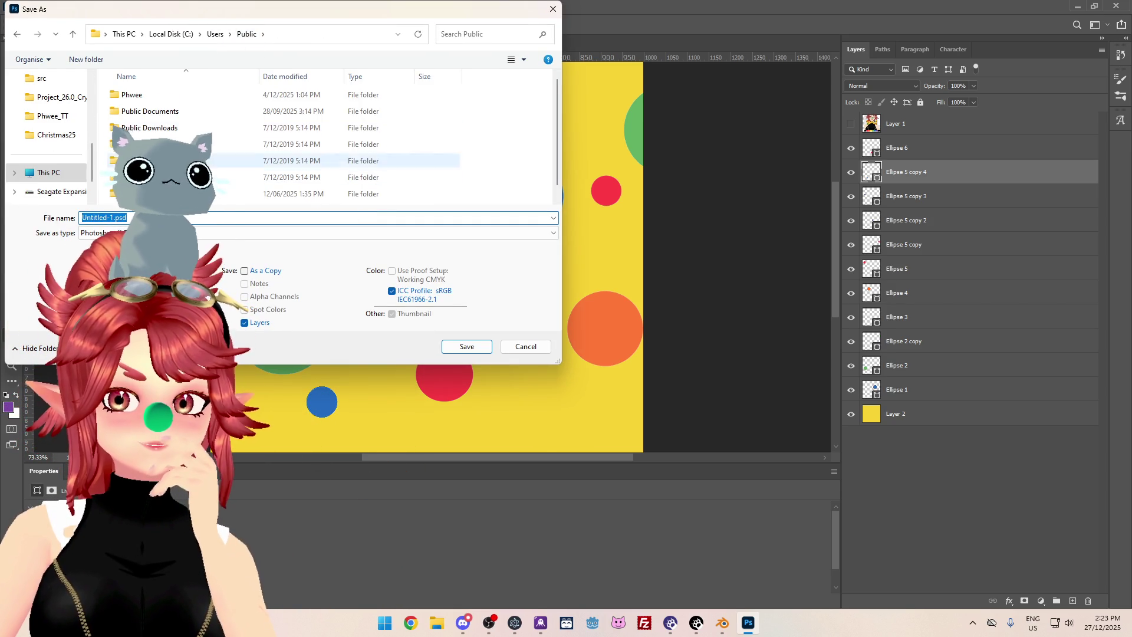
double_click(132, 94)
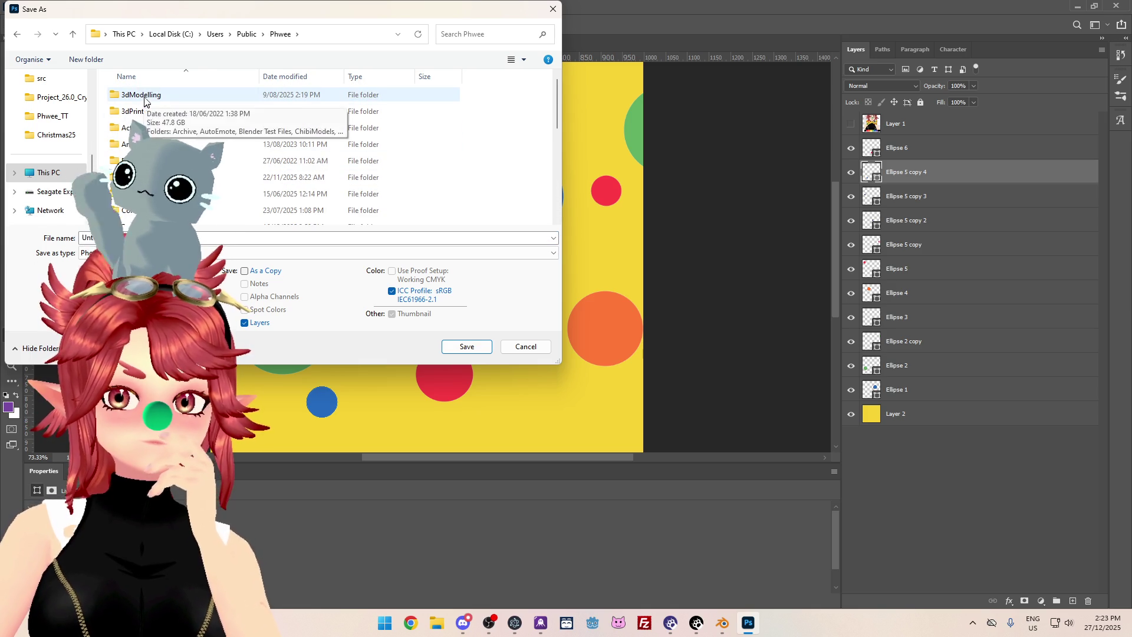
scroll(142, 130, down, 5)
scroll(141, 151, up, 5)
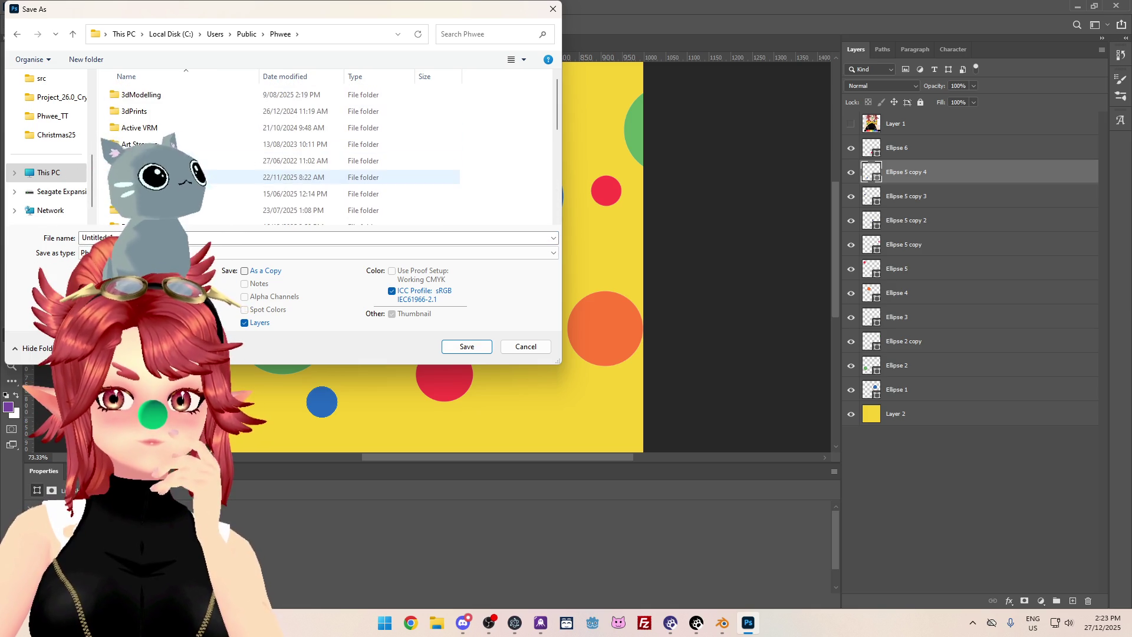
double_click(141, 94)
scroll(141, 118, down, 5)
double_click(133, 135)
scroll(147, 131, down, 3)
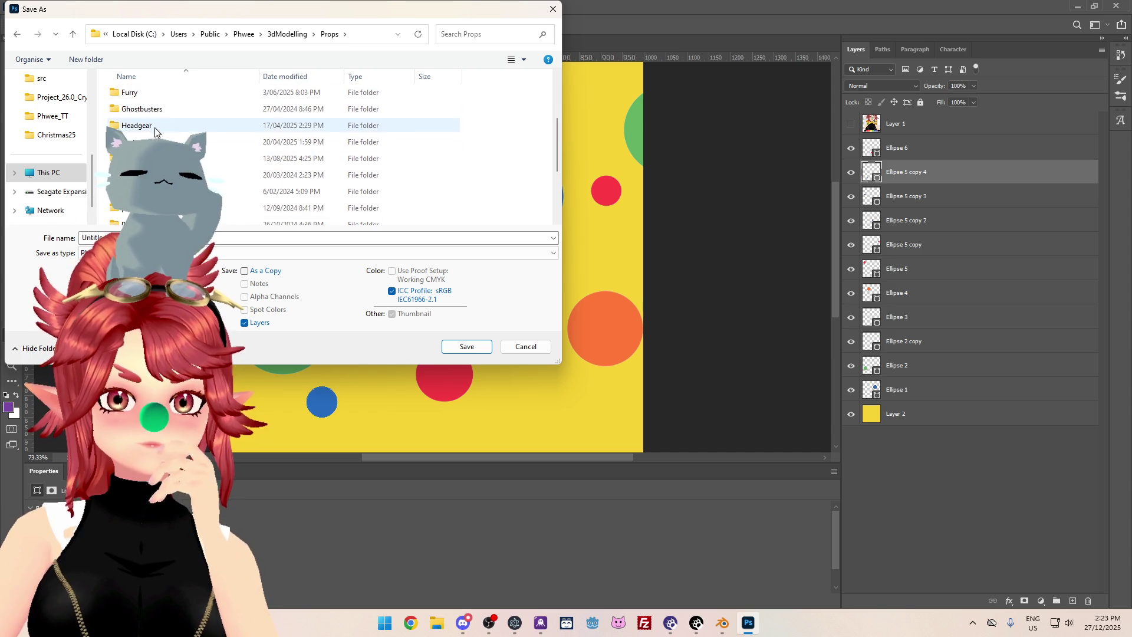
double_click(155, 126)
click(272, 34)
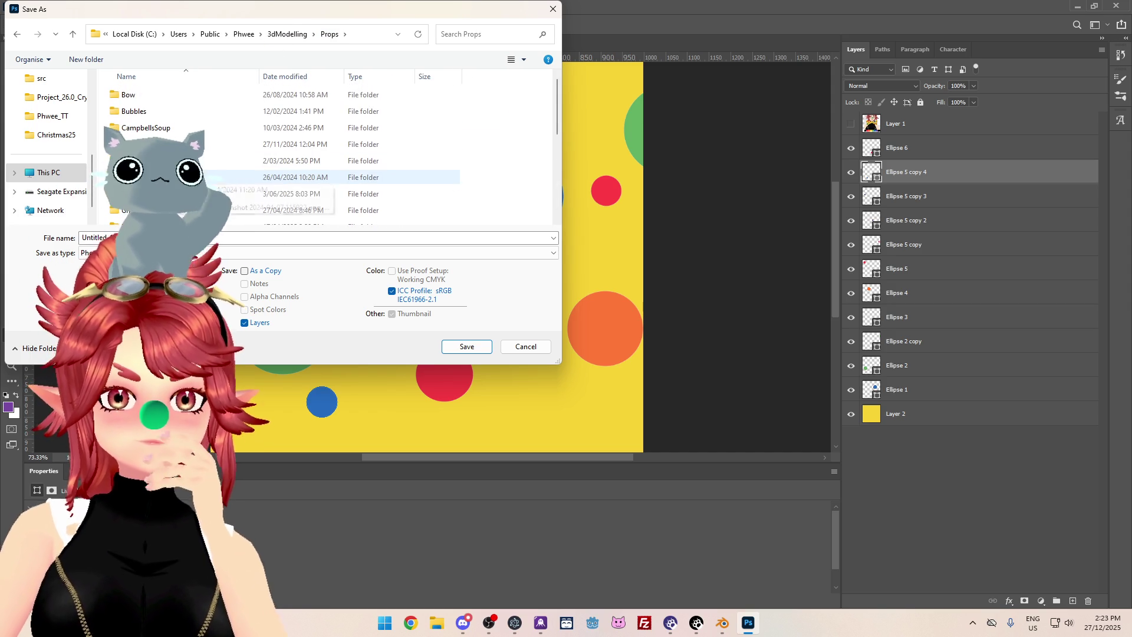
double_click(153, 96)
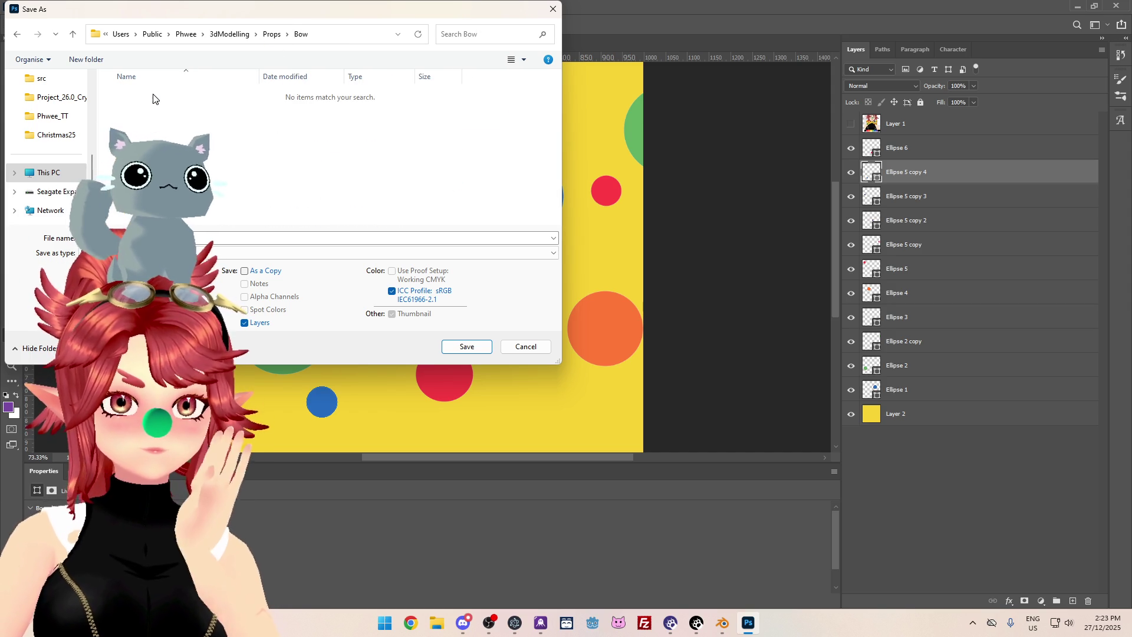
click(272, 34)
Create a BowTie folder inside Props and save the image there in the chosen format.
click(86, 59)
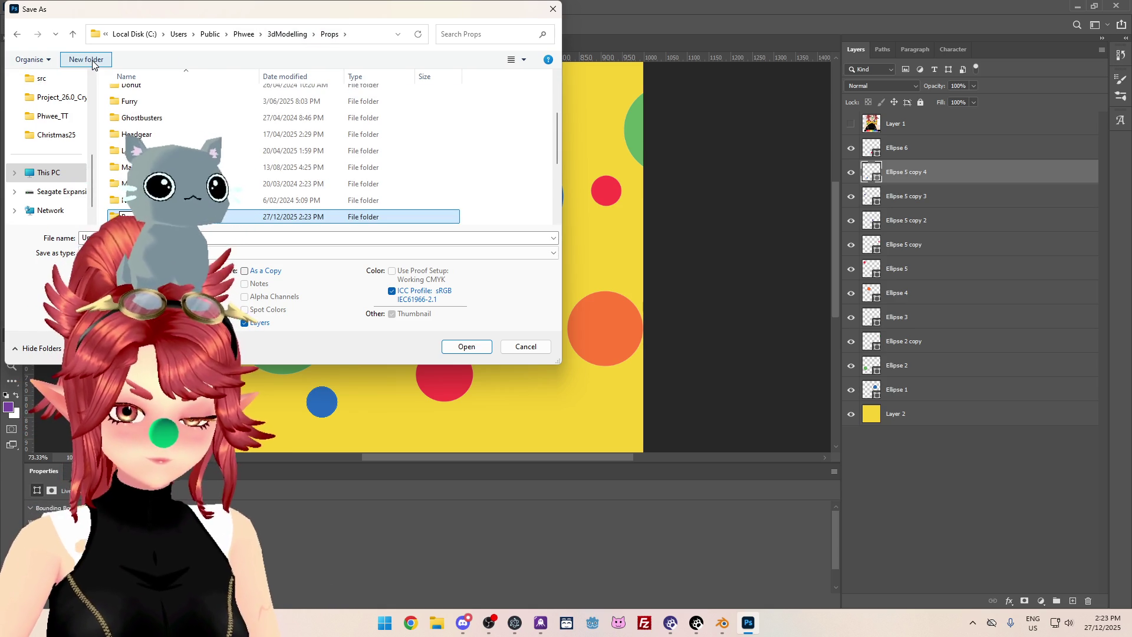
key(Return)
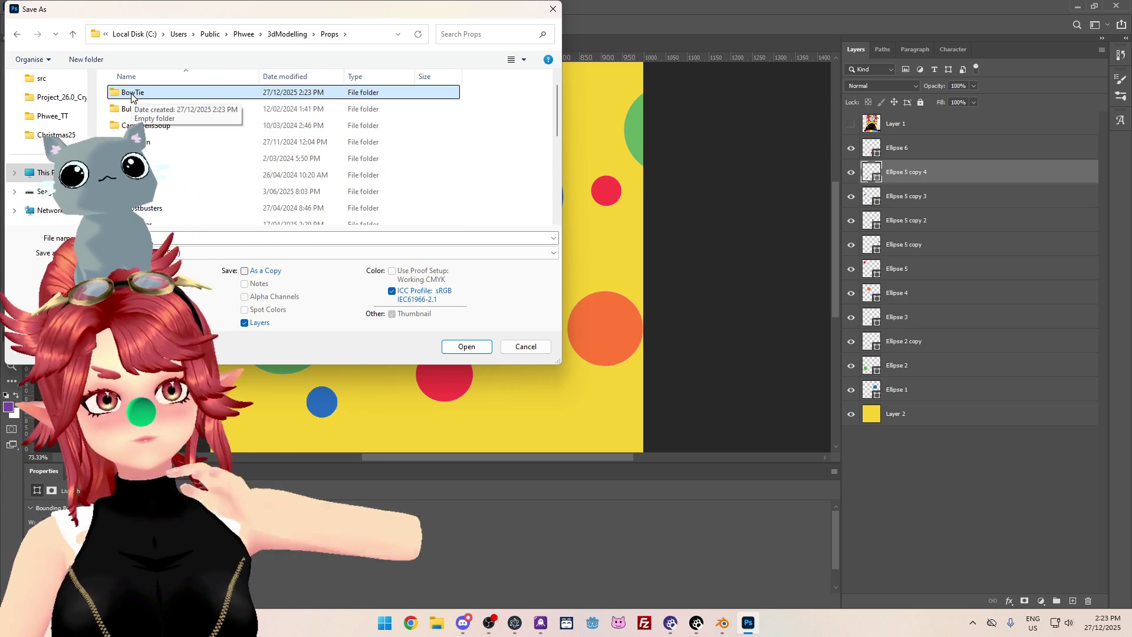
double_click(131, 93)
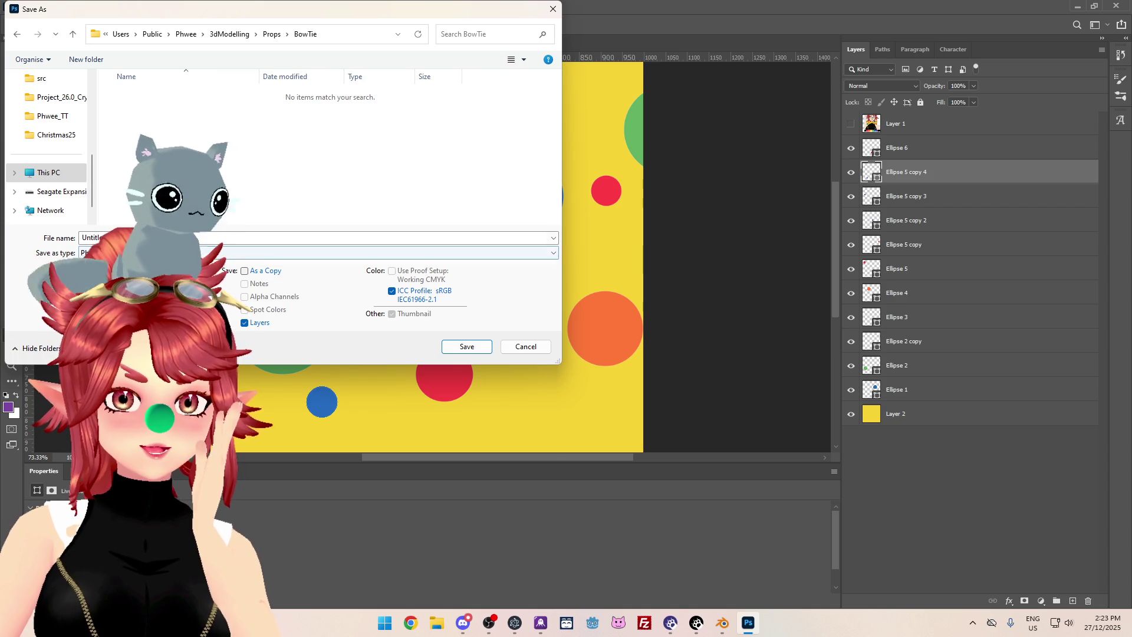
click(177, 252)
key(Return)
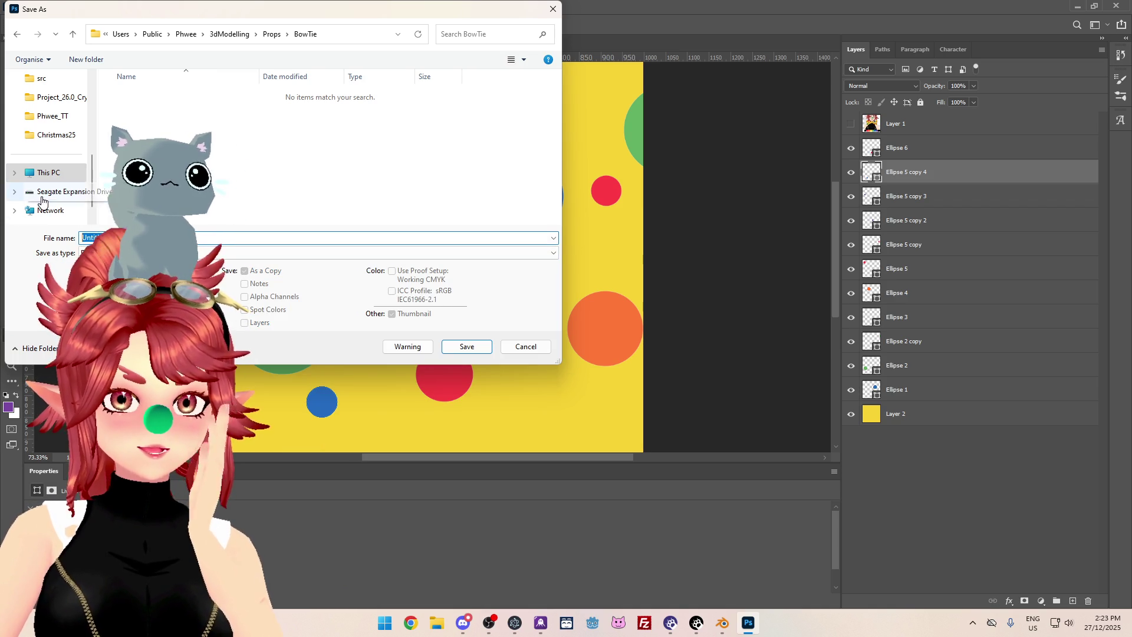
key(Return)
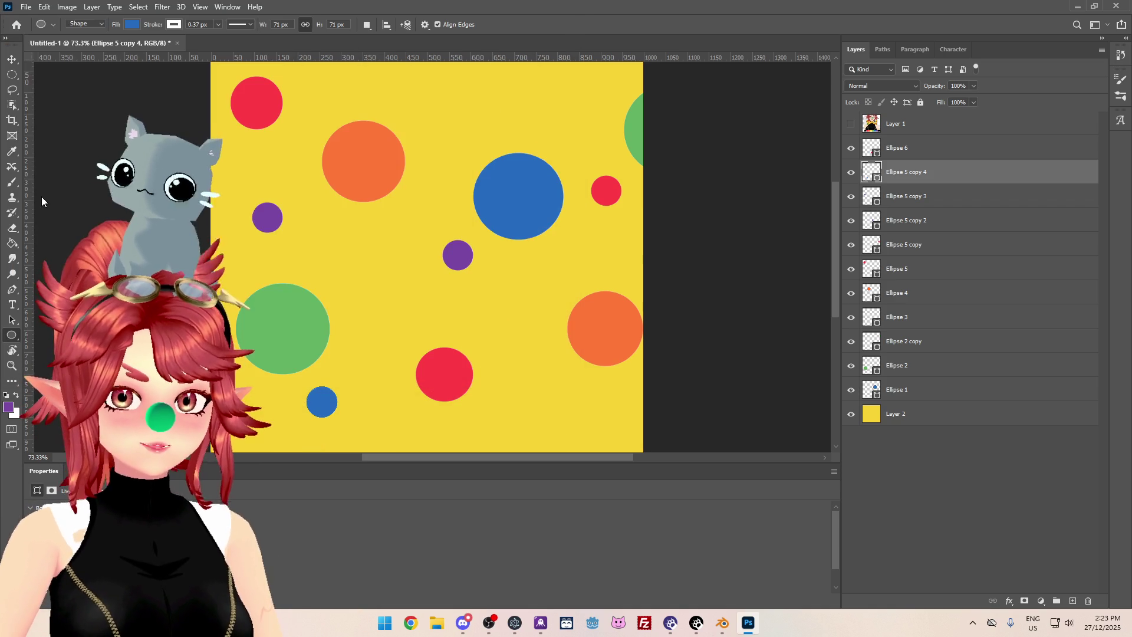
click(322, 249)
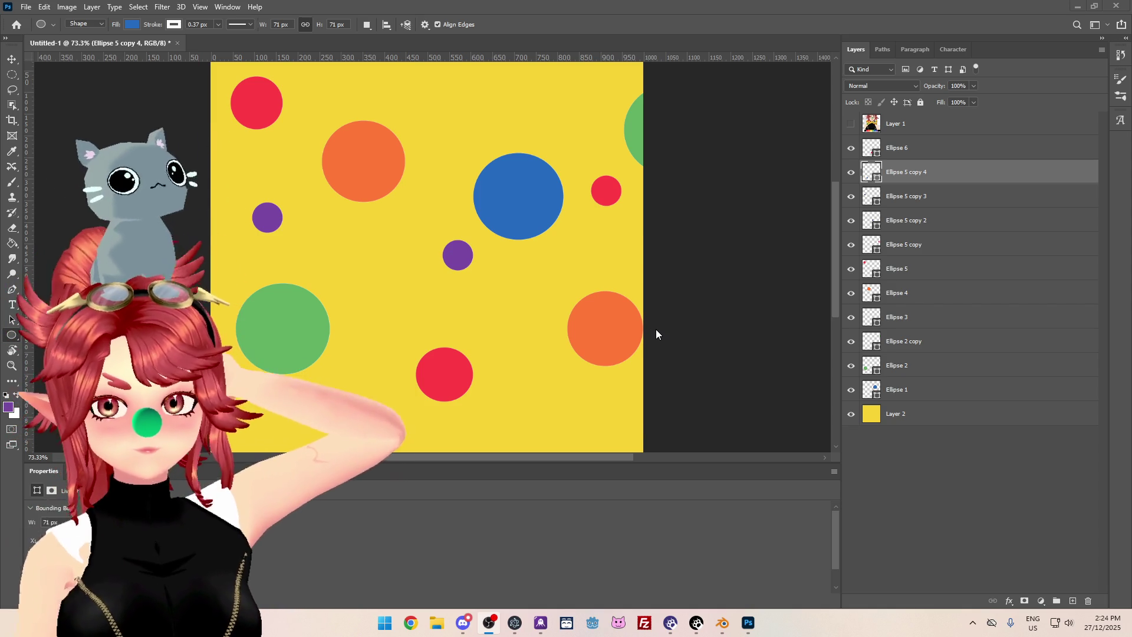
Bring the Blender bow tie scene back to the front.
click(728, 626)
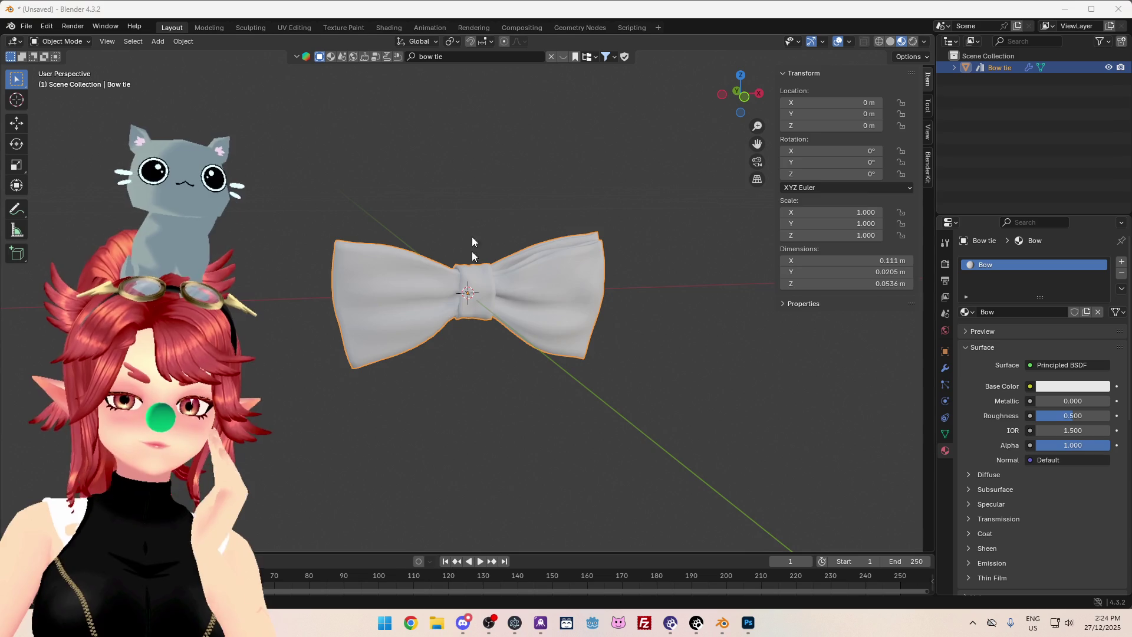
Open a File Explorer window beside Blender and switch Blender to the Shading workspace.
key(super+e)
key(alt+Tab)
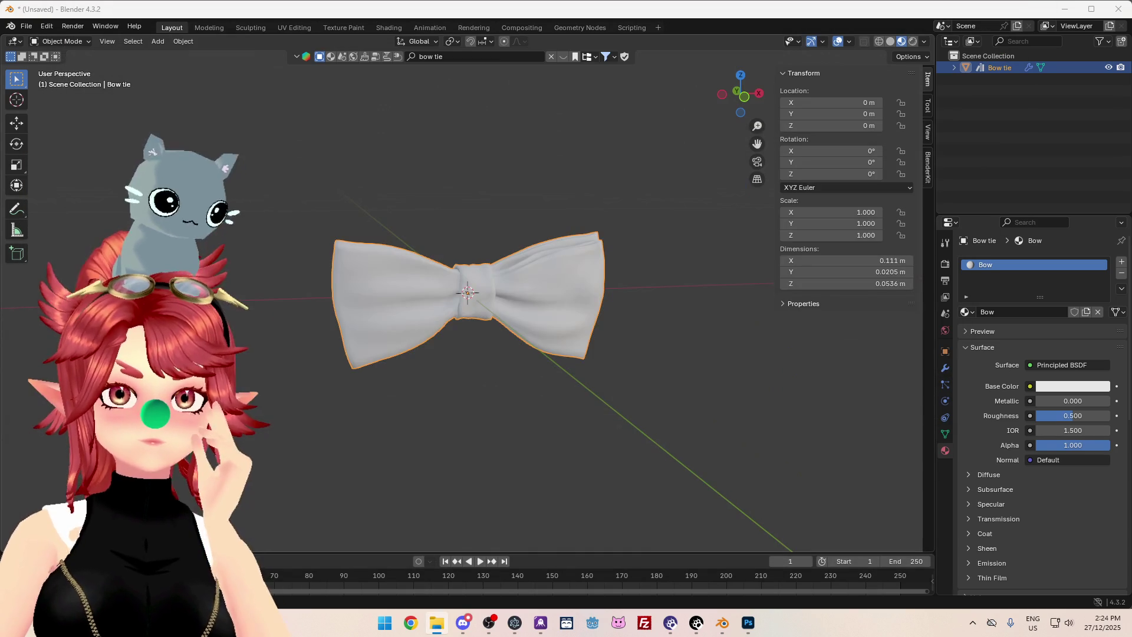
mouse_move(696, 221)
mouse_down()
mouse_move(894, 427)
mouse_move(979, 328)
mouse_move(995, 289)
mouse_up()
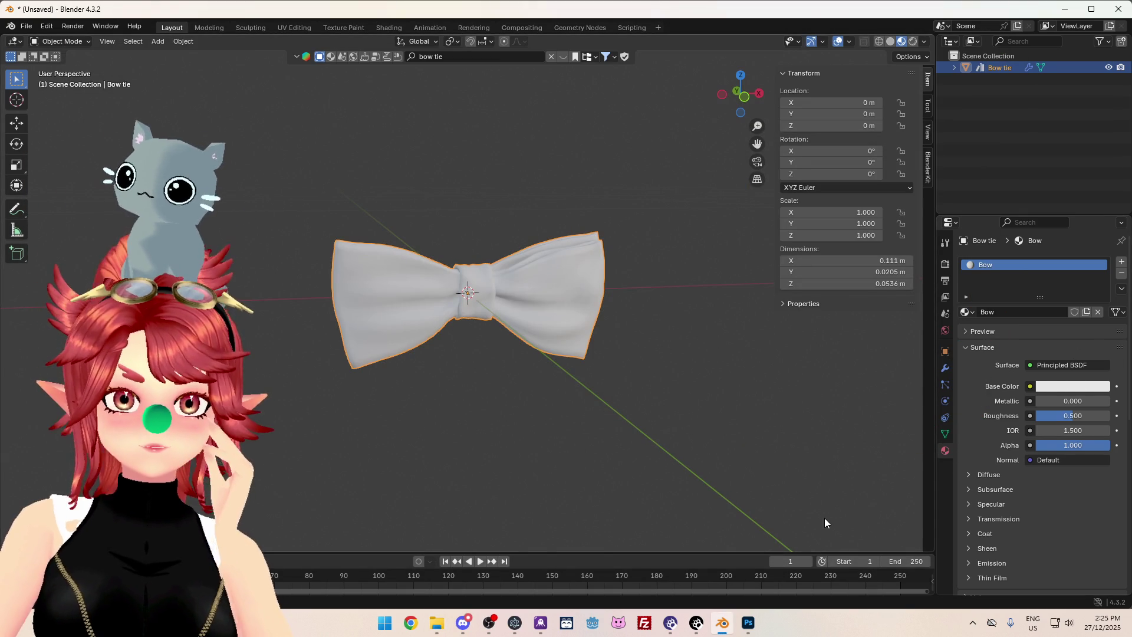
click(340, 30)
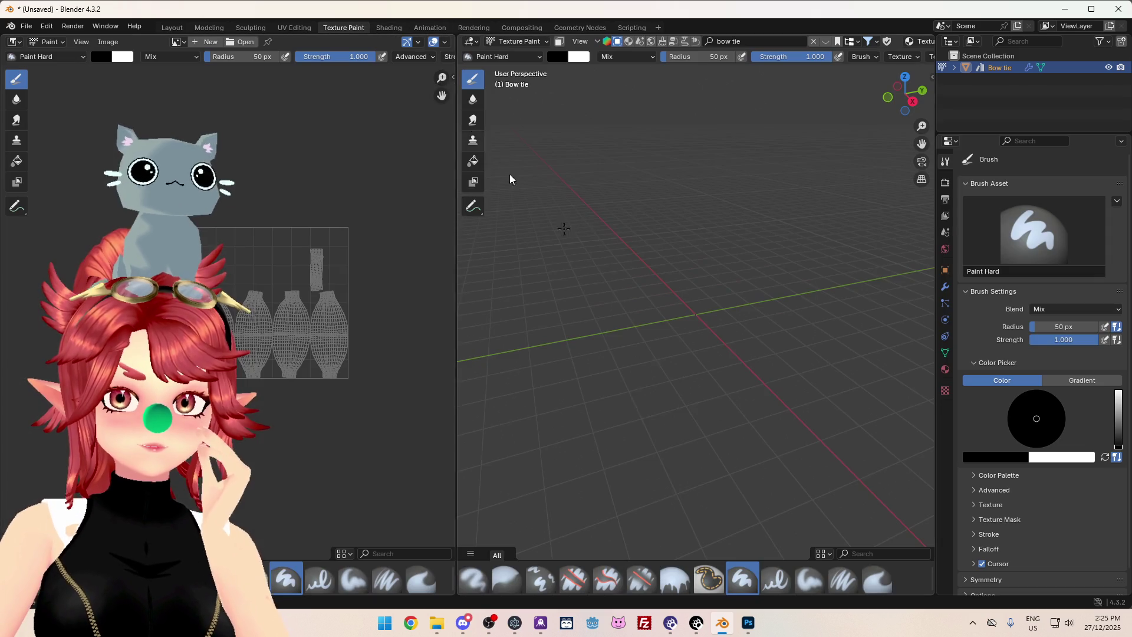
click(389, 29)
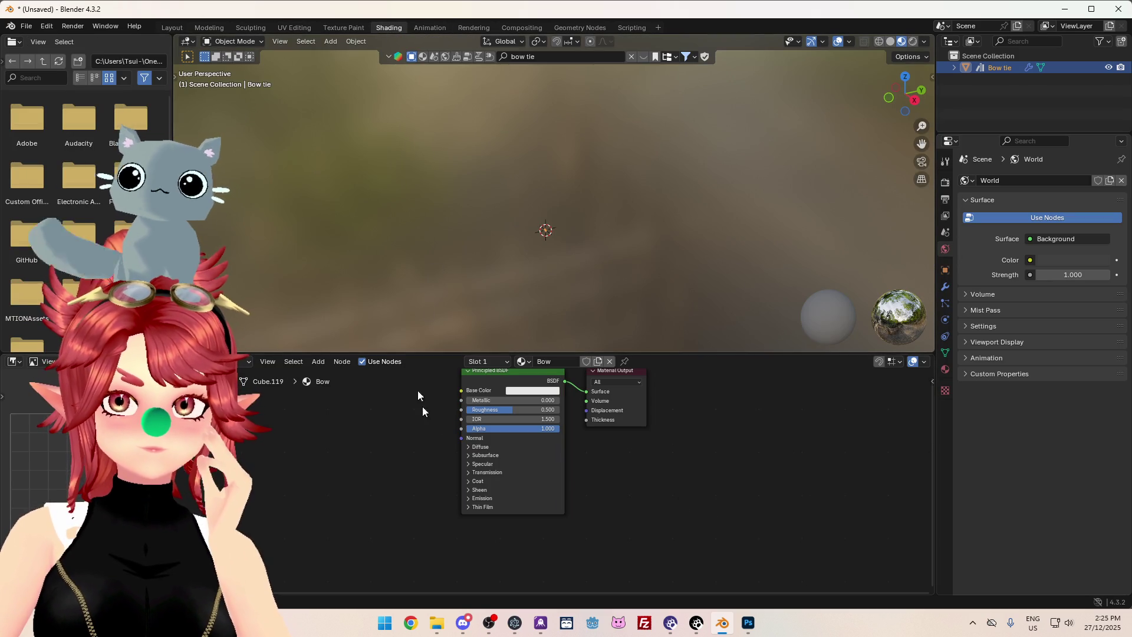
Drop bowtie.png into the Shader Editor as an image texture node and arrange it beside the Principled BSDF.
mouse_move(401, 520)
mouse_down()
mouse_move(366, 429)
mouse_move(362, 454)
mouse_up()
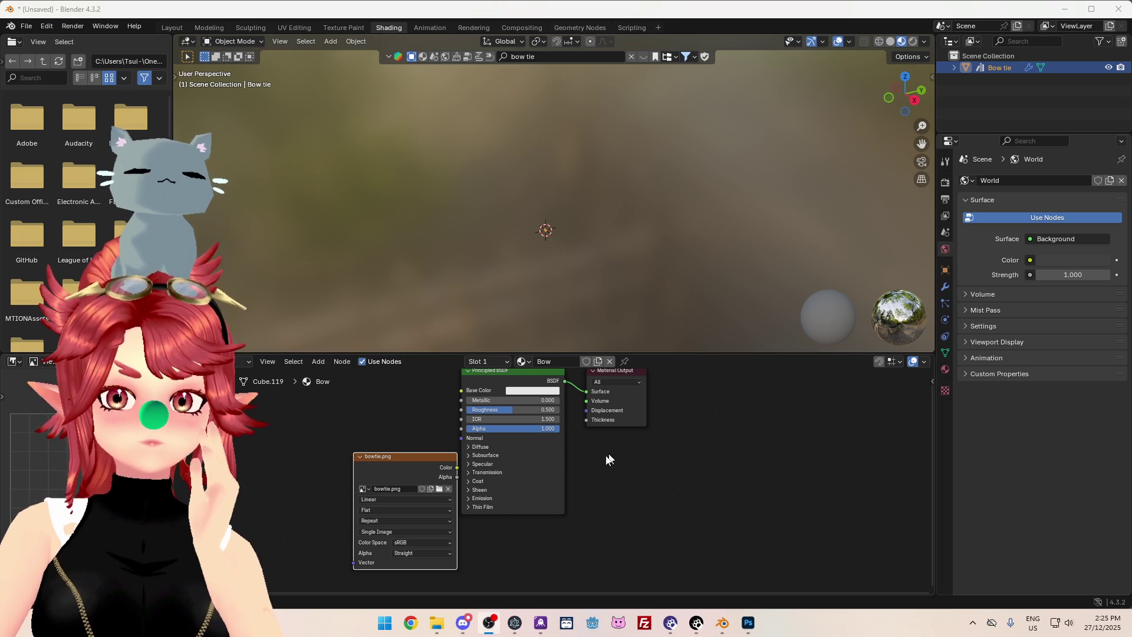
mouse_move(454, 475)
mouse_down()
mouse_move(417, 436)
mouse_move(459, 392)
mouse_up()
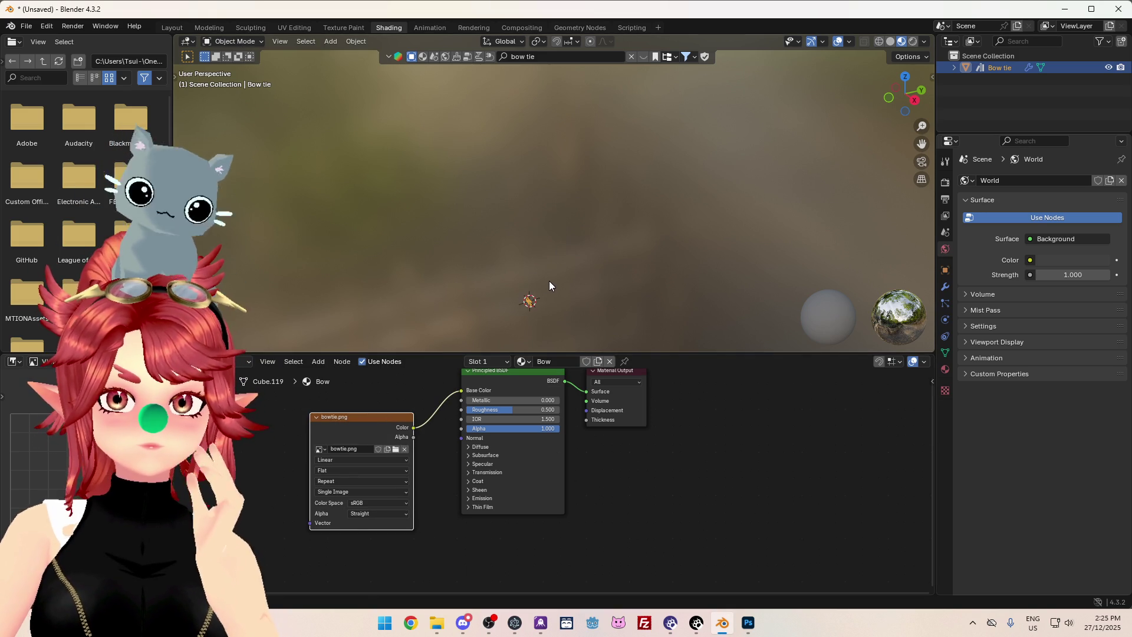
key(KP_Decimal)
mouse_move(550, 285)
middle_down()
mouse_move(579, 208)
mouse_move(545, 270)
middle_up()
drag(376, 421, 362, 417)
scroll(413, 492, up, 2)
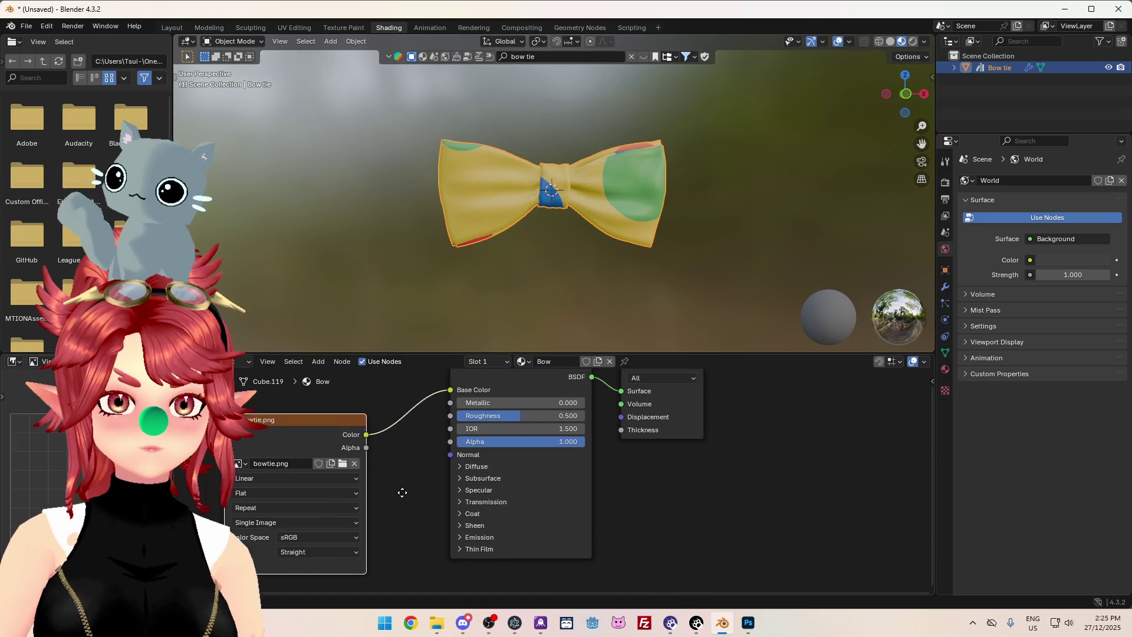
middle_drag(402, 493, 448, 522)
mouse_move(390, 457)
mouse_down()
mouse_move(383, 428)
mouse_move(343, 420)
mouse_up()
middle_drag(390, 477, 473, 484)
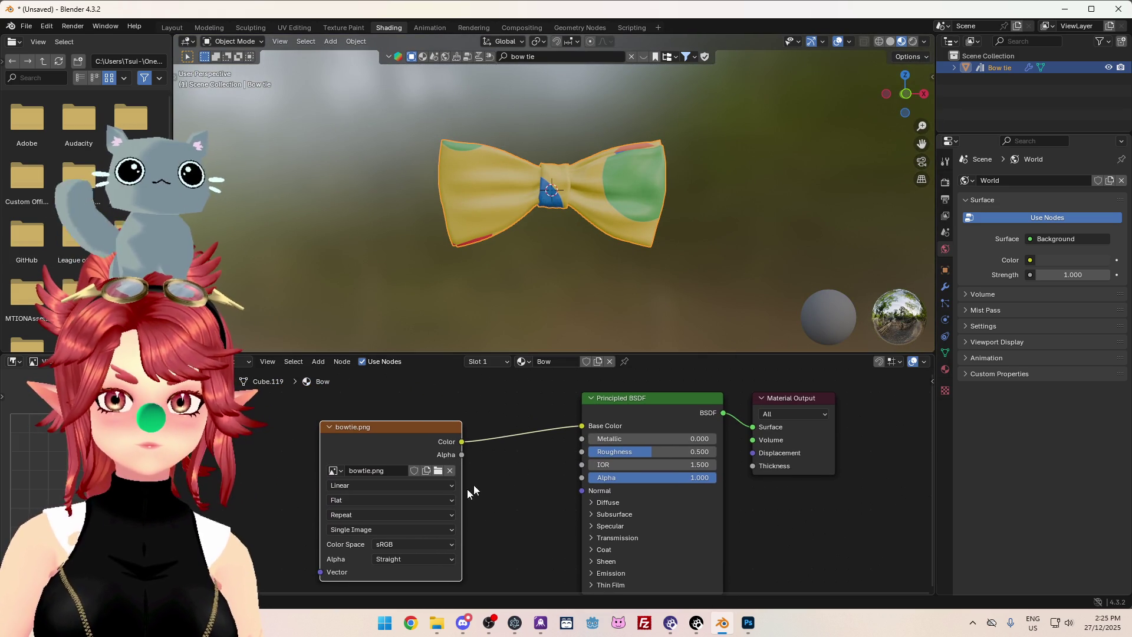
drag(403, 424, 375, 429)
click(621, 401)
Show the Bow material settings and orbit the bow tie in solid shading to inspect it.
click(945, 370)
mouse_move(389, 165)
middle_down()
mouse_move(399, 187)
mouse_move(681, 191)
mouse_move(390, 187)
mouse_move(469, 255)
mouse_move(506, 221)
mouse_move(584, 195)
middle_up()
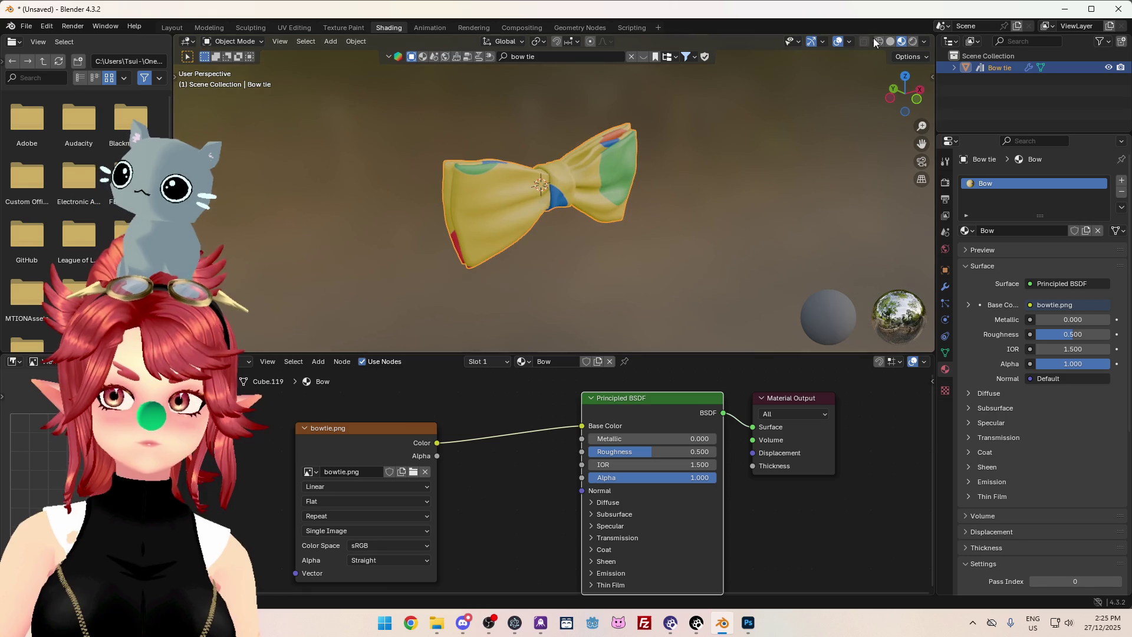
click(891, 42)
mouse_move(678, 194)
middle_down()
mouse_move(607, 216)
mouse_move(566, 194)
middle_up()
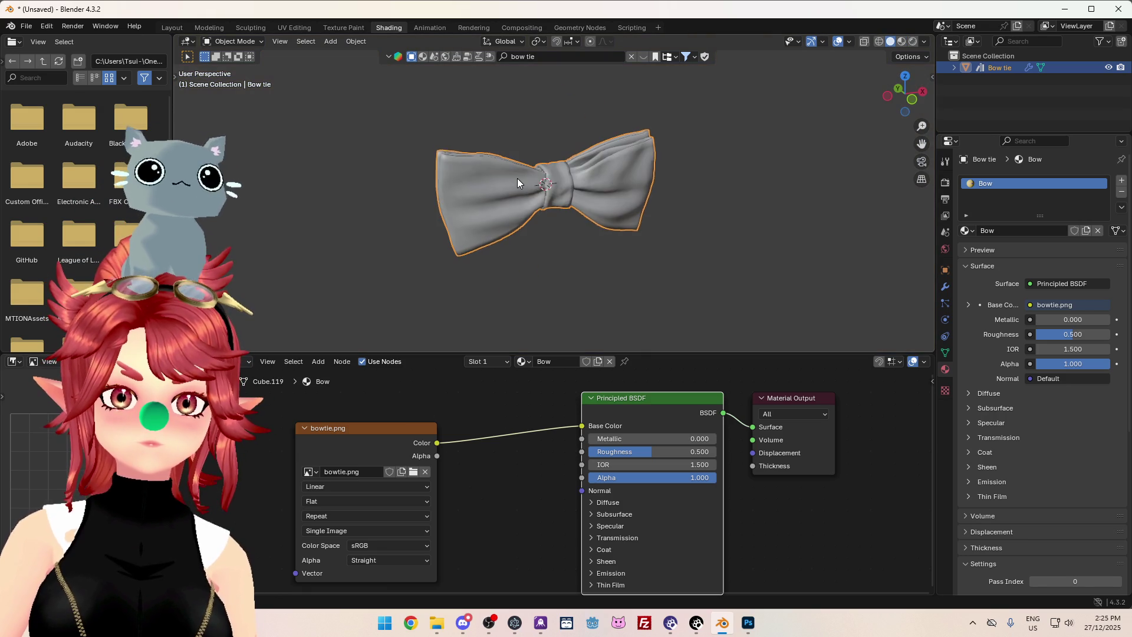
Preview the texture, then in UV Editing rotate an island horizontal and move it onto the polka-dot texture.
click(901, 41)
click(294, 27)
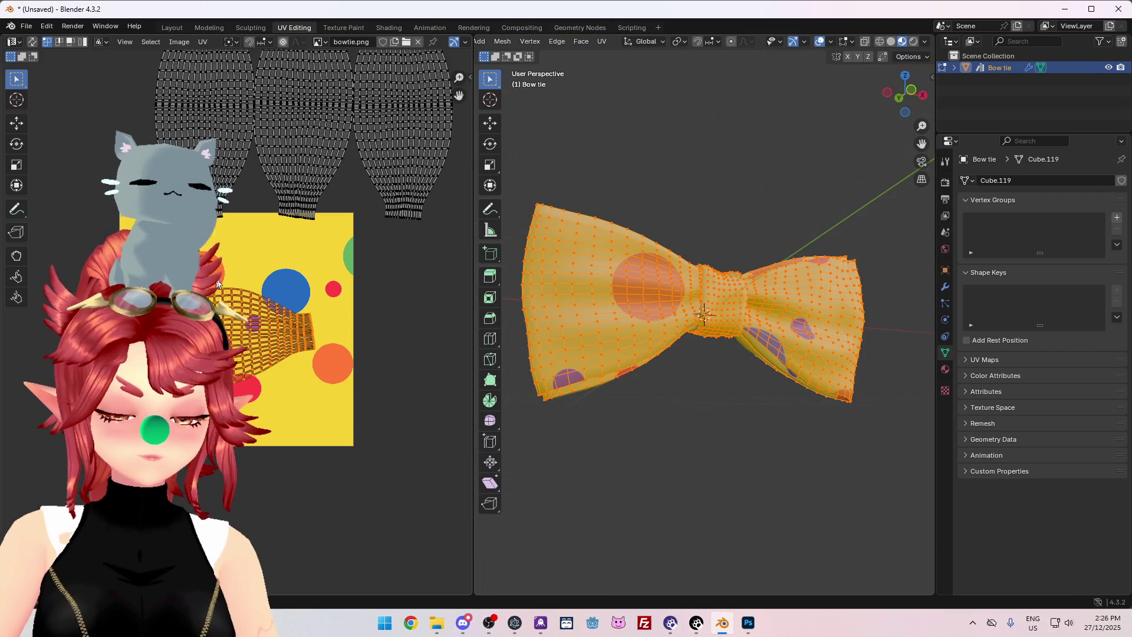
key(r)
click(277, 389)
key(g)
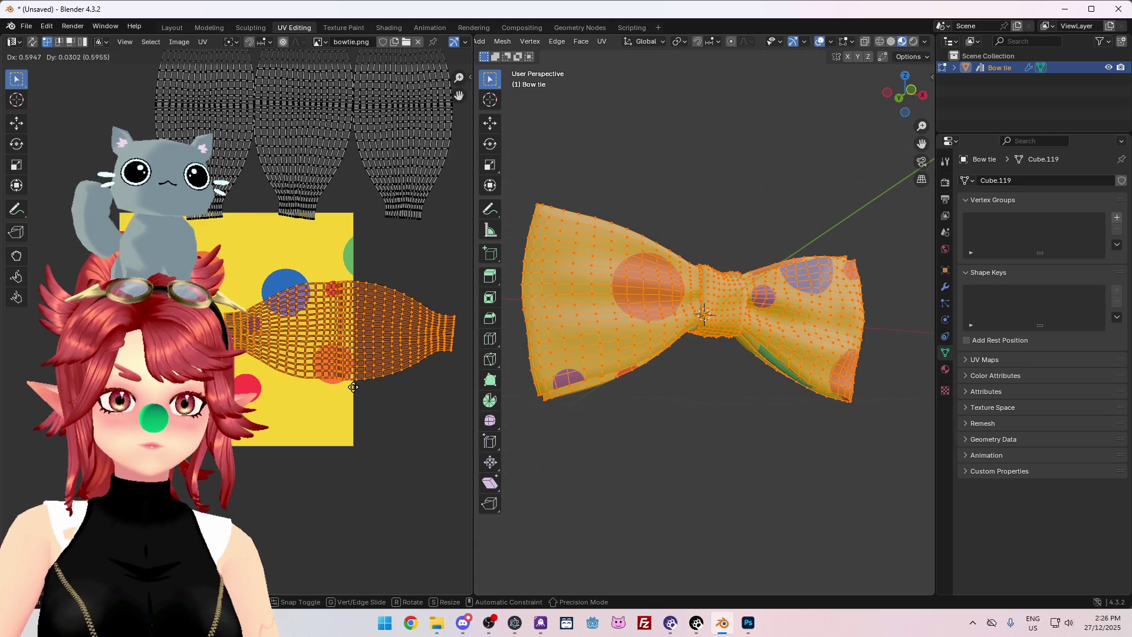
click(354, 387)
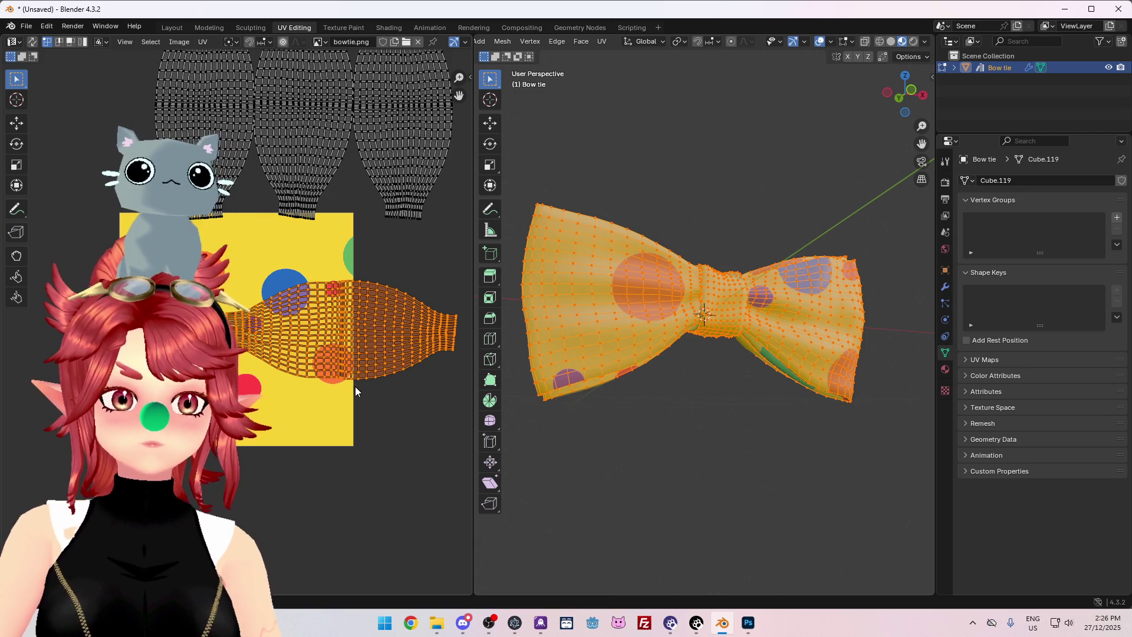
click(354, 246)
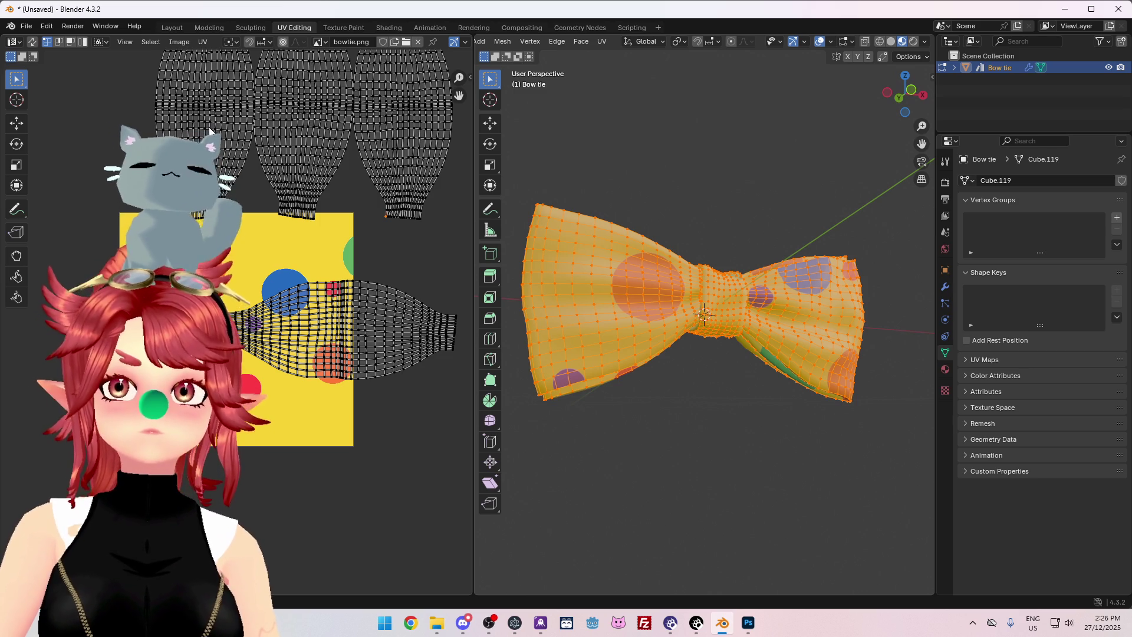
Select the top-left wing island, rotate it a quarter turn and move it left over the texture.
key(l)
key(g)
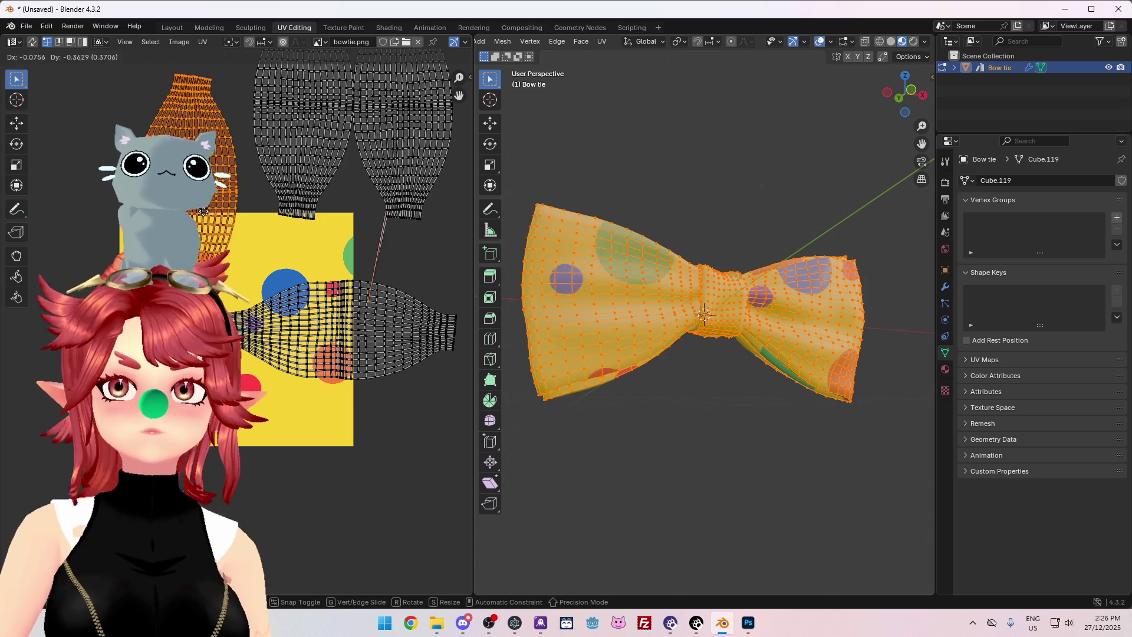
key(r)
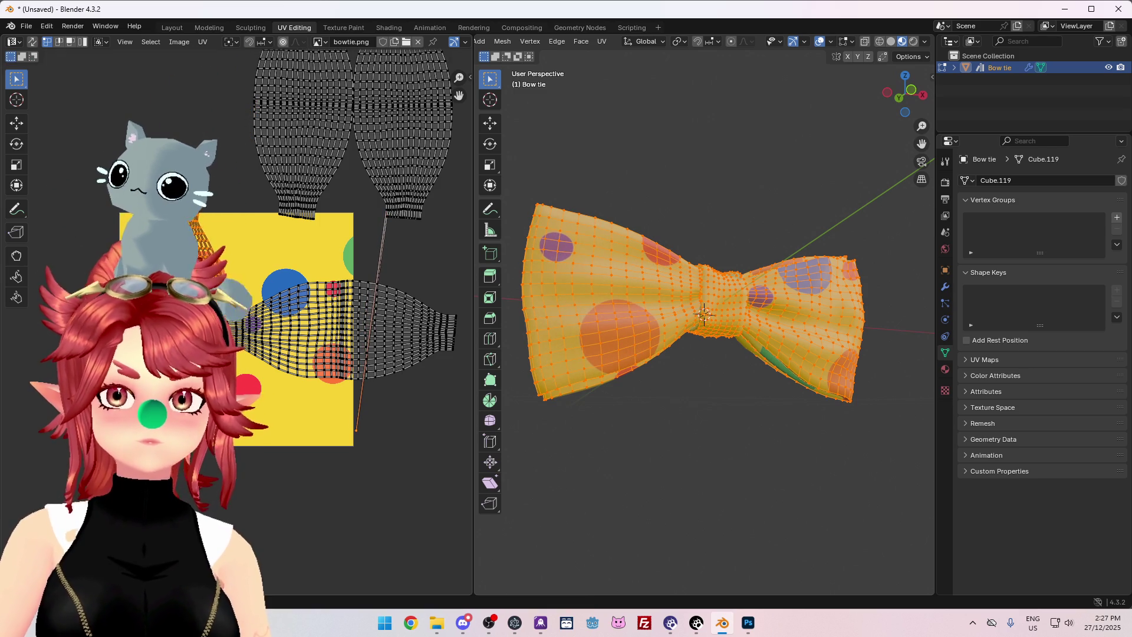
click(264, 289)
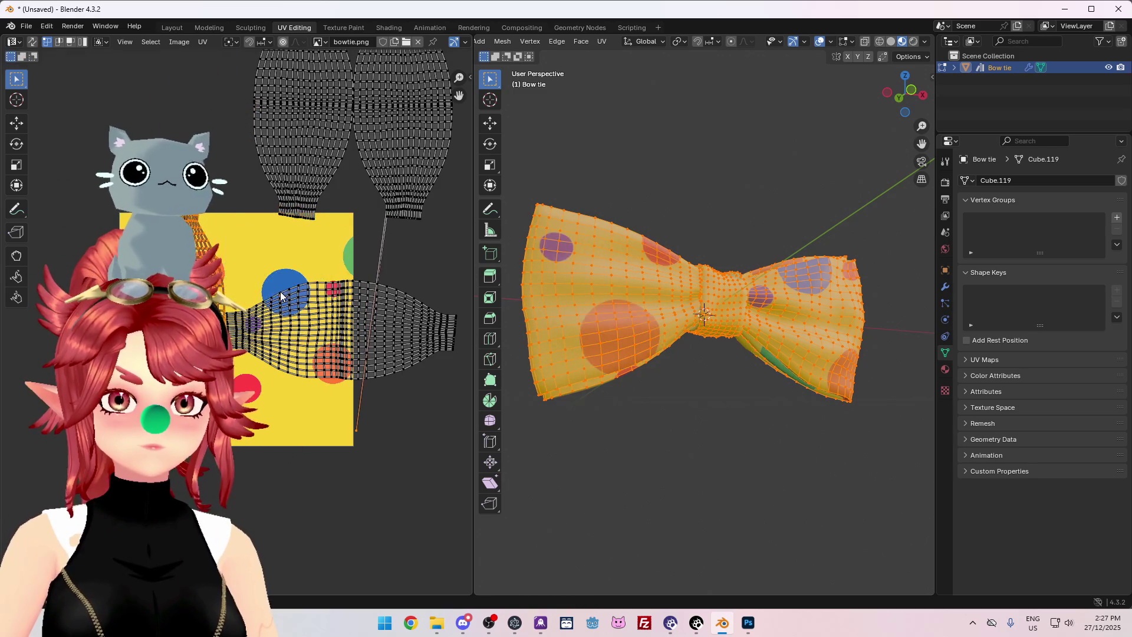
key(ctrl+z)
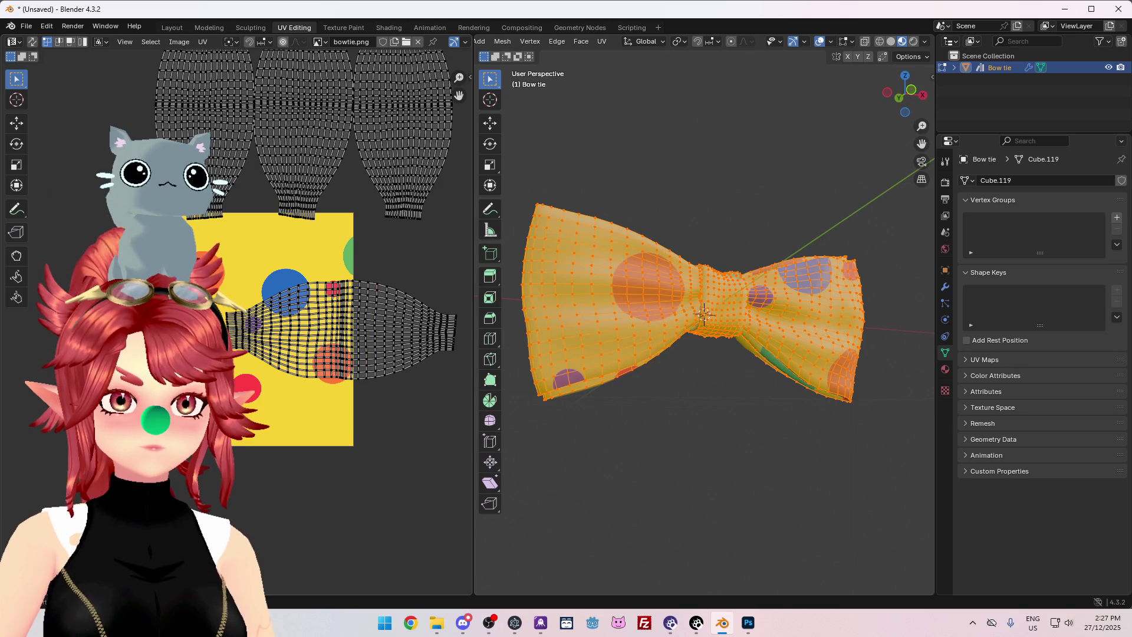
key(l)
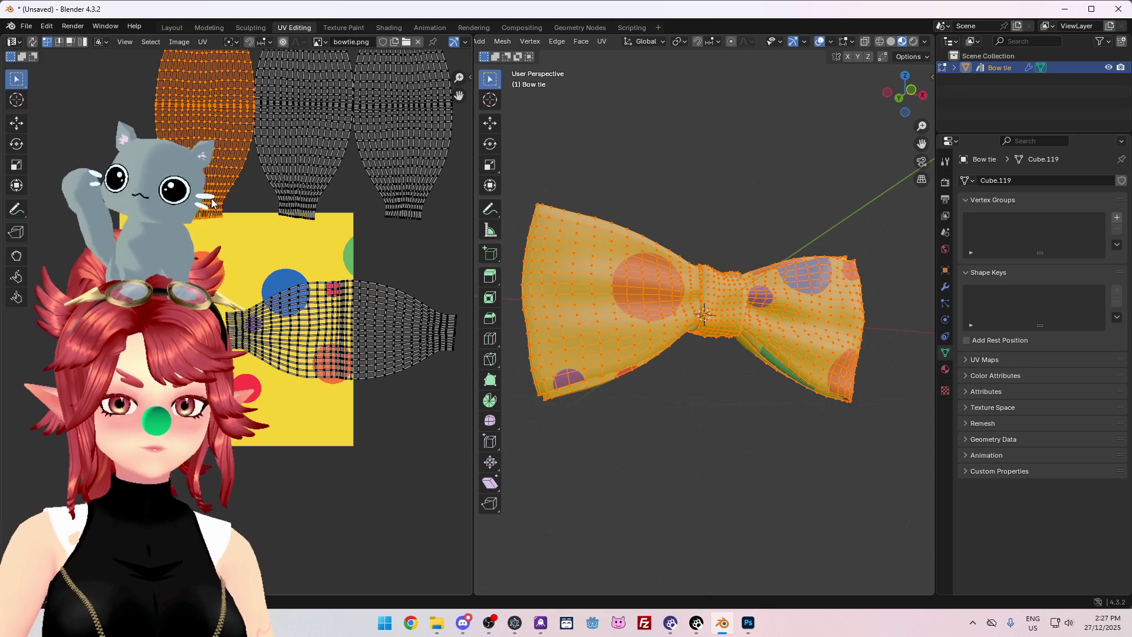
key(g)
key(r)
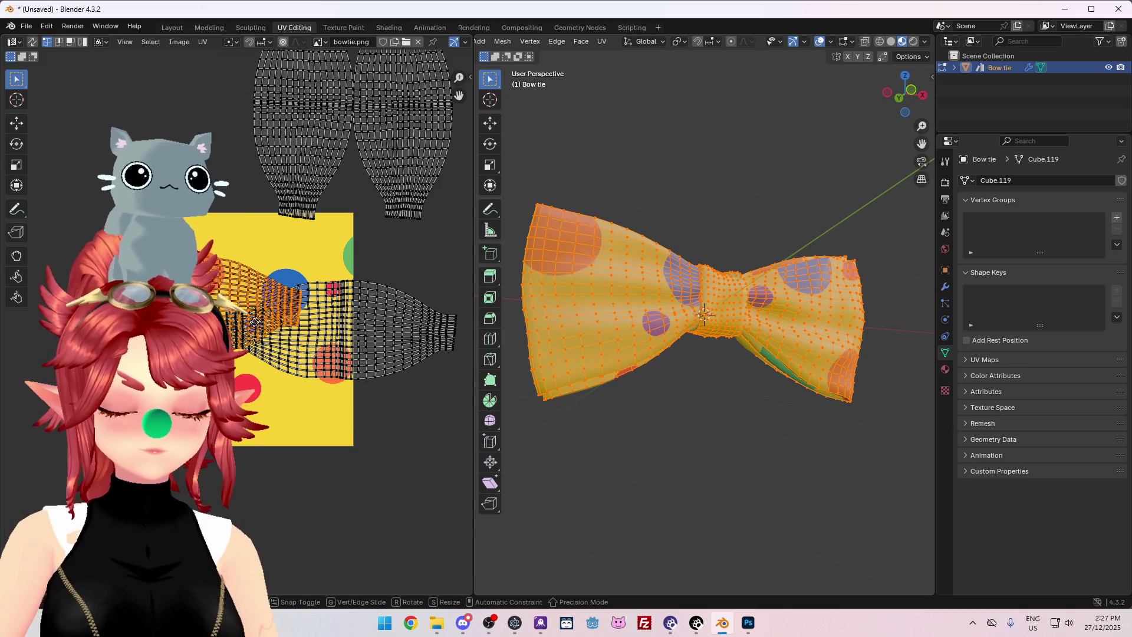
key(g)
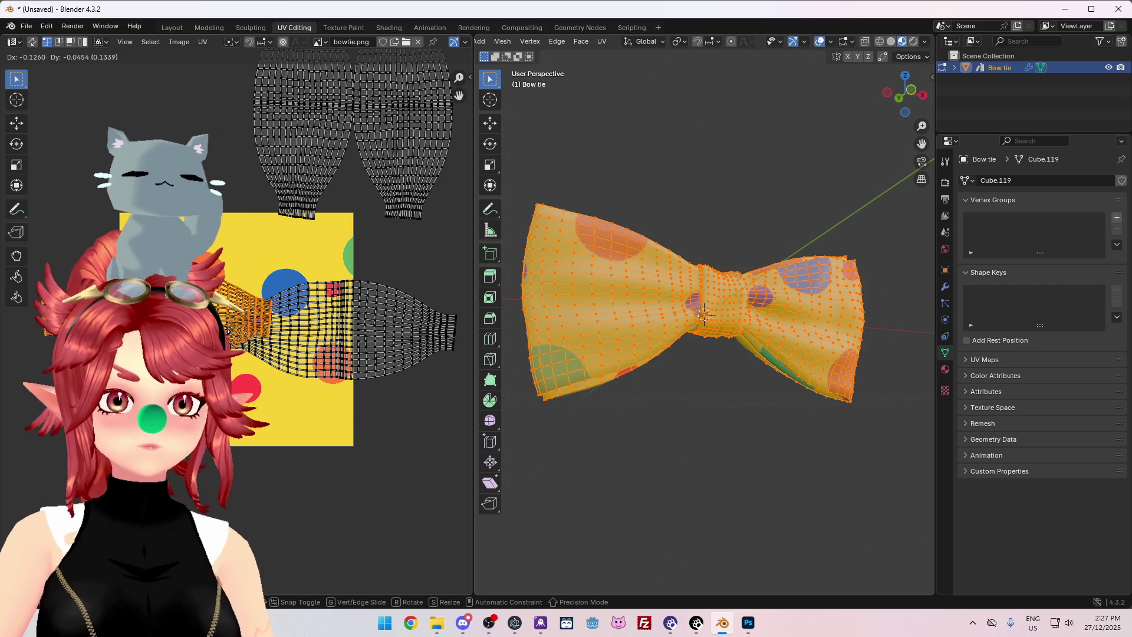
click(274, 368)
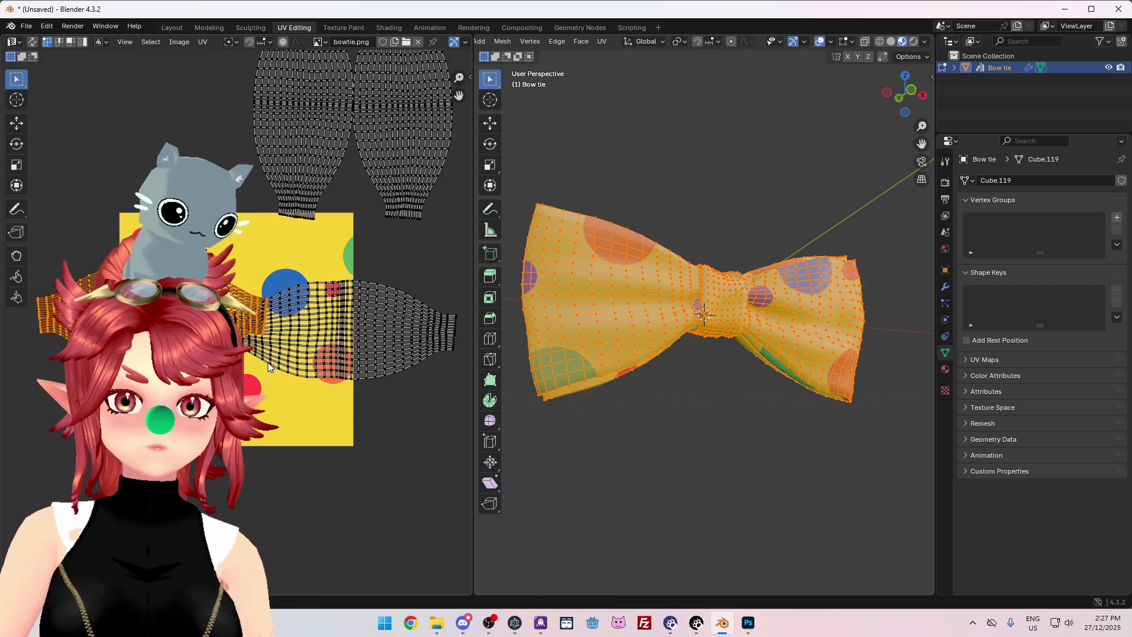
Scale the wing island up slightly and reposition it over the dots.
key(s)
key(g)
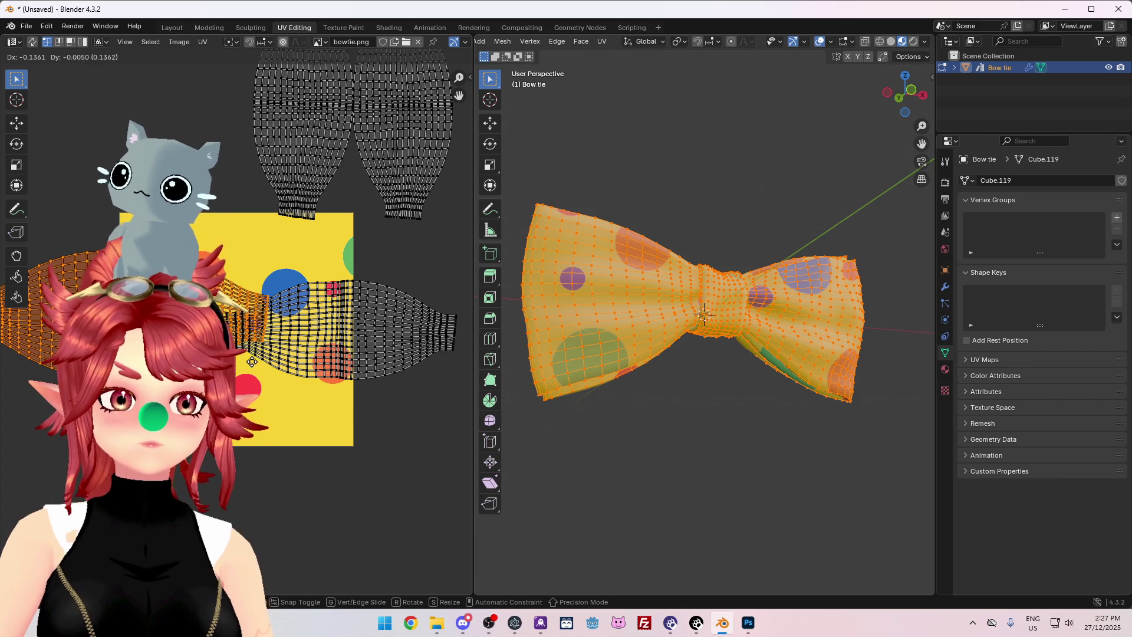
click(261, 361)
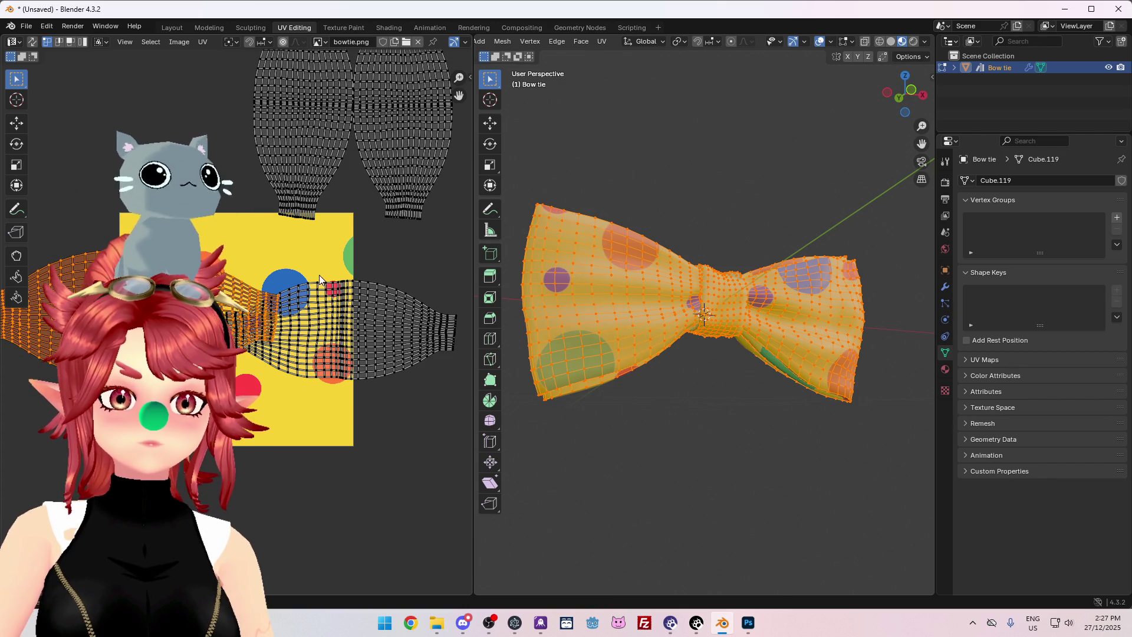
scroll(327, 257, down, 4)
scroll(328, 257, up, 1)
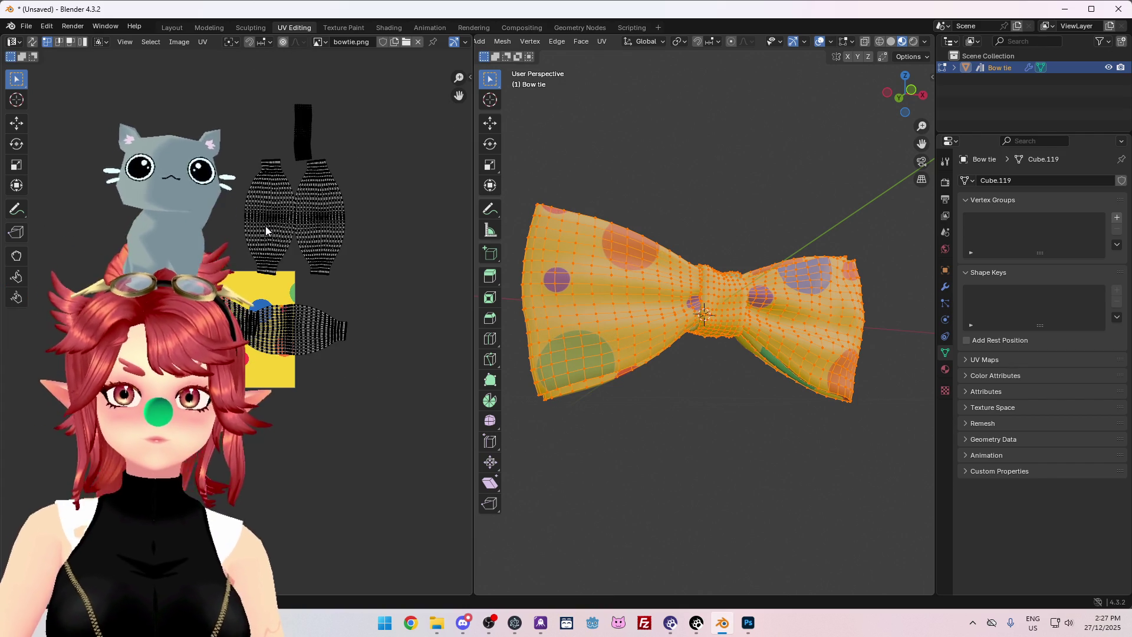
Move the left wing UV island left and down onto the polka-dot texture.
key(l)
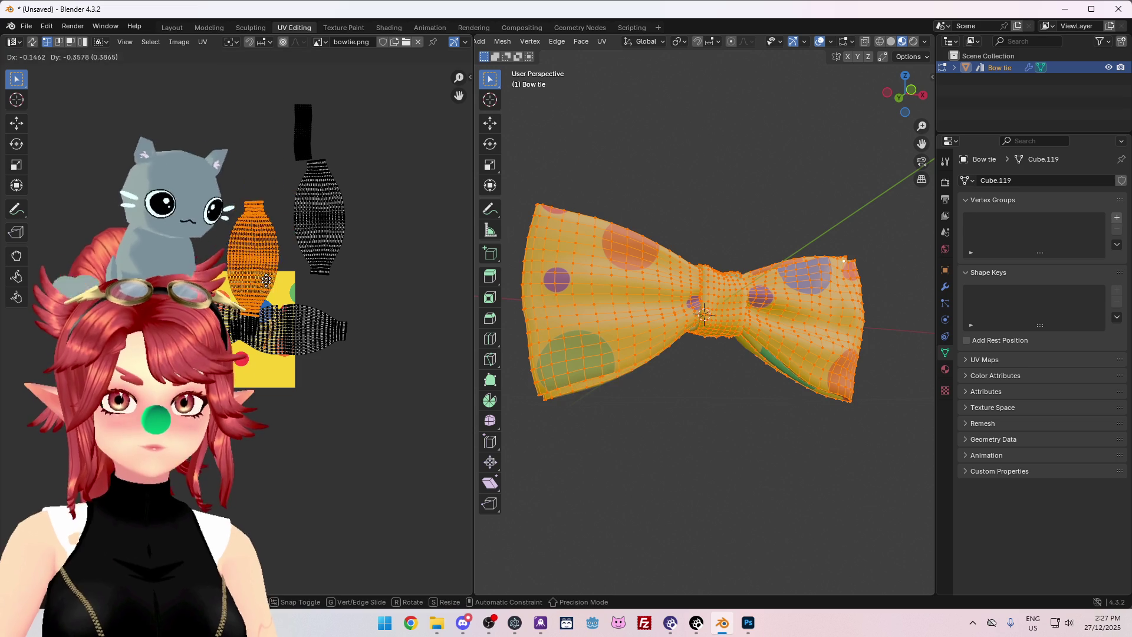
key(g)
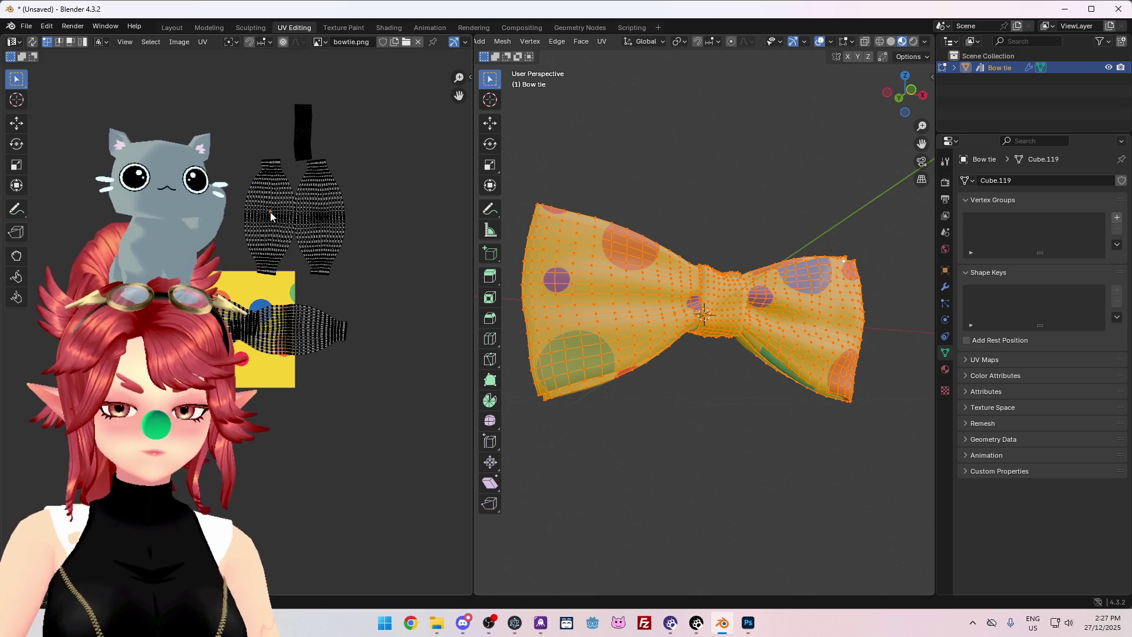
click(219, 228)
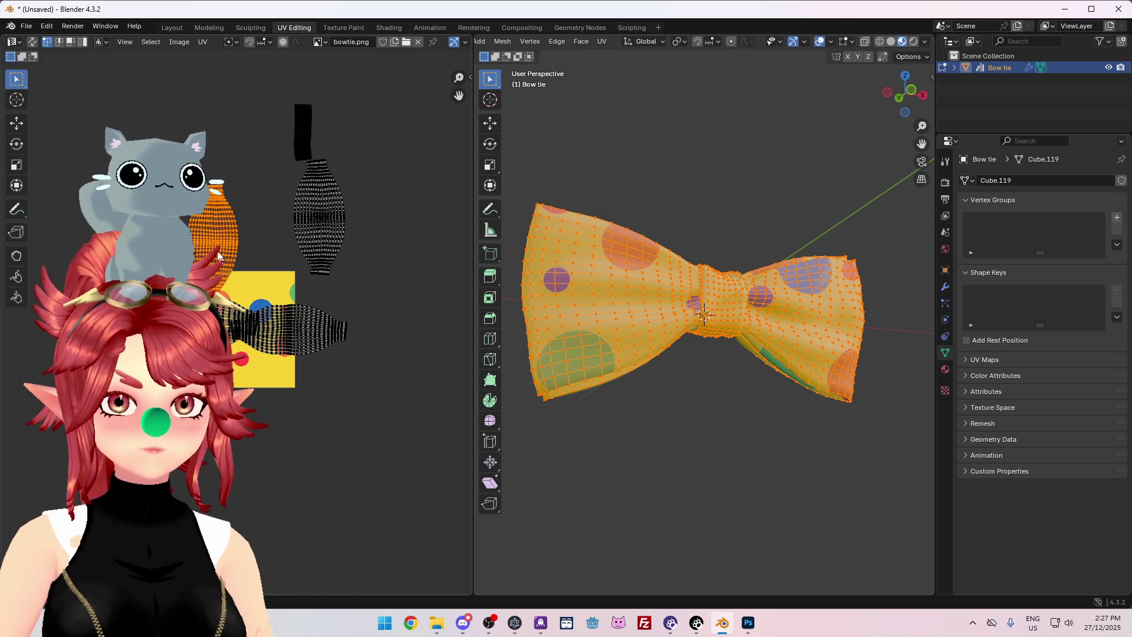
key(g)
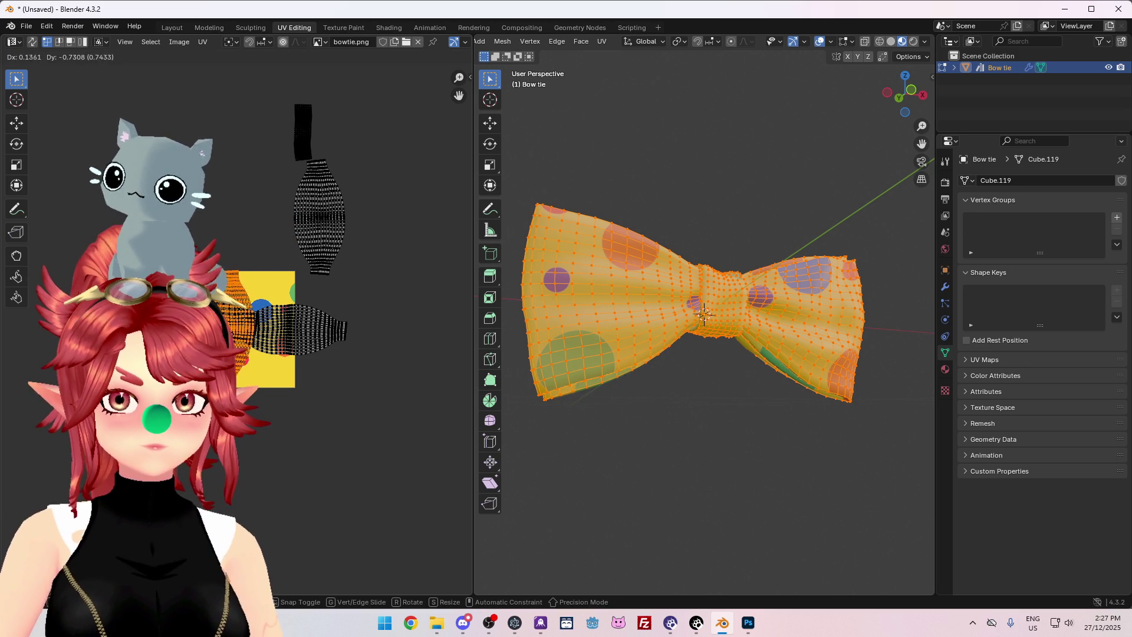
key(Return)
Reposition the vertical strip and last island on the texture, then return to Object Mode.
click(315, 220)
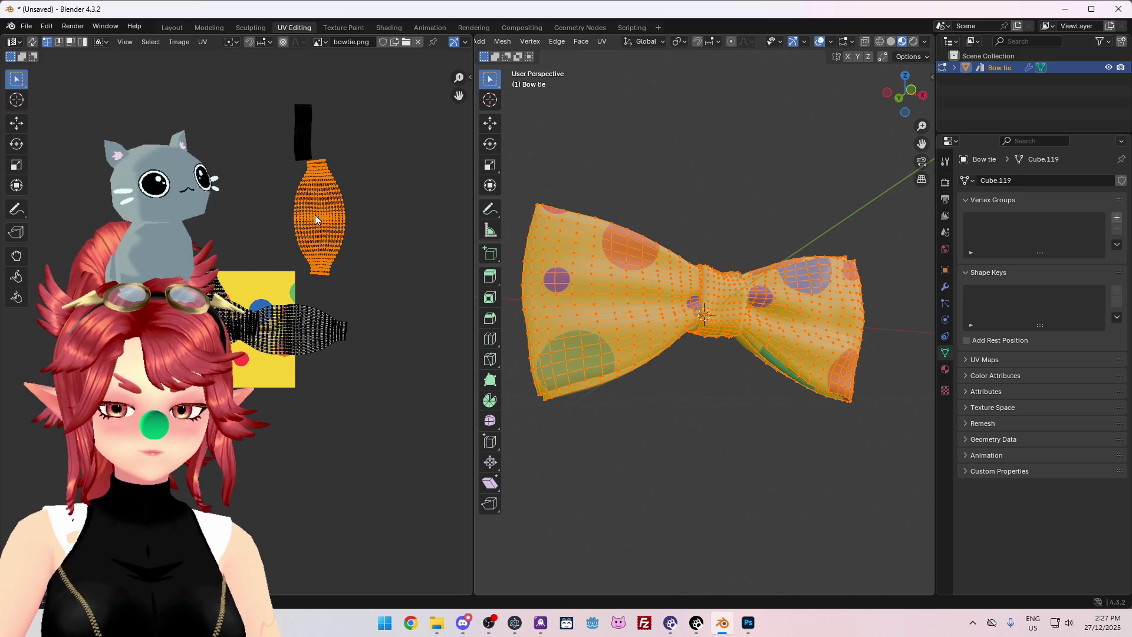
click(269, 243)
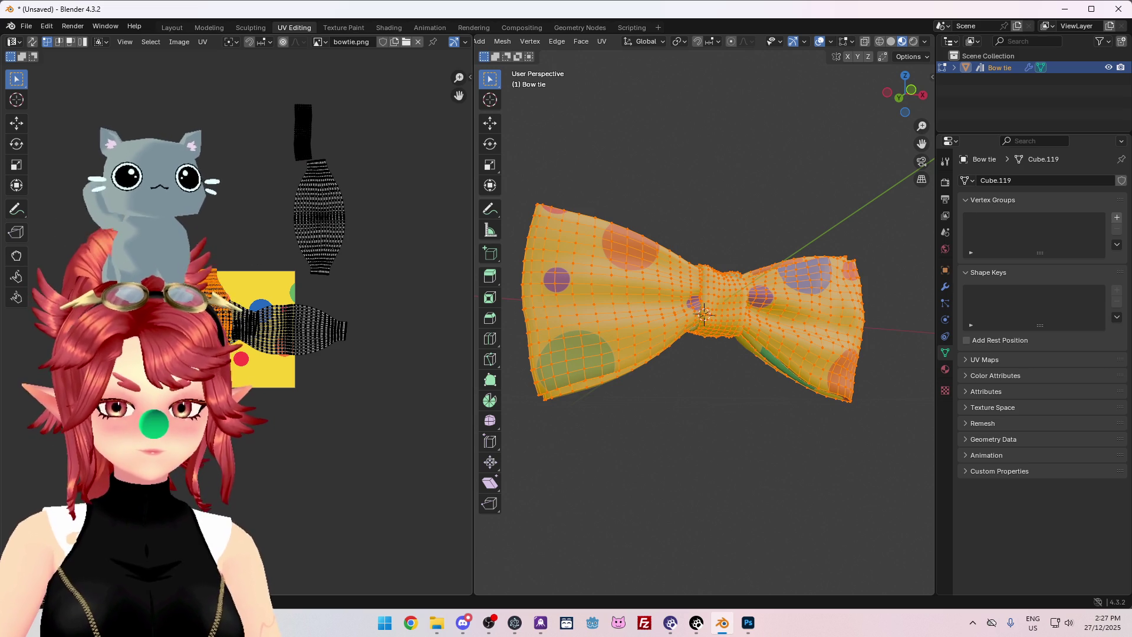
key(g)
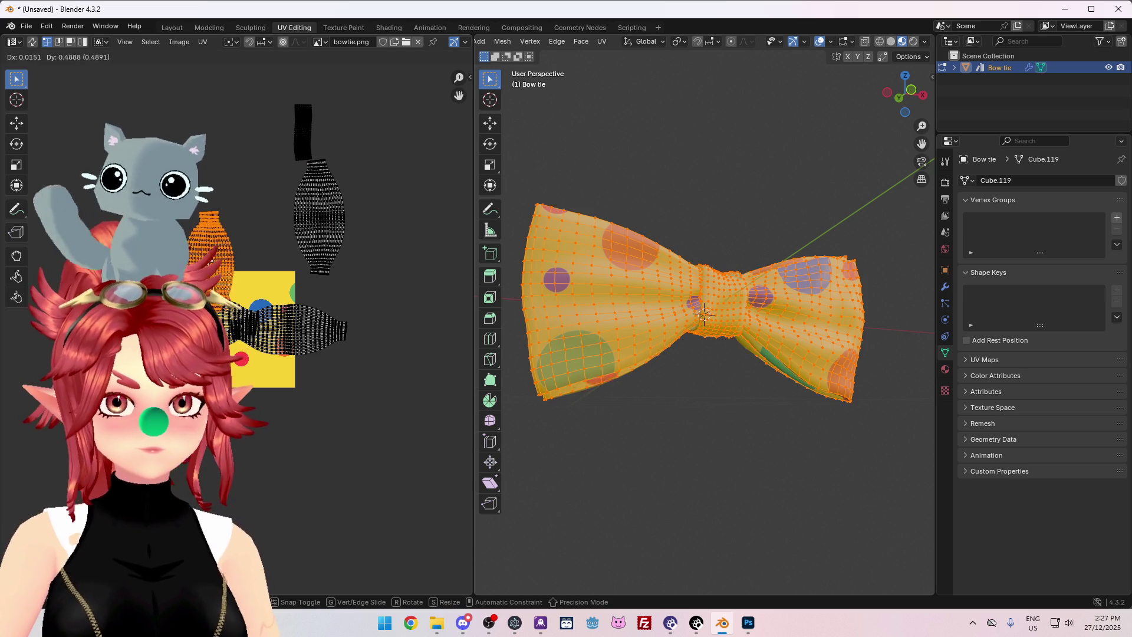
key(Return)
click(305, 137)
key(l)
key(g)
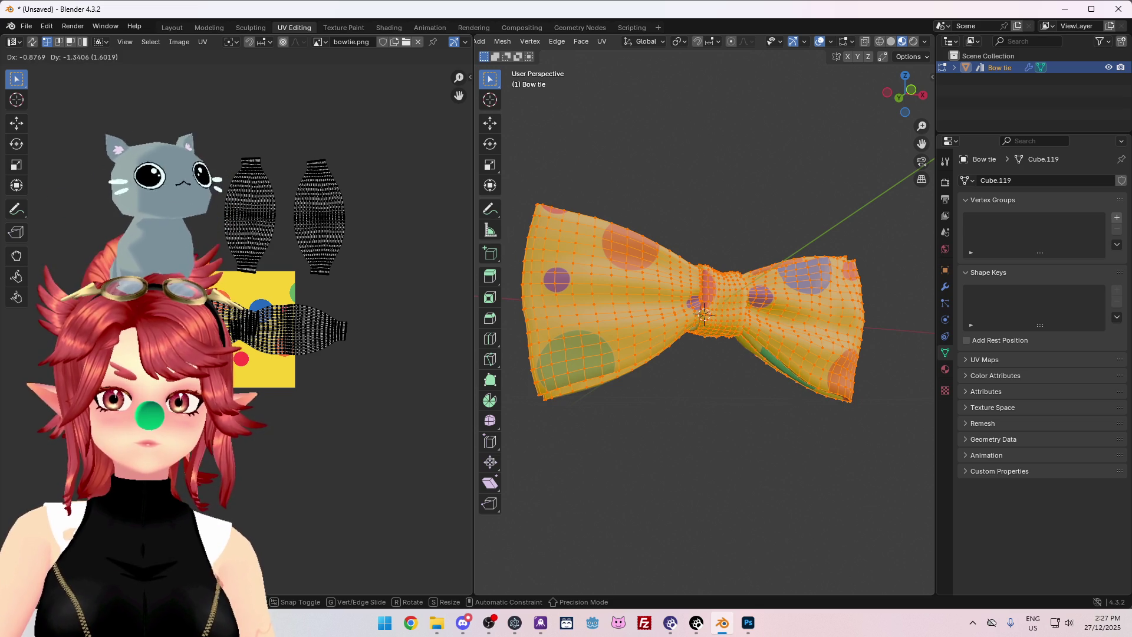
key(Return)
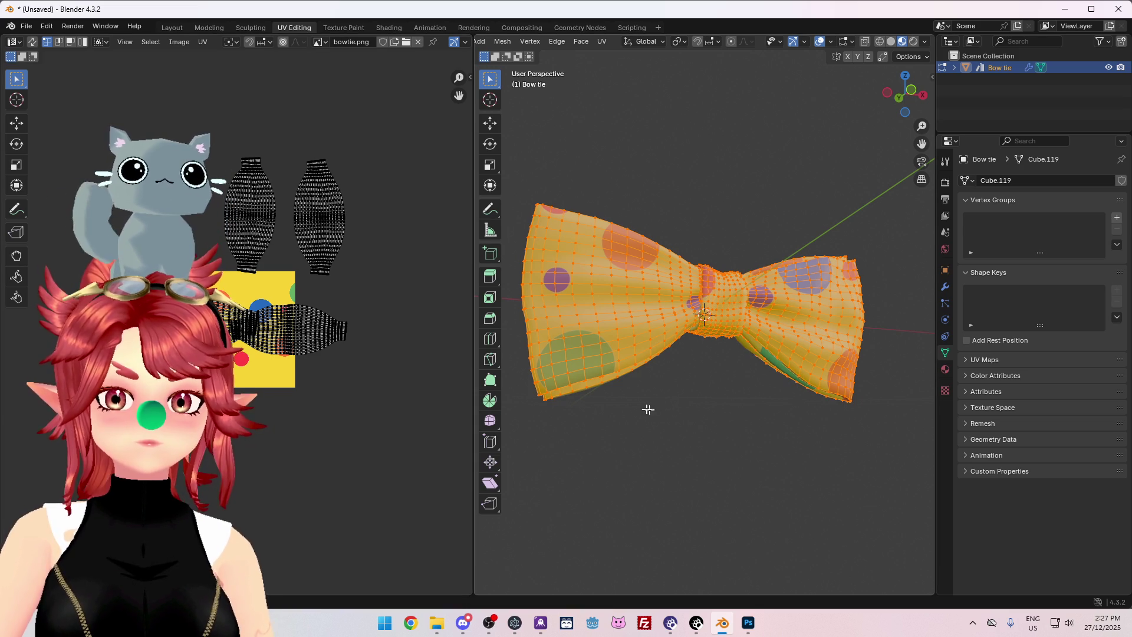
key(Tab)
mouse_move(755, 217)
middle_down()
mouse_move(758, 276)
mouse_move(737, 319)
middle_up()
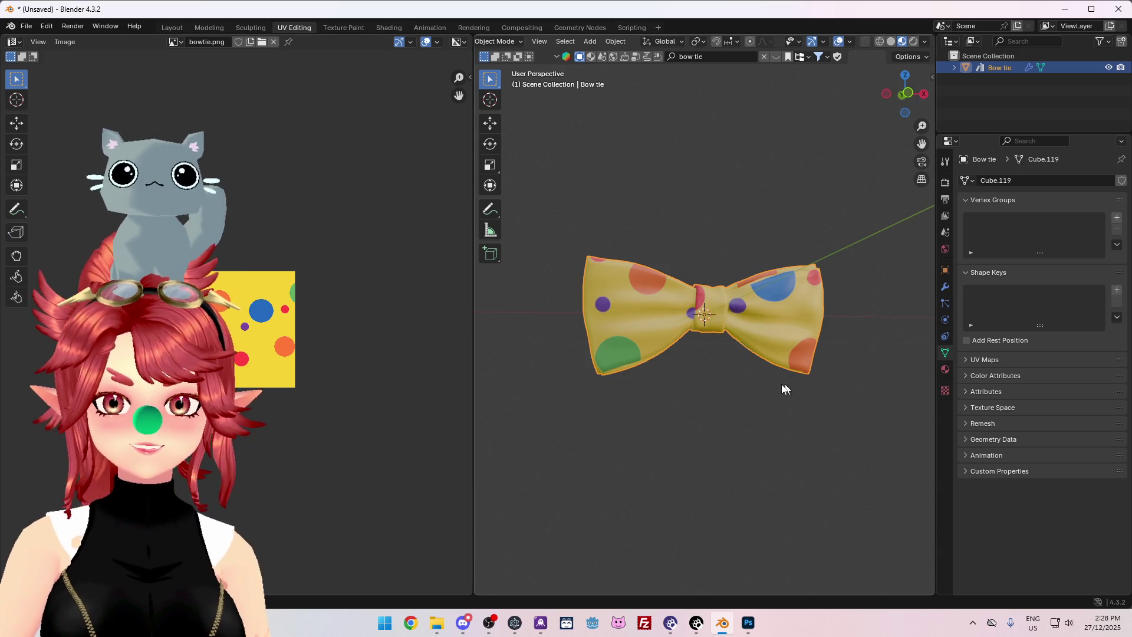
Enlarge the 3D viewport and orbit to a front view of the polka-dot bow tie.
scroll(724, 371, up, 2)
mouse_move(717, 397)
middle_down()
mouse_move(526, 415)
mouse_move(733, 388)
middle_up()
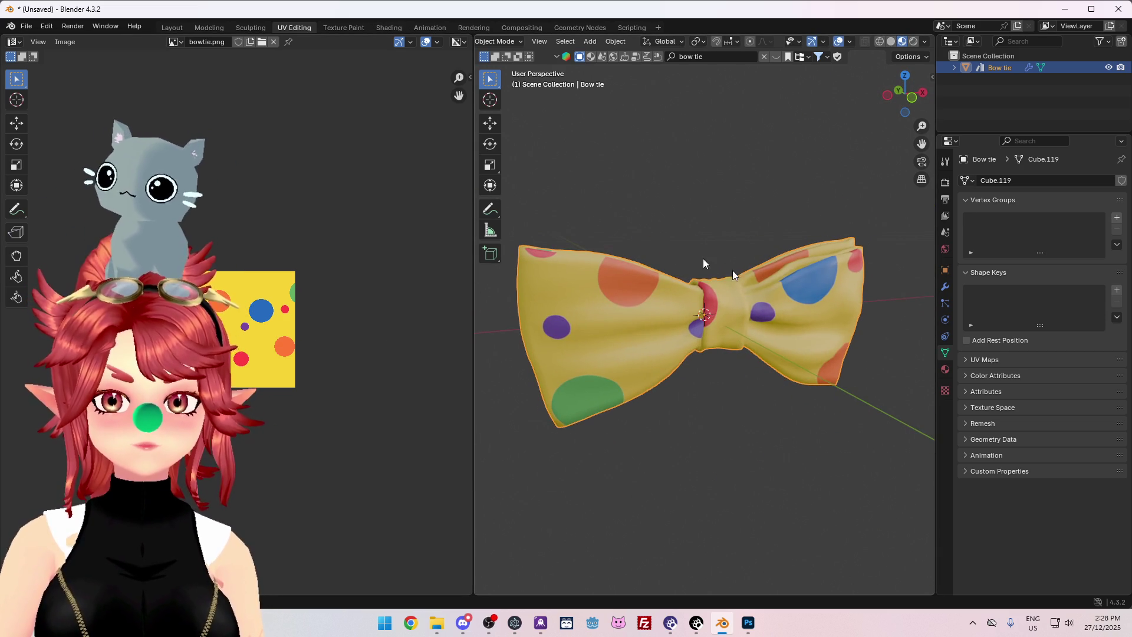
drag(473, 306, 404, 302)
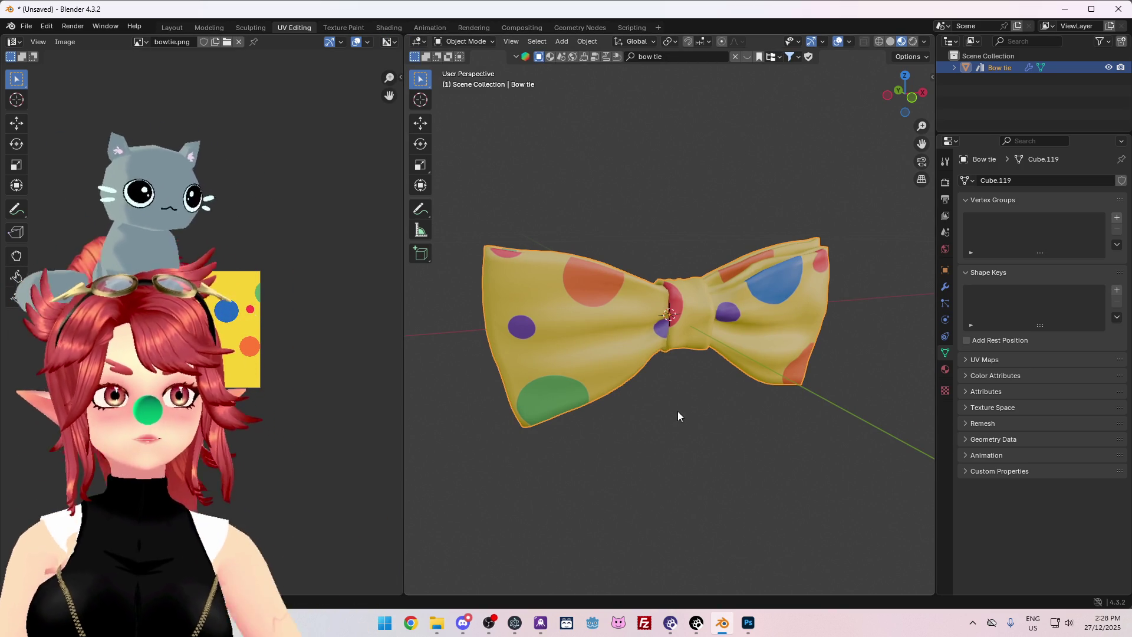
key(alt+Tab)
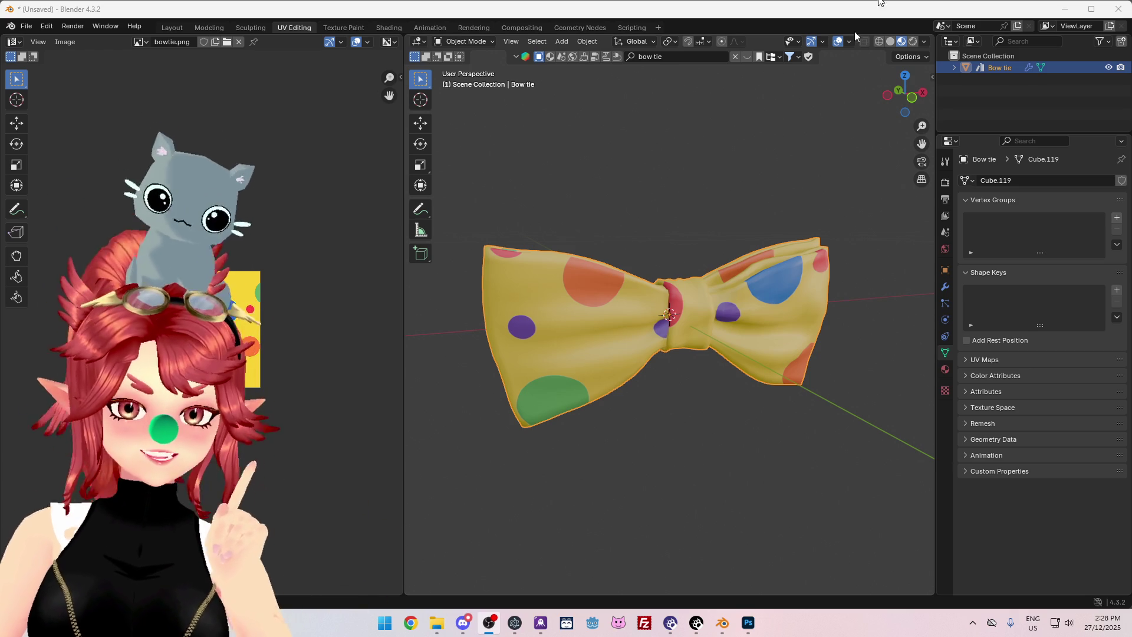
click(725, 13)
mouse_move(668, 228)
middle_down()
mouse_move(624, 200)
mouse_move(731, 268)
mouse_move(809, 205)
mouse_move(707, 268)
mouse_move(658, 205)
middle_up()
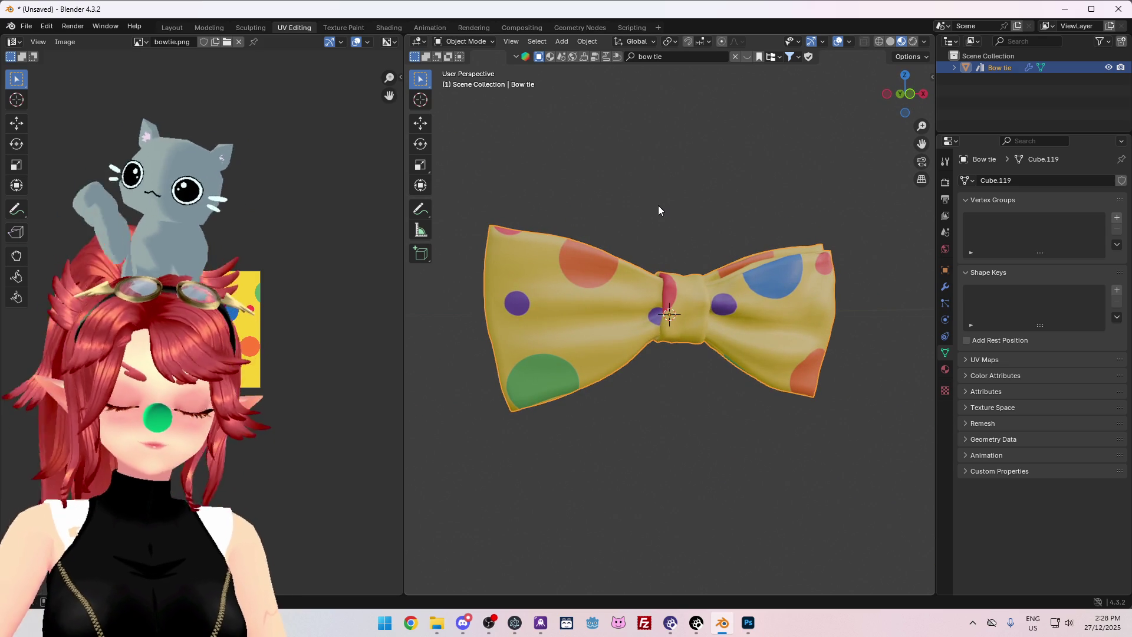
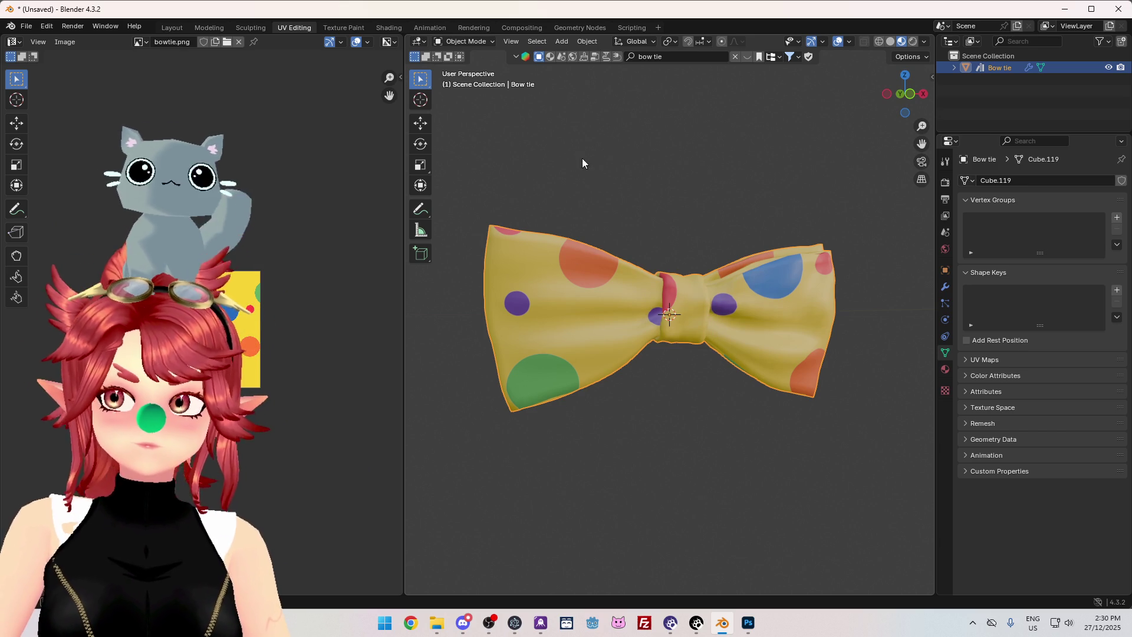
Add an armature with a single bone to the bow tie scene.
mouse_move(728, 246)
middle_down()
mouse_move(692, 197)
mouse_move(710, 194)
middle_up()
key(shift+a)
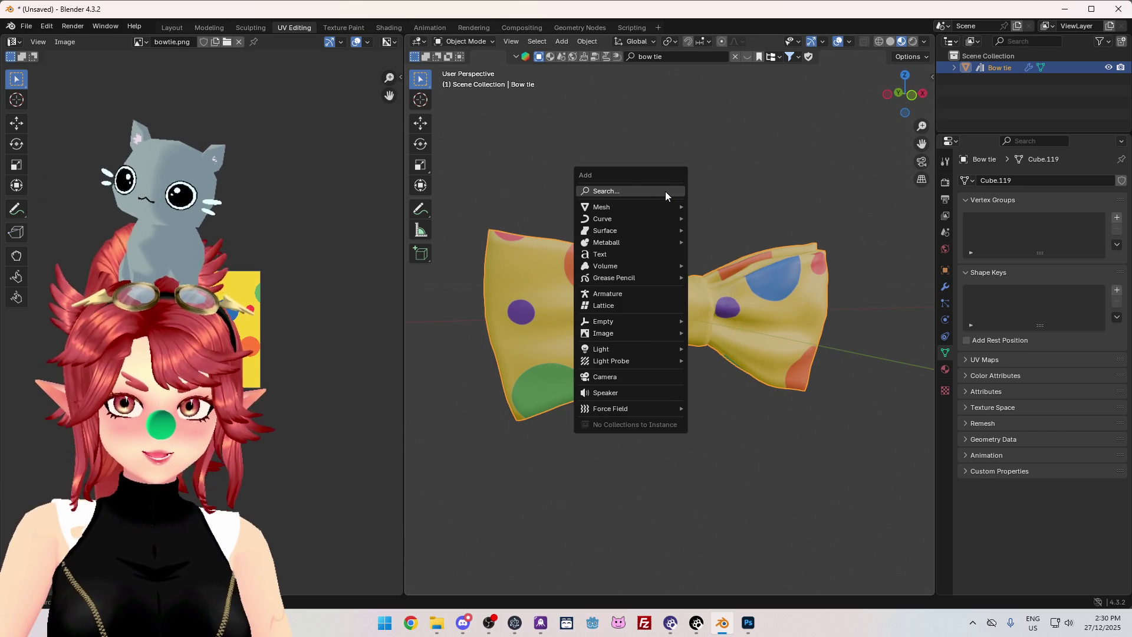
mouse_move(652, 209)
click(638, 294)
scroll(685, 220, down, 10)
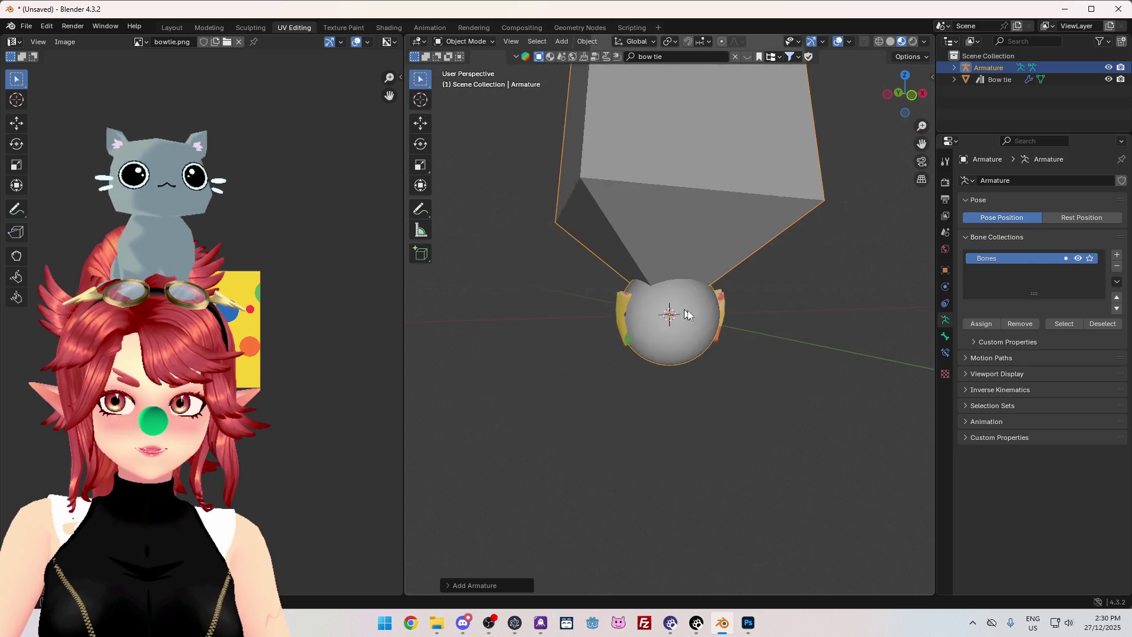
middle_drag(713, 272, 755, 178)
In Edit Mode, set the pivot point and scale the bone down.
key(Tab)
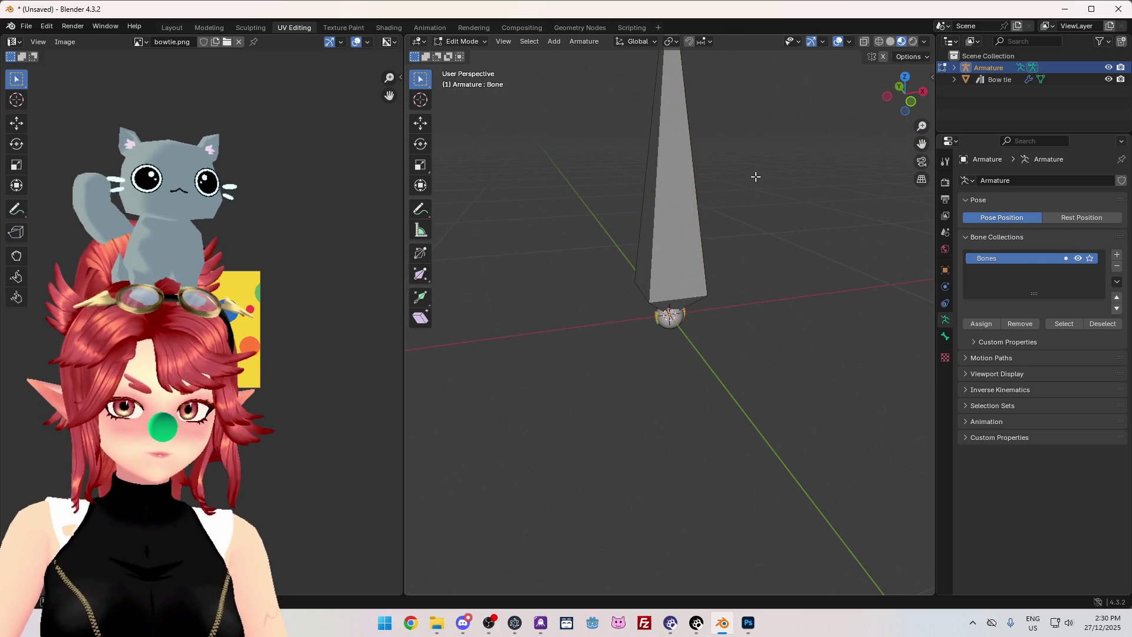
key(a)
key(g)
key(Escape)
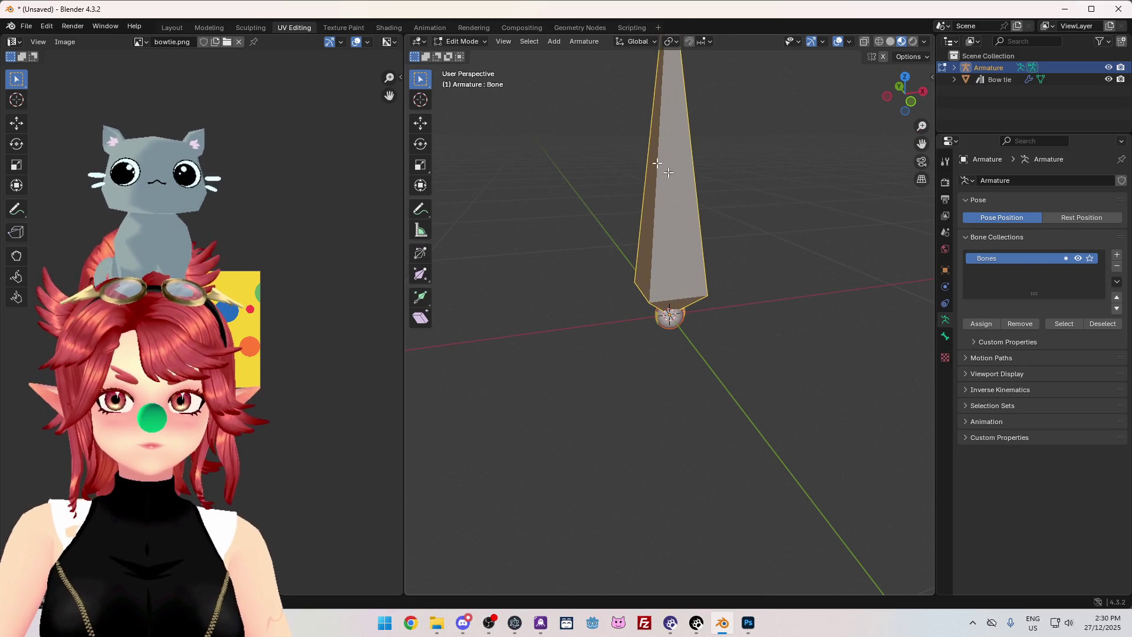
click(670, 41)
click(689, 88)
key(s)
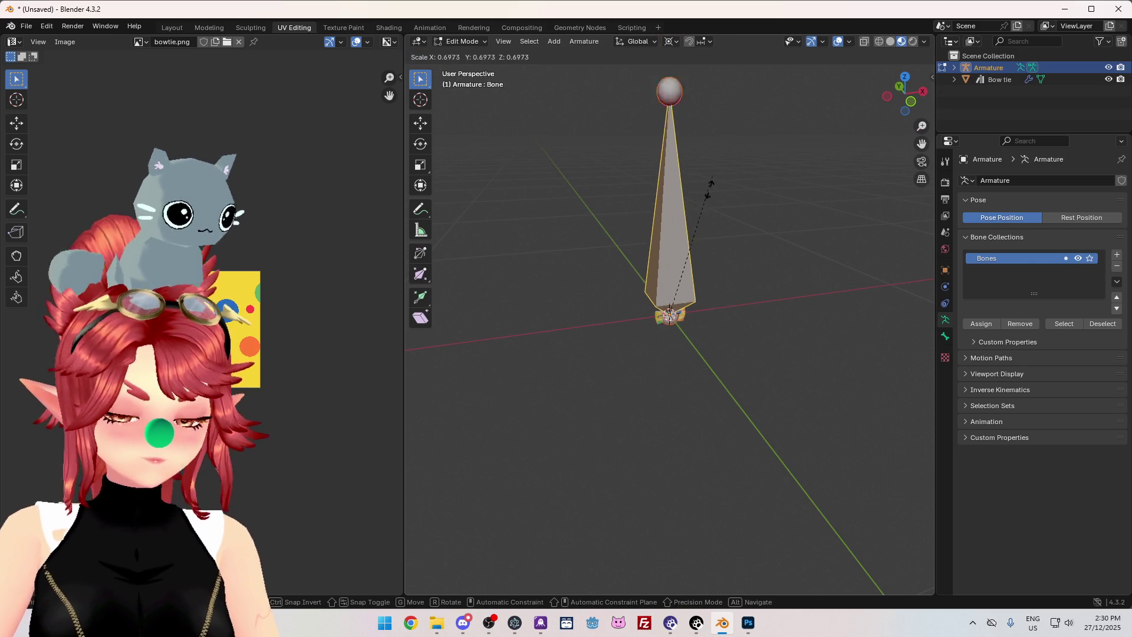
click(675, 315)
Shrink the bone again to about an eighth size, then toggle Solid and Material Preview shading.
scroll(705, 361, up, 6)
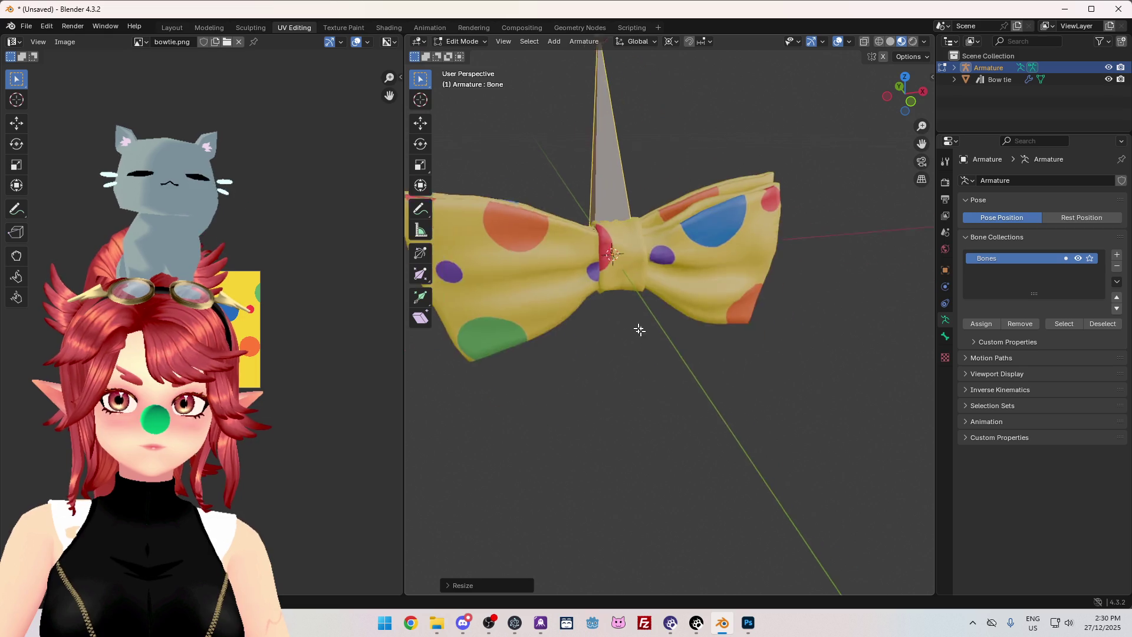
shift+middle_drag(640, 330, 674, 368)
key(s)
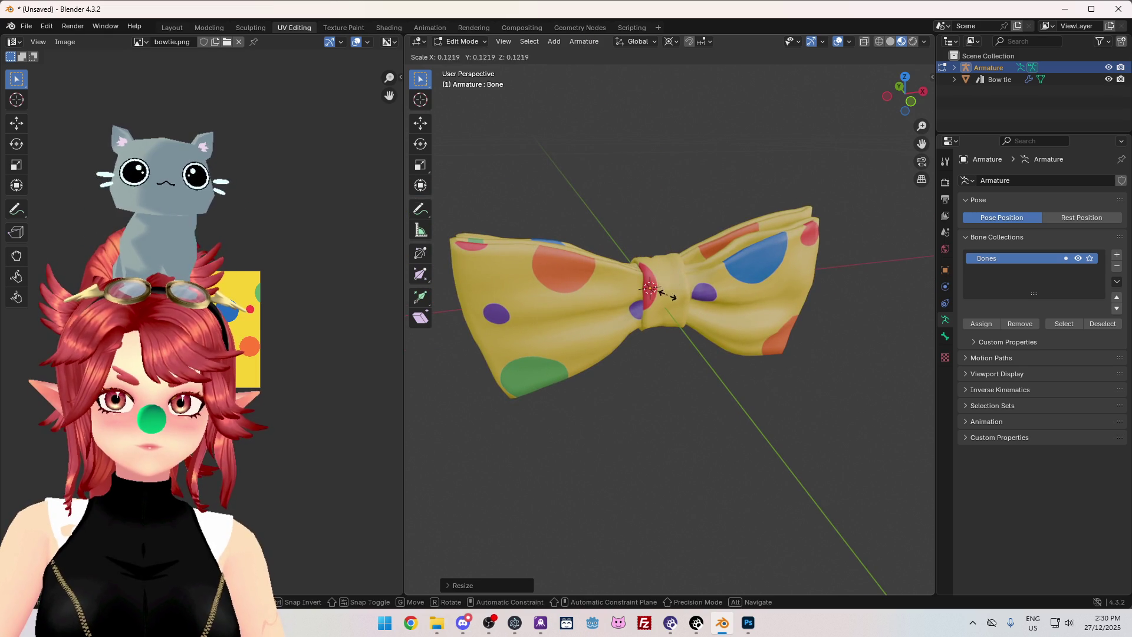
click(674, 296)
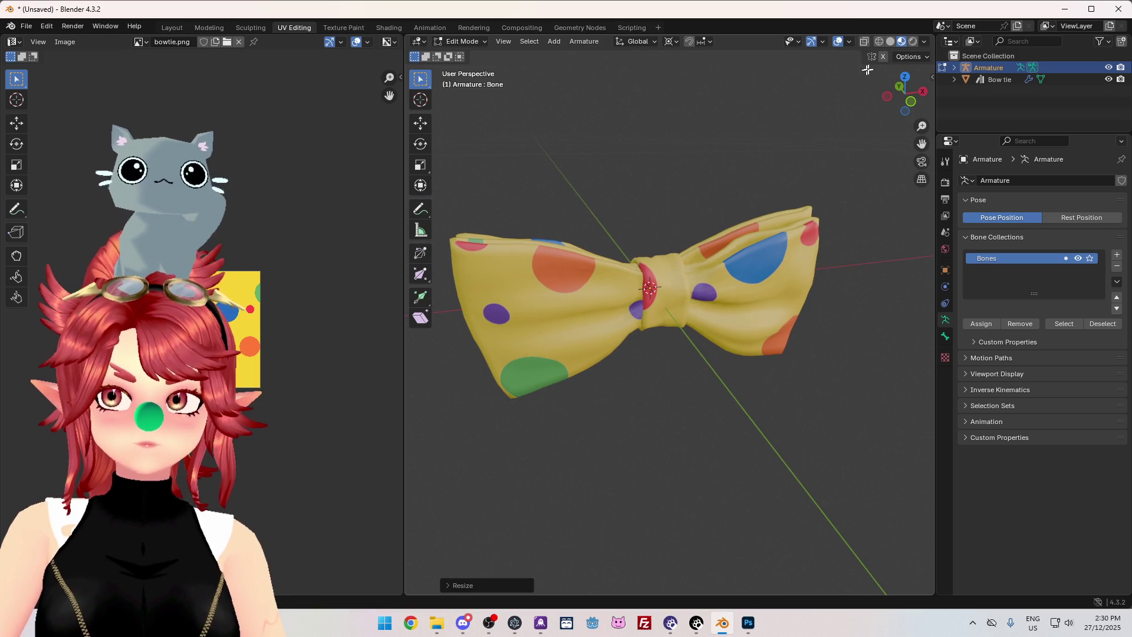
click(890, 42)
click(901, 41)
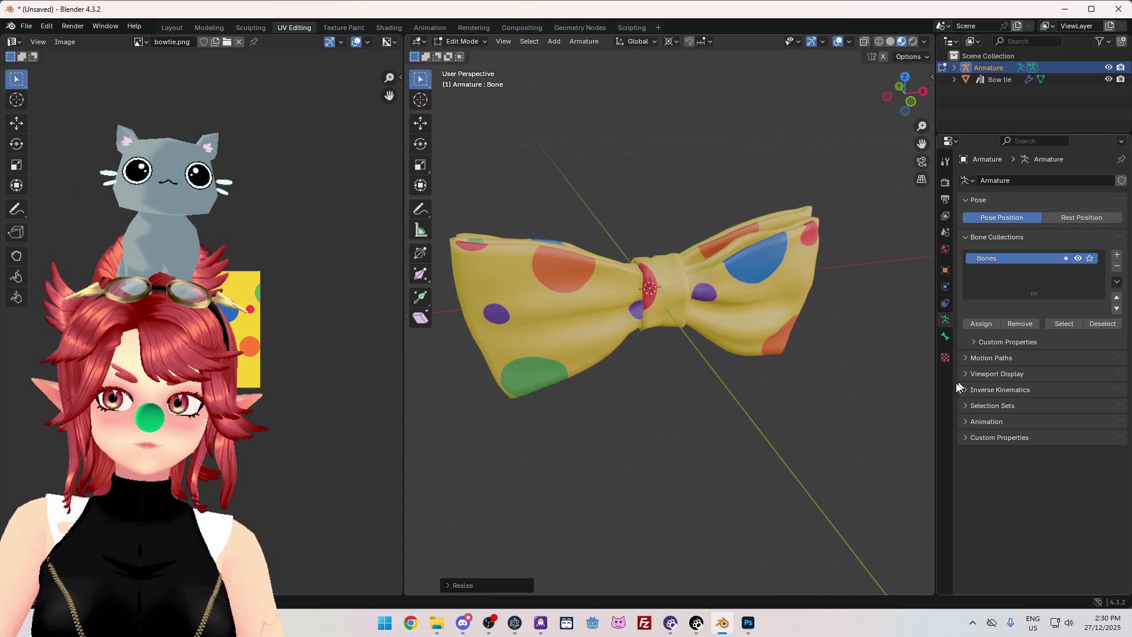
Expand the armature's Viewport Display settings and switch to the front view.
click(995, 375)
mouse_move(730, 402)
middle_down()
mouse_move(766, 362)
mouse_move(820, 377)
mouse_move(768, 412)
mouse_move(832, 366)
mouse_move(893, 380)
mouse_move(407, 412)
mouse_move(507, 383)
mouse_move(465, 356)
mouse_move(914, 355)
mouse_move(859, 392)
mouse_move(753, 328)
middle_up()
click(774, 303)
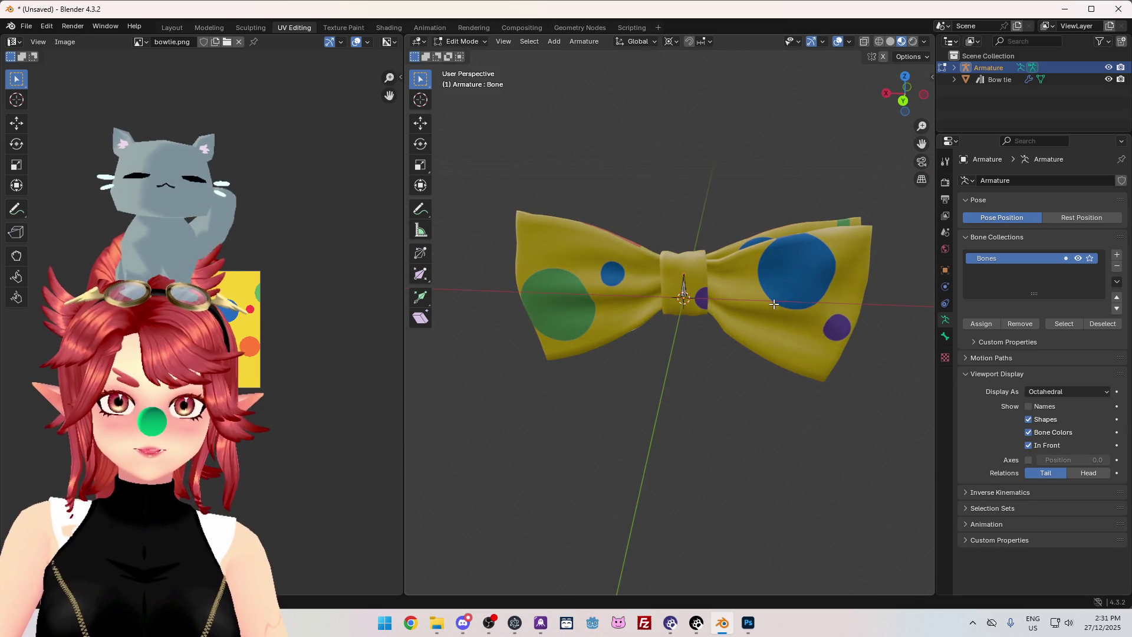
key(KP_1)
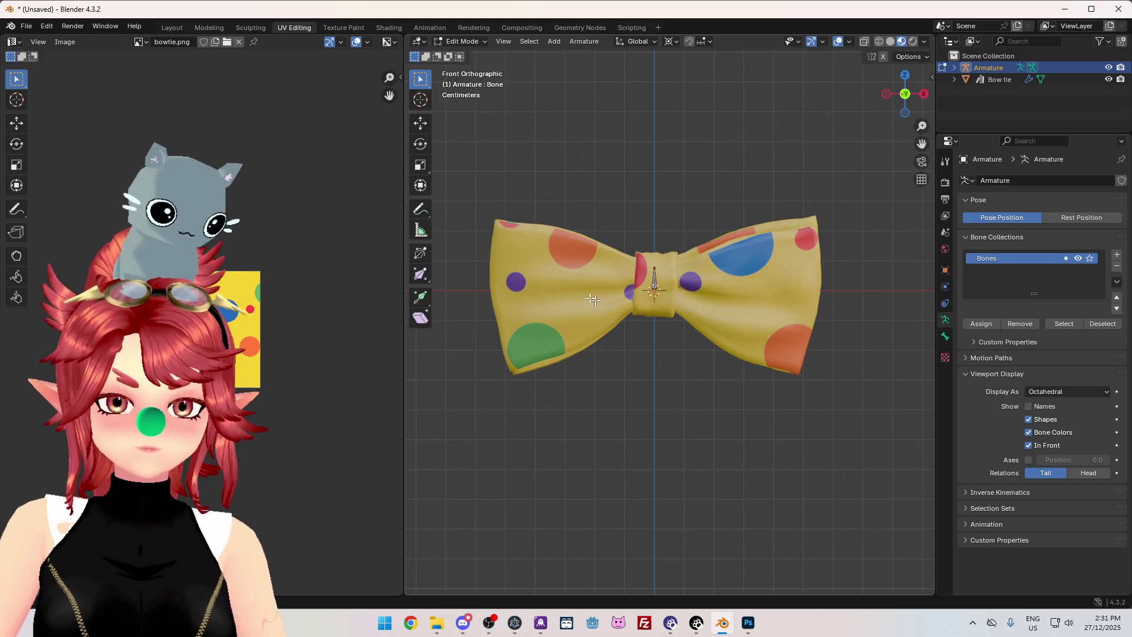
Extrude a second bone horizontally from the tip out into the left wing.
key(e)
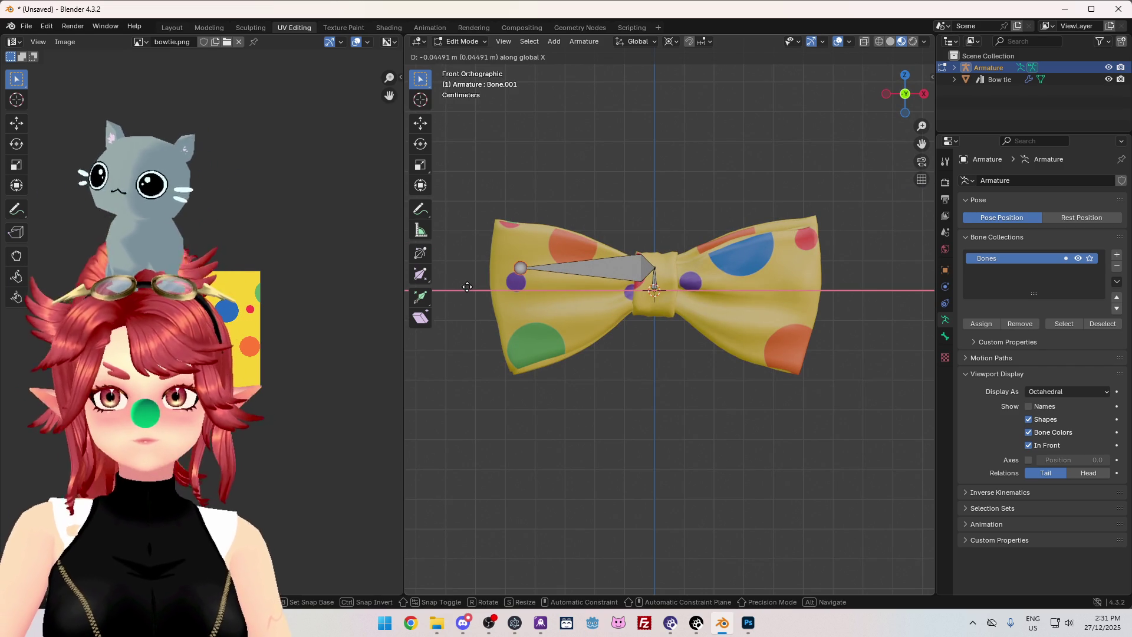
key(x)
click(468, 292)
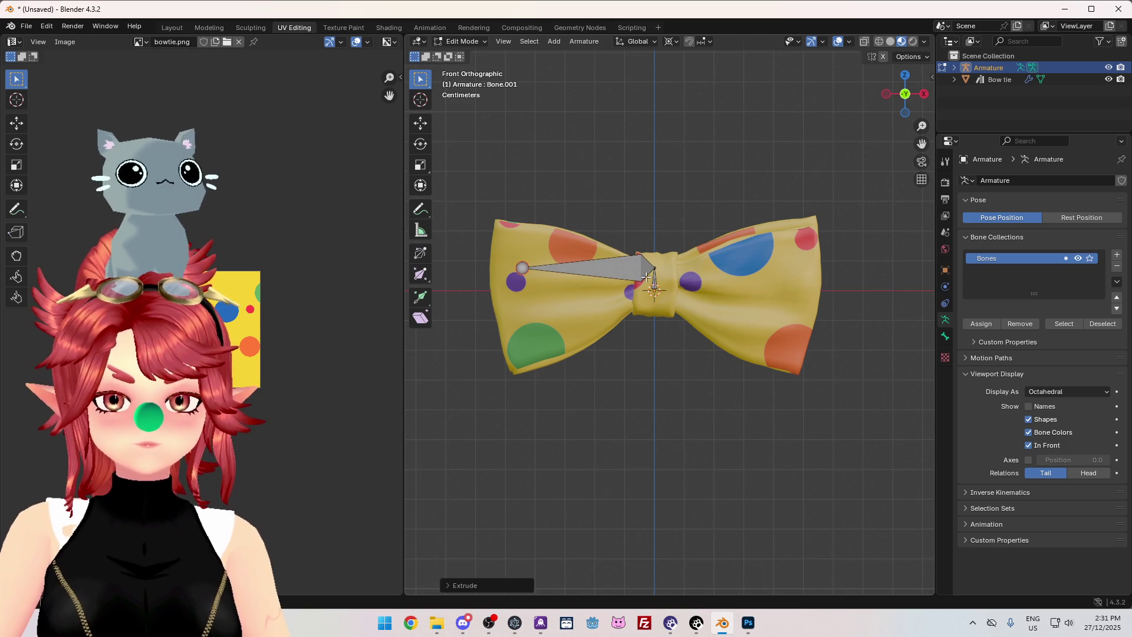
right_click(614, 214)
key(Escape)
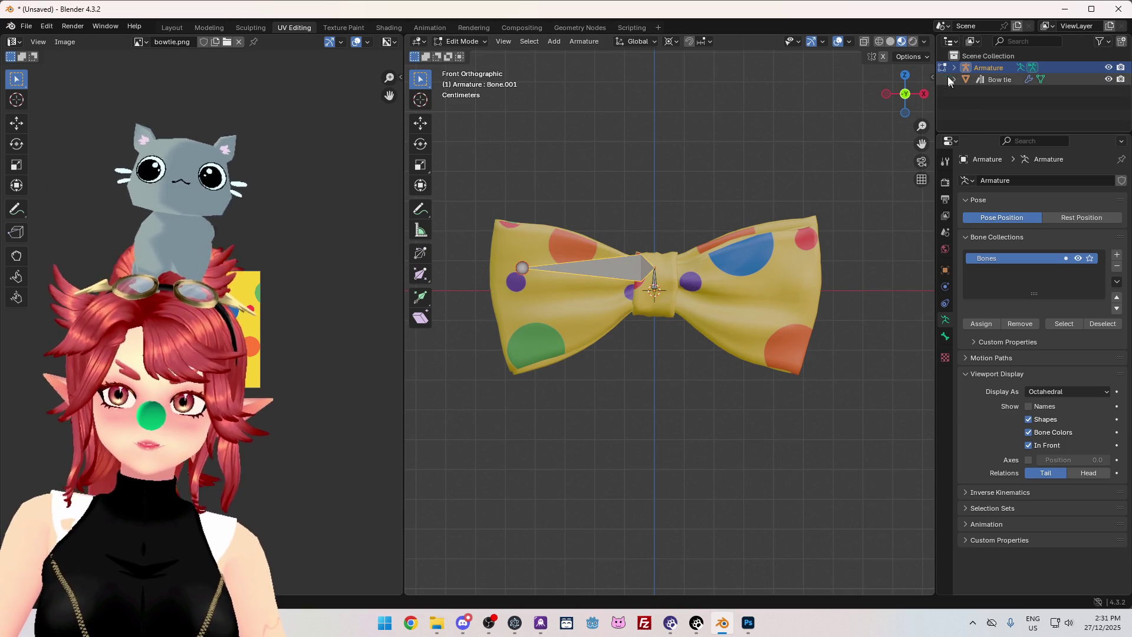
Rename Bone.001 to Bow.R in the Outliner.
click(953, 67)
click(965, 91)
click(978, 102)
scroll(1021, 110, down, 1)
double_click(1024, 97)
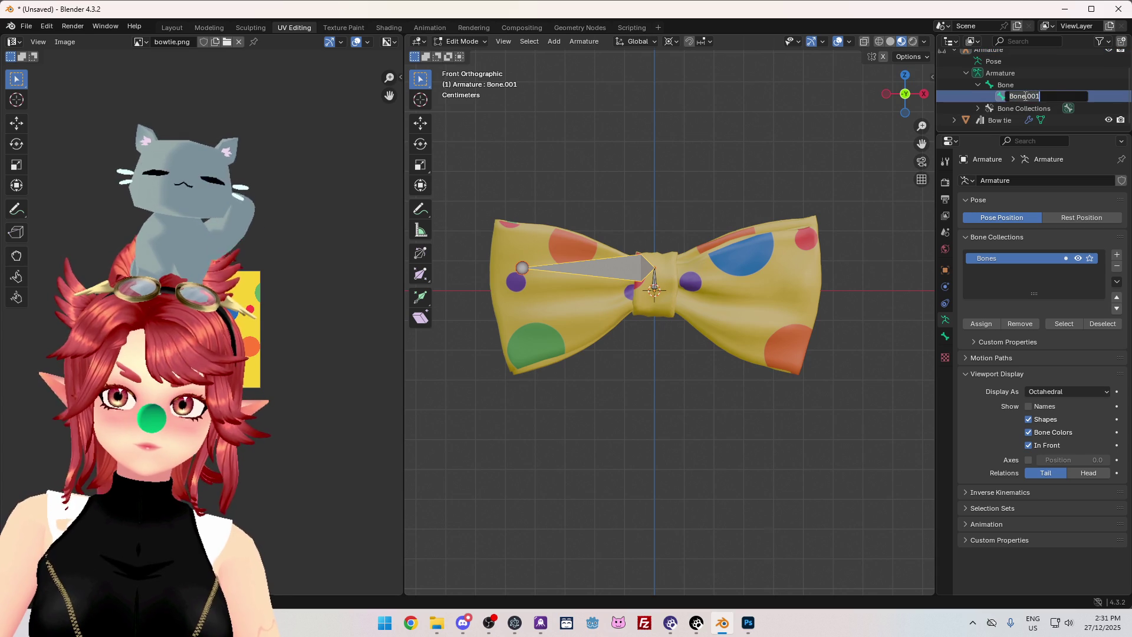
text(R)
key(Return)
double_click(1019, 97)
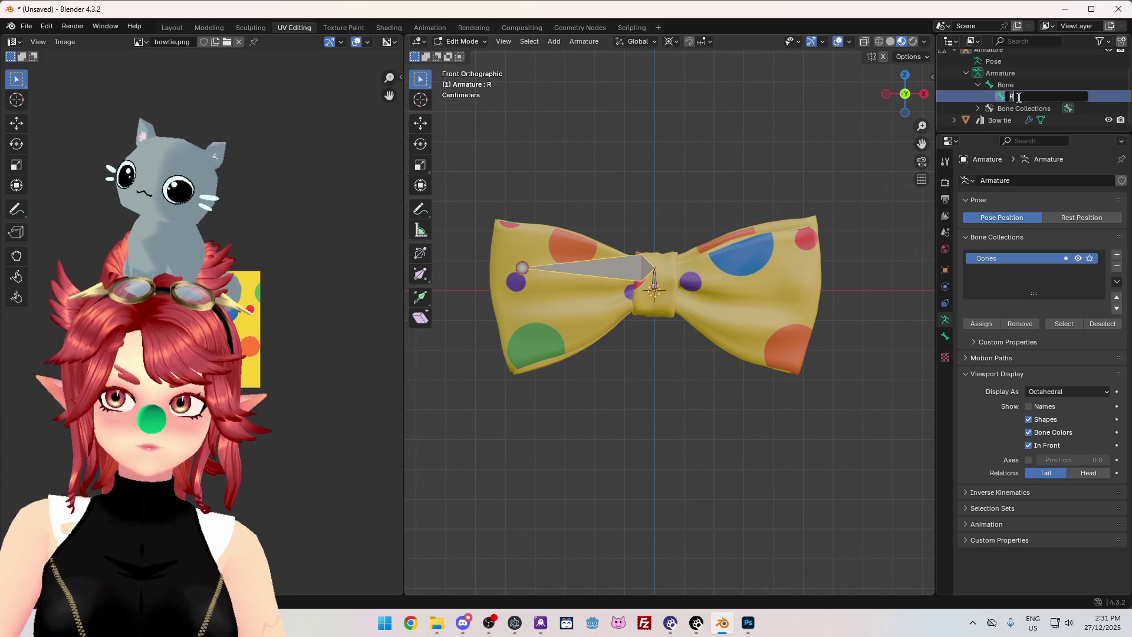
text(Bow.)
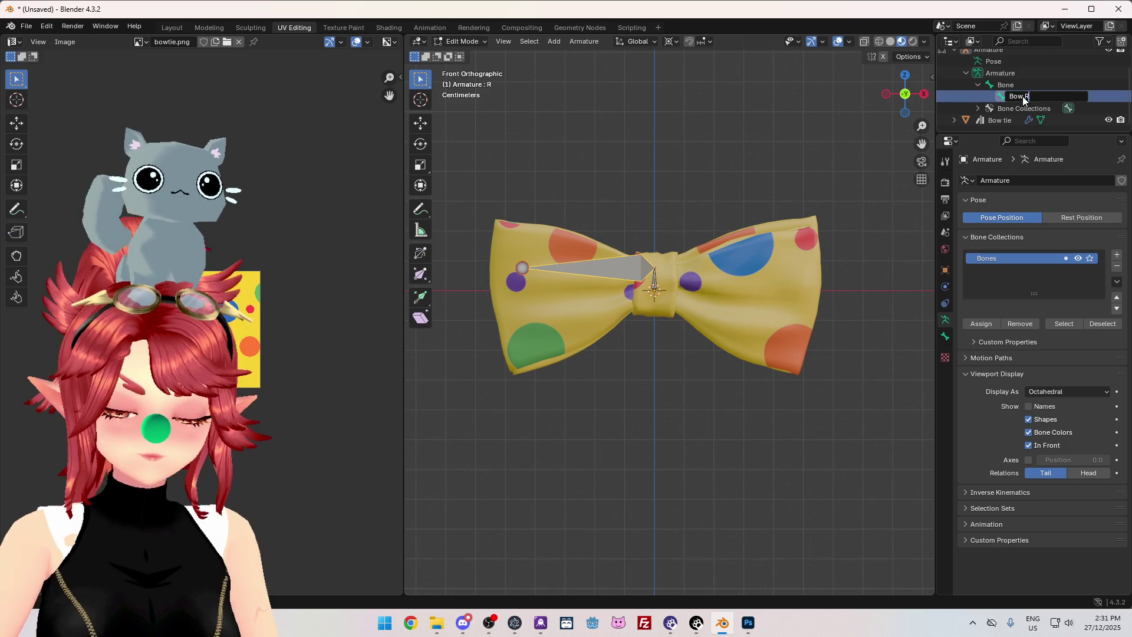
key(Return)
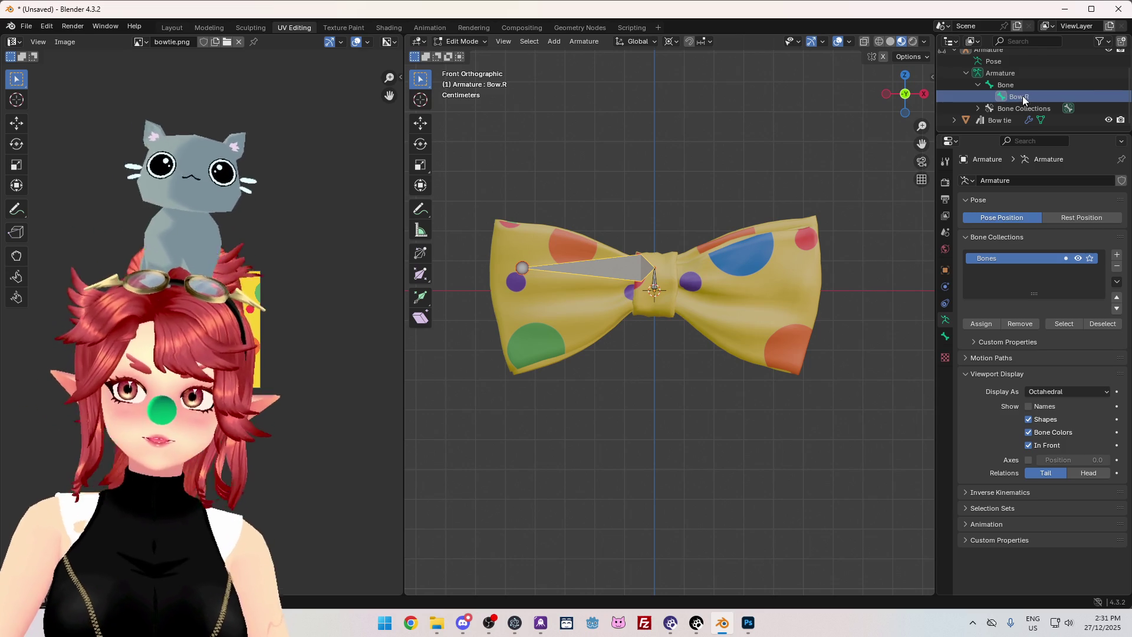
Symmetrize Bow.R into Bow.L and rename the centre bone Bow.Root.
right_click(618, 274)
click(619, 273)
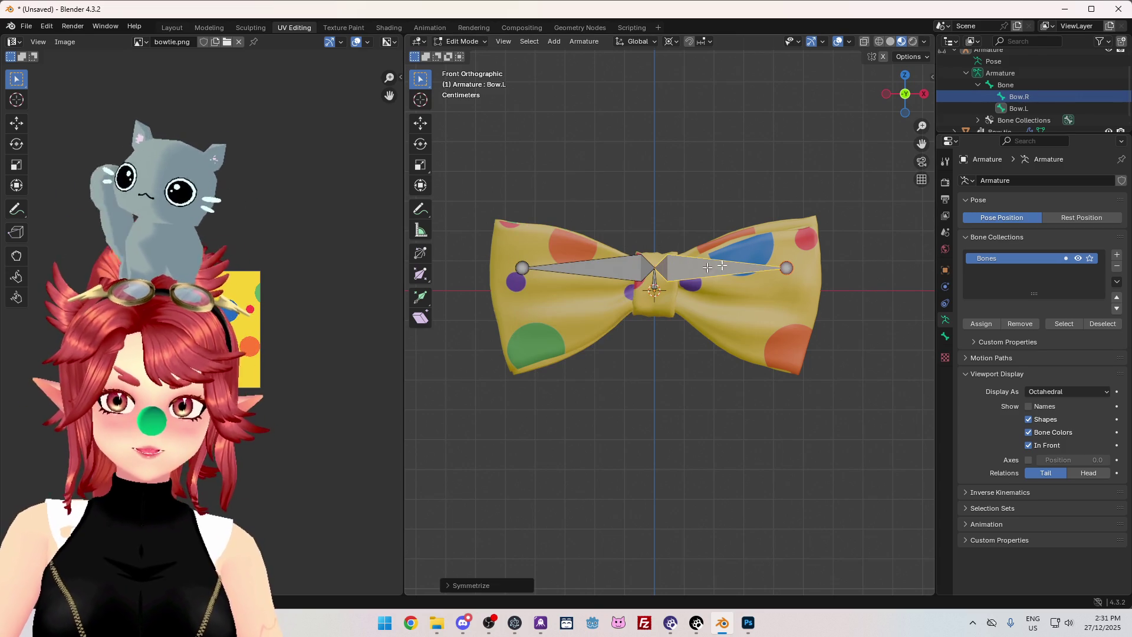
double_click(1011, 86)
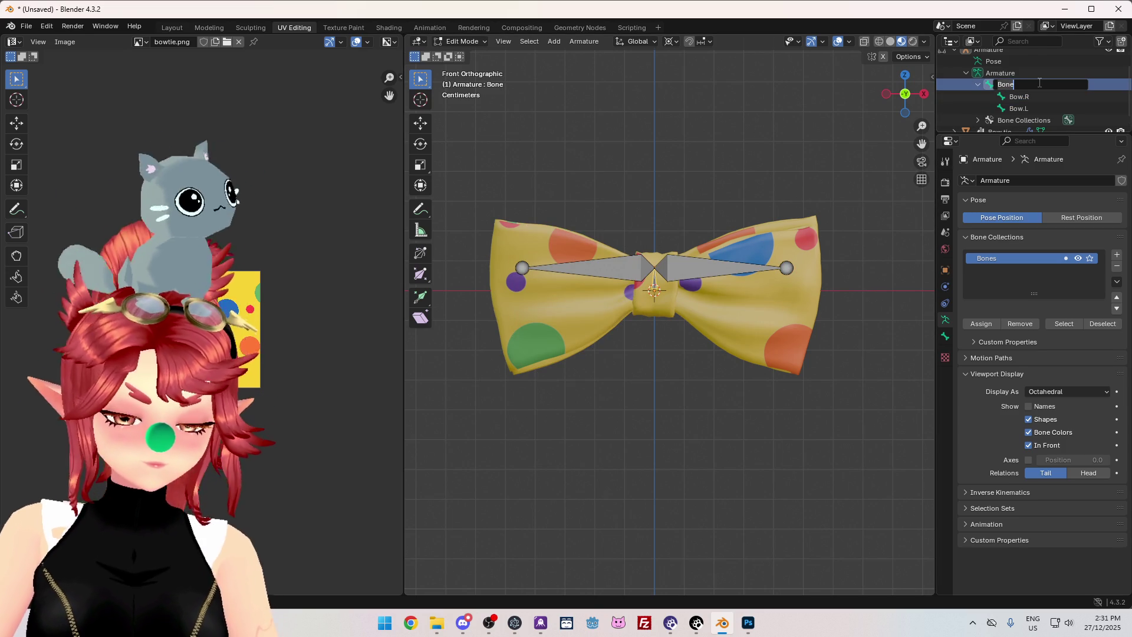
text(Bow.)
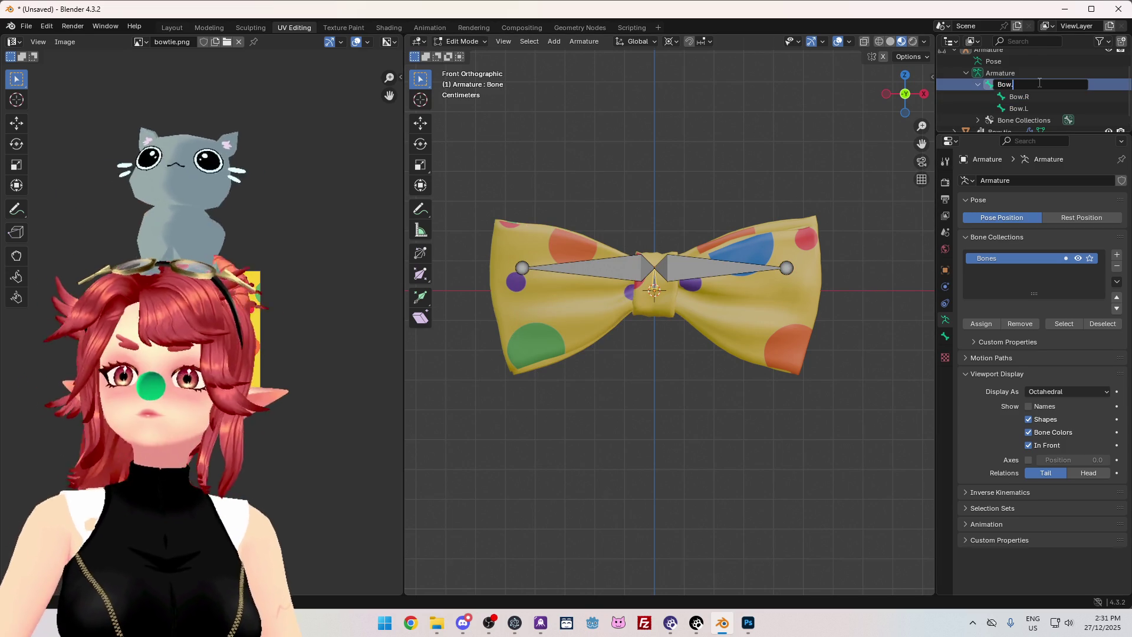
text(Root)
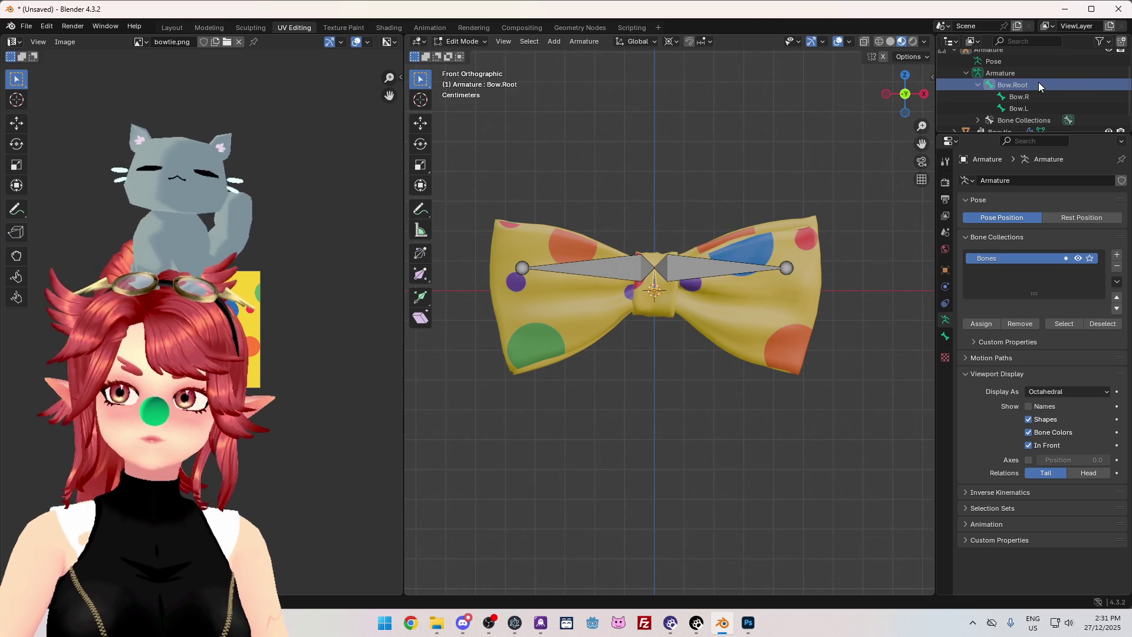
key(Return)
click(704, 266)
Delete Bow.L, then shorten Bow.R using the Individual Origins pivot.
key(x)
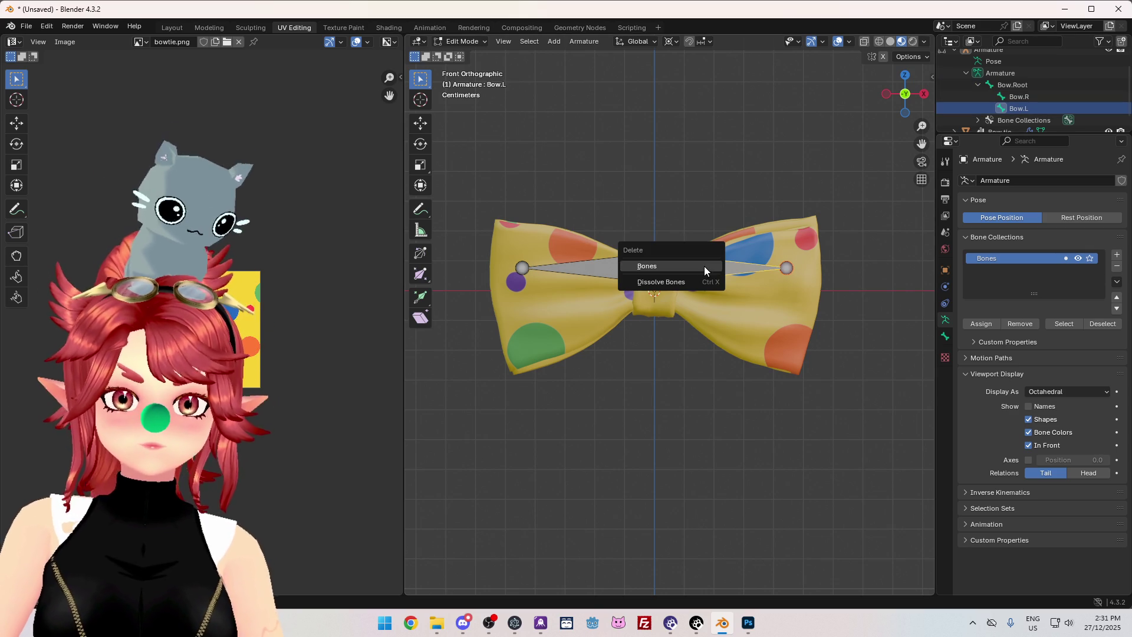
click(679, 265)
click(578, 269)
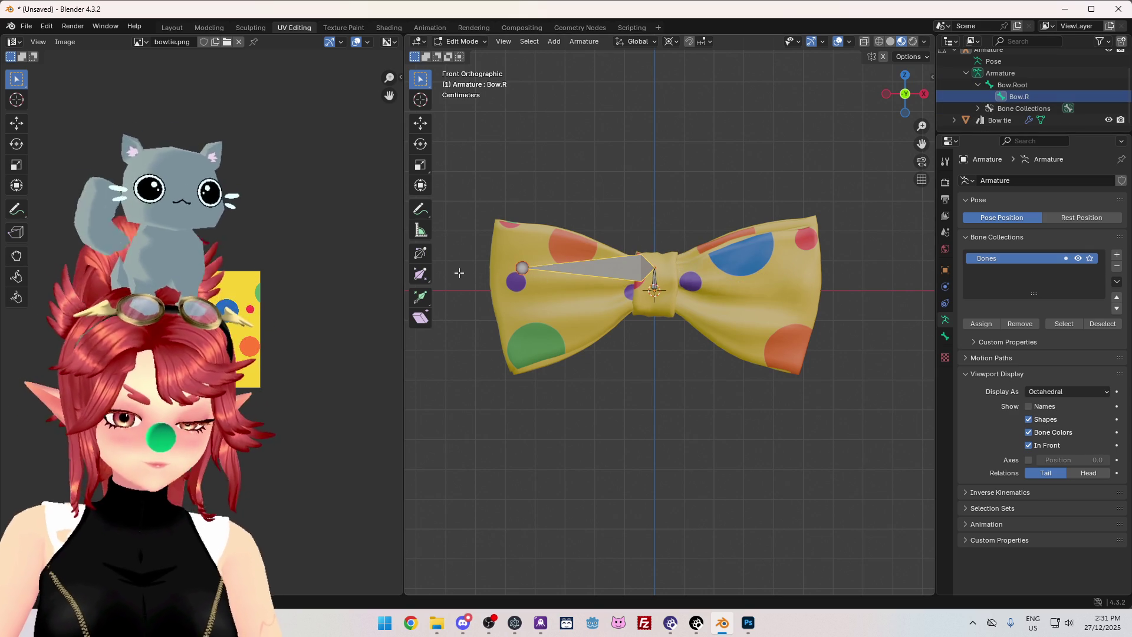
key(g)
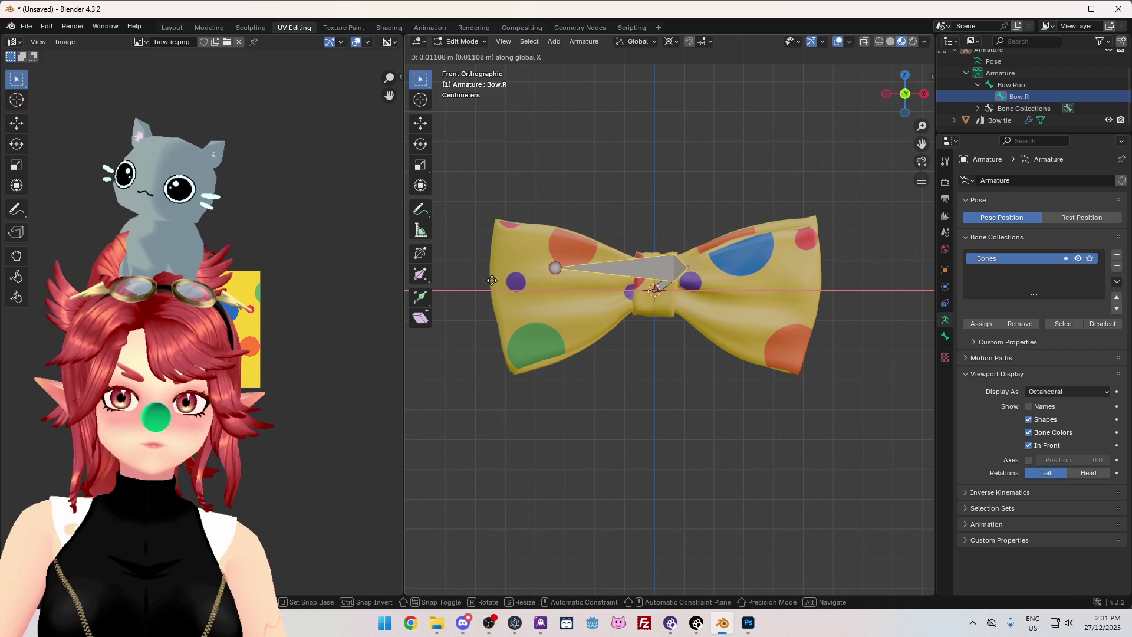
key(Escape)
click(671, 41)
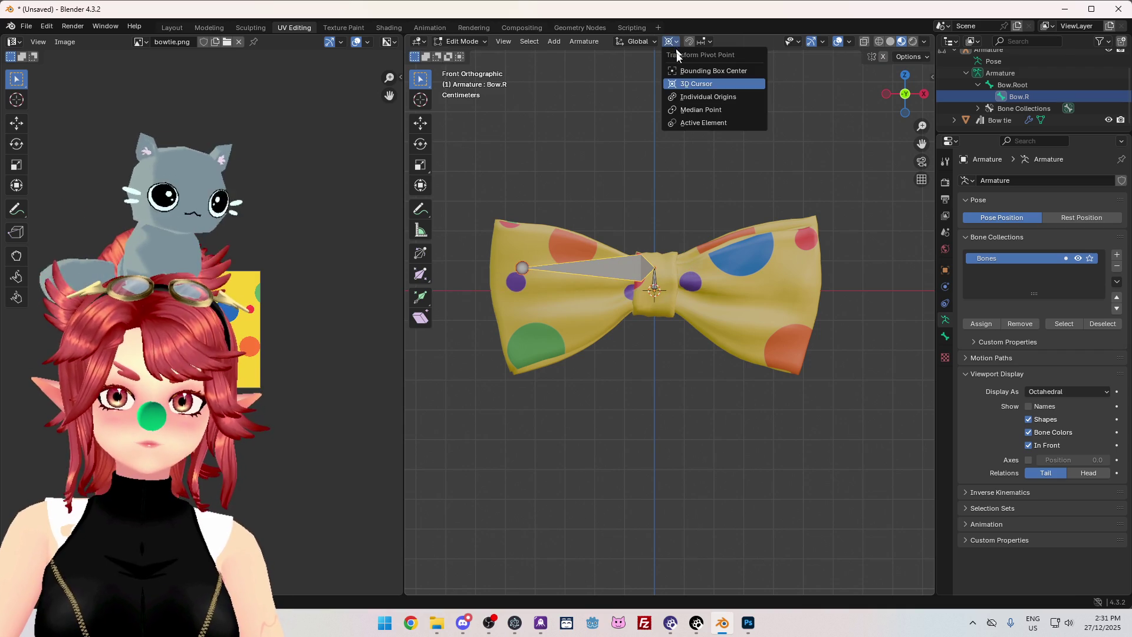
click(687, 97)
key(s)
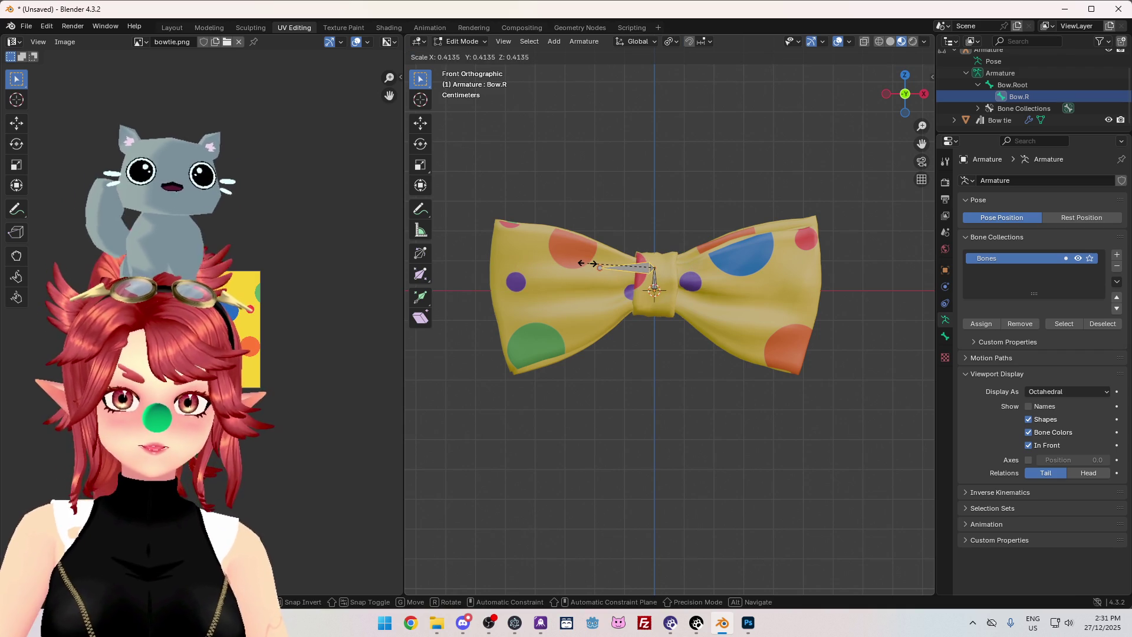
click(588, 264)
Delete Bow.R and select the remaining Bow.Root bone.
click(654, 276)
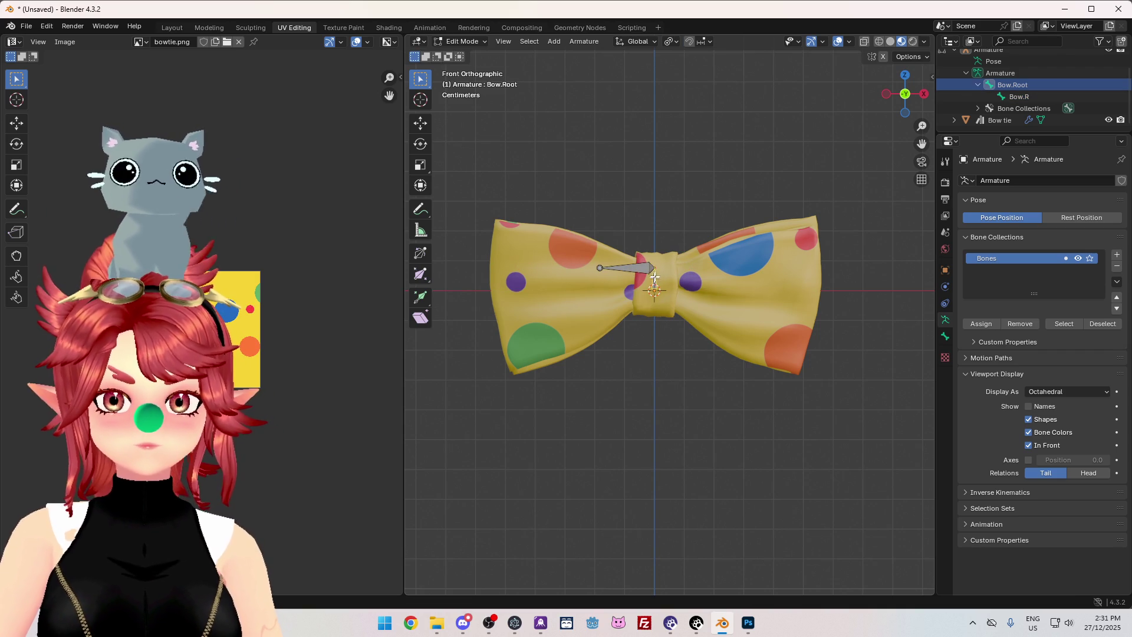
key(x)
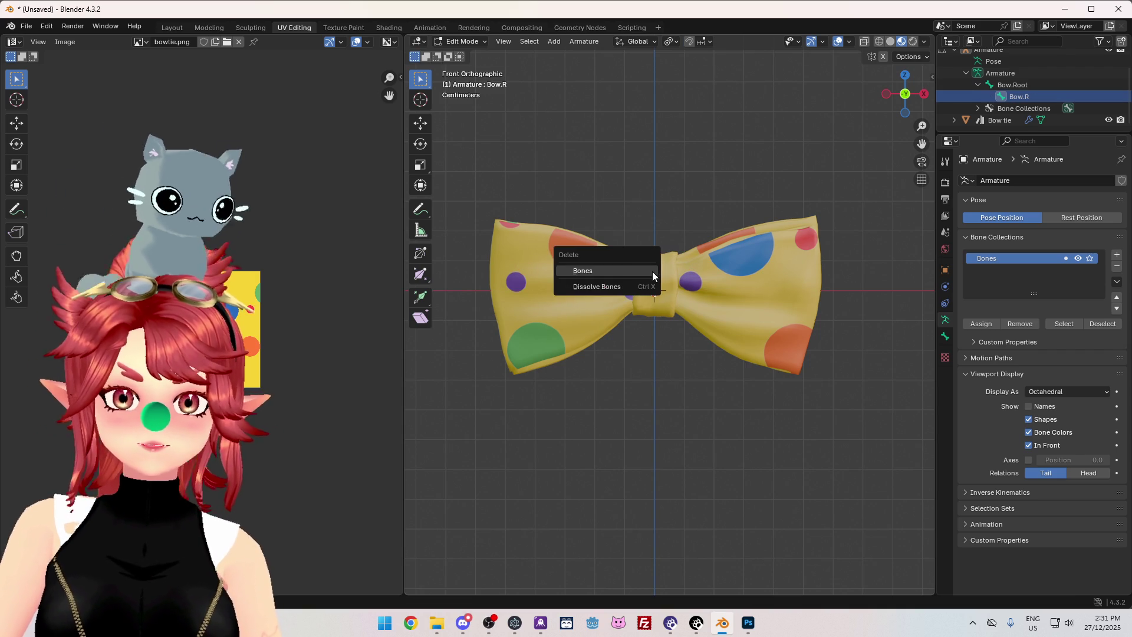
click(643, 270)
click(655, 278)
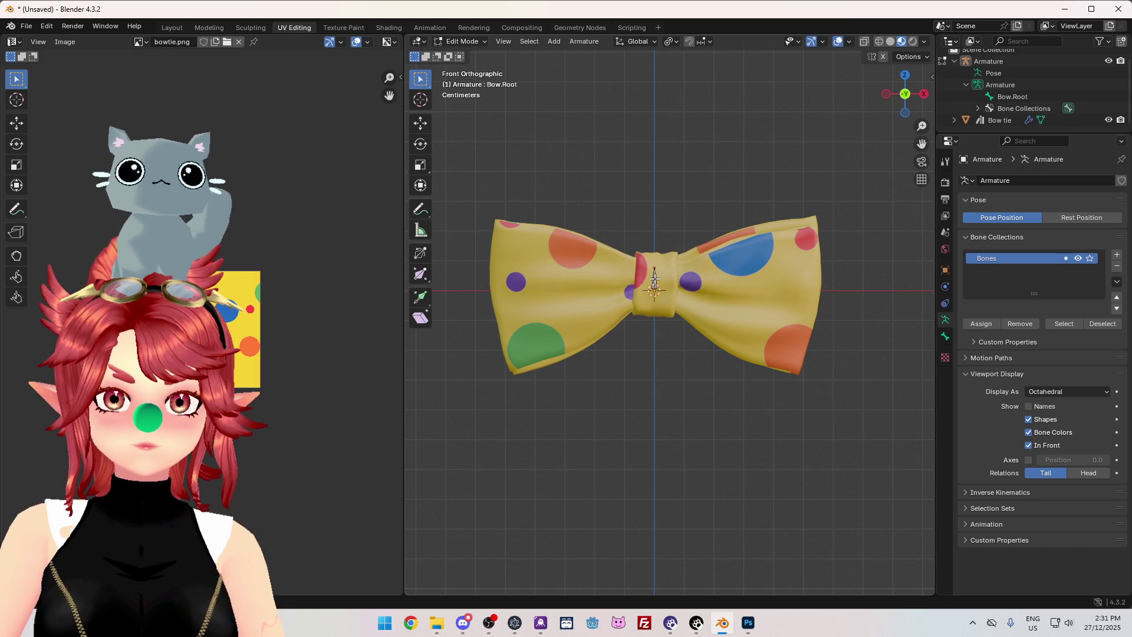
scroll(655, 277, up, 4)
scroll(647, 248, down, 2)
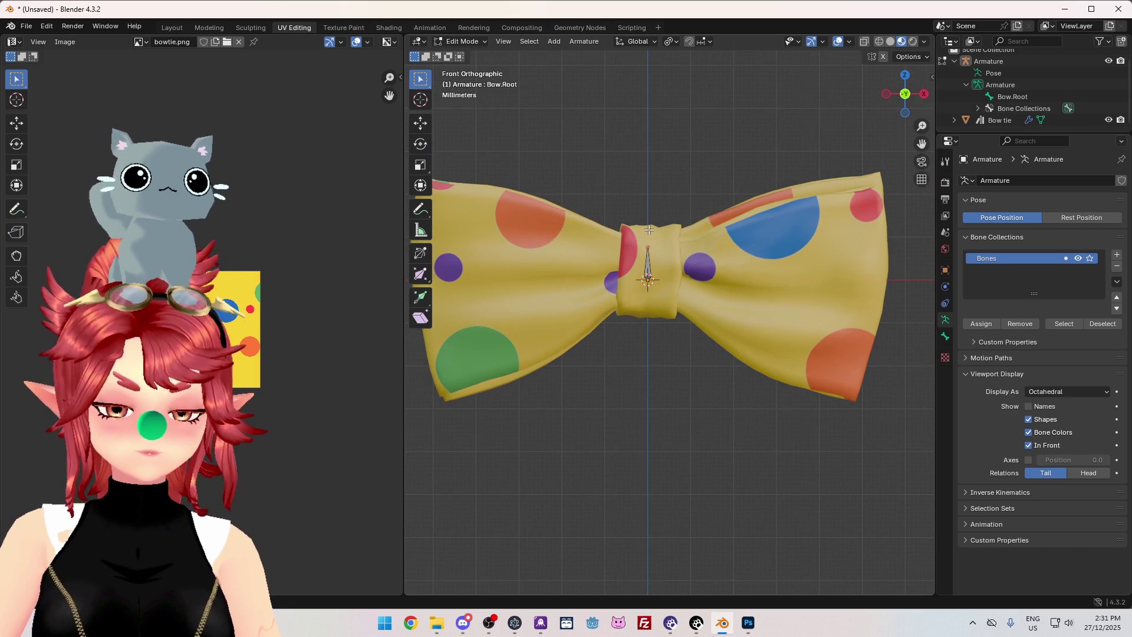
Shorten Bow.Root, extrude a new bone from it, and rename it Bow.001.R.
key(g)
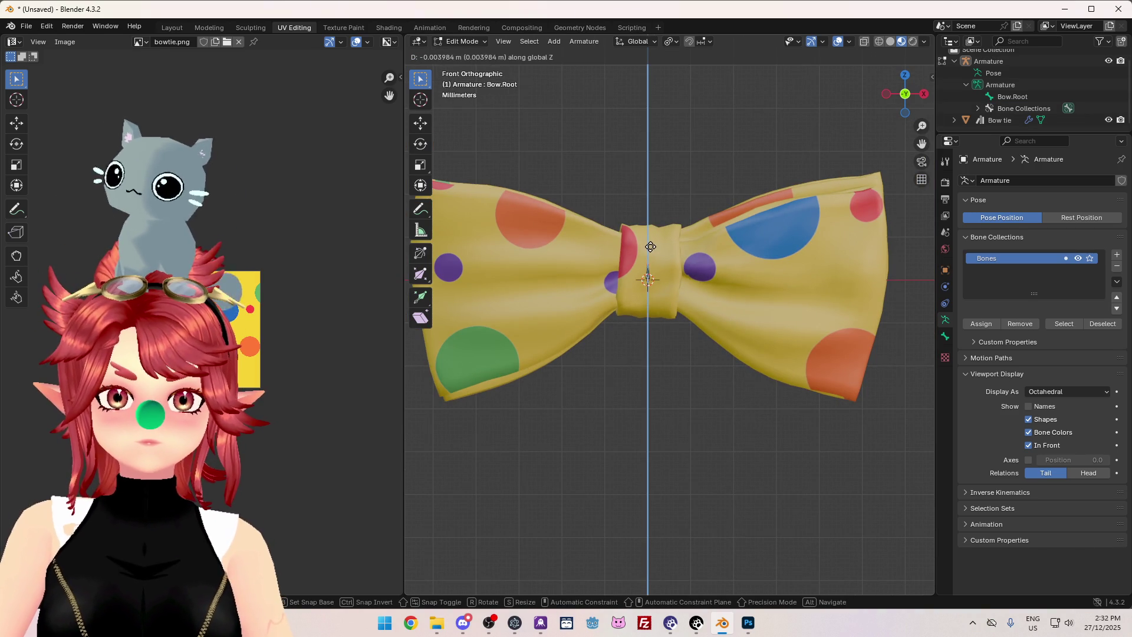
click(651, 248)
key(e)
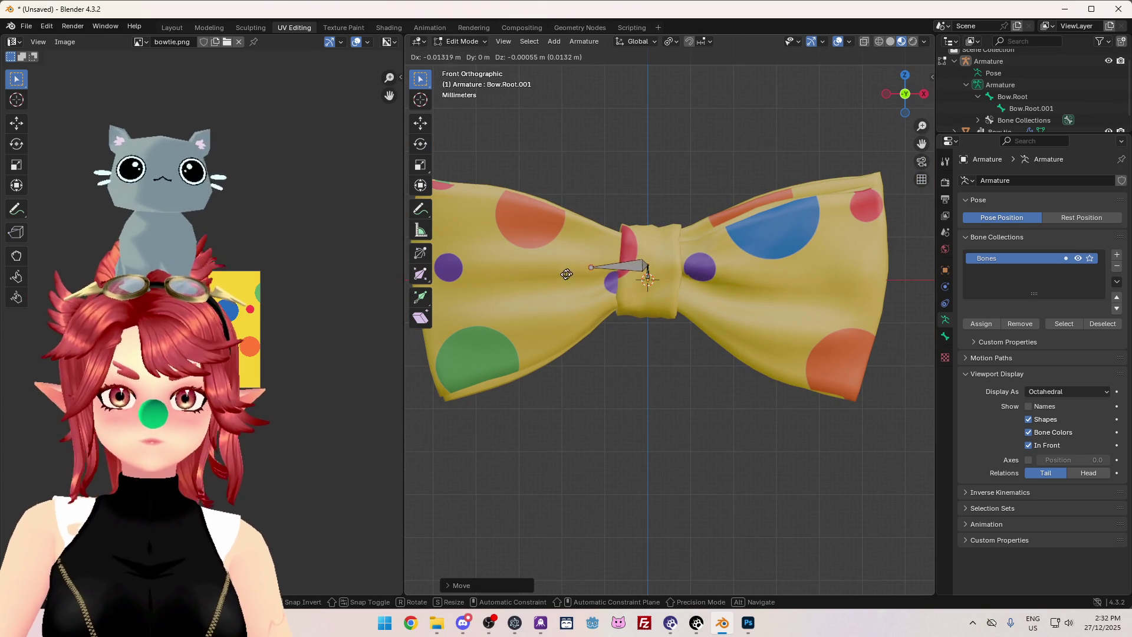
key(x)
key(Escape)
scroll(820, 316, down, 2)
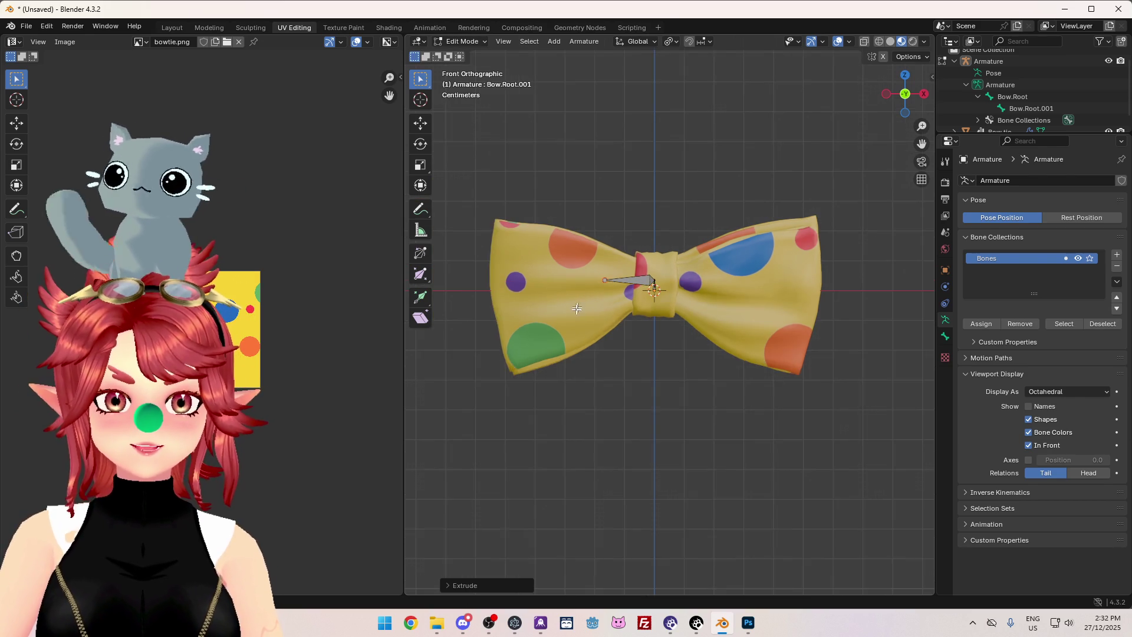
key(x)
key(Escape)
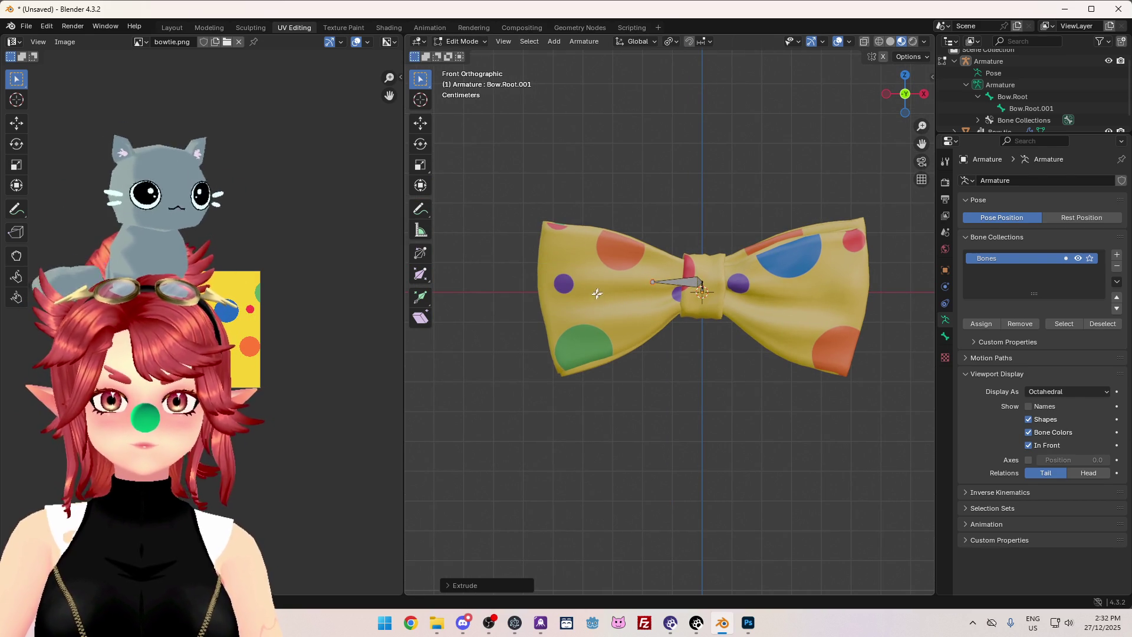
double_click(1026, 109)
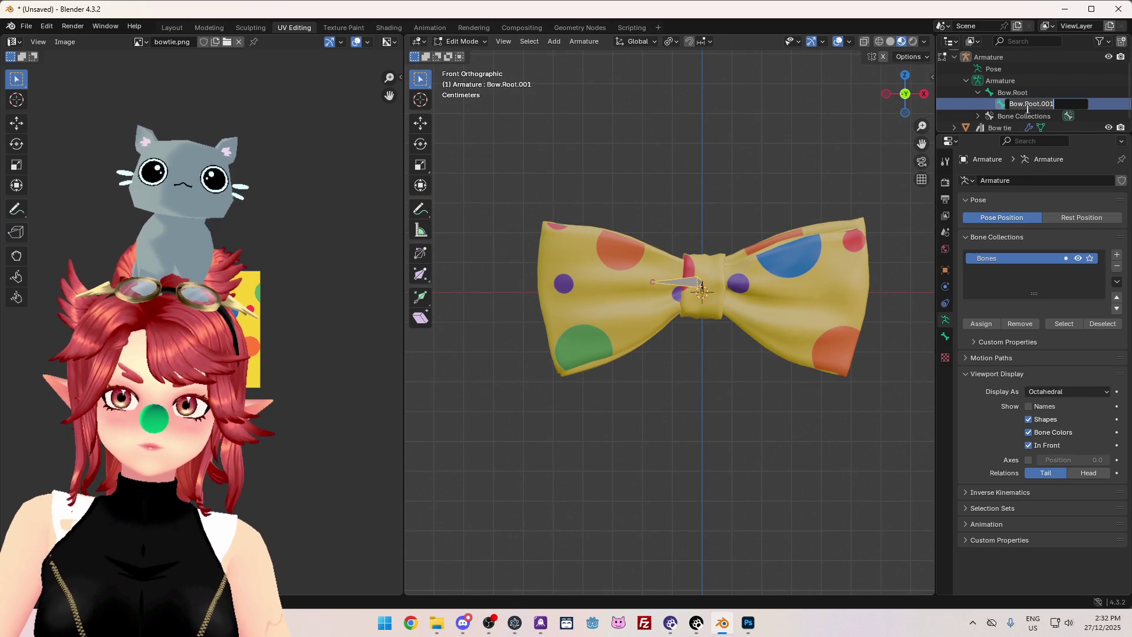
key(BackSpace)
key(BackSpace)
key(BackSpace)
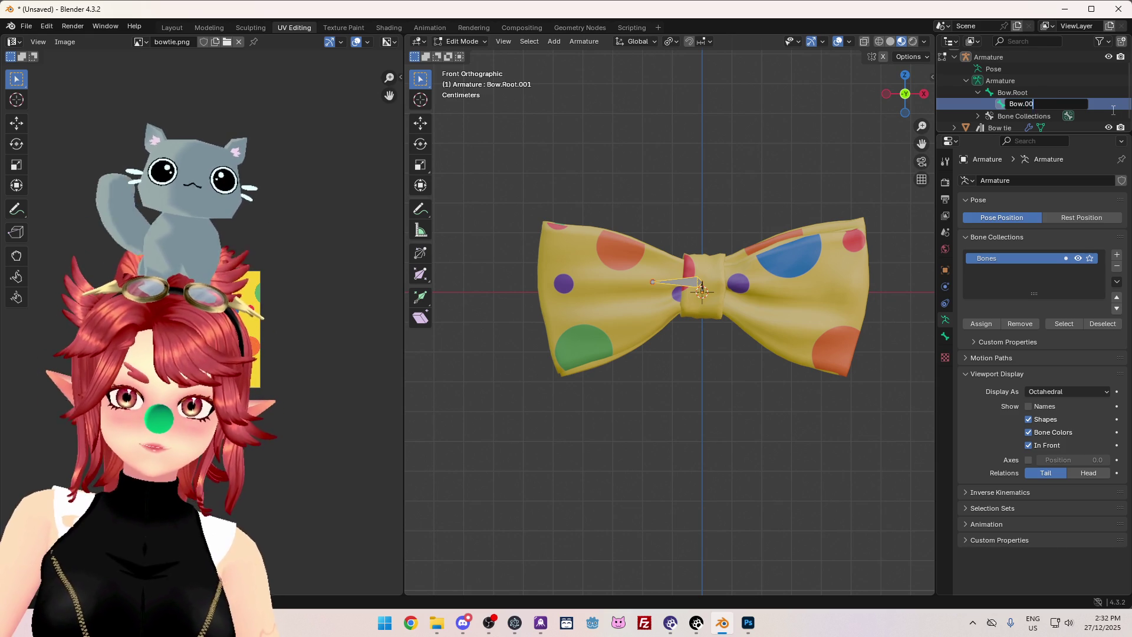
text(1.R)
key(Return)
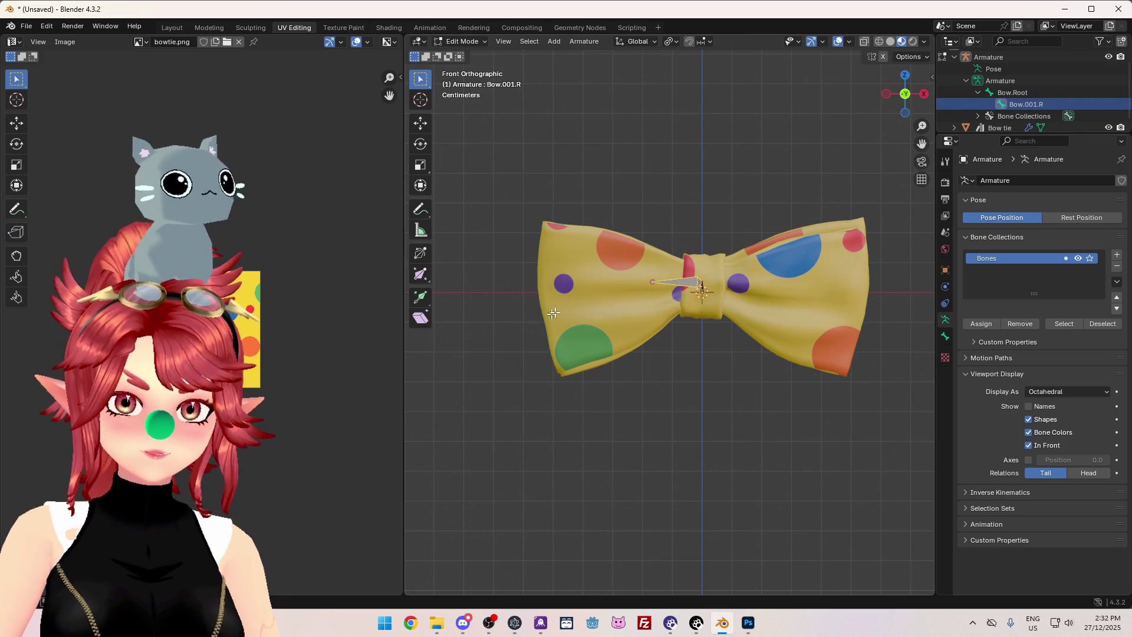
Undo two accidental extrusions from the chain's tail.
key(e)
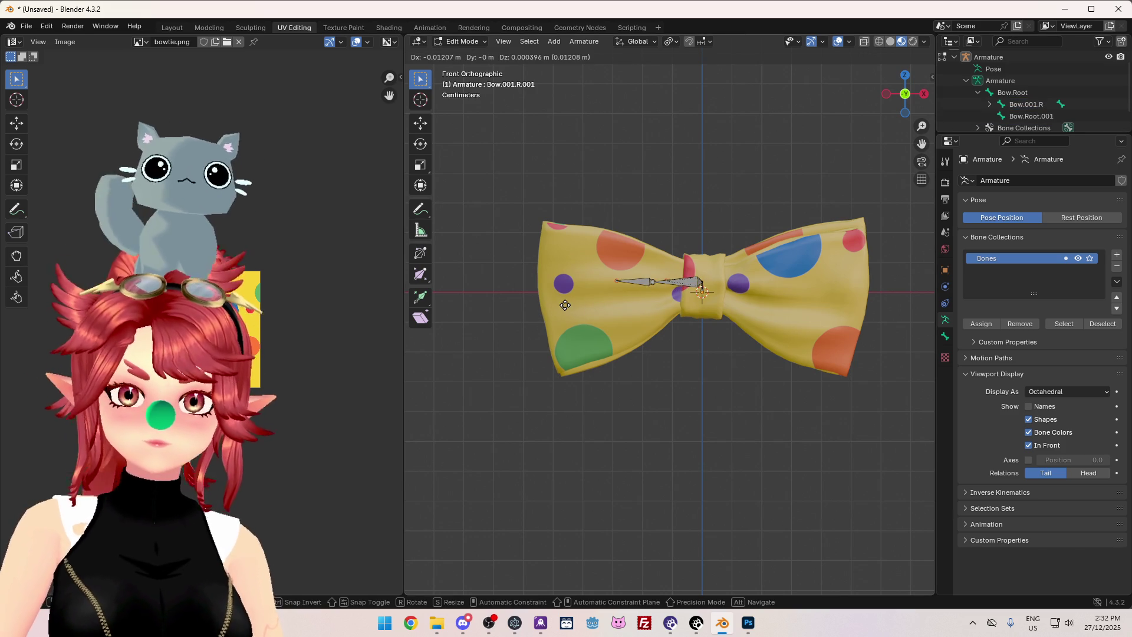
right_click(595, 348)
key(ctrl+z)
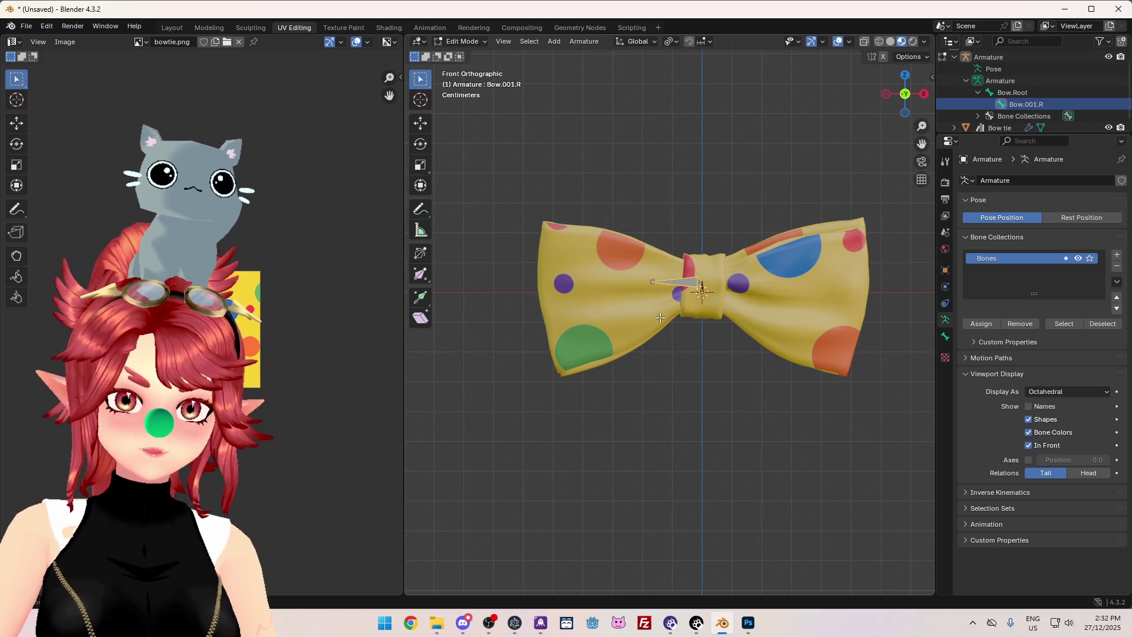
click(683, 266)
click(649, 284)
key(e)
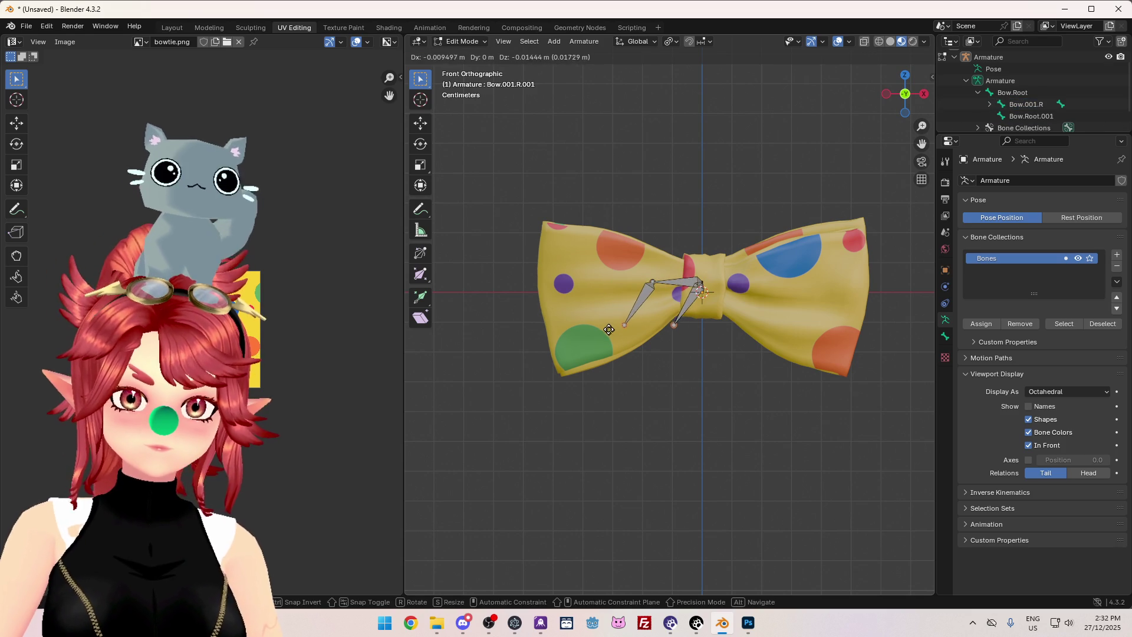
key(Escape)
key(ctrl+z)
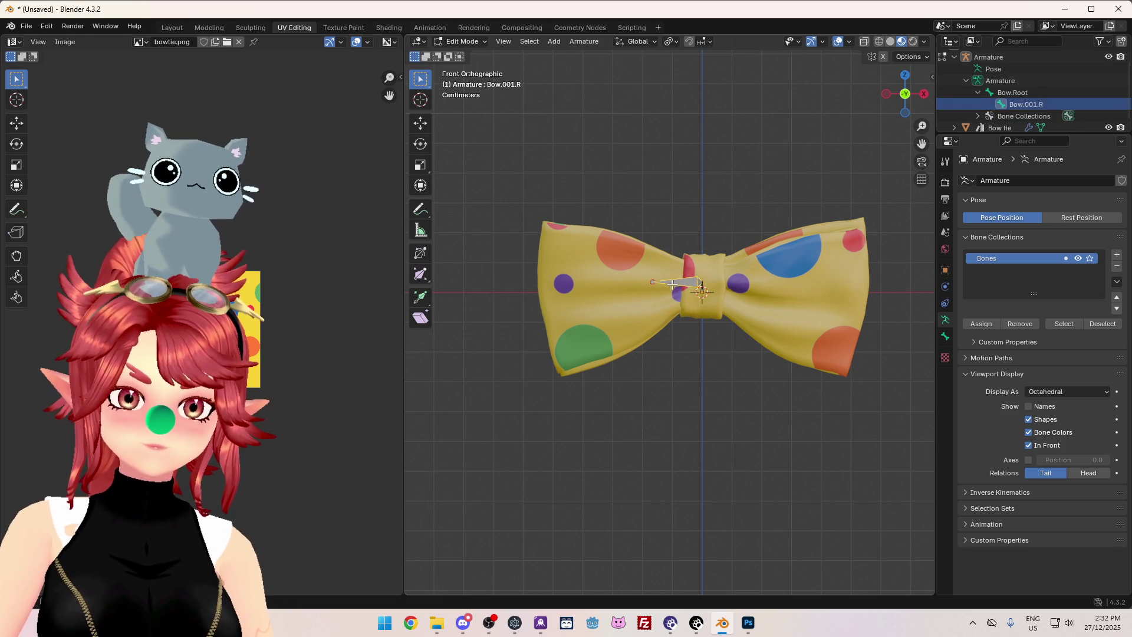
Extrude a horizontal bone from Bow.001.R's tail toward the left wing, undoing an extra bone.
click(652, 282)
key(e)
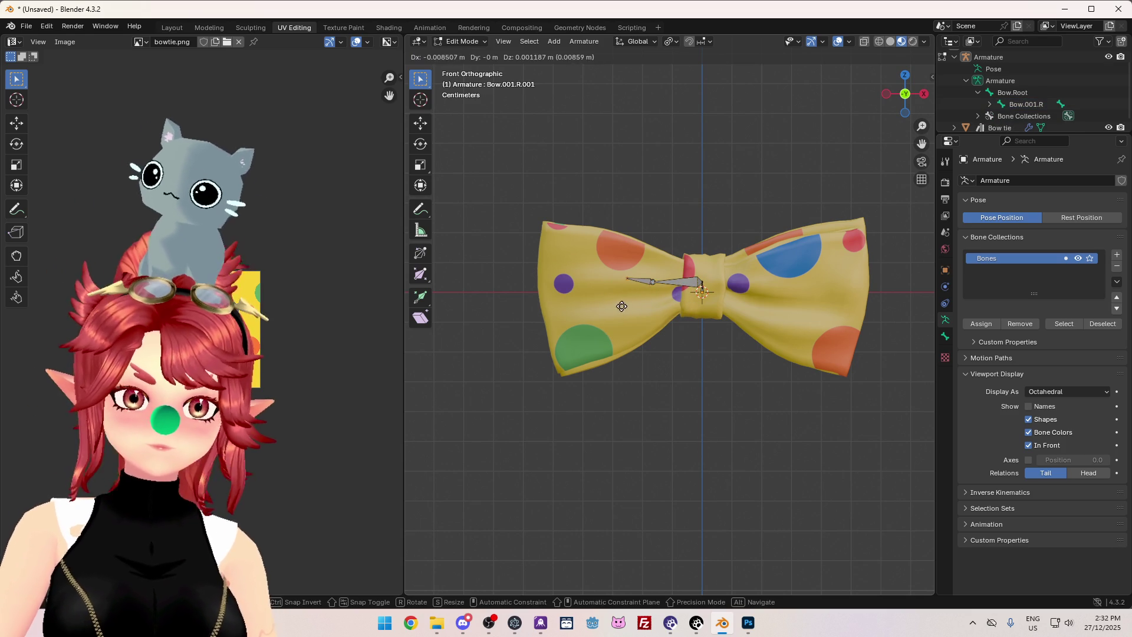
key(x)
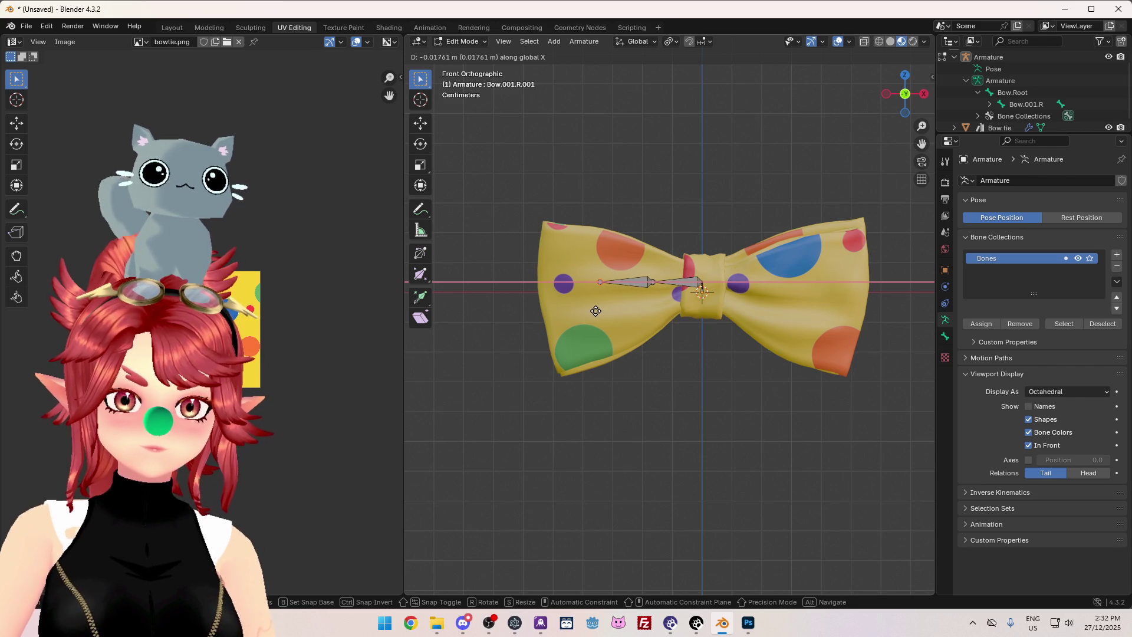
click(596, 311)
key(e)
key(r)
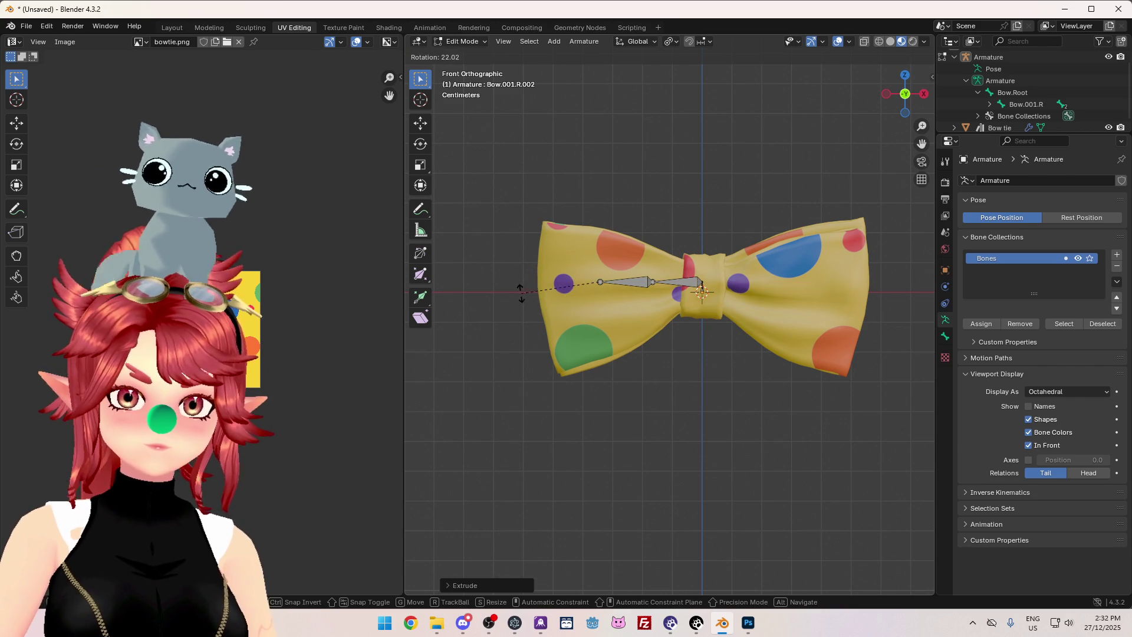
key(x)
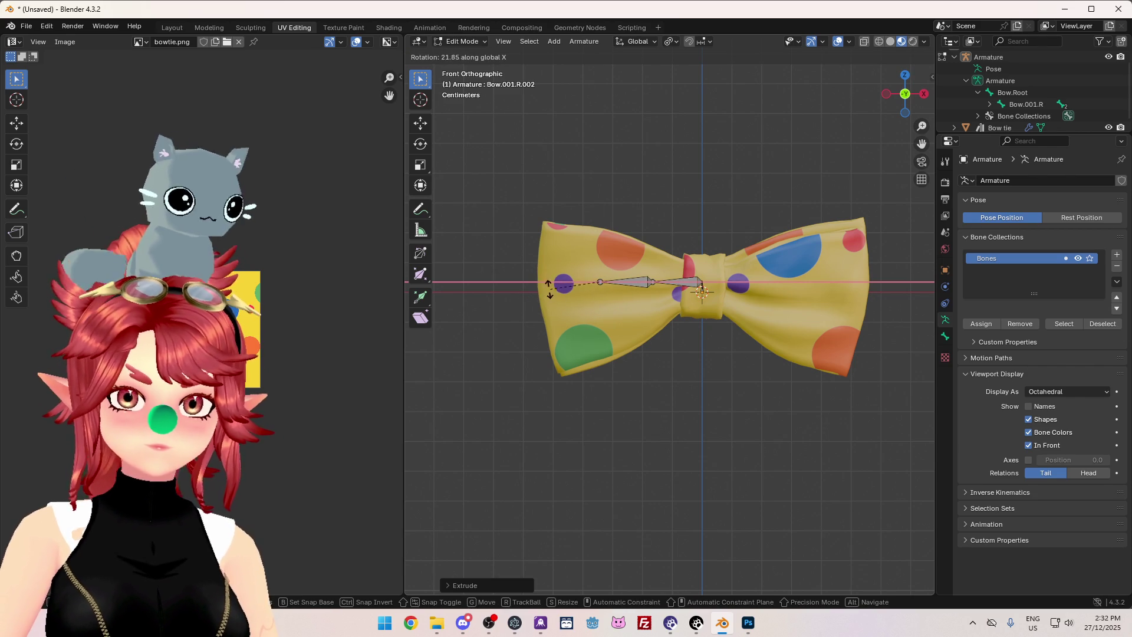
right_click(600, 358)
key(ctrl+z)
middle_drag(742, 226, 770, 213)
key(ctrl+z)
key(ctrl+z)
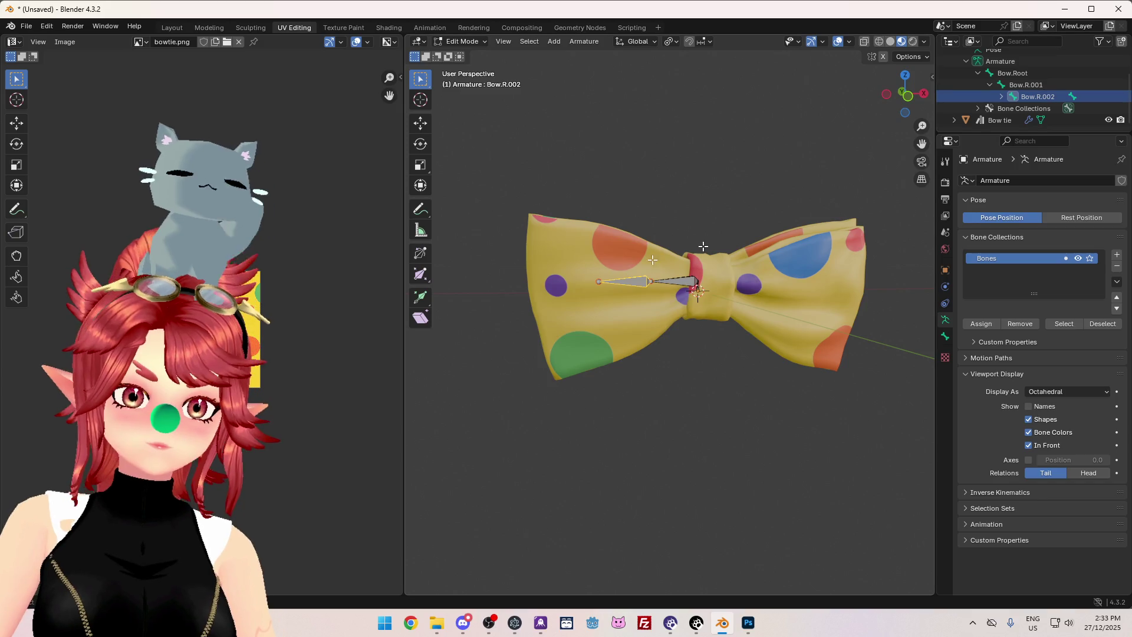
Extrude Bow.R.003 along X from the chain's end to the left wing's edge.
click(604, 286)
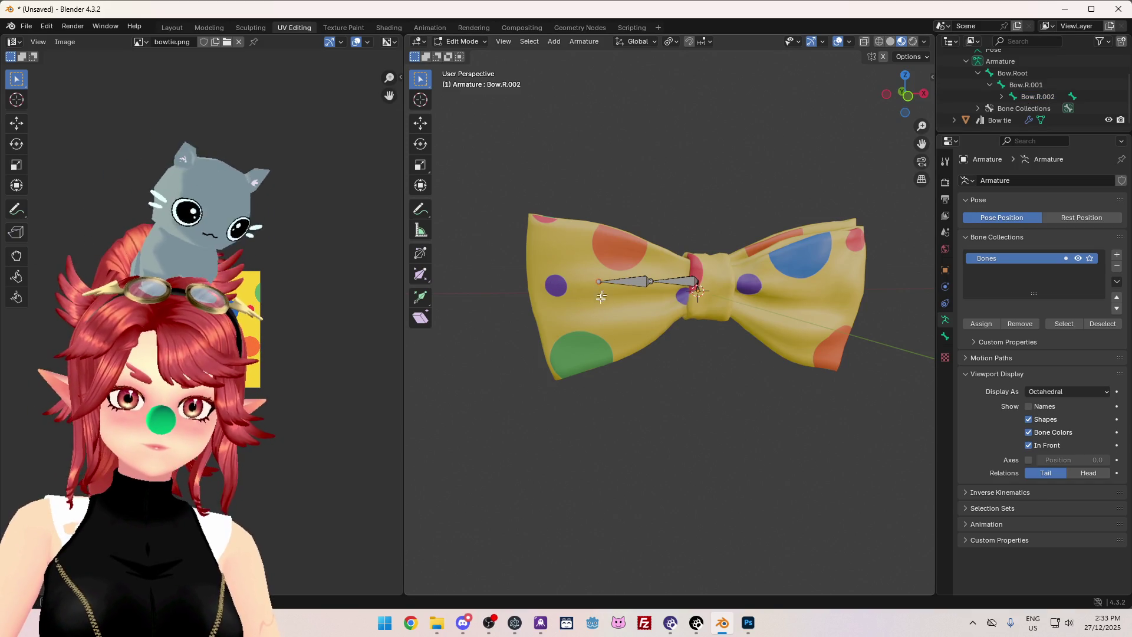
key(e)
key(x)
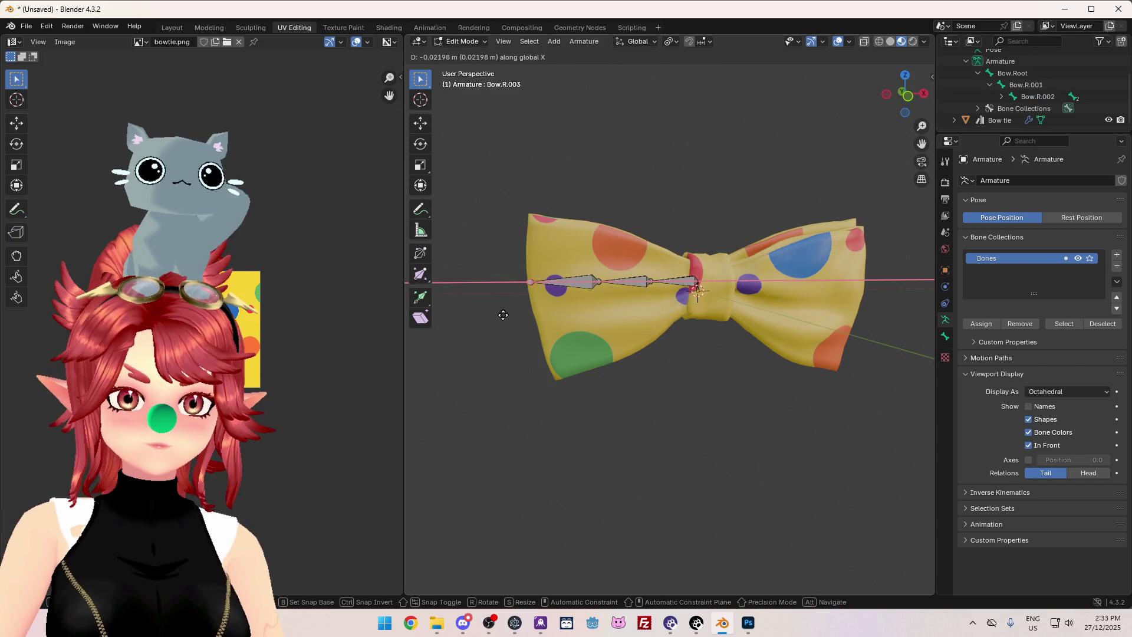
click(503, 314)
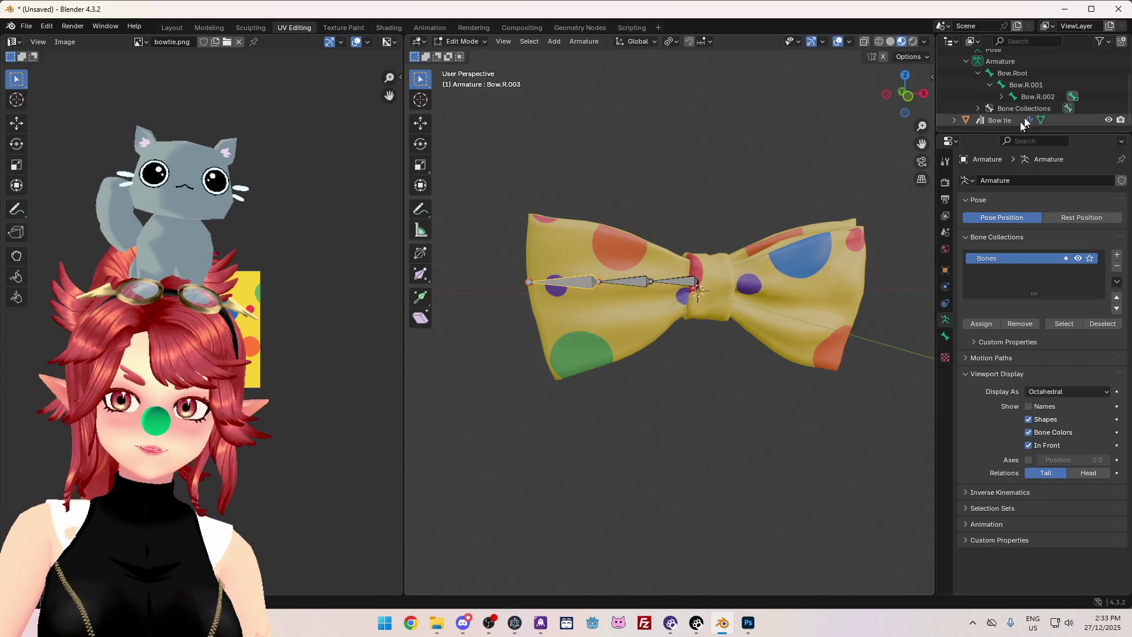
Delete the stray bone Bow.001.R.002 under Bow.R.002.
click(1047, 99)
click(1073, 97)
click(1070, 109)
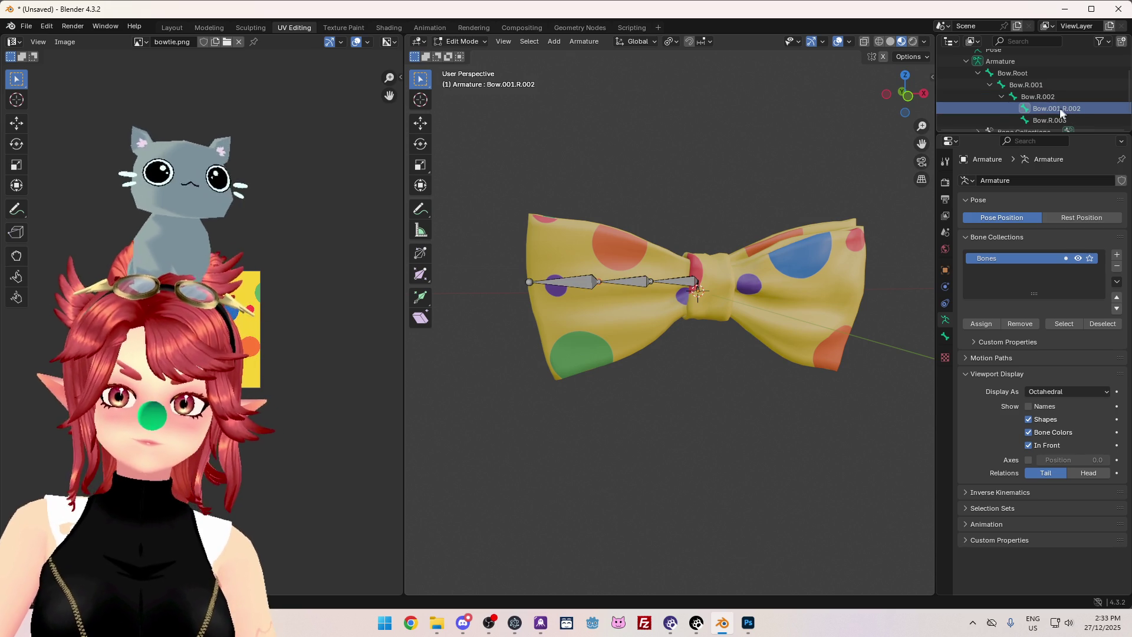
right_click(1060, 109)
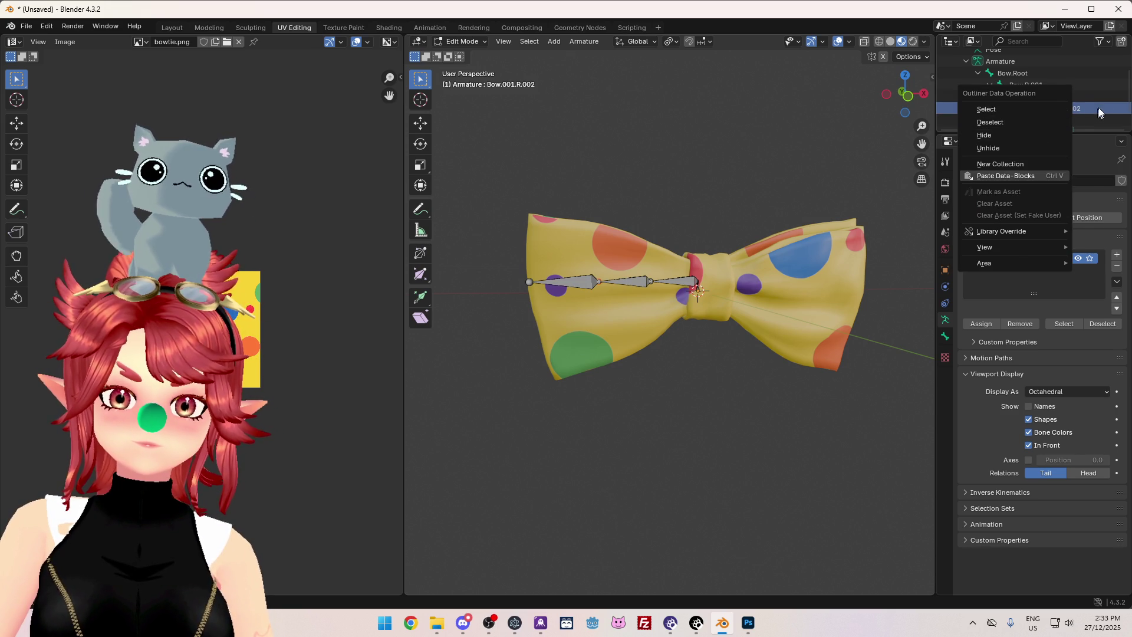
key(x)
click(755, 158)
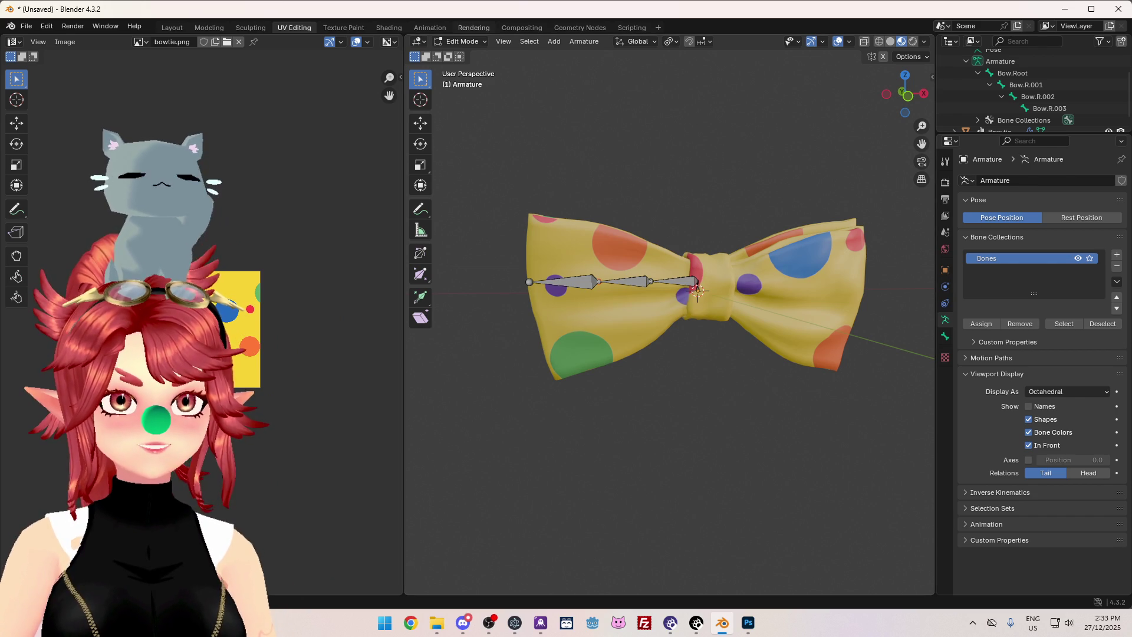
Select the Bow.R chain, Symmetrize it into Bow.L bones, and return to Object Mode.
scroll(654, 163, up, 1)
mouse_move(654, 162)
middle_down()
mouse_move(758, 217)
mouse_move(733, 265)
mouse_move(846, 225)
mouse_move(776, 286)
middle_up()
right_click(645, 171)
click(718, 287)
key(shift+bracketright)
key(shift+bracketright)
right_click(715, 212)
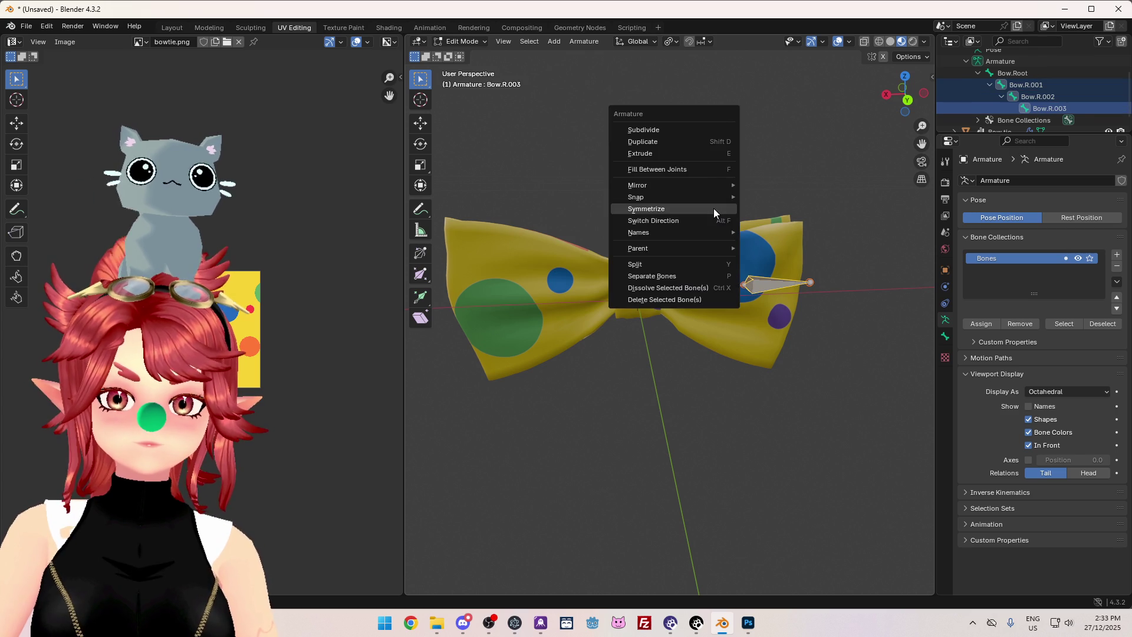
click(716, 213)
mouse_move(715, 212)
middle_down()
mouse_move(534, 240)
mouse_move(493, 192)
mouse_move(596, 247)
mouse_move(749, 304)
middle_up()
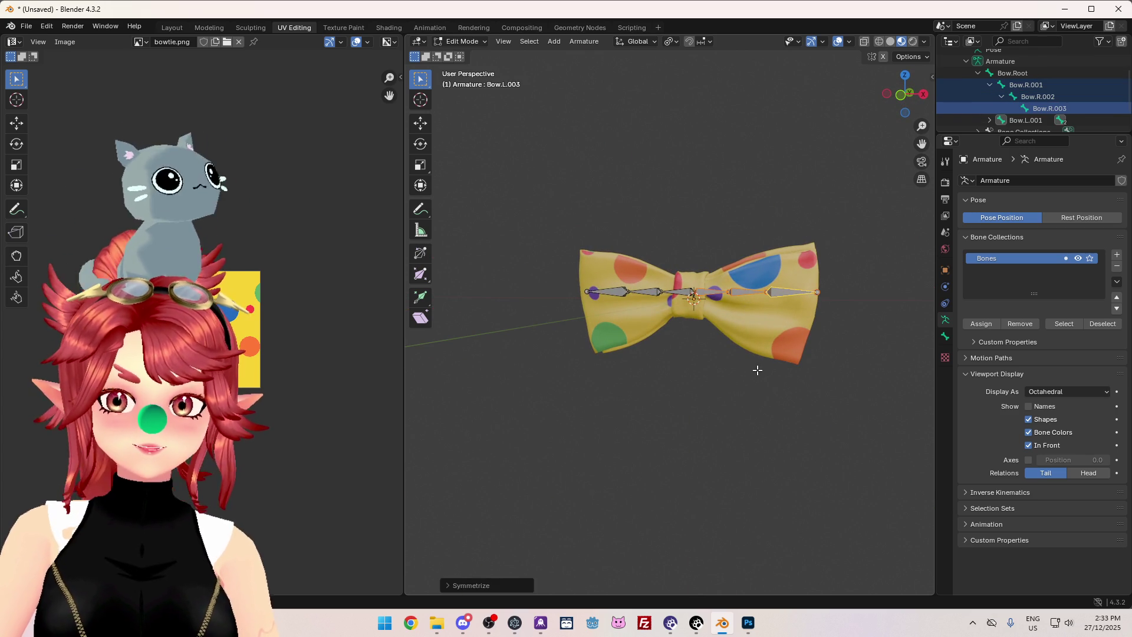
middle_drag(689, 363, 737, 387)
key(Tab)
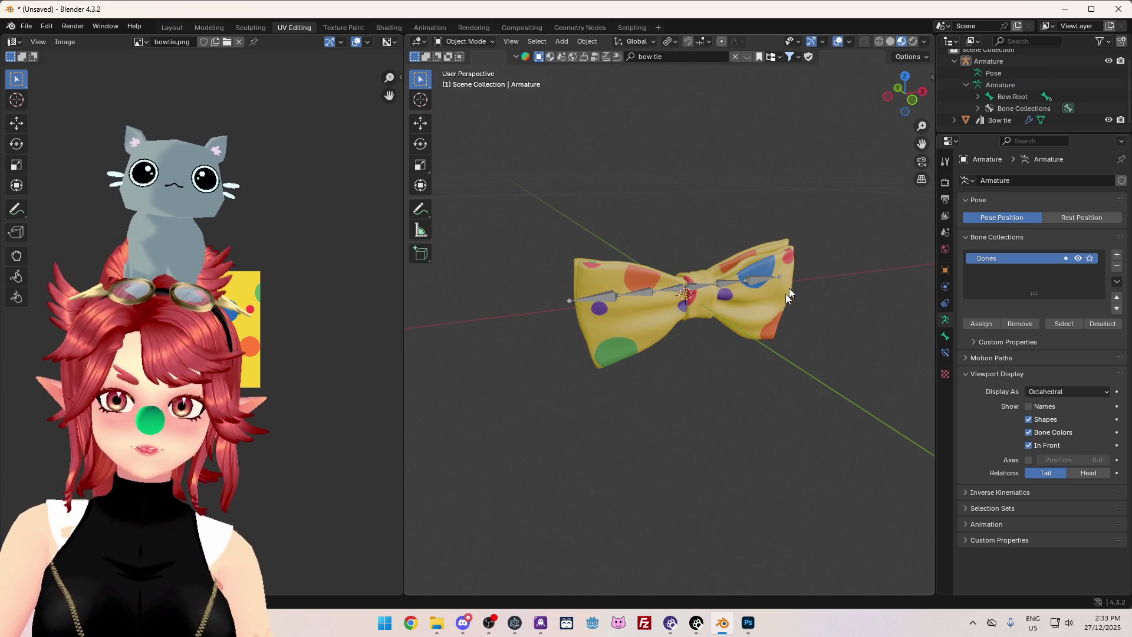
Parent the bow tie mesh to the armature.
click(757, 285)
ctrl+click(1000, 85)
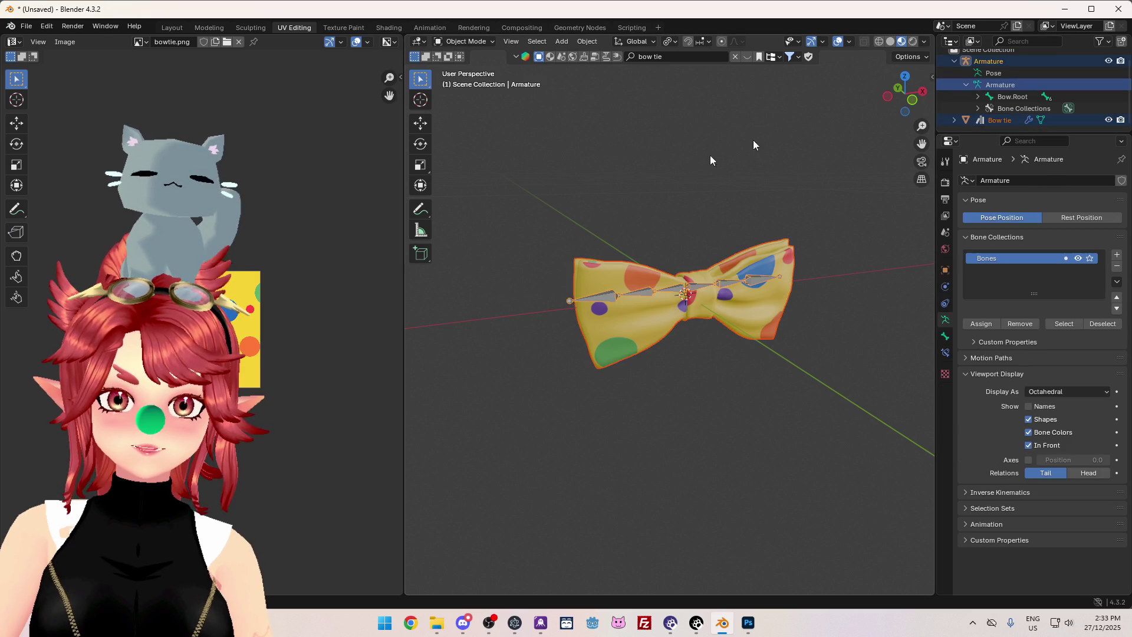
key(ctrl+p)
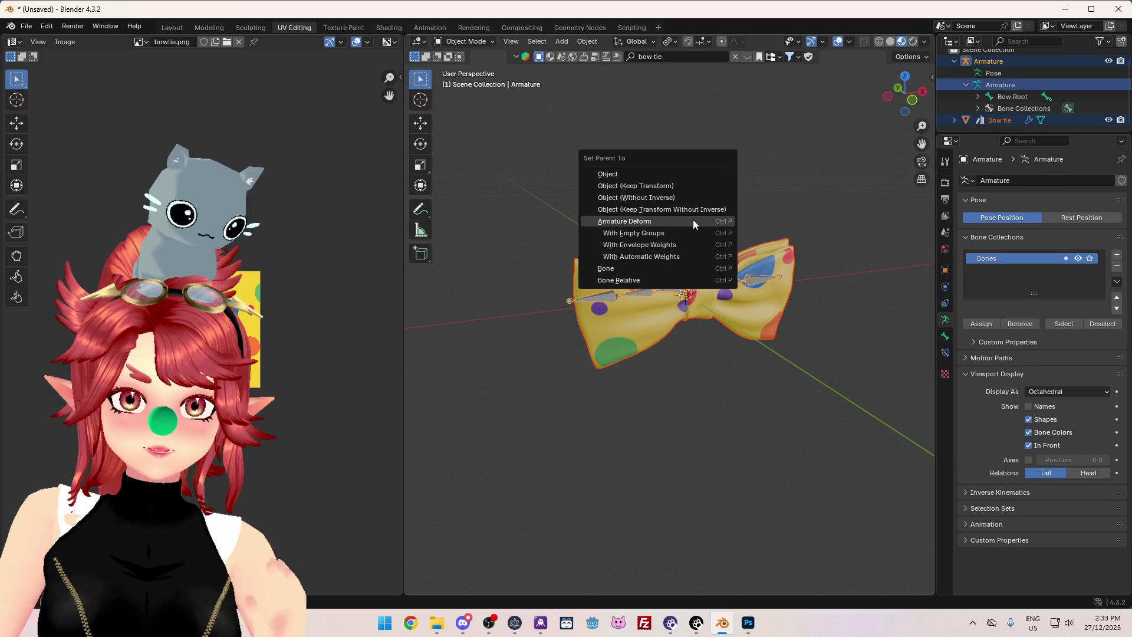
click(669, 257)
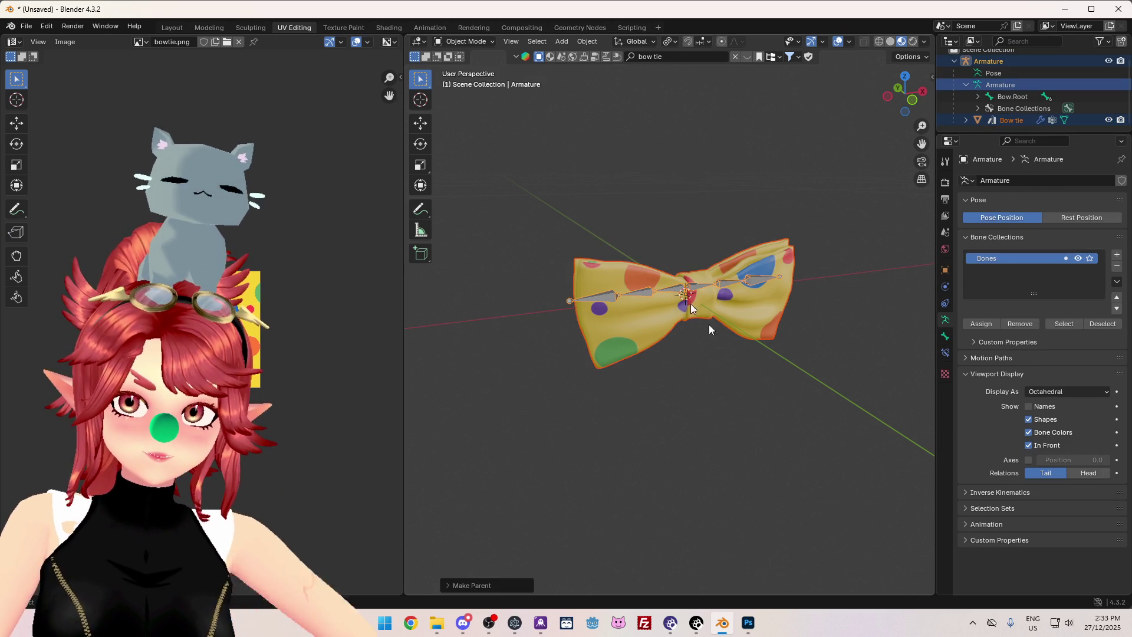
In Pose Mode, rotate the right and left wing bones to test mesh deformation.
click(451, 42)
click(466, 83)
drag(697, 249, 779, 329)
key(KP_1)
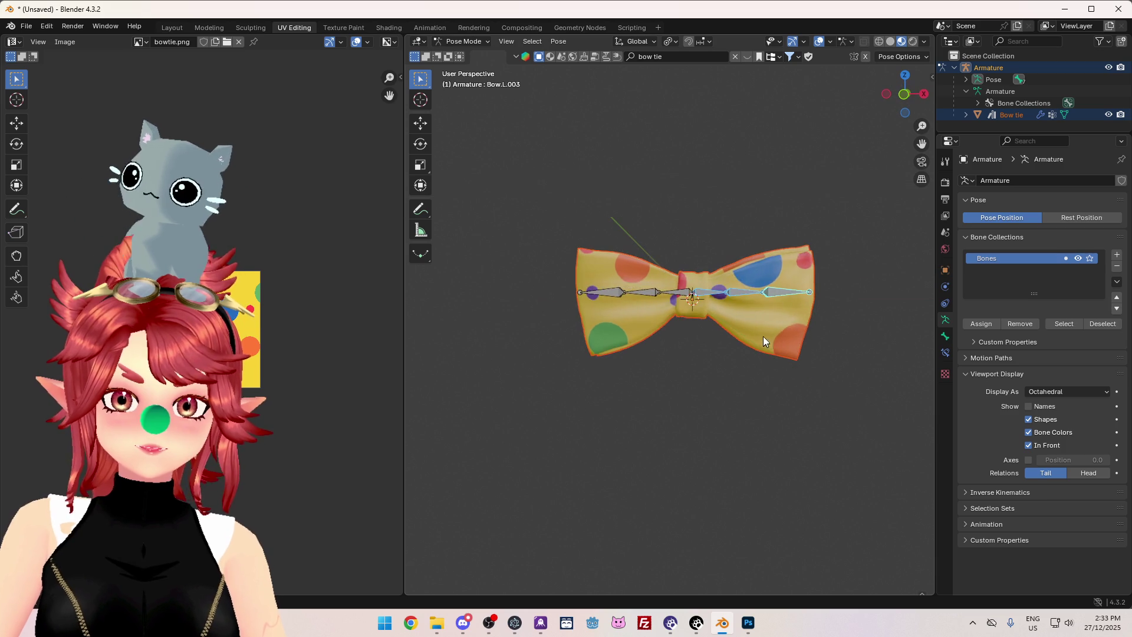
key(r)
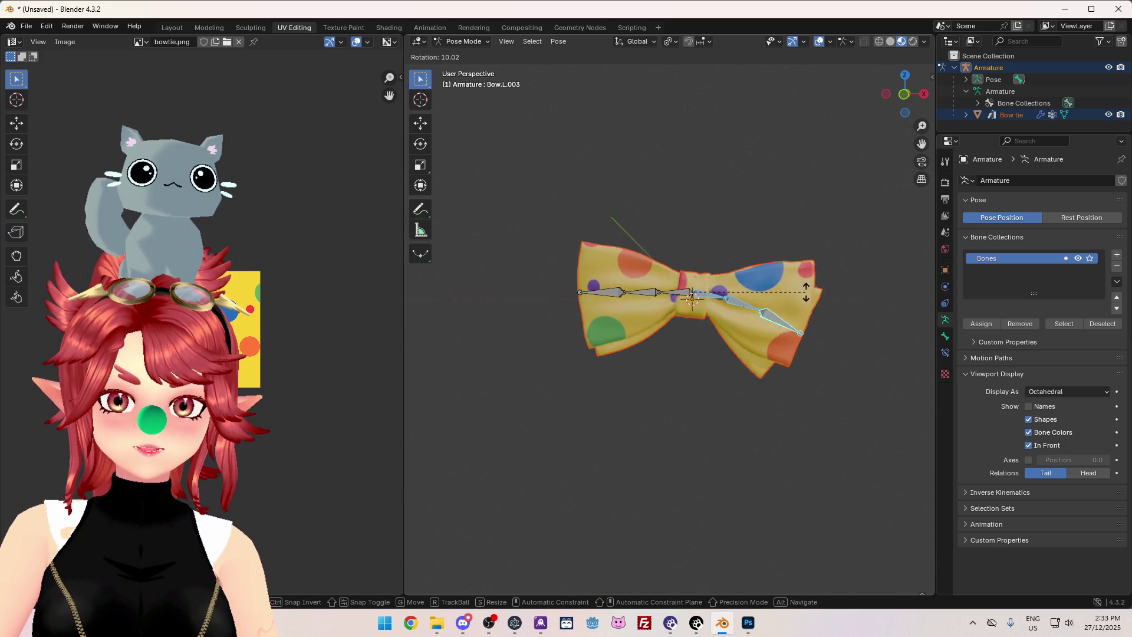
right_click(803, 312)
mouse_move(558, 223)
mouse_down()
mouse_move(596, 274)
mouse_move(674, 338)
mouse_up()
key(r)
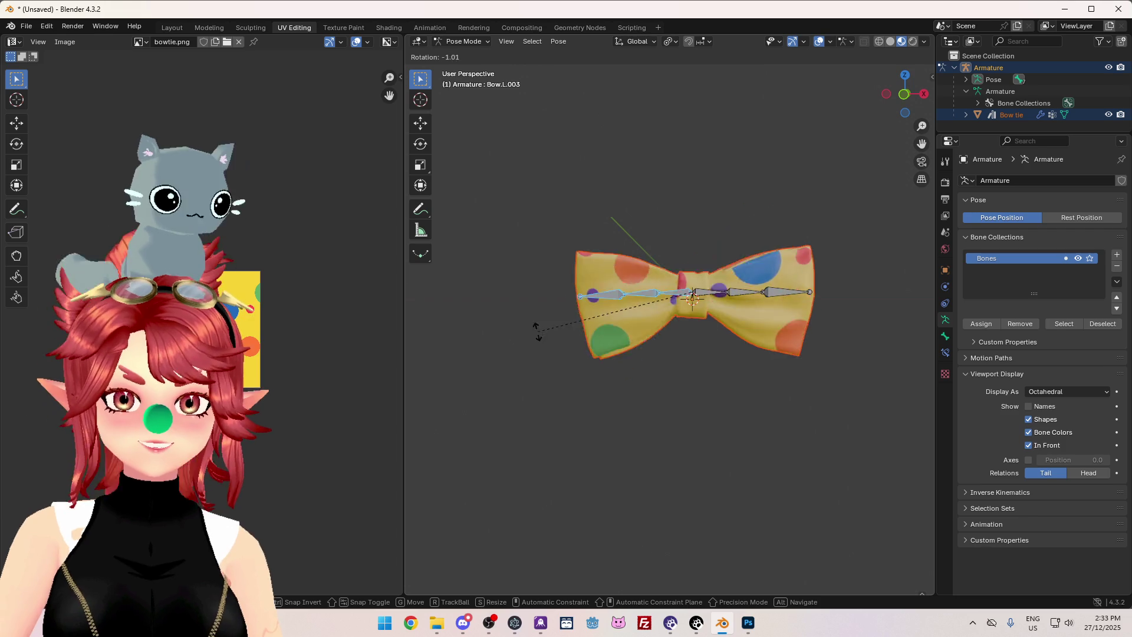
click(547, 333)
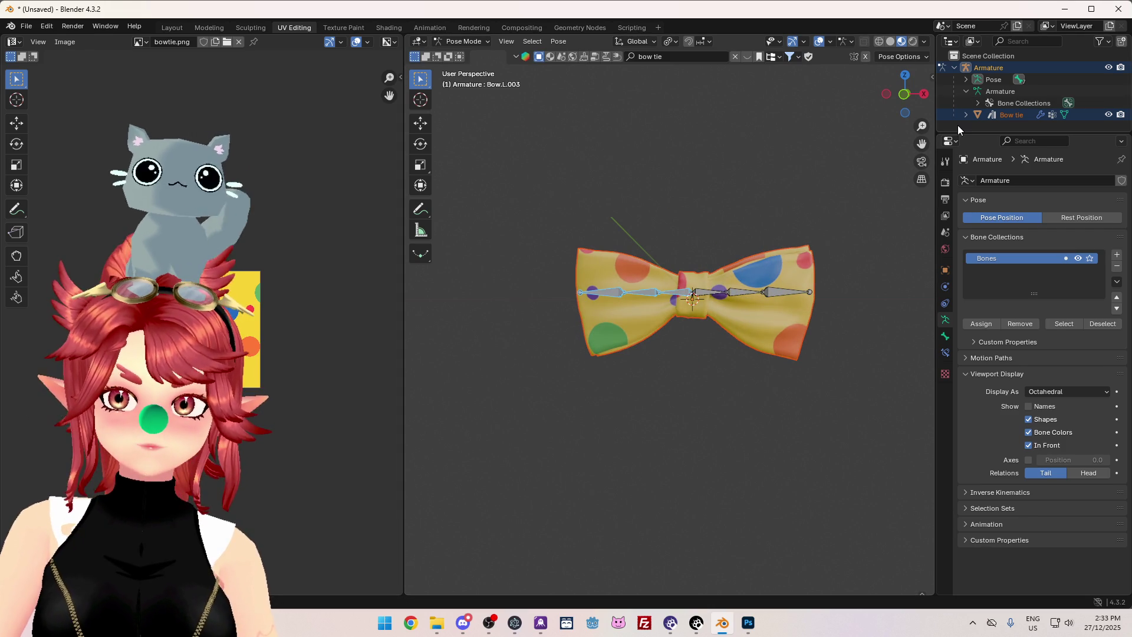
Reset the pose, return to Object Mode, and enlarge the Outliner.
right_click(746, 144)
click(659, 168)
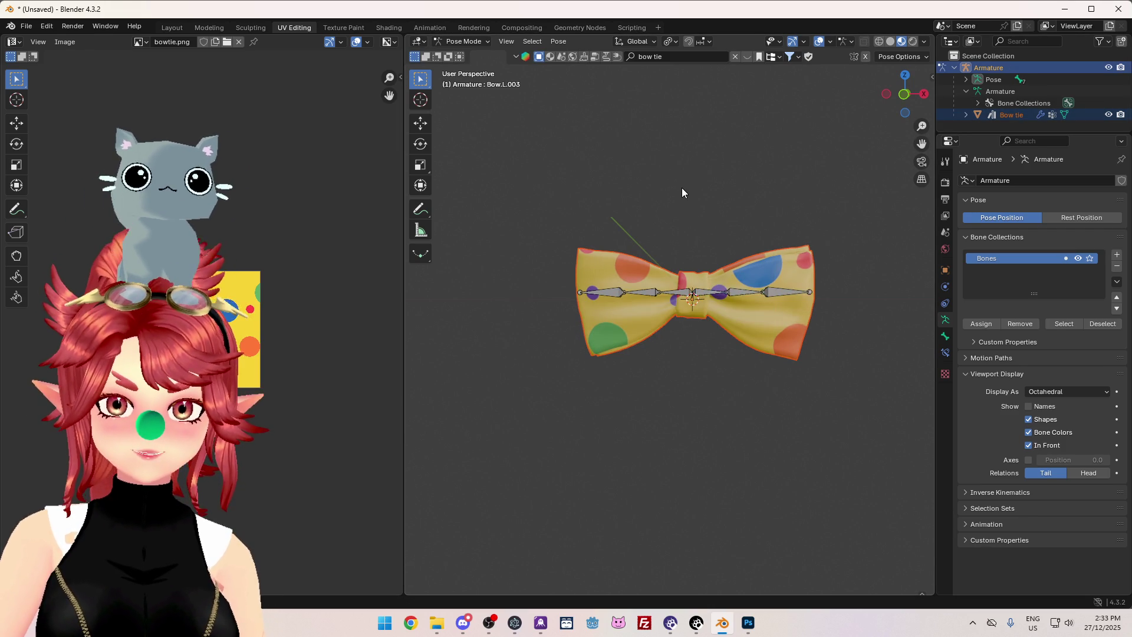
key(ctrl+Tab)
mouse_move(731, 200)
middle_down()
mouse_move(715, 201)
mouse_move(790, 200)
middle_up()
drag(964, 137, 967, 224)
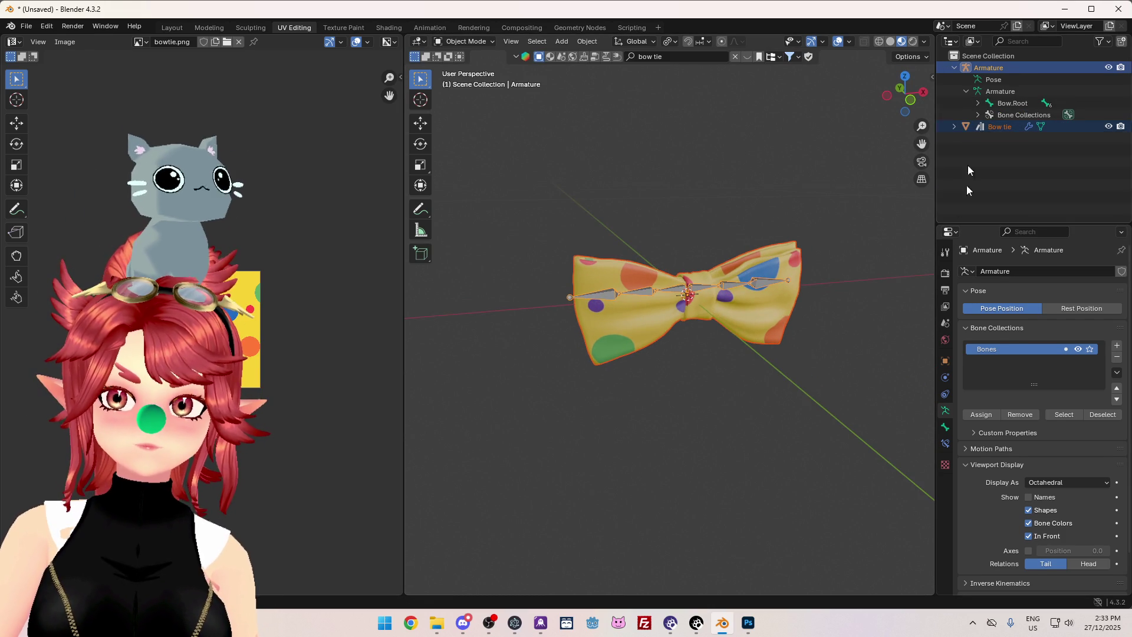
Select the Bow tie with the Armature active and inspect the active bone's relations.
click(953, 126)
click(990, 127)
ctrl+click(1003, 69)
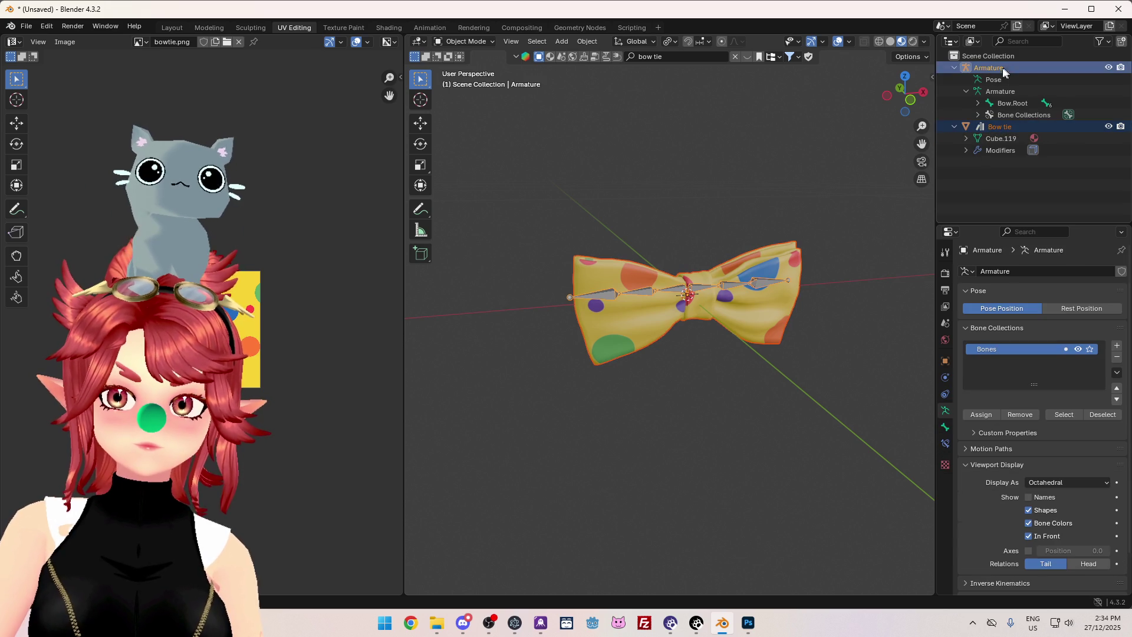
right_click(741, 156)
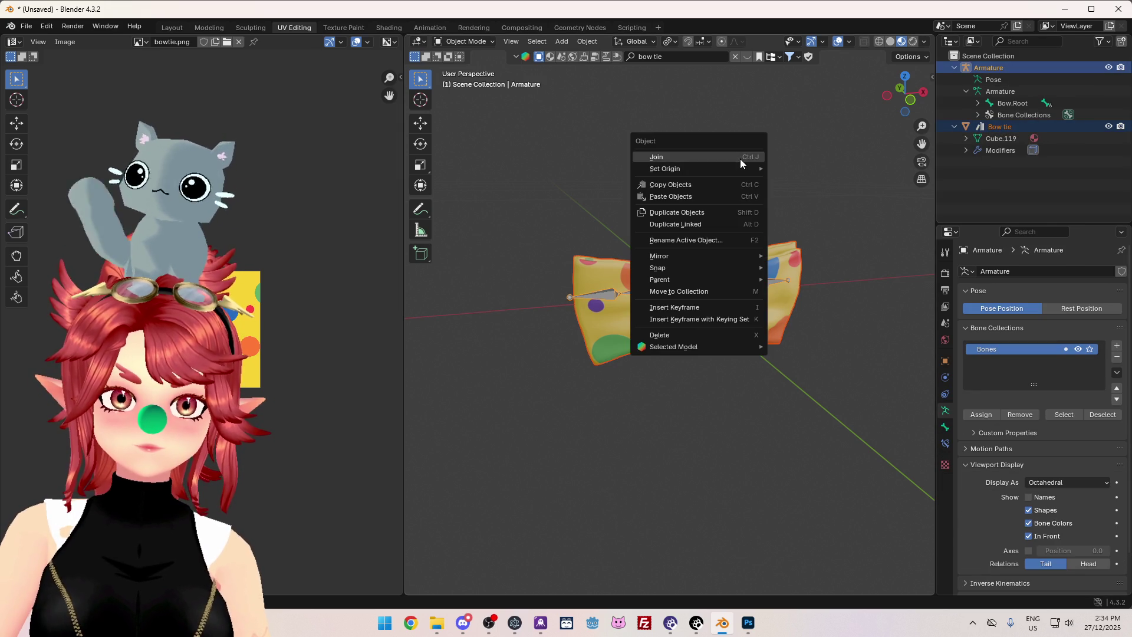
click(945, 427)
click(966, 307)
scroll(967, 308, up, 3)
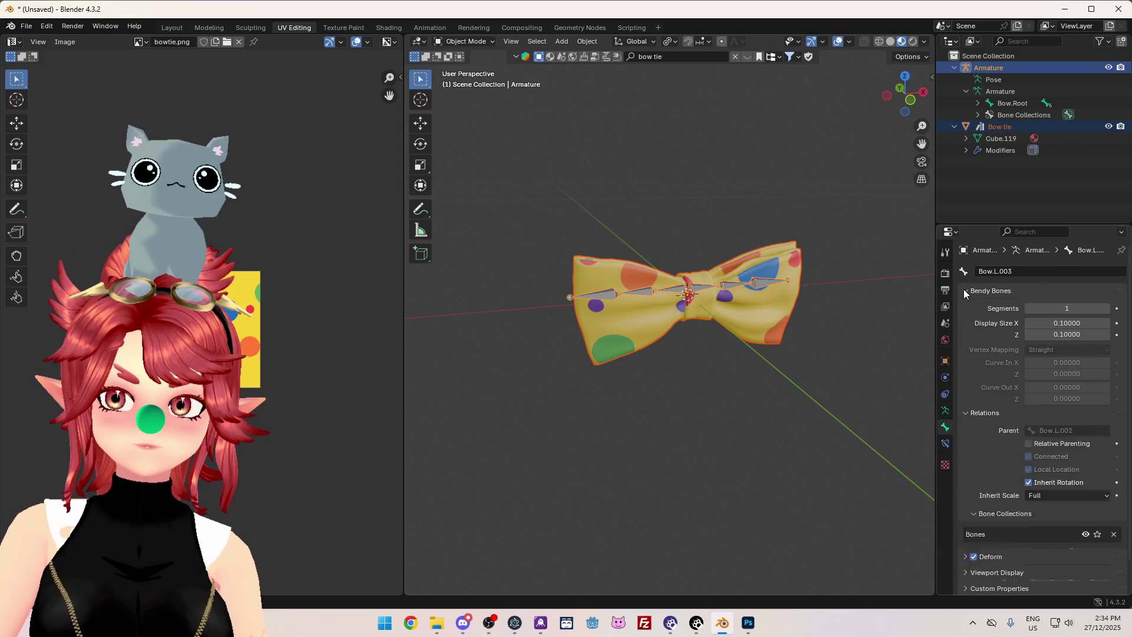
Parent the Bow tie to the Armature using Armature Deform With Empty Groups.
click(1000, 127)
ctrl+click(988, 68)
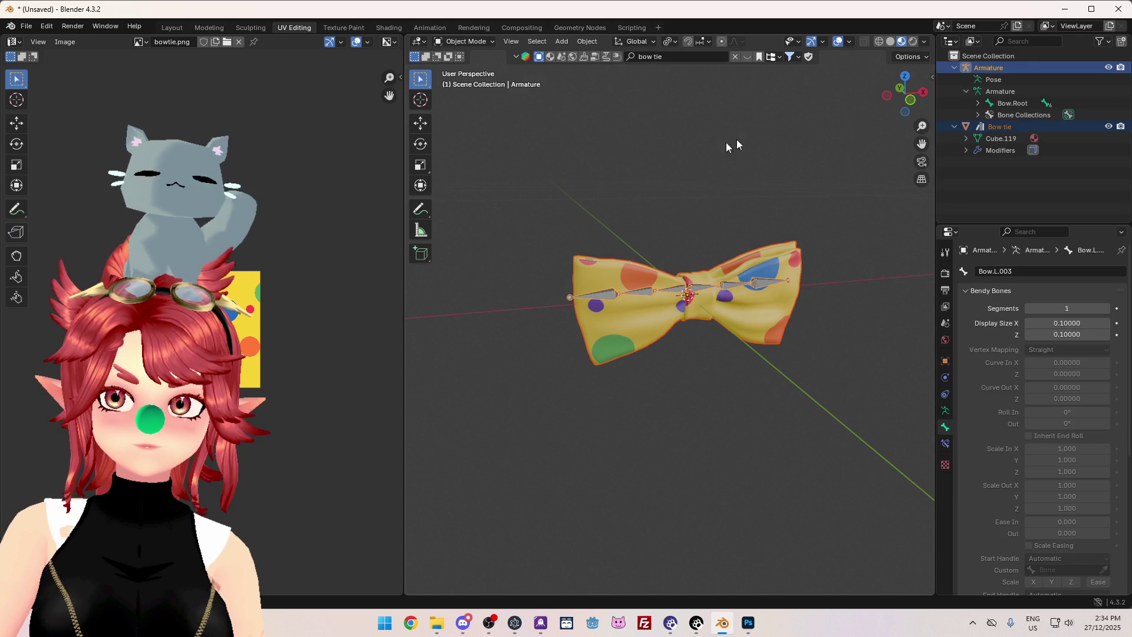
right_click(720, 148)
key(Escape)
key(ctrl+p)
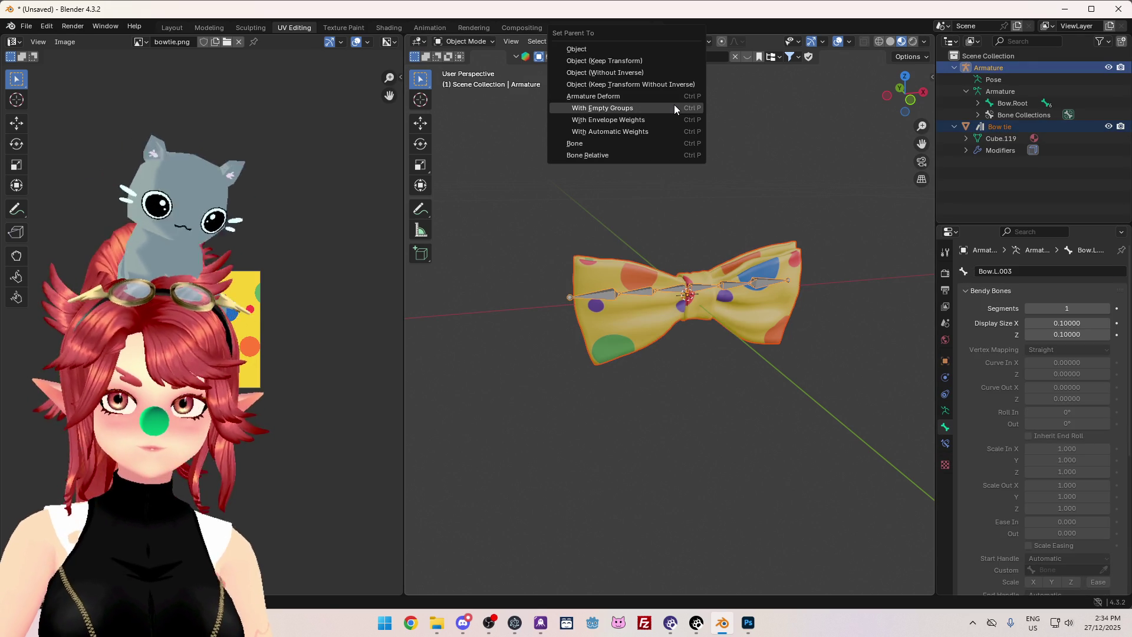
click(631, 108)
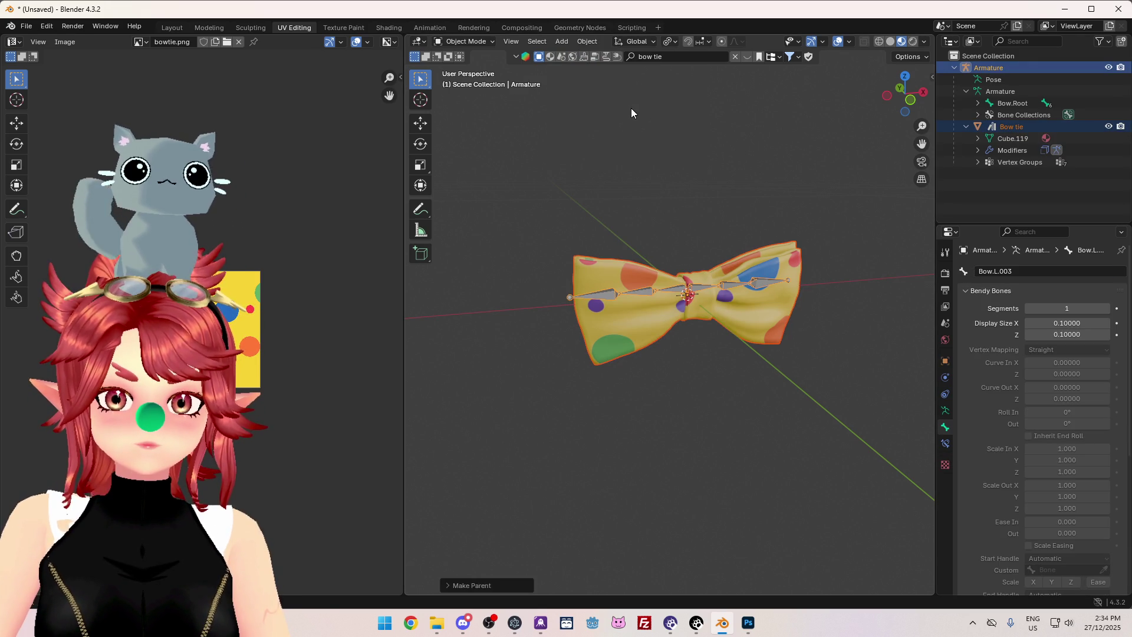
click(1010, 128)
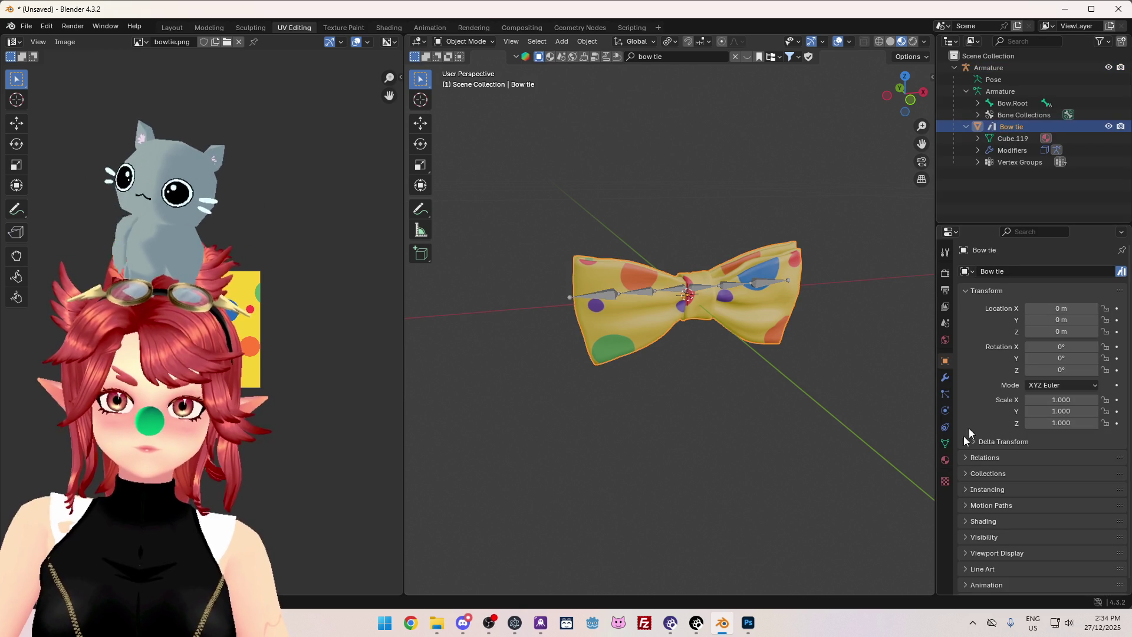
Select the Armature and switch it into Pose Mode.
click(997, 93)
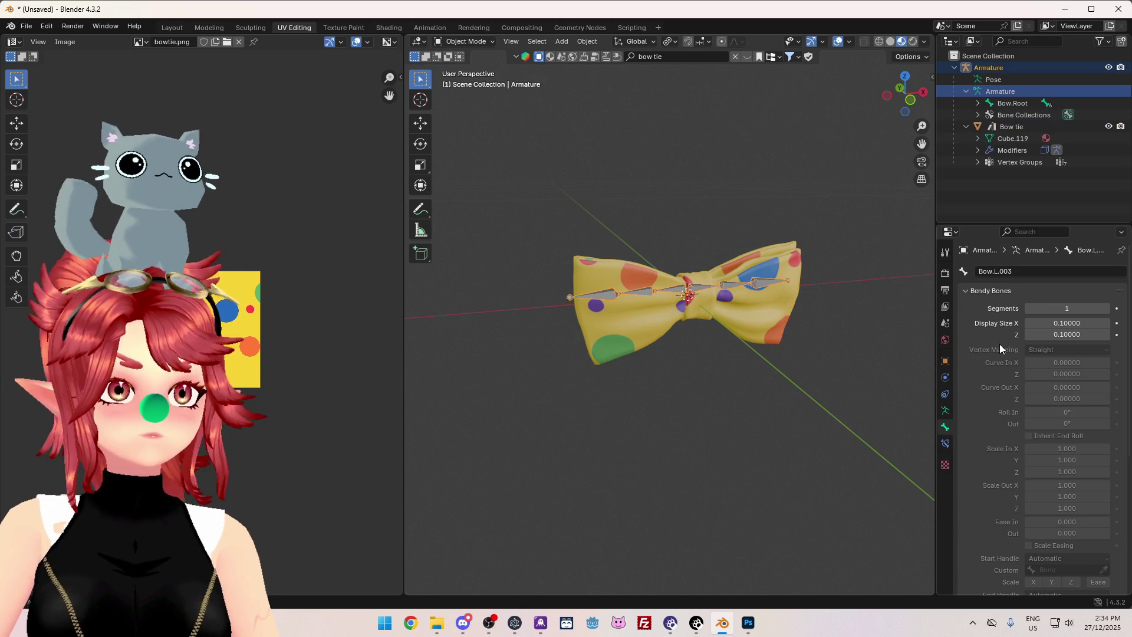
scroll(1045, 486, down, 8)
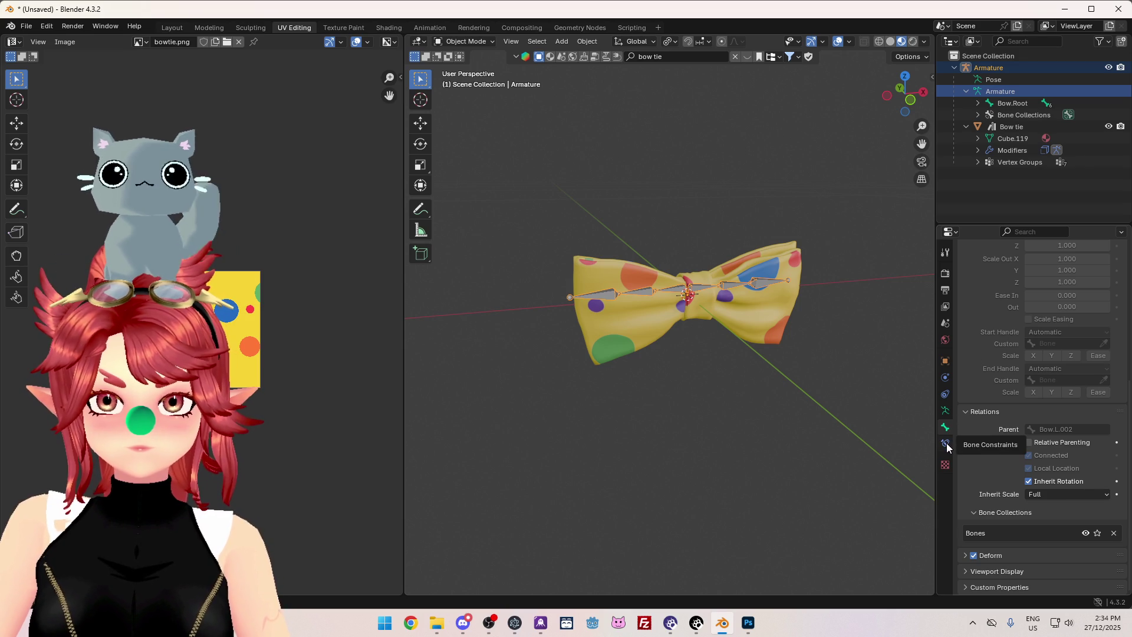
scroll(990, 361, up, 8)
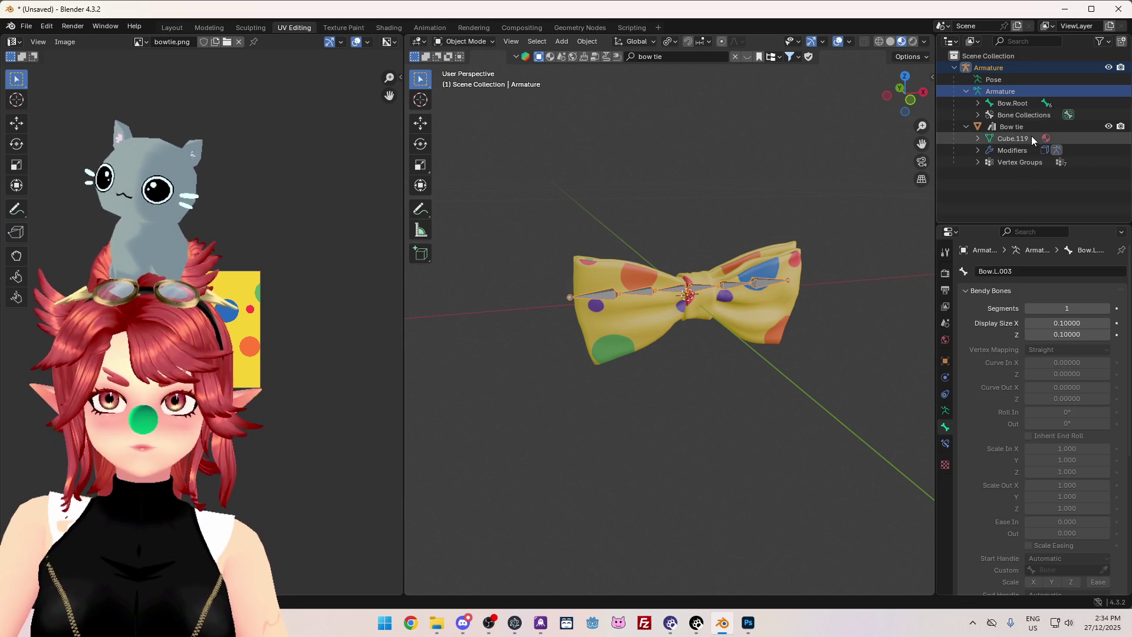
click(471, 39)
click(468, 87)
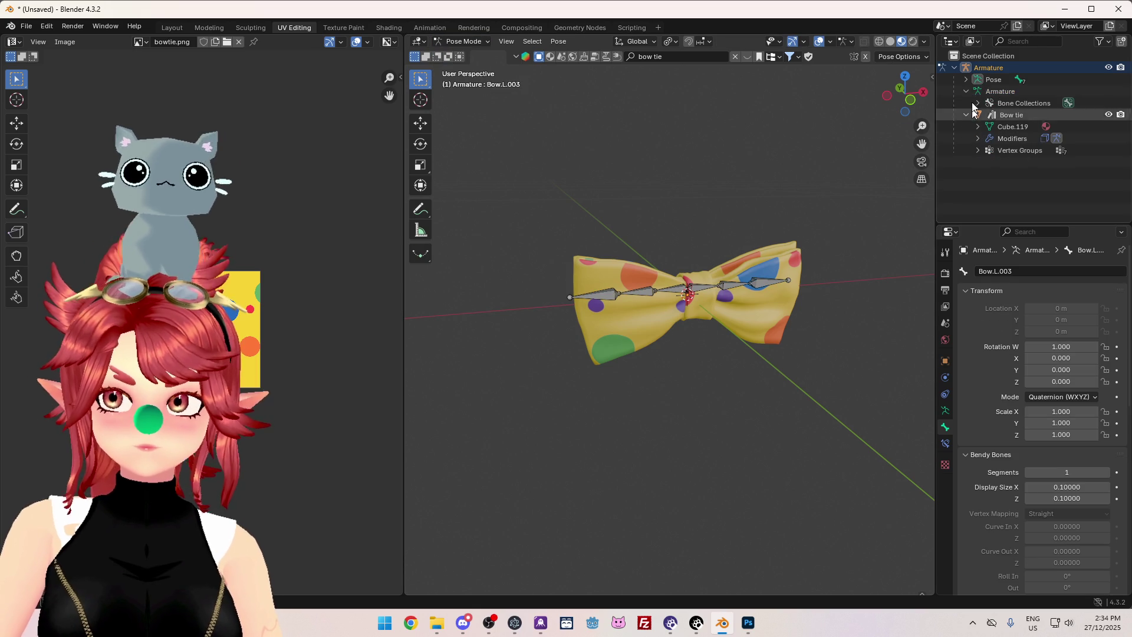
Select bone Bow.L.001 and review its relations, confirming Bow.Root as parent.
click(966, 79)
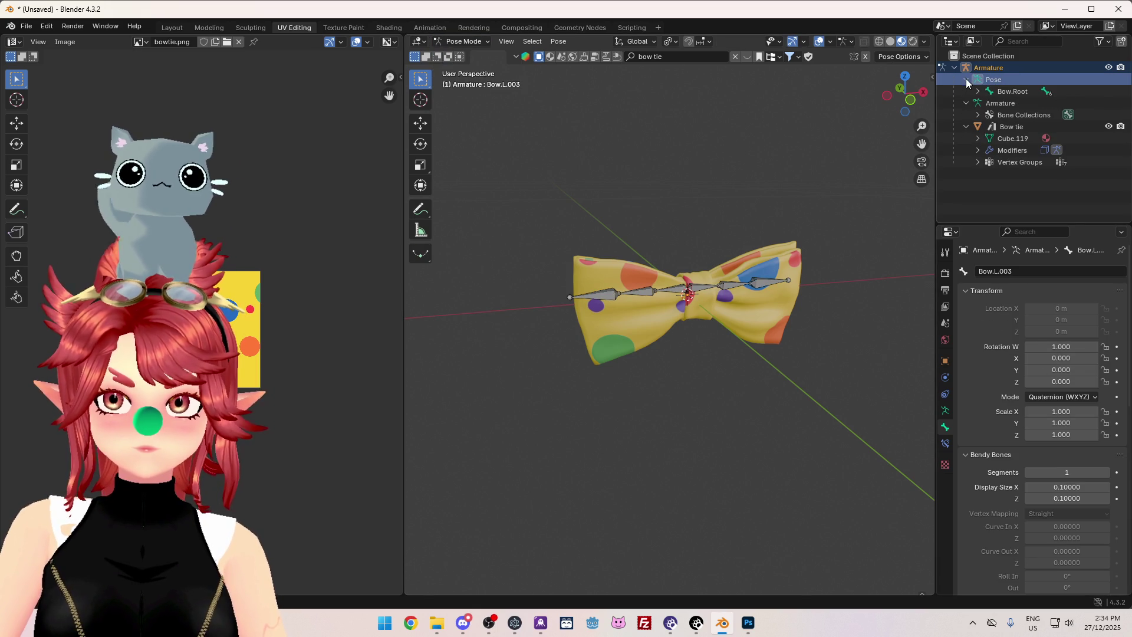
click(1012, 92)
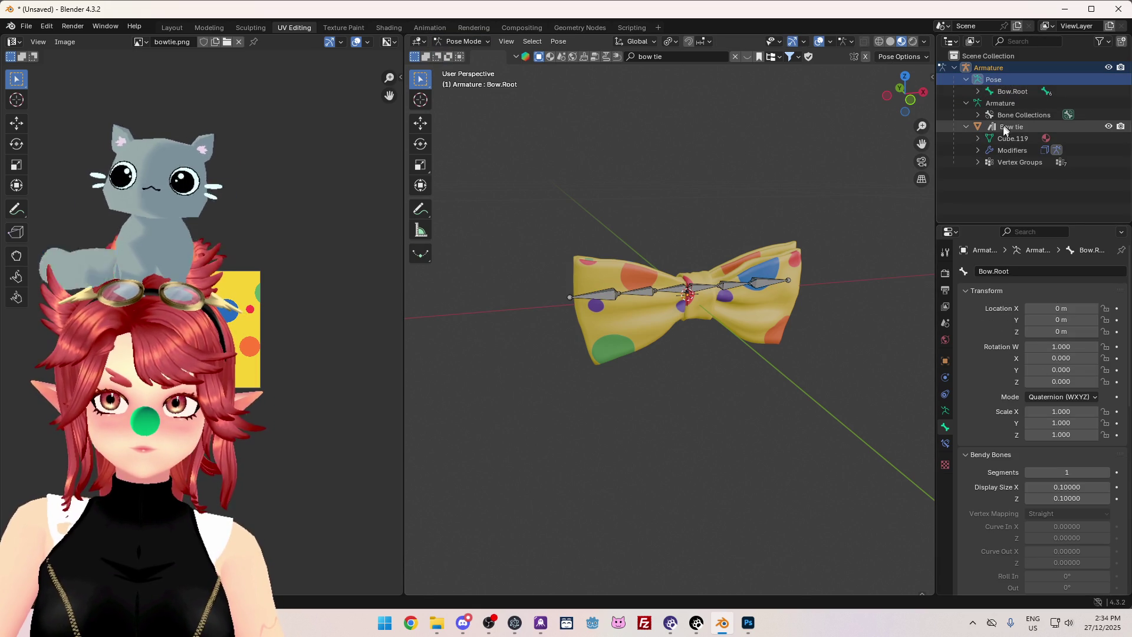
click(945, 411)
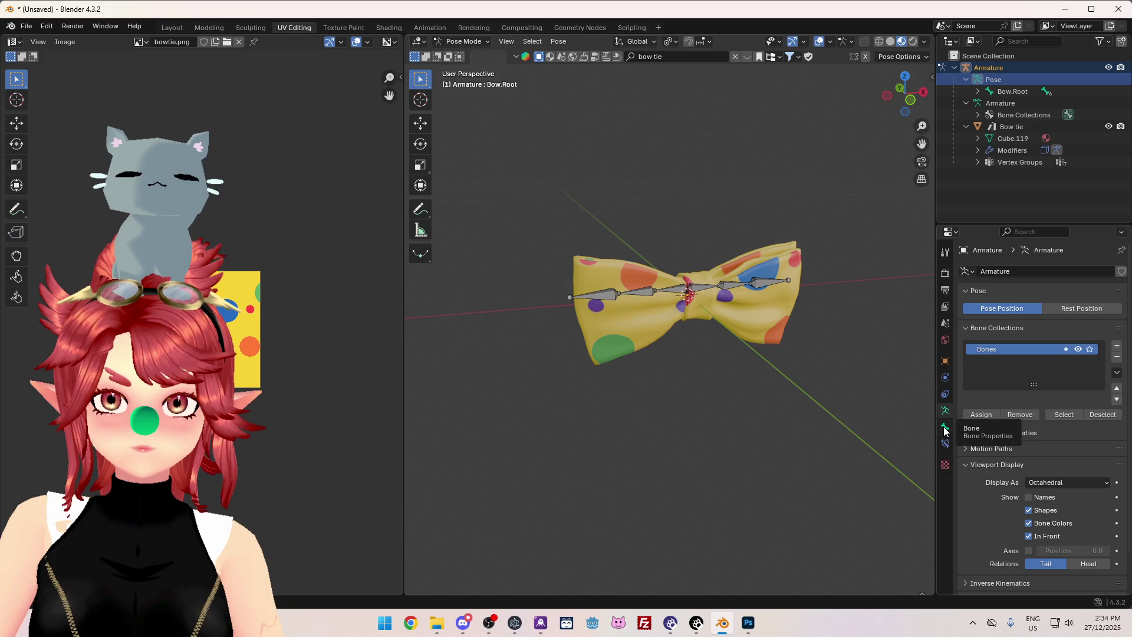
click(945, 428)
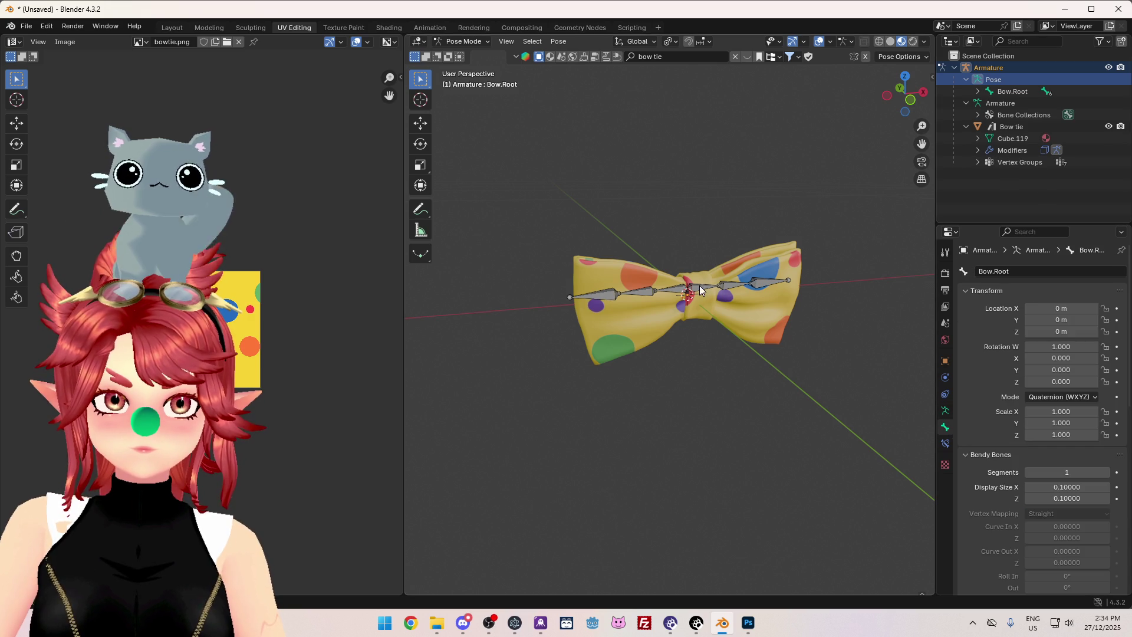
click(701, 290)
click(945, 411)
click(945, 427)
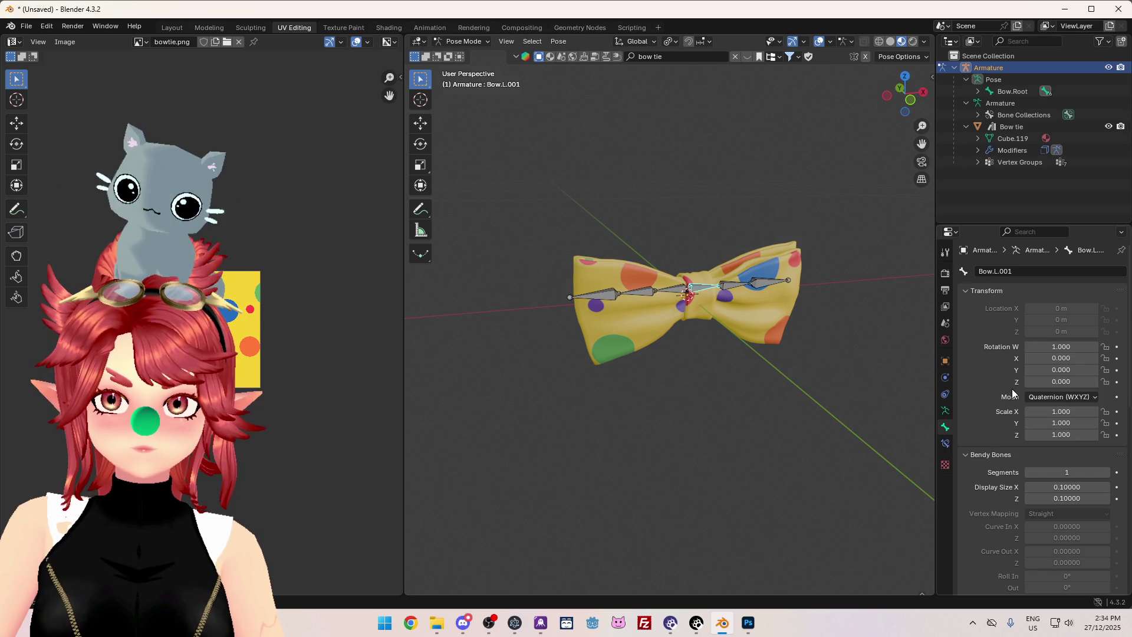
scroll(1012, 393, down, 15)
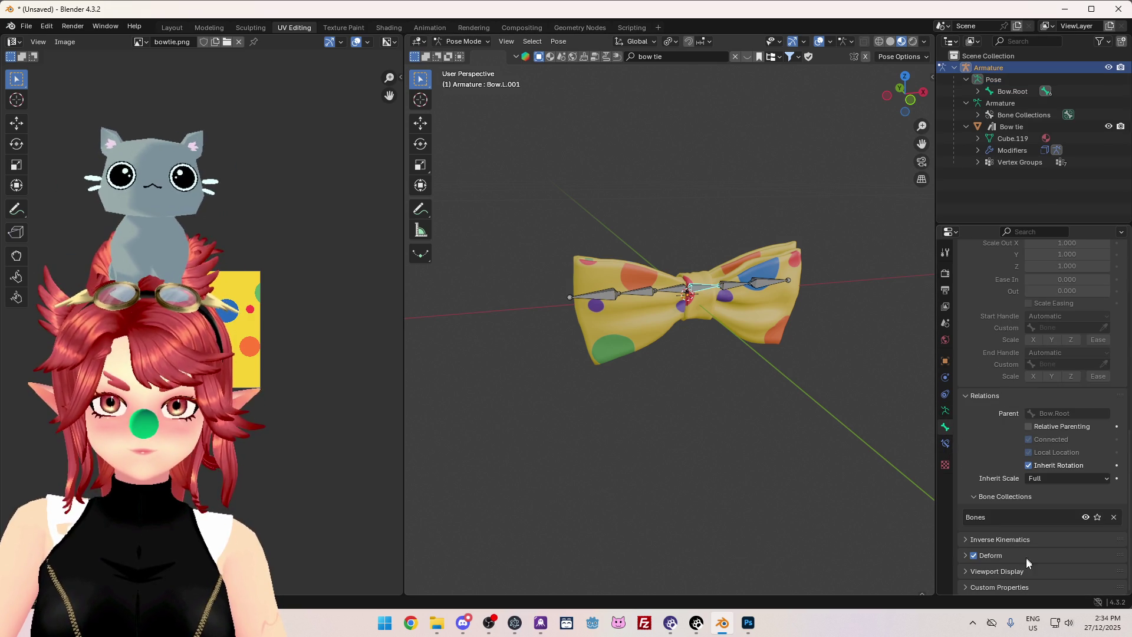
click(989, 556)
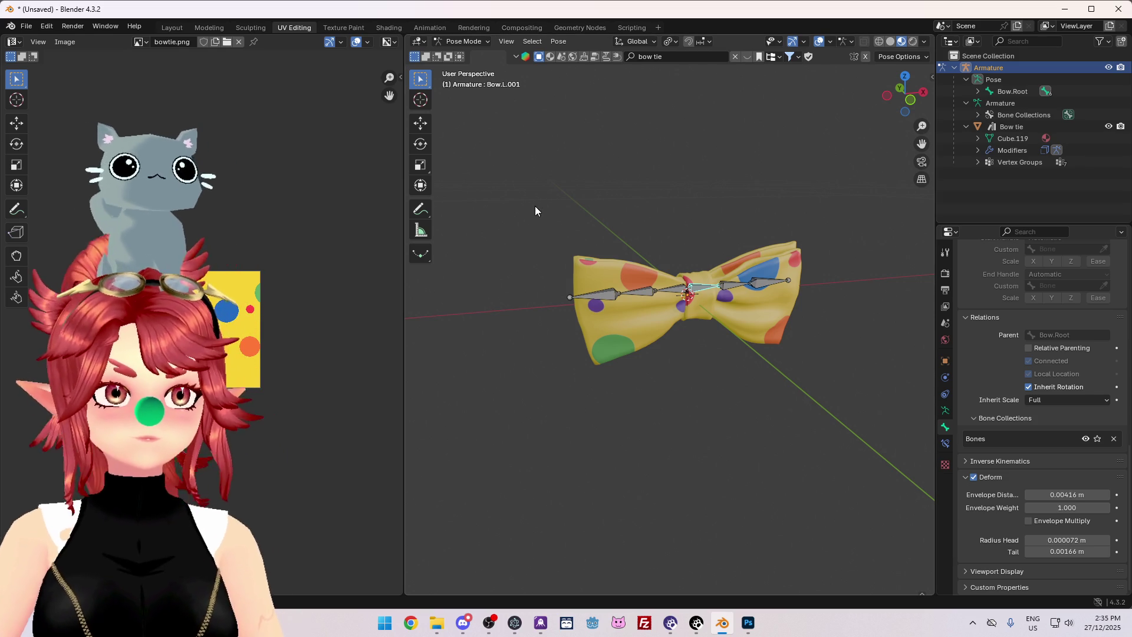
Orbit around the bow tie toward a front view and return to Object Mode.
mouse_move(759, 403)
middle_down()
mouse_move(729, 409)
mouse_move(758, 399)
mouse_move(730, 392)
mouse_move(741, 404)
middle_up()
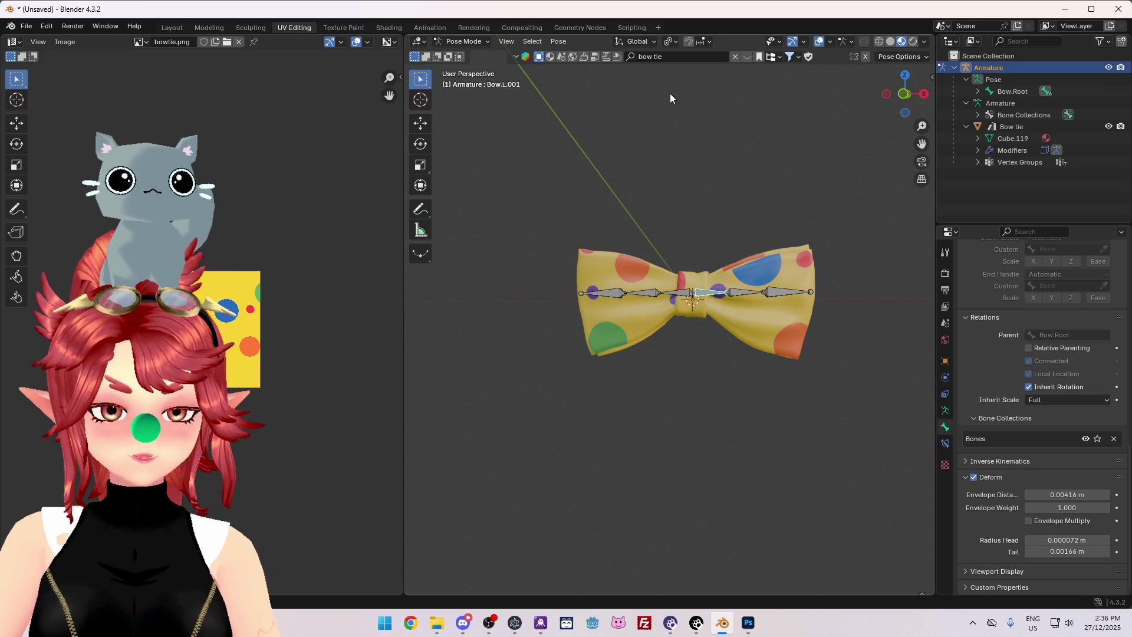
mouse_move(760, 393)
middle_down()
mouse_move(735, 384)
mouse_move(740, 430)
mouse_move(791, 415)
mouse_move(826, 292)
mouse_move(812, 283)
middle_up()
scroll(1070, 418, up, 10)
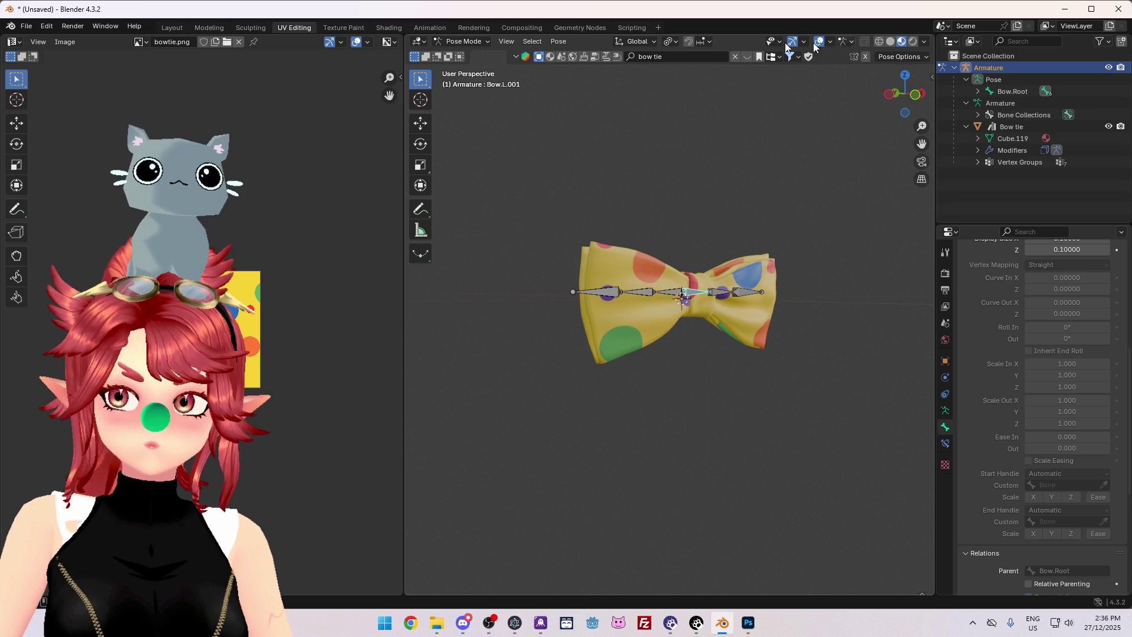
click(469, 43)
click(469, 43)
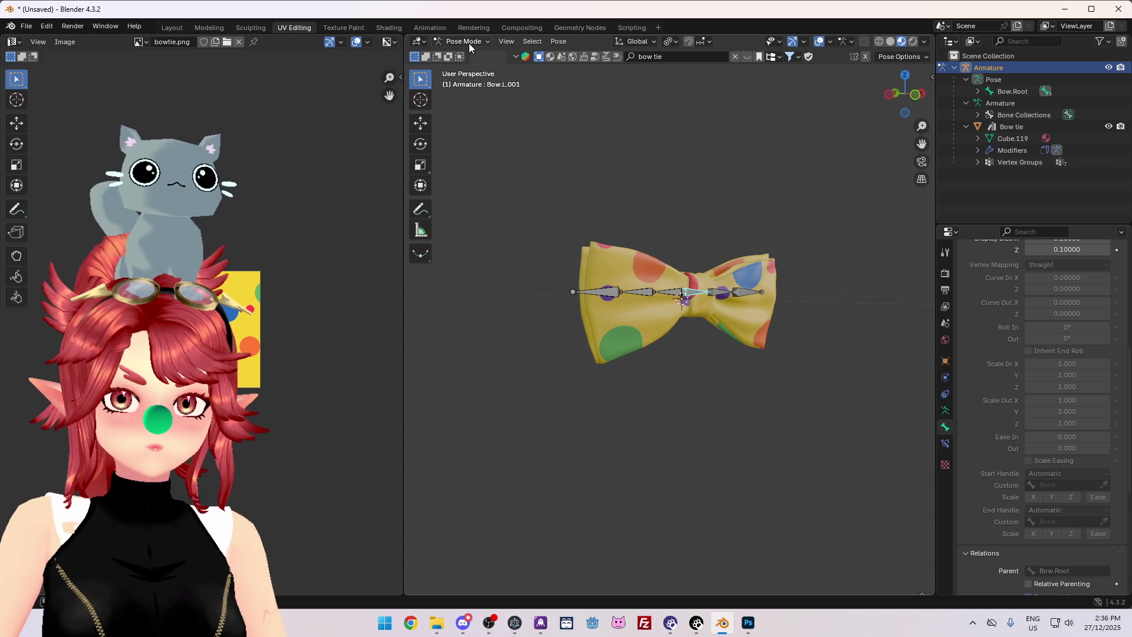
click(479, 44)
Switch the Bow tie mesh into Weight Paint mode and orbit to a front view.
click(467, 57)
click(1011, 126)
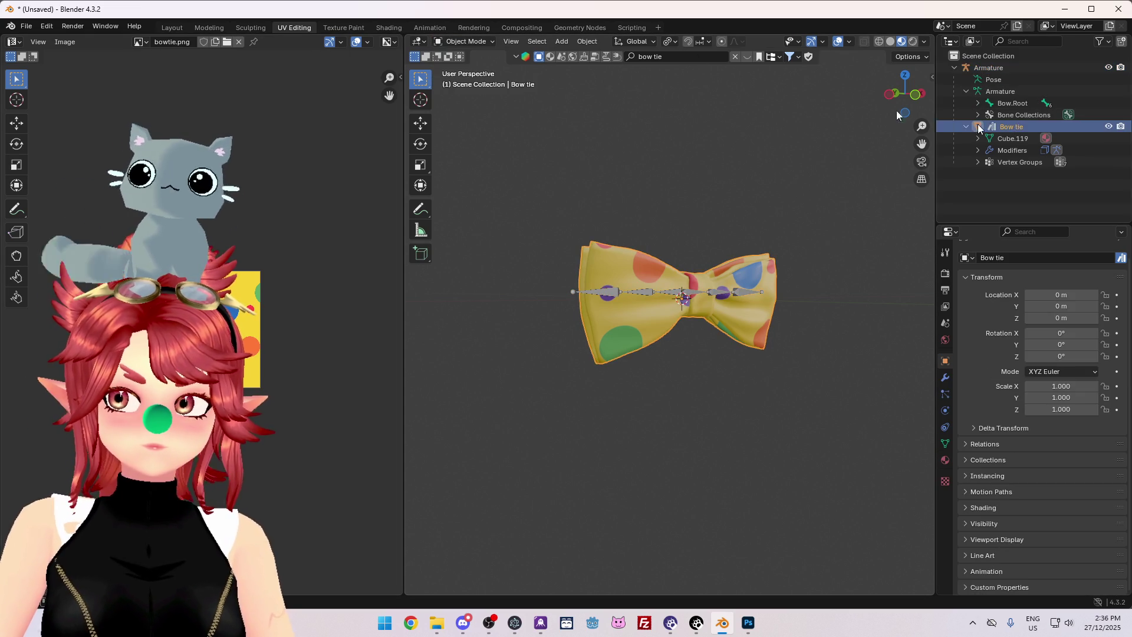
click(479, 42)
click(468, 107)
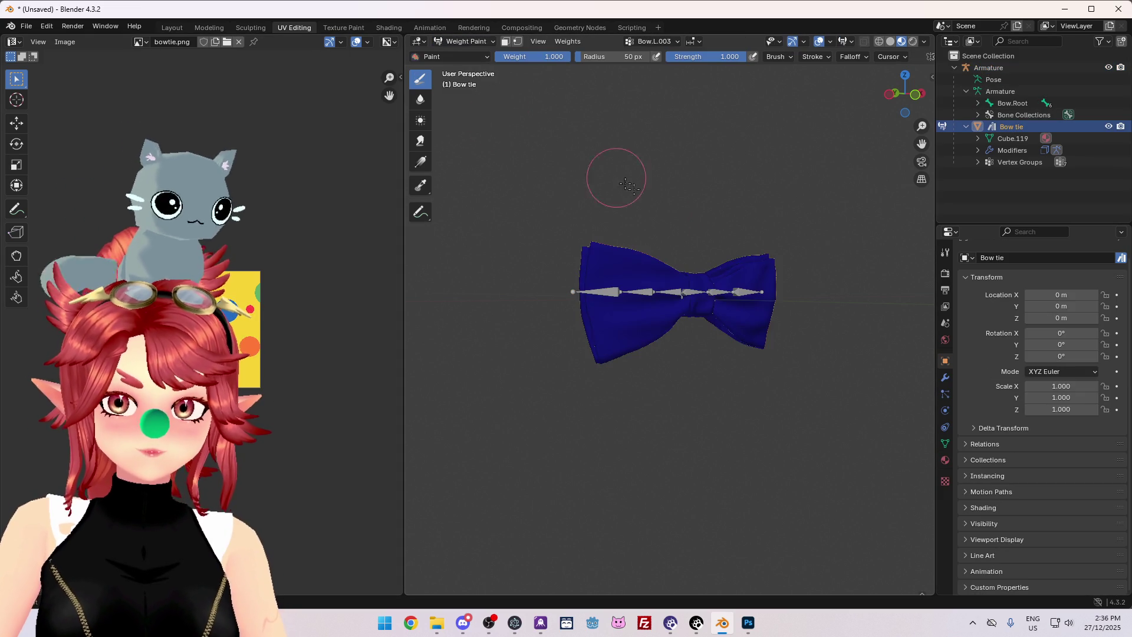
middle_drag(728, 382, 804, 430)
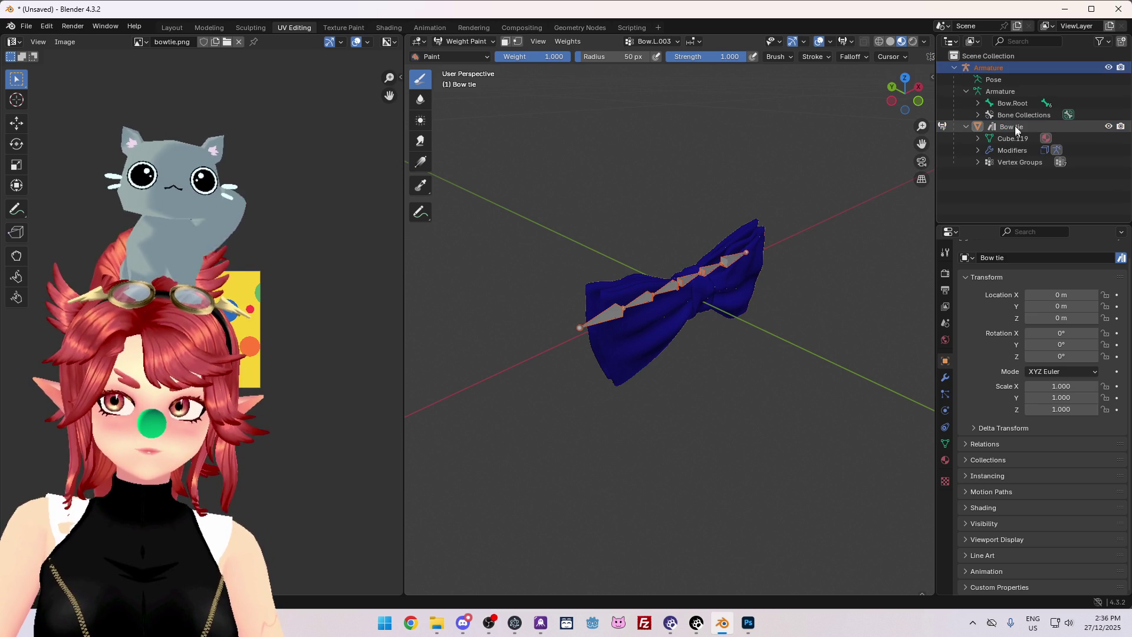
mouse_move(772, 276)
middle_down()
mouse_move(798, 295)
mouse_move(728, 318)
middle_up()
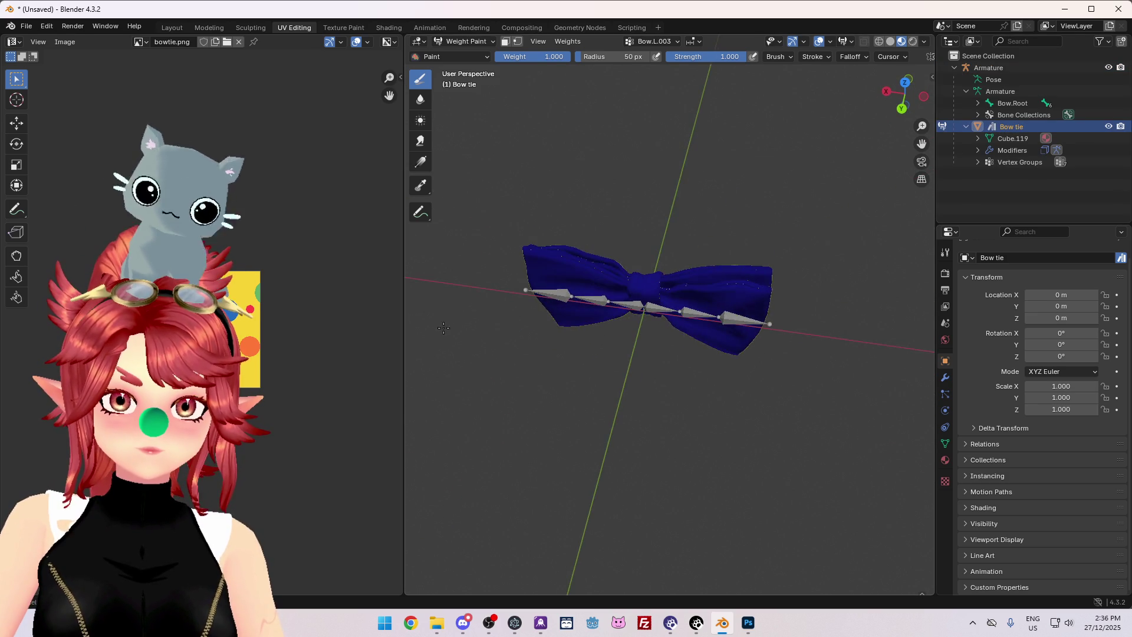
scroll(766, 321, up, 5)
scroll(771, 323, down, 1)
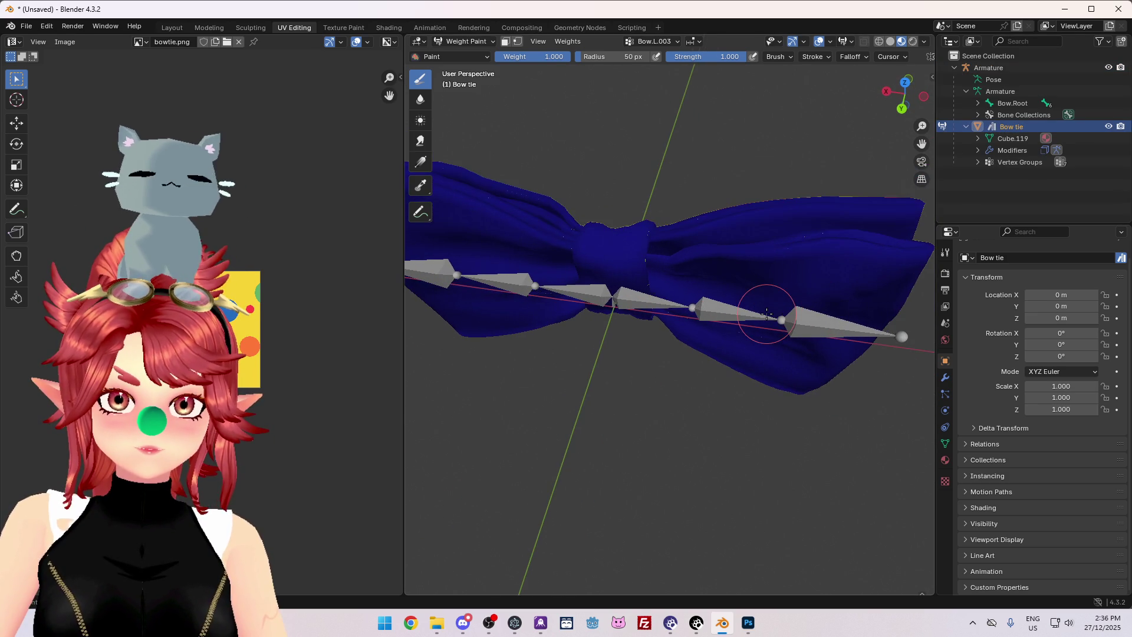
mouse_move(766, 314)
middle_down()
mouse_move(763, 324)
mouse_move(843, 140)
middle_up()
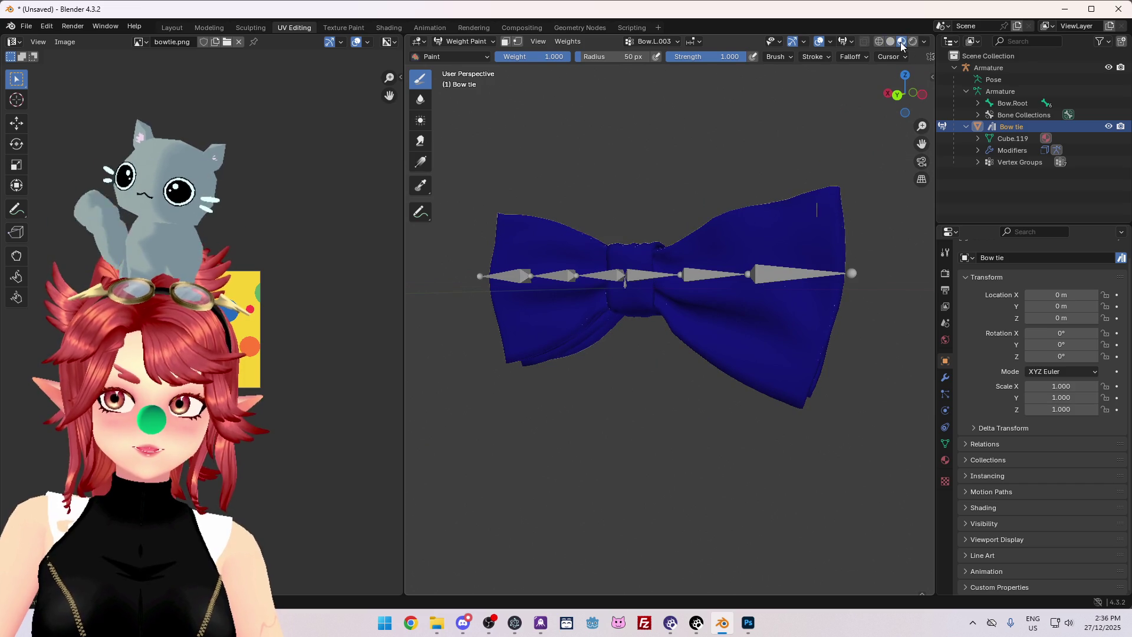
middle_drag(792, 168, 727, 146)
scroll(804, 355, down, 3)
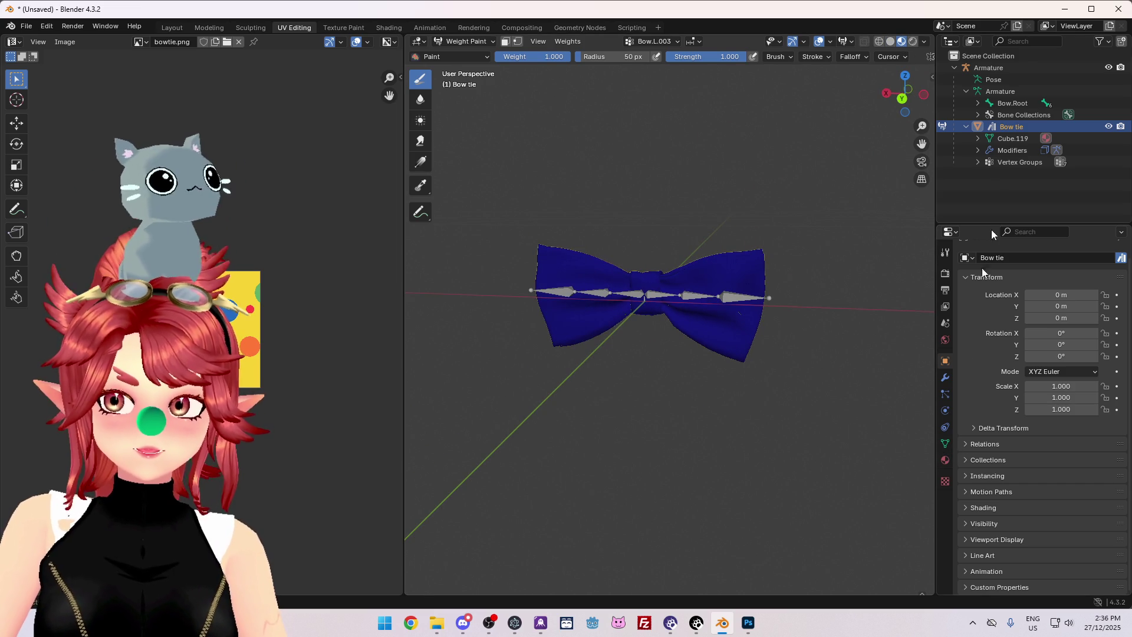
With the Armature selected, pass through Edit Mode and back into Weight Paint mode.
click(983, 71)
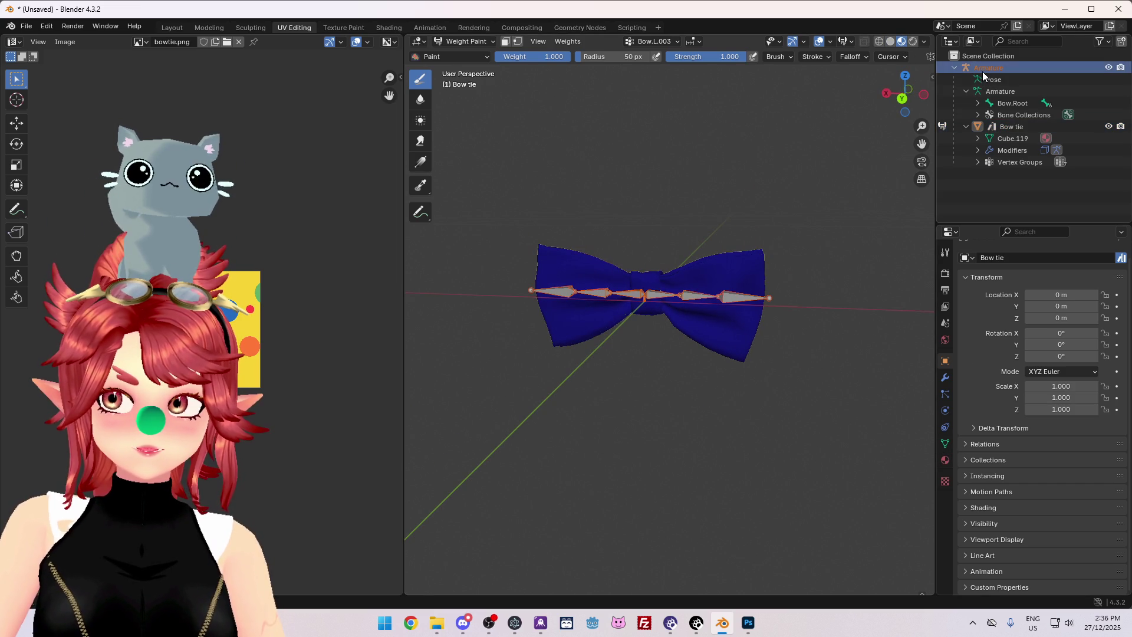
click(493, 41)
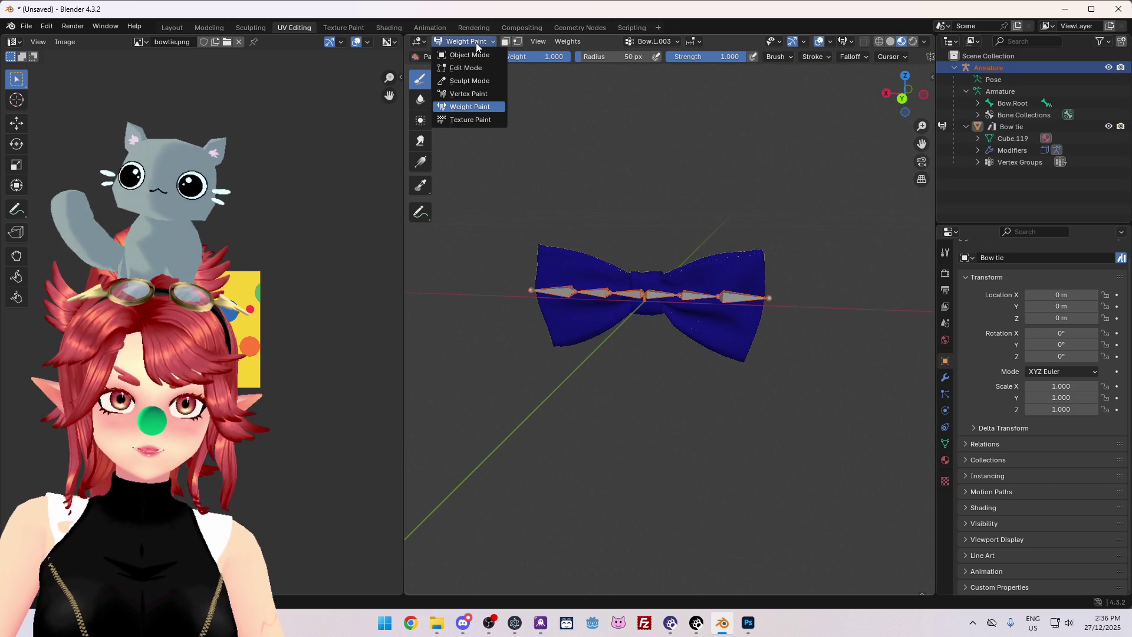
click(466, 71)
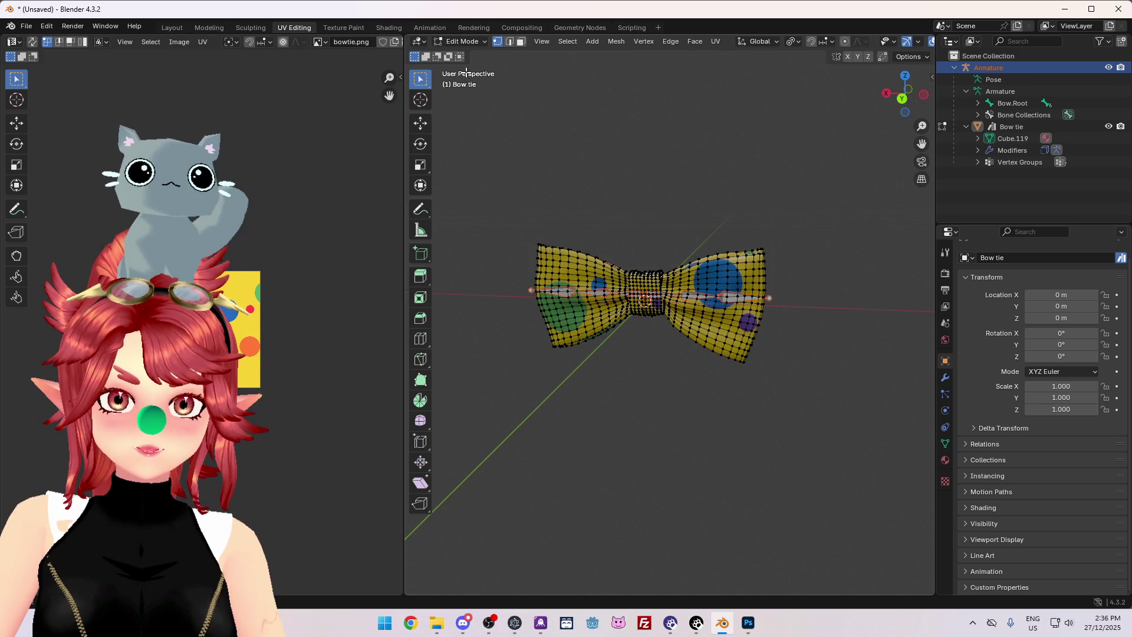
click(472, 41)
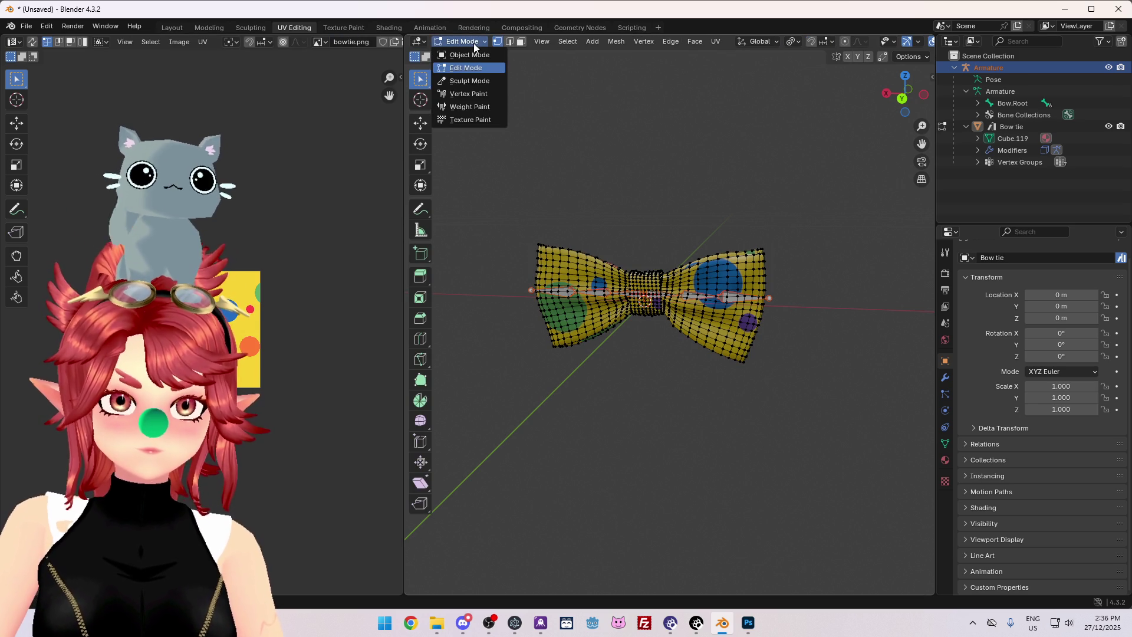
click(464, 106)
Select Bow tie with the Armature active and re-enter Weight Paint via Object Mode.
mouse_move(753, 212)
middle_down()
mouse_move(631, 175)
mouse_move(737, 189)
mouse_move(873, 259)
middle_up()
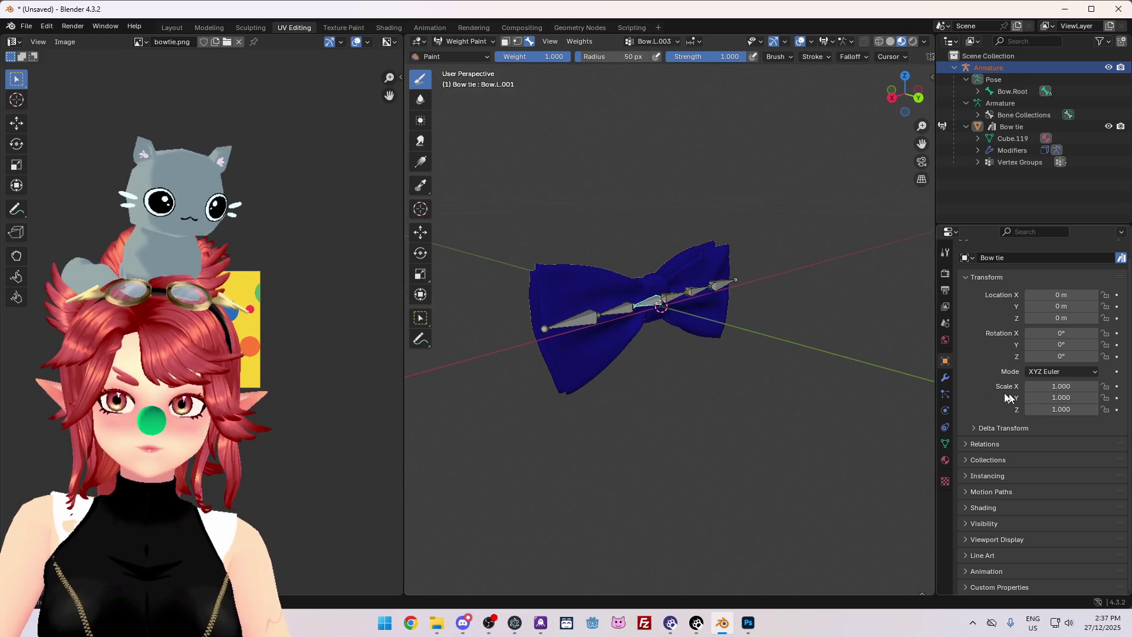
click(1011, 127)
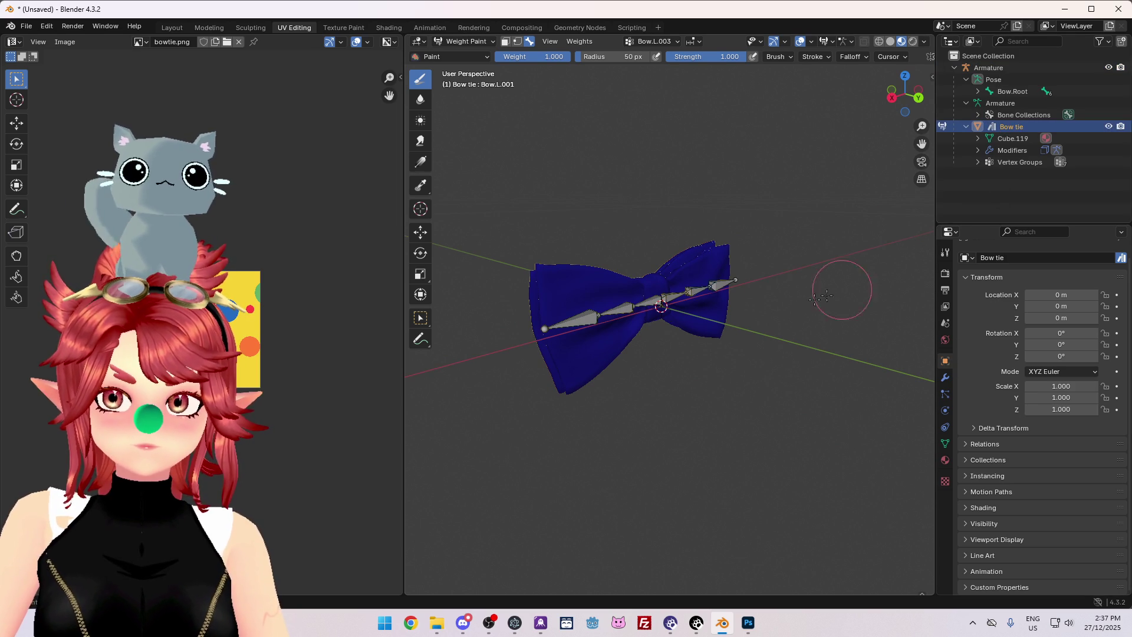
middle_drag(592, 354, 826, 397)
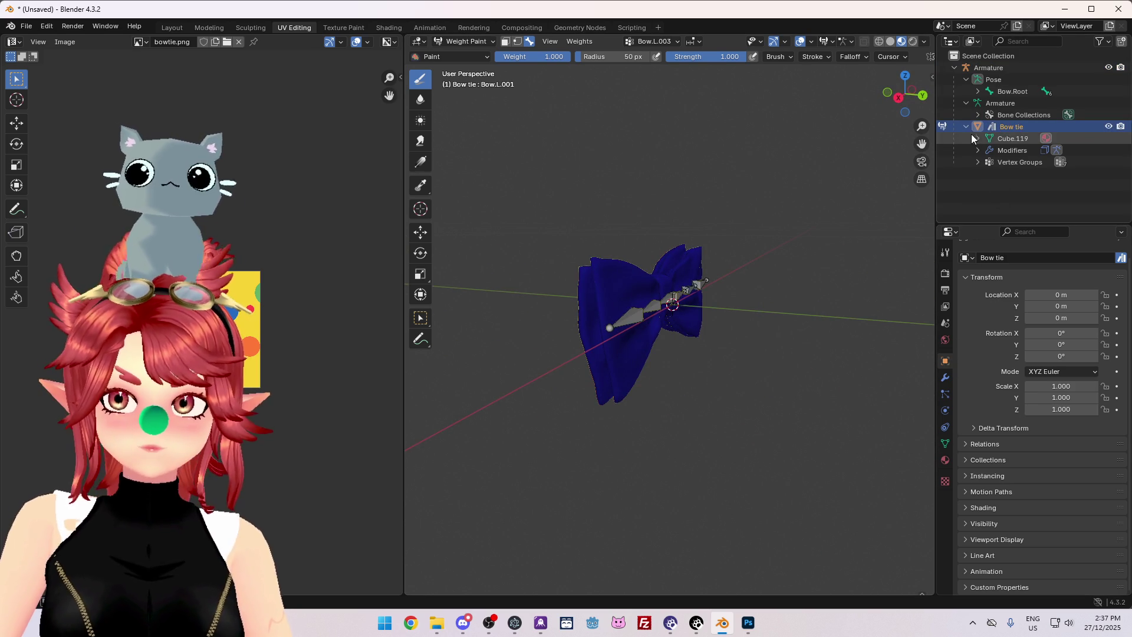
click(988, 67)
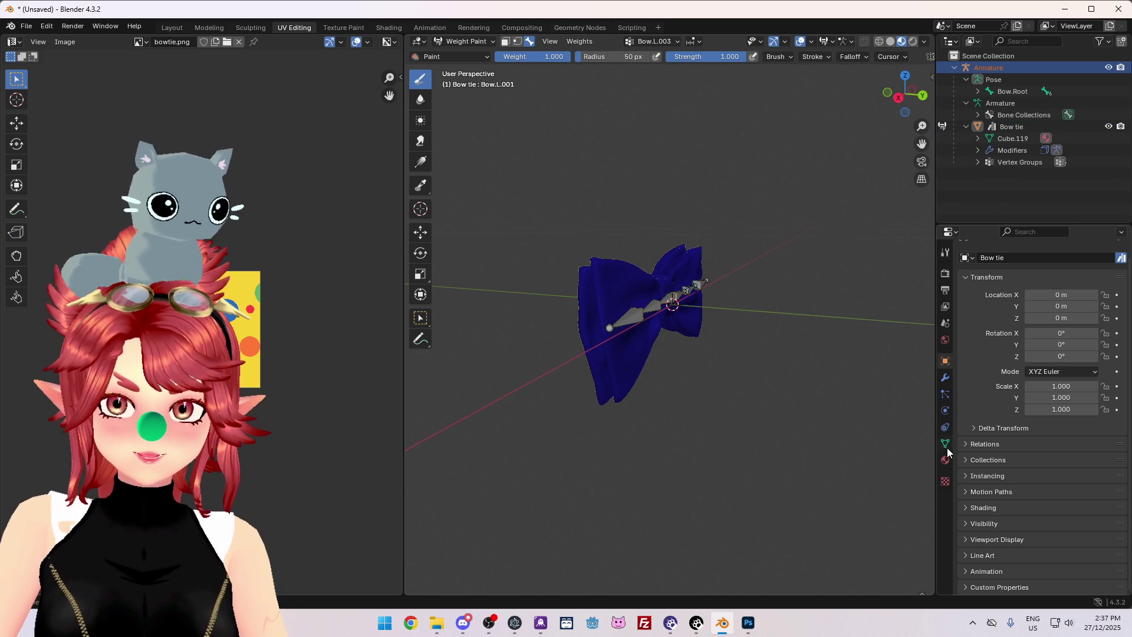
click(471, 40)
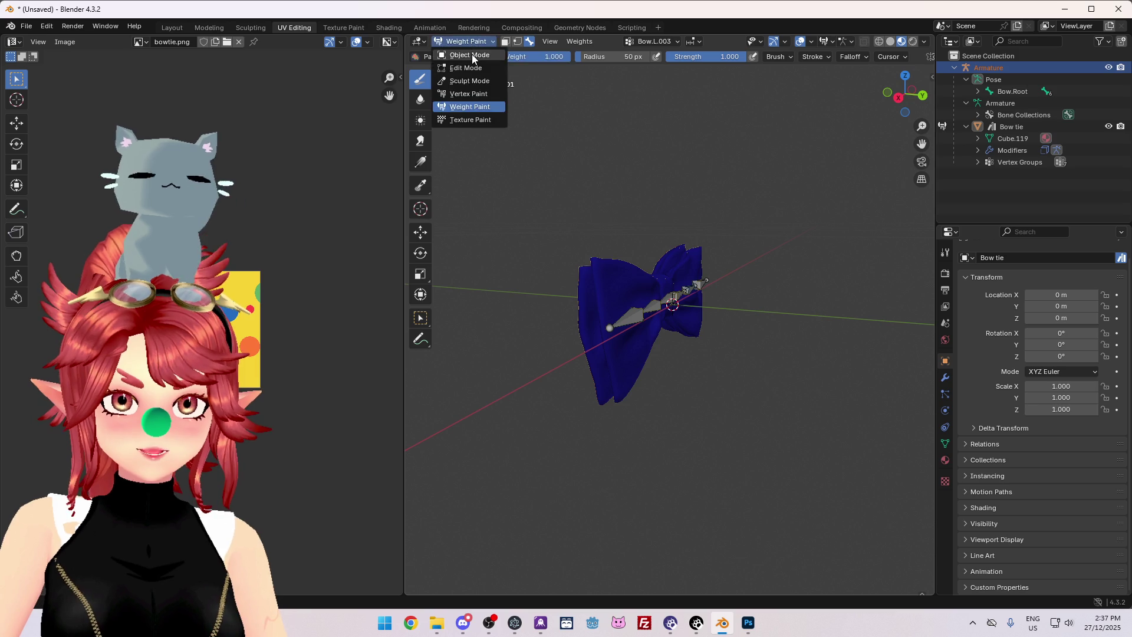
click(471, 54)
click(465, 40)
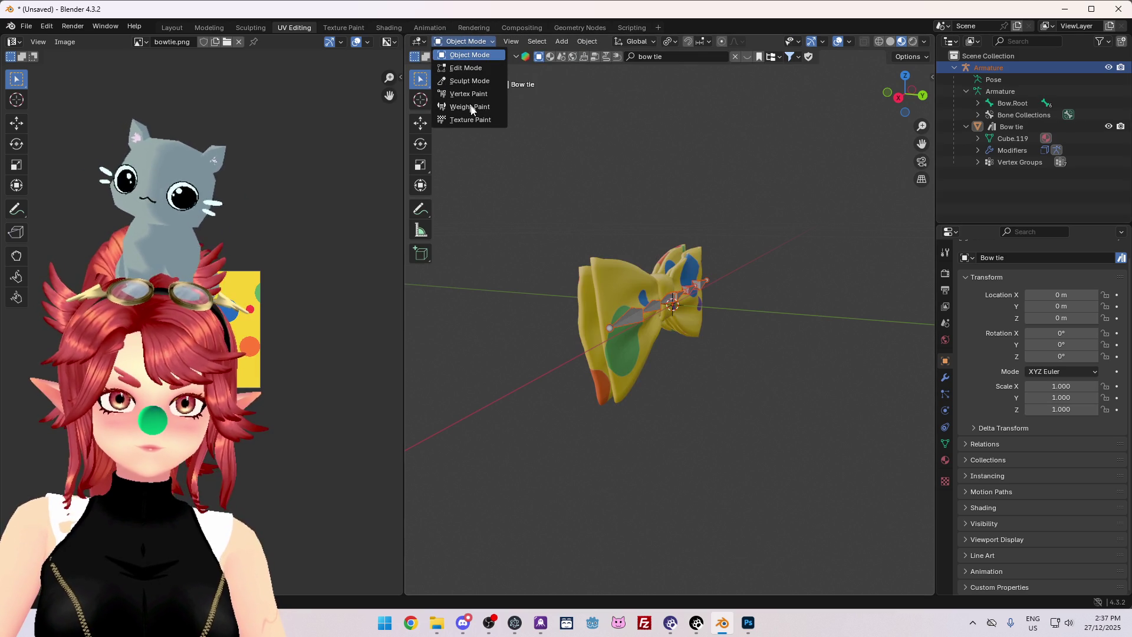
click(471, 106)
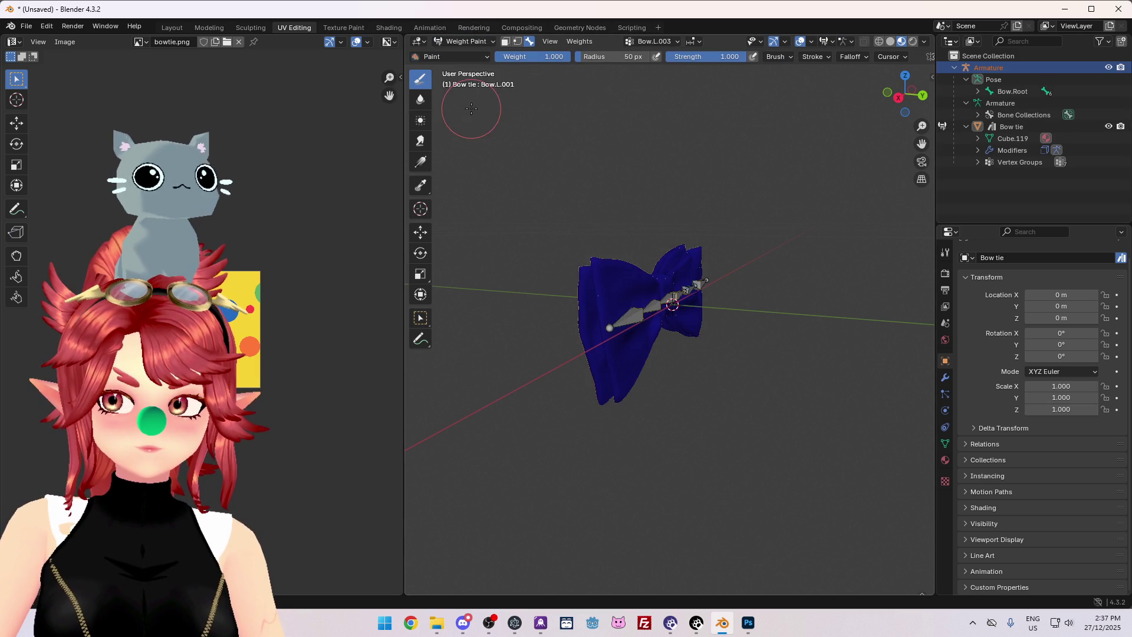
List the mesh's vertex groups and make Bow.R.001 the active group.
click(946, 443)
middle_drag(826, 359, 896, 357)
scroll(1026, 332, up, 2)
click(1002, 311)
click(1001, 323)
mouse_move(743, 377)
middle_down()
mouse_move(685, 383)
mouse_move(707, 387)
mouse_move(697, 503)
mouse_move(698, 467)
middle_up()
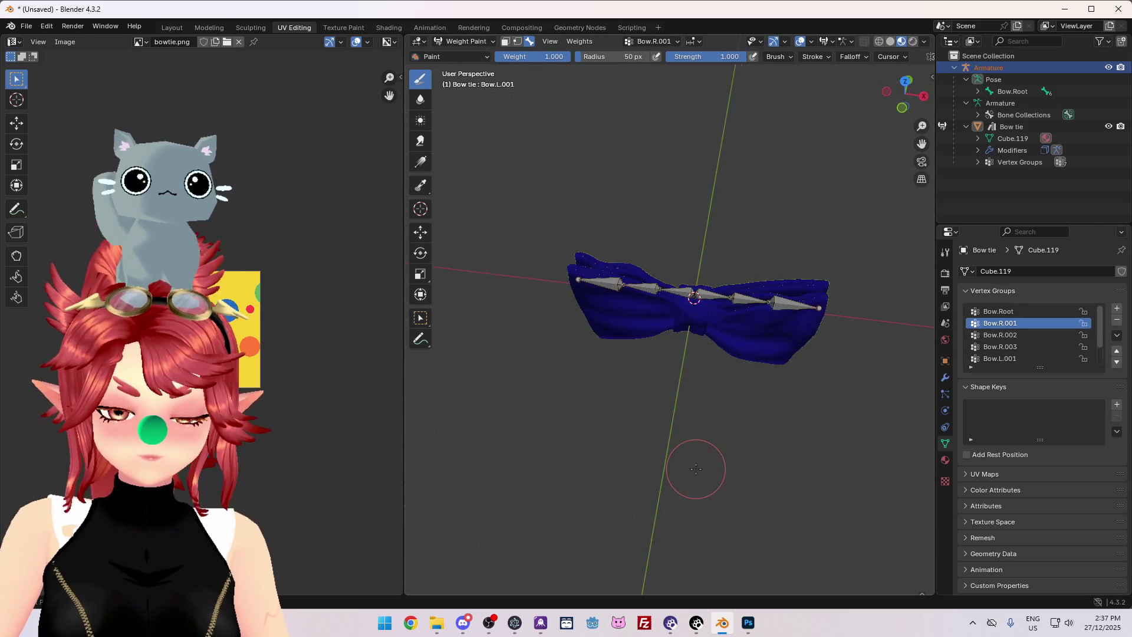
Snap to Front Orthographic view, zoom out, and pick the Gradient weight tool.
key(KP_1)
scroll(717, 401, up, 3)
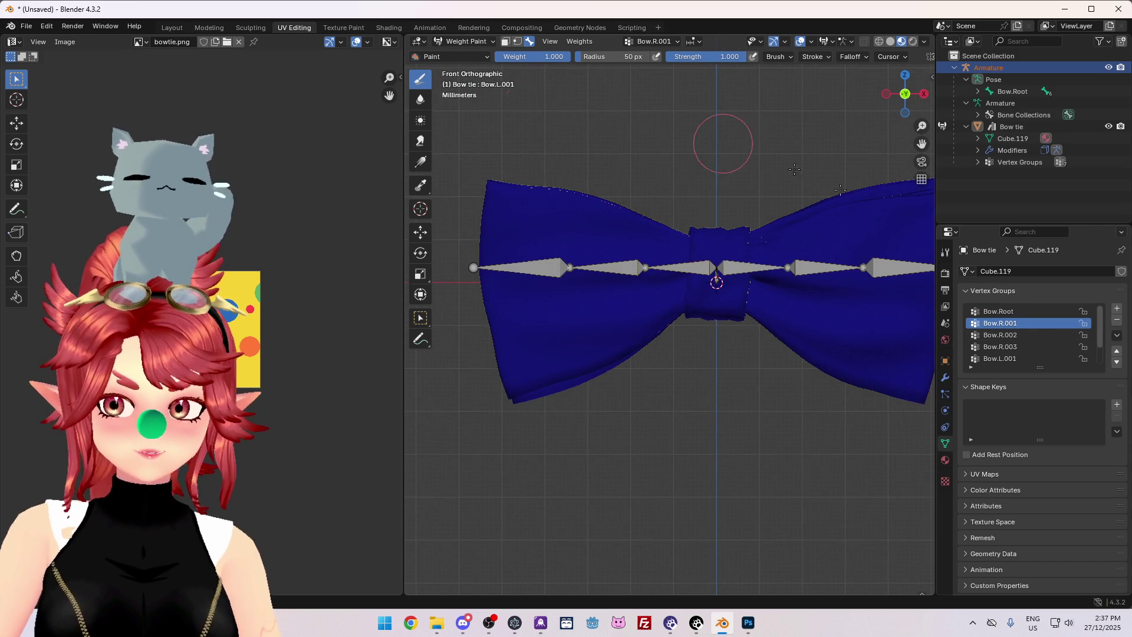
scroll(741, 326, down, 1)
scroll(742, 326, down, 1)
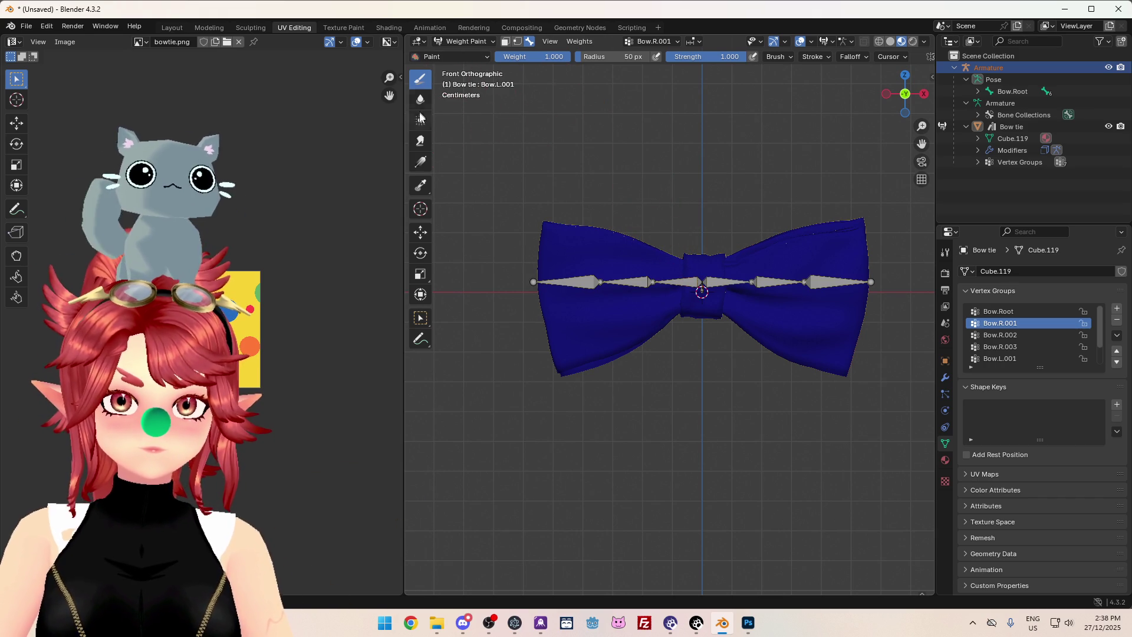
click(420, 161)
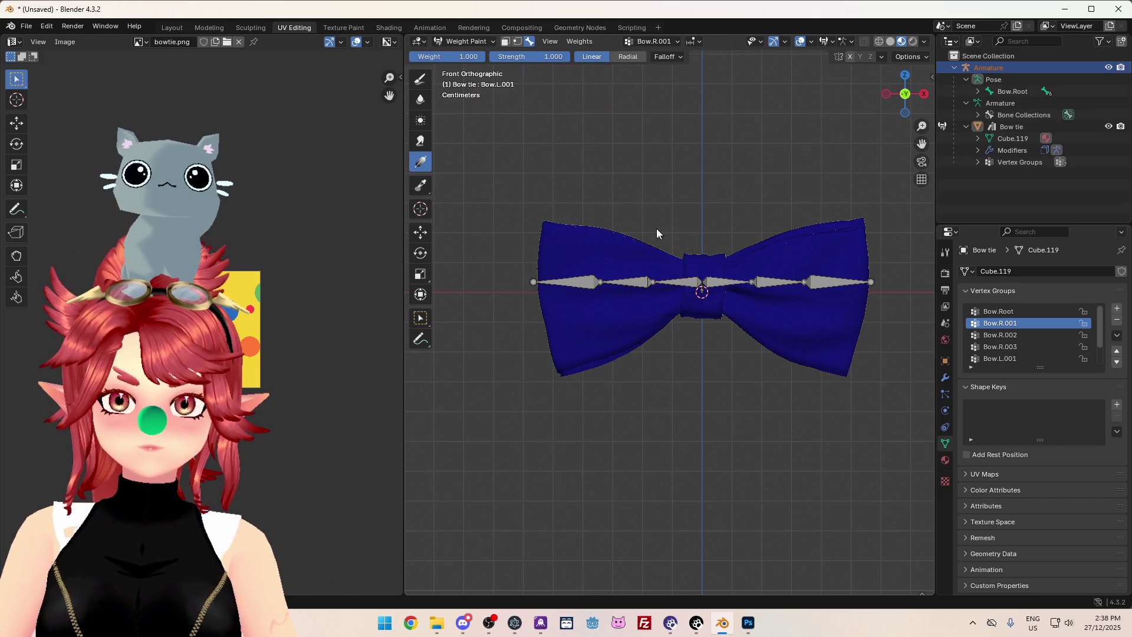
click(628, 57)
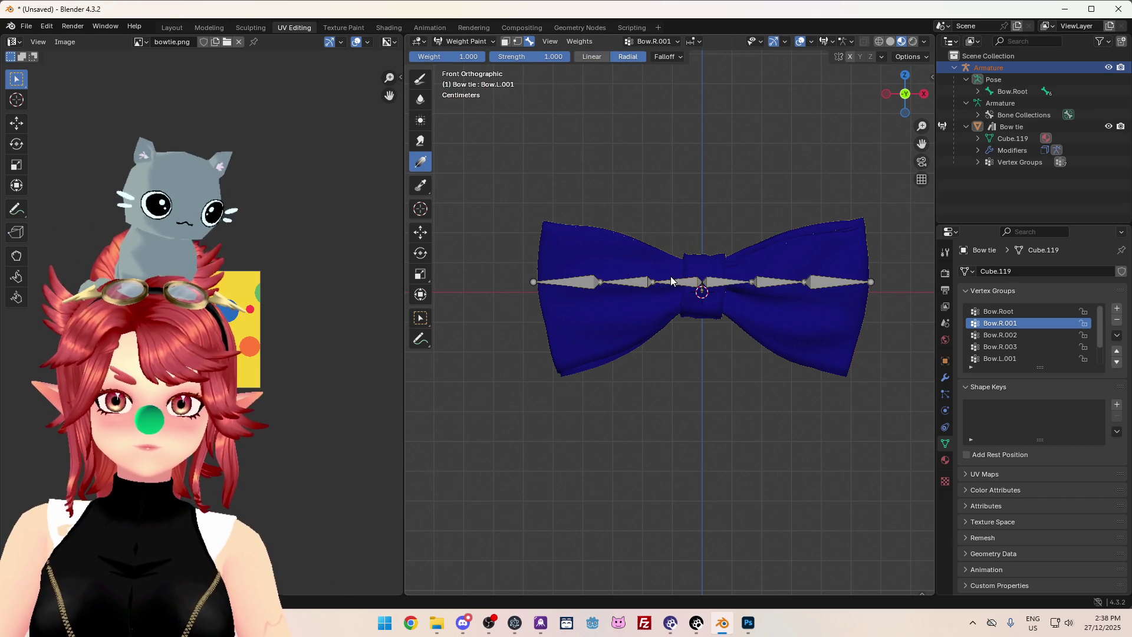
drag(678, 281, 679, 327)
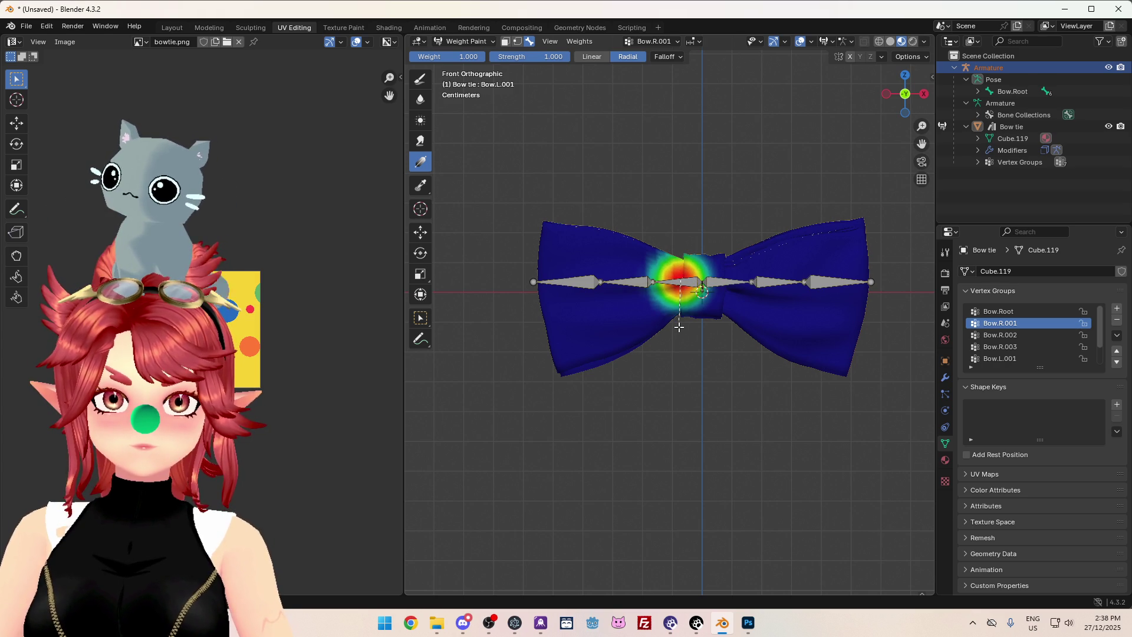
ctrl+click(633, 296)
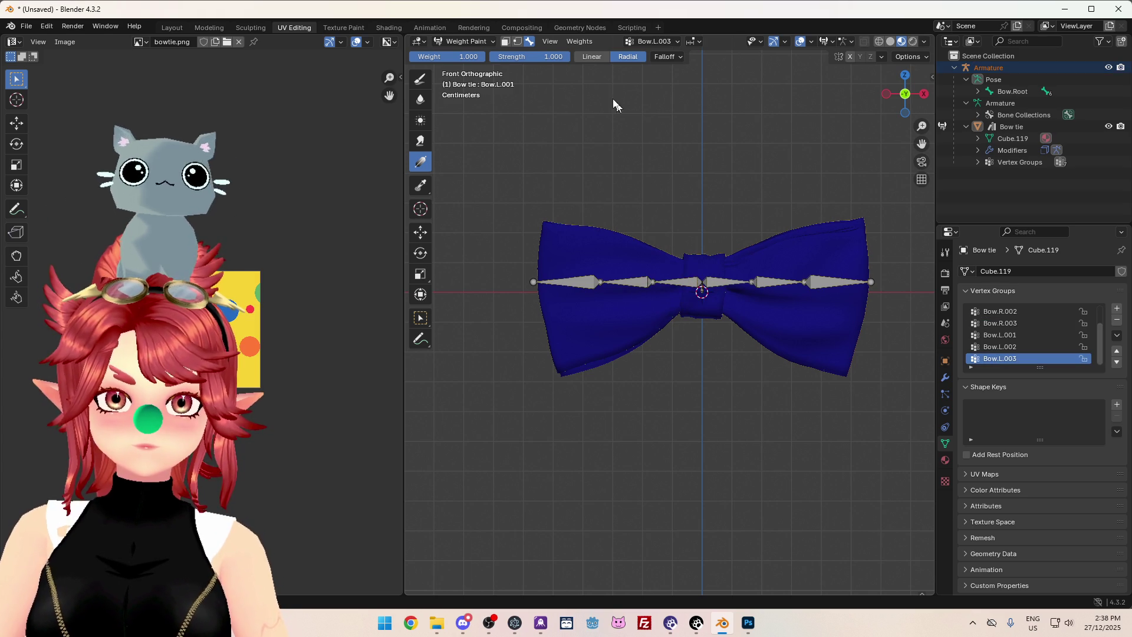
click(590, 57)
mouse_move(675, 289)
mouse_down()
mouse_move(642, 286)
mouse_move(702, 287)
mouse_move(670, 283)
mouse_move(692, 282)
mouse_up()
key(Escape)
key(Escape)
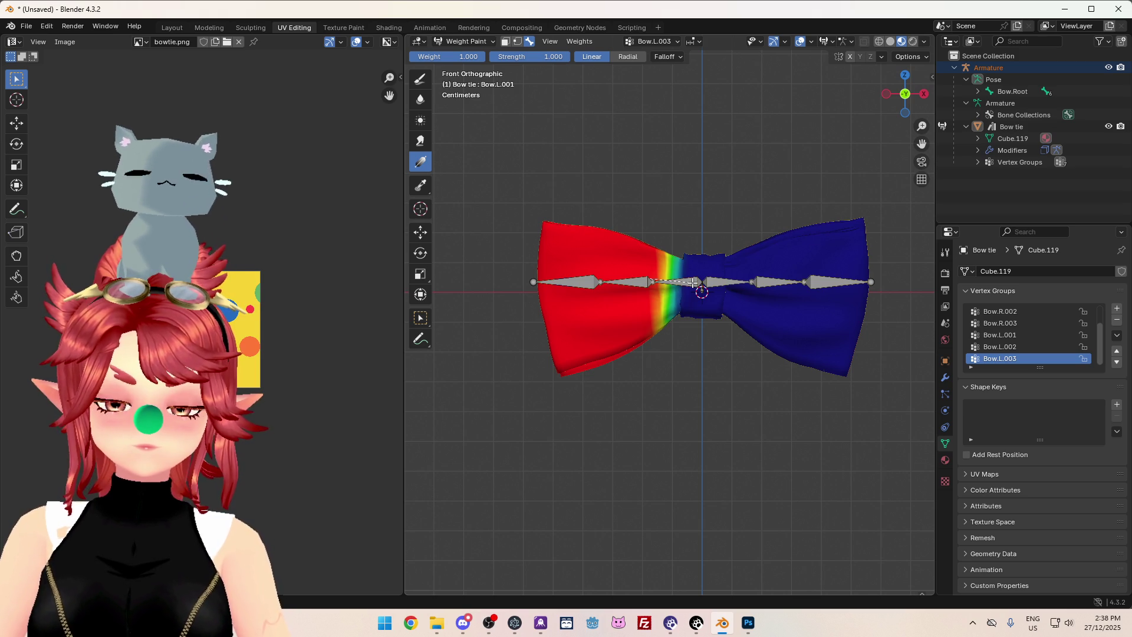
drag(692, 283, 693, 283)
drag(463, 57, 412, 57)
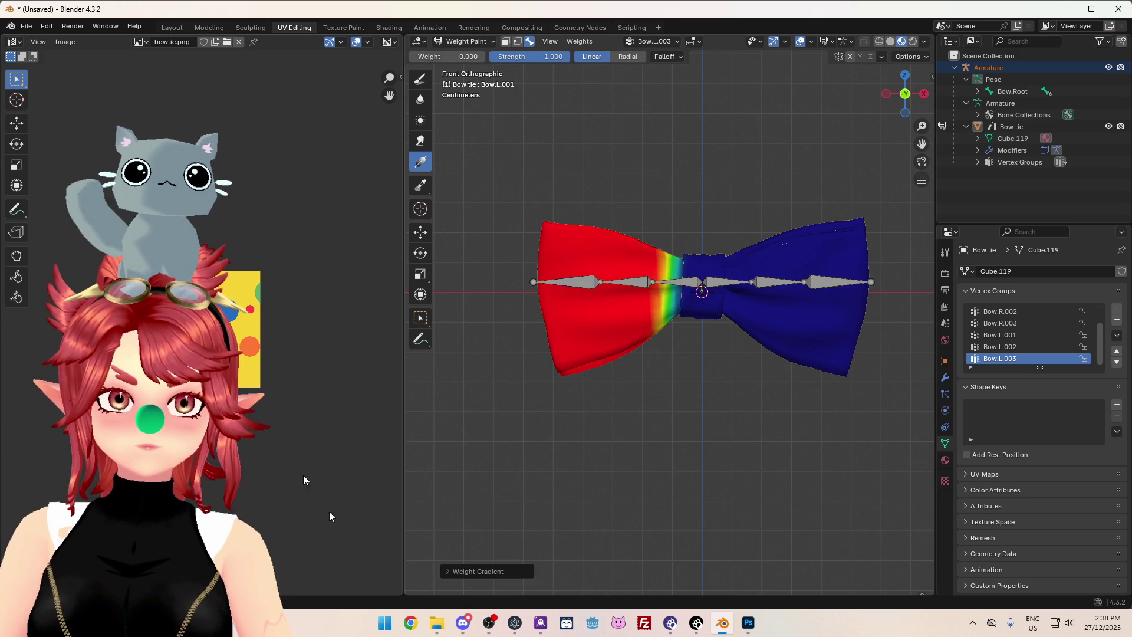
mouse_move(464, 266)
mouse_down()
mouse_move(649, 285)
mouse_move(716, 277)
mouse_move(654, 280)
mouse_move(645, 292)
mouse_move(665, 281)
mouse_up()
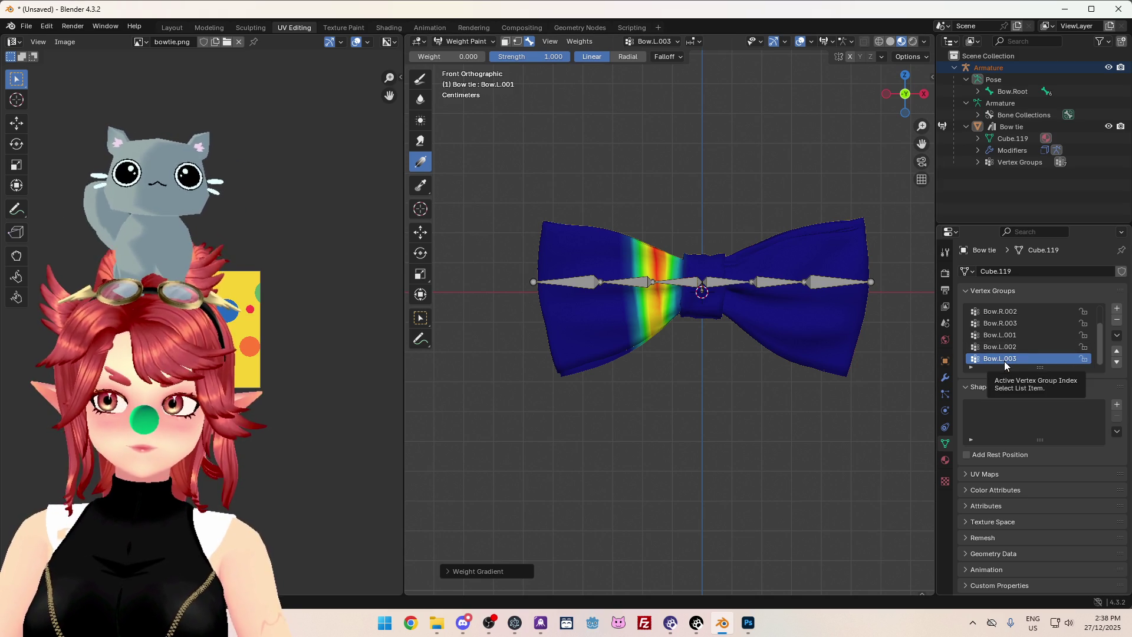
key(ctrl+z)
key(ctrl+z)
key(ctrl+z)
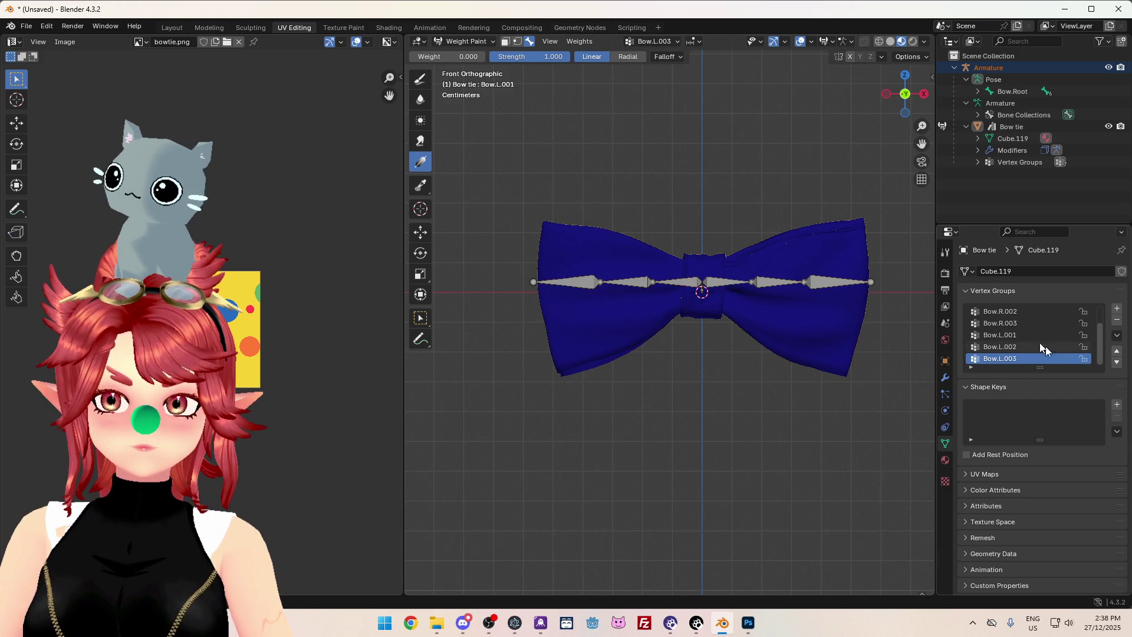
scroll(1034, 339, up, 2)
click(1008, 326)
mouse_move(784, 363)
middle_down()
mouse_move(785, 458)
mouse_move(794, 401)
middle_up()
key(KP_1)
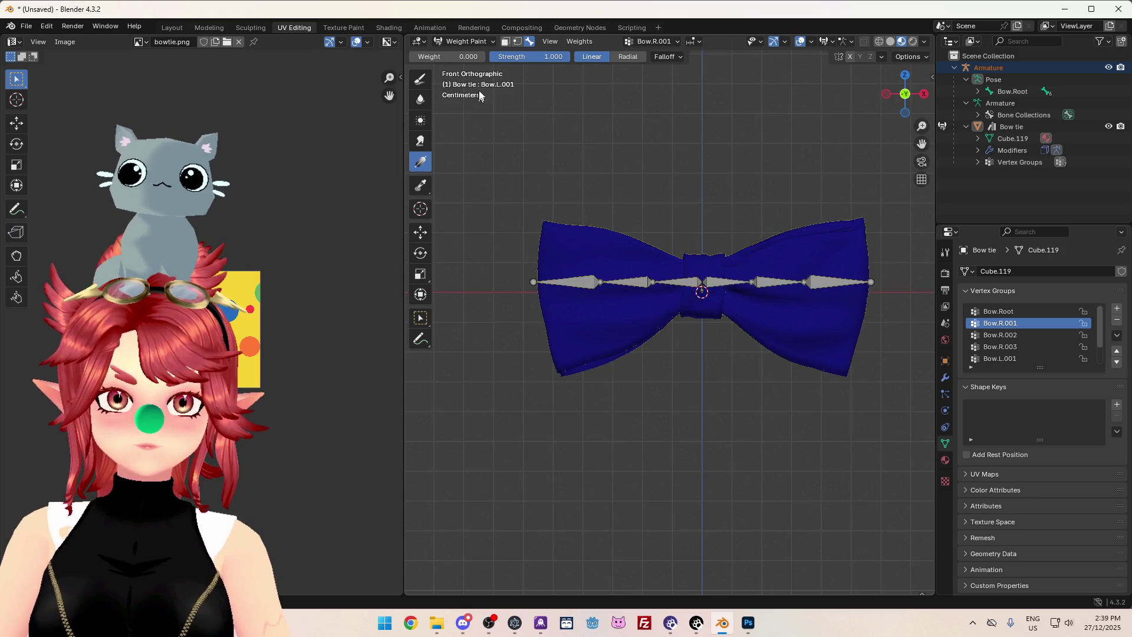
Paint a gradient on the left wing from weight 1 near the knot to 0 outward.
click(448, 57)
text(1)
key(Return)
drag(654, 282, 693, 283)
click(448, 57)
text(0)
key(Return)
drag(590, 285, 670, 280)
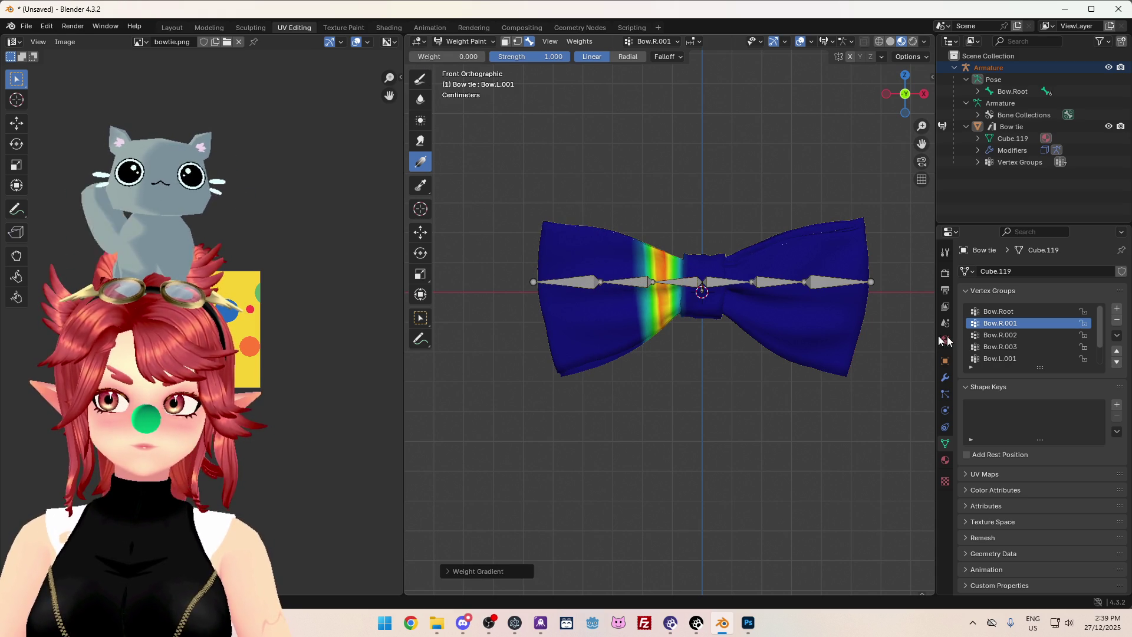
For group Bow.R.002, paint a weight 1-to-0 gradient across the left wing.
click(1012, 337)
drag(451, 57, 471, 56)
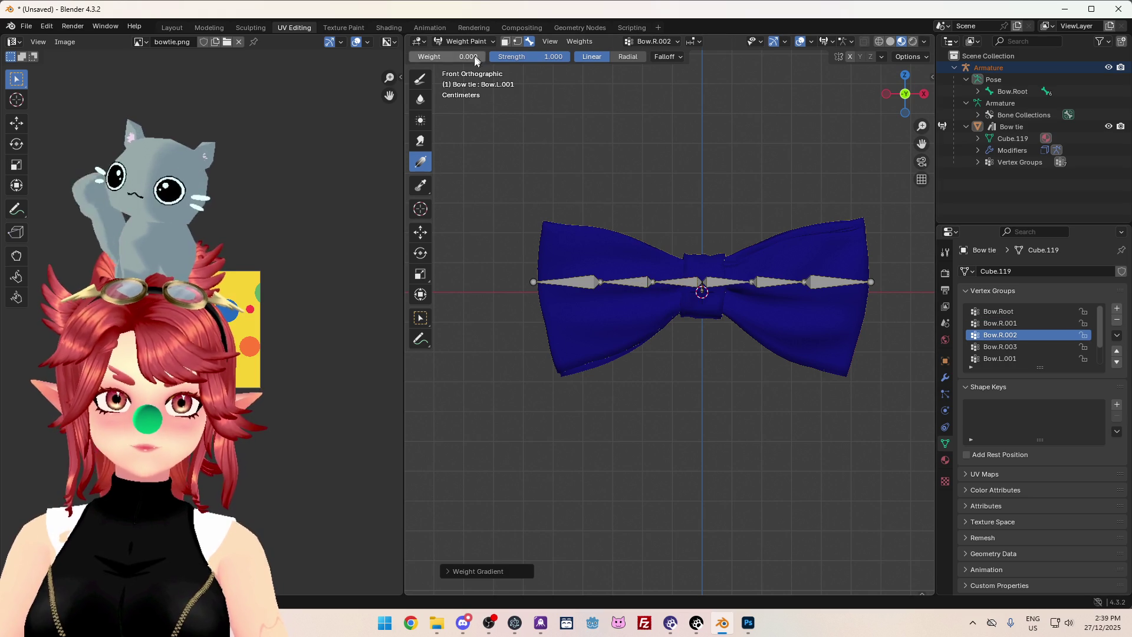
drag(591, 285, 684, 273)
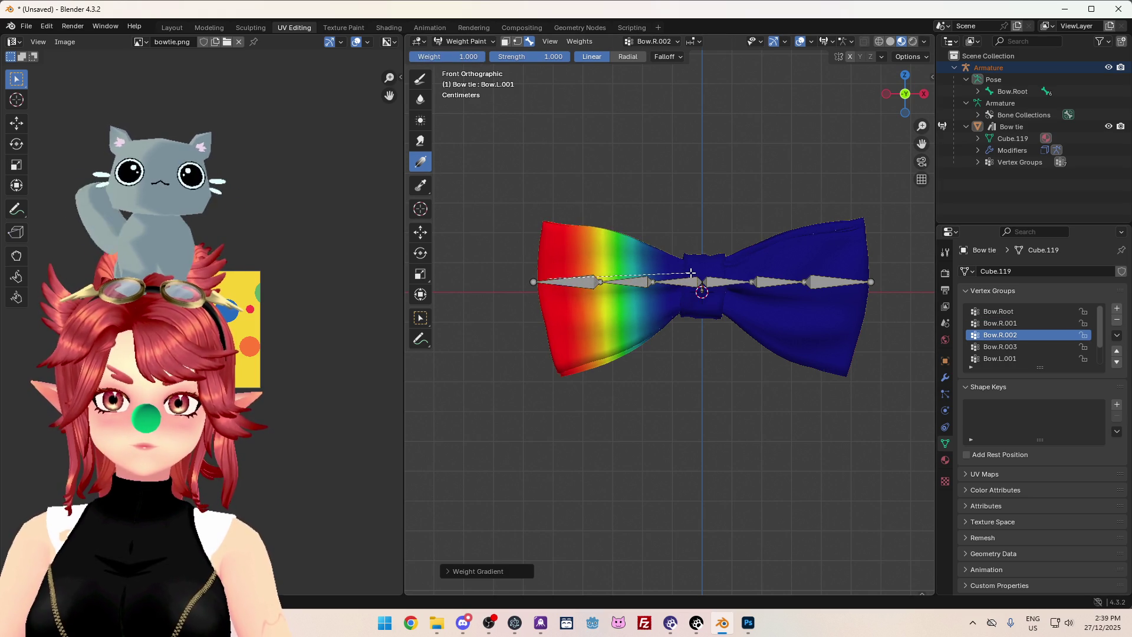
drag(599, 275, 664, 271)
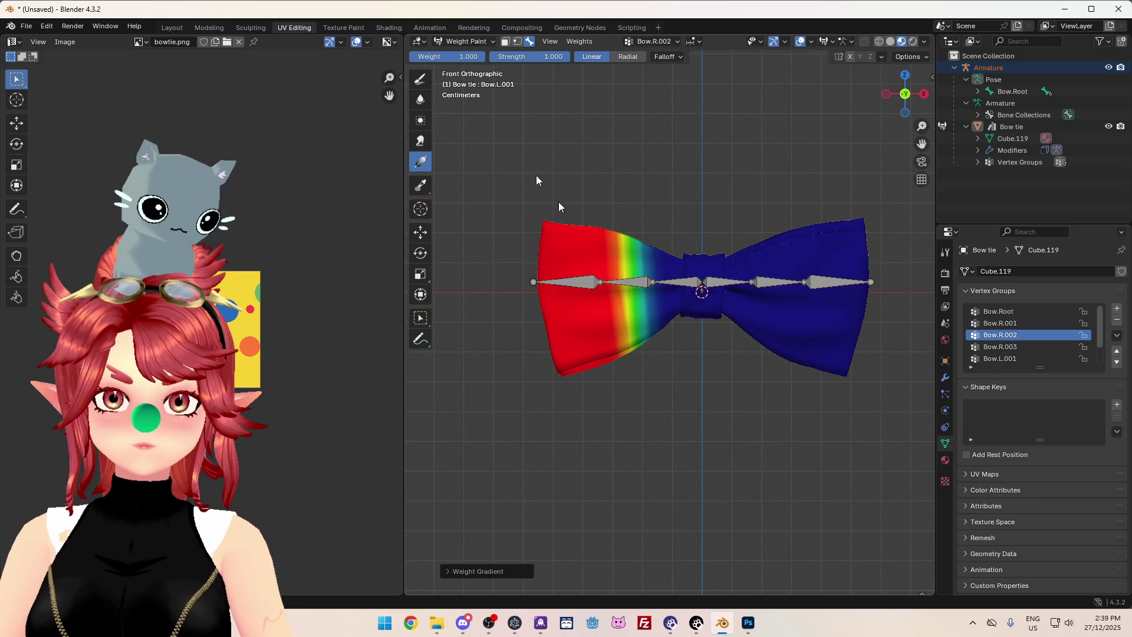
drag(478, 59, 424, 59)
drag(534, 278, 650, 268)
For group Bow.R.003, paint a 1-to-0 gradient on the left wing's outer tip.
click(1008, 347)
drag(440, 57, 466, 57)
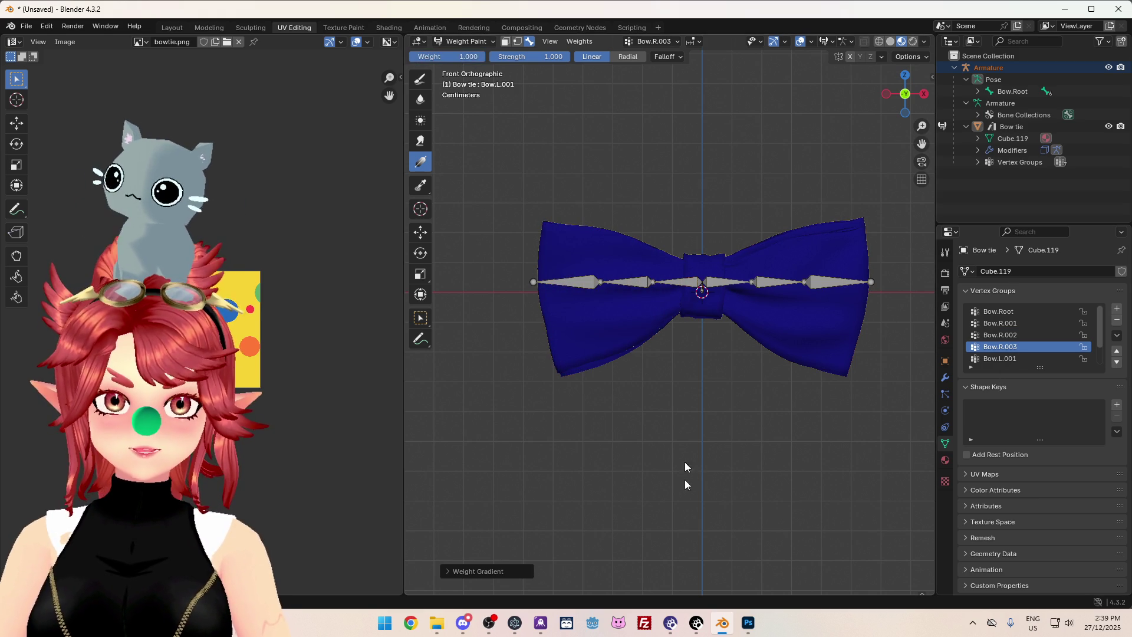
drag(592, 282, 591, 305)
key(ctrl+z)
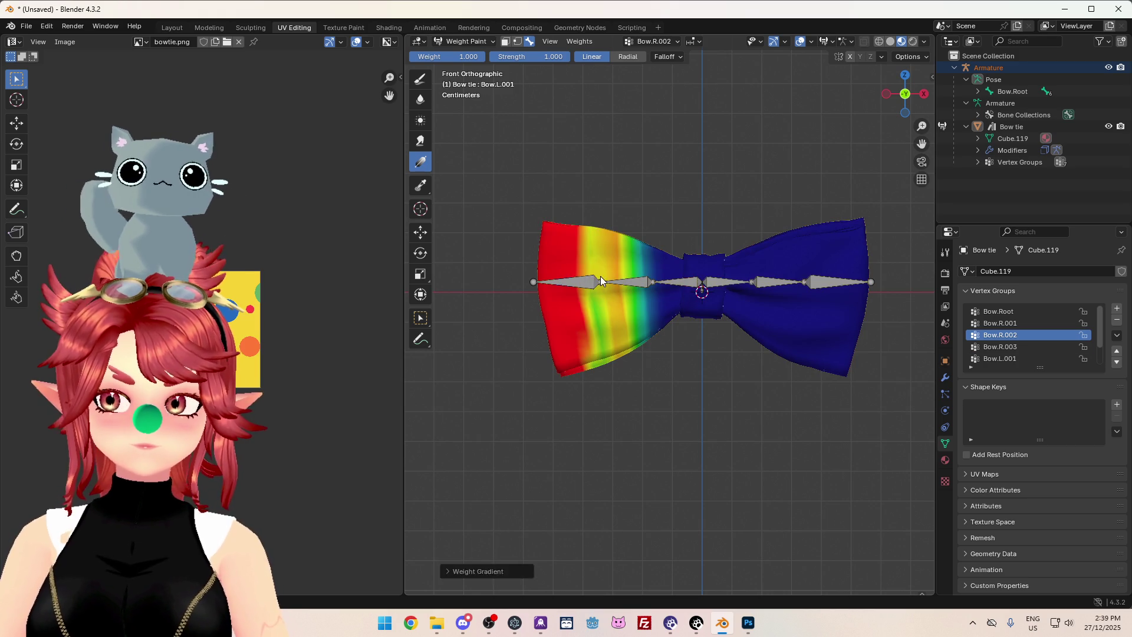
click(1013, 347)
drag(574, 282, 606, 287)
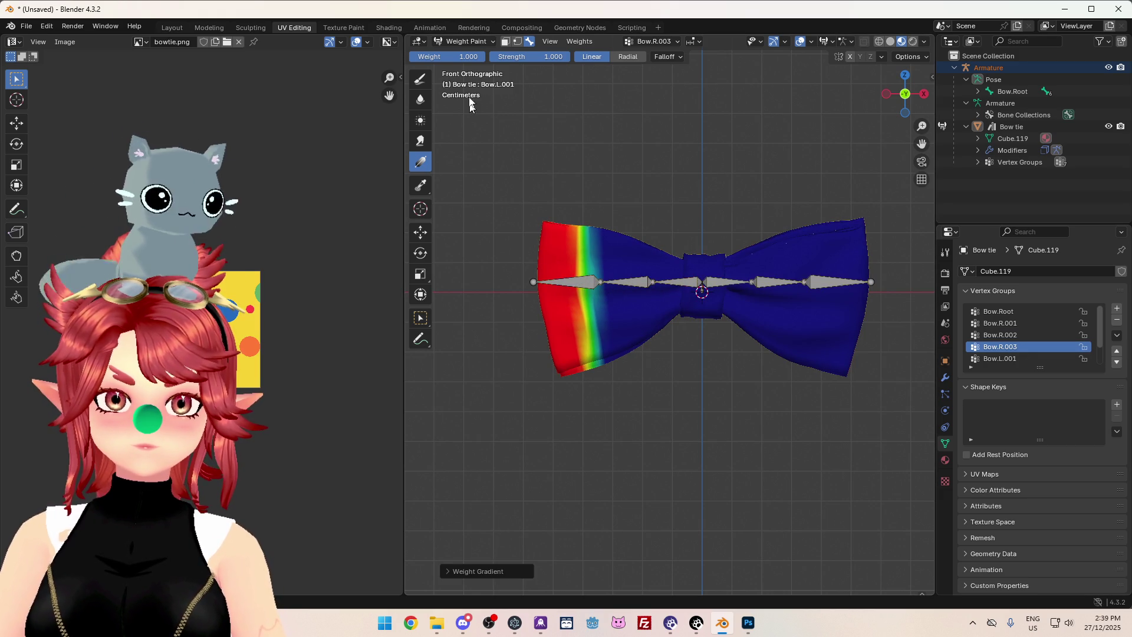
click(466, 57)
text(0)
key(Return)
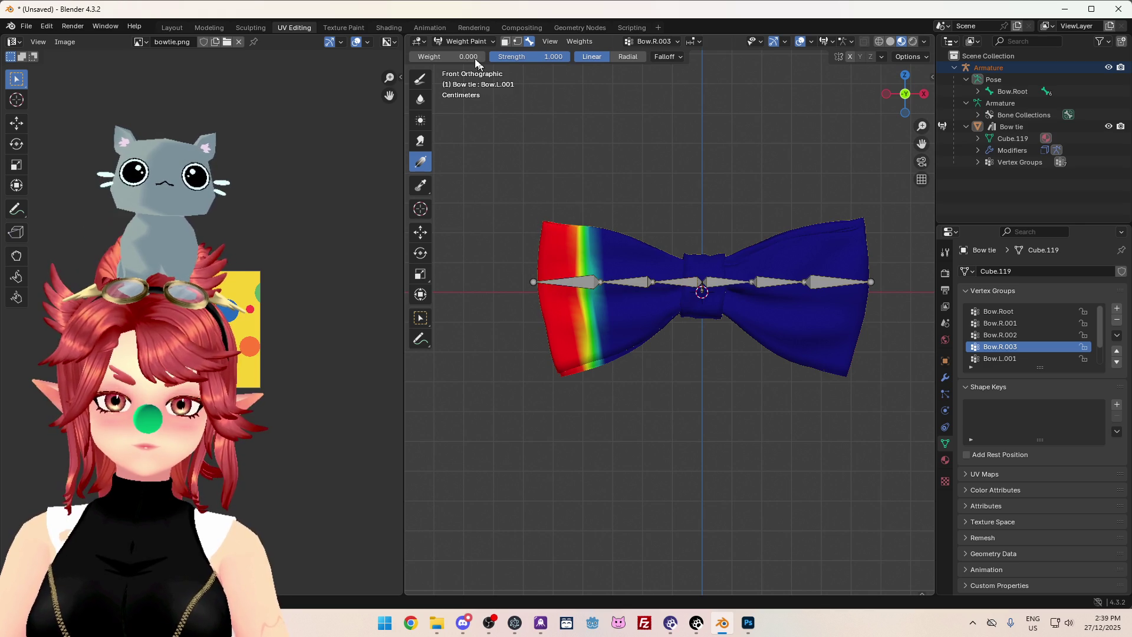
key(ctrl+z)
key(ctrl+z)
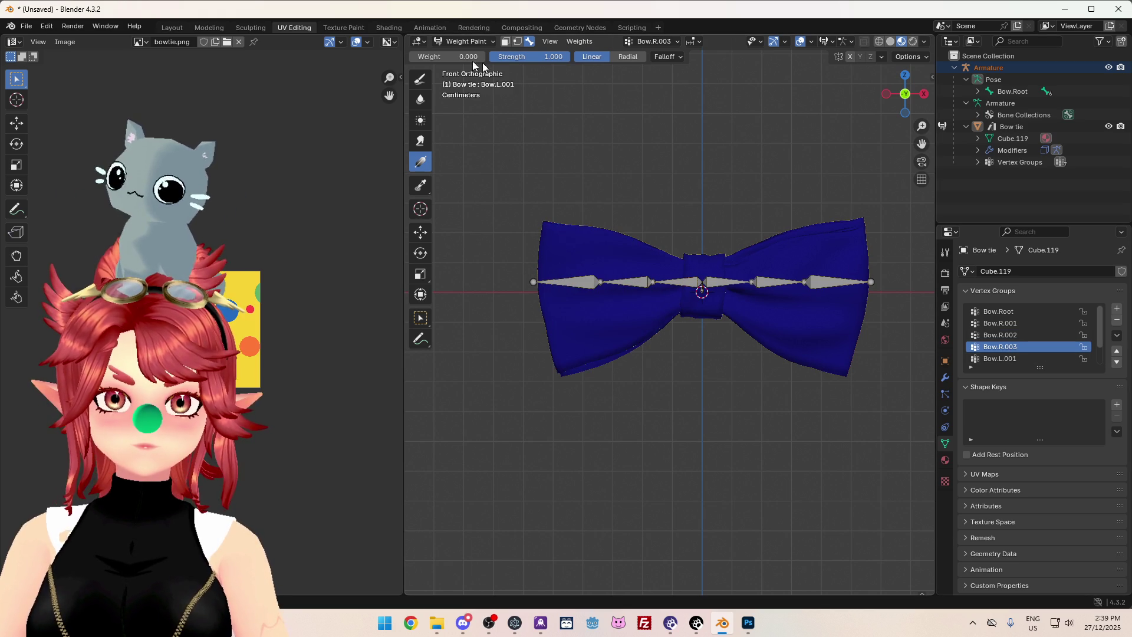
key(ctrl+z)
drag(502, 288, 605, 275)
drag(498, 278, 630, 276)
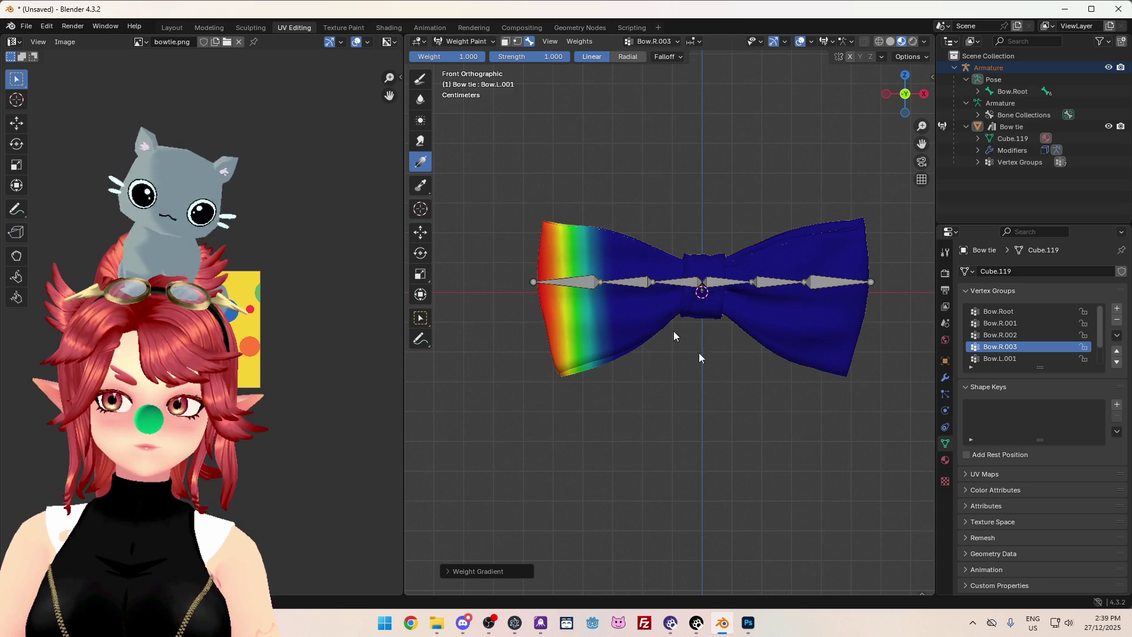
Check Bow.R.001's weights, then make Bow.L.001 active and open its specials menu.
click(1020, 327)
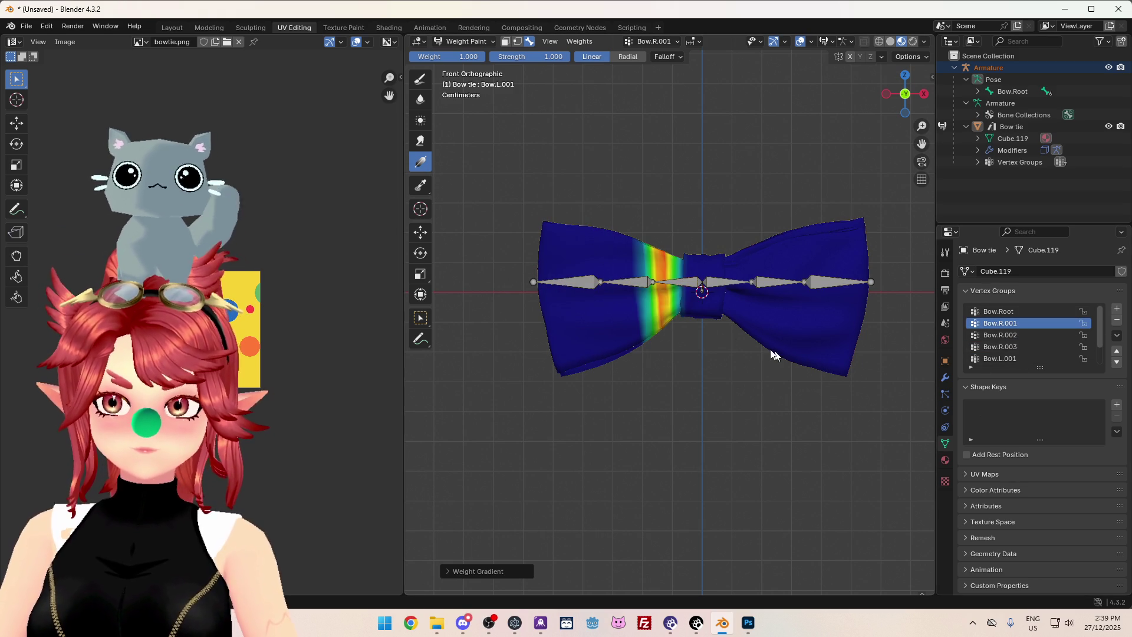
click(1017, 348)
scroll(1016, 341, down, 2)
click(1015, 336)
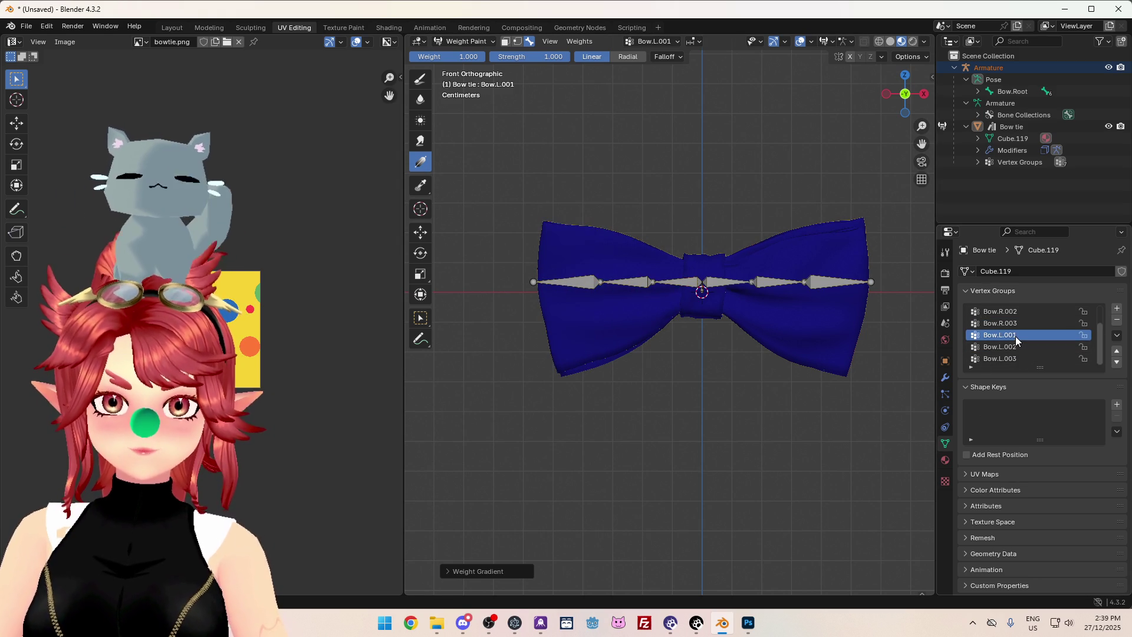
right_click(1015, 336)
click(1116, 336)
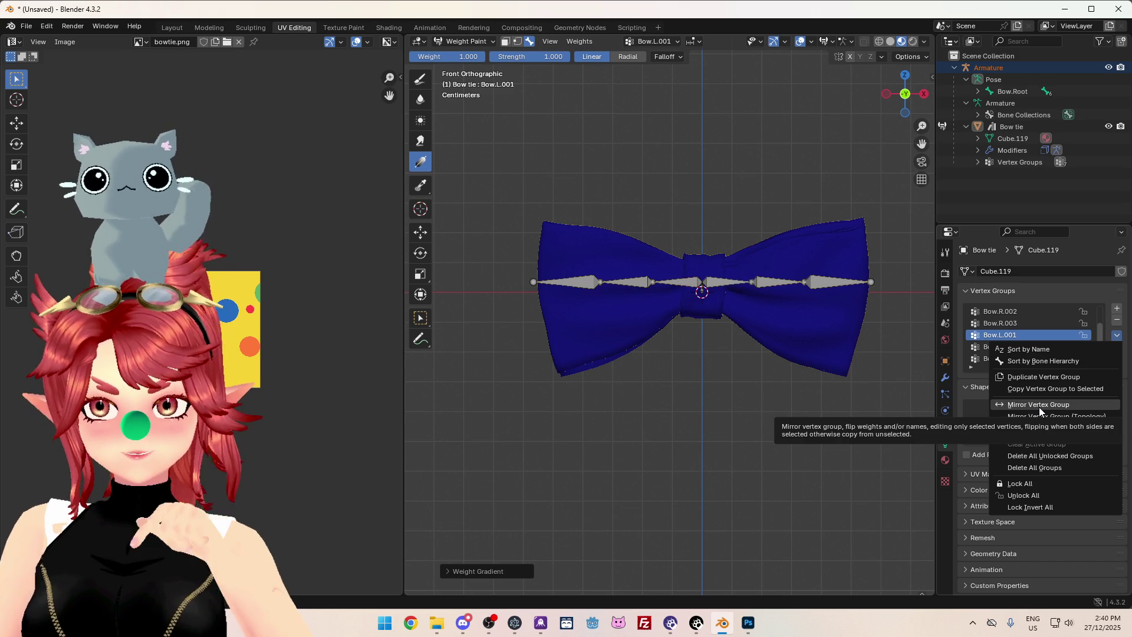
Enable vertex selection masking and choose the Average and Select Box tools.
click(518, 42)
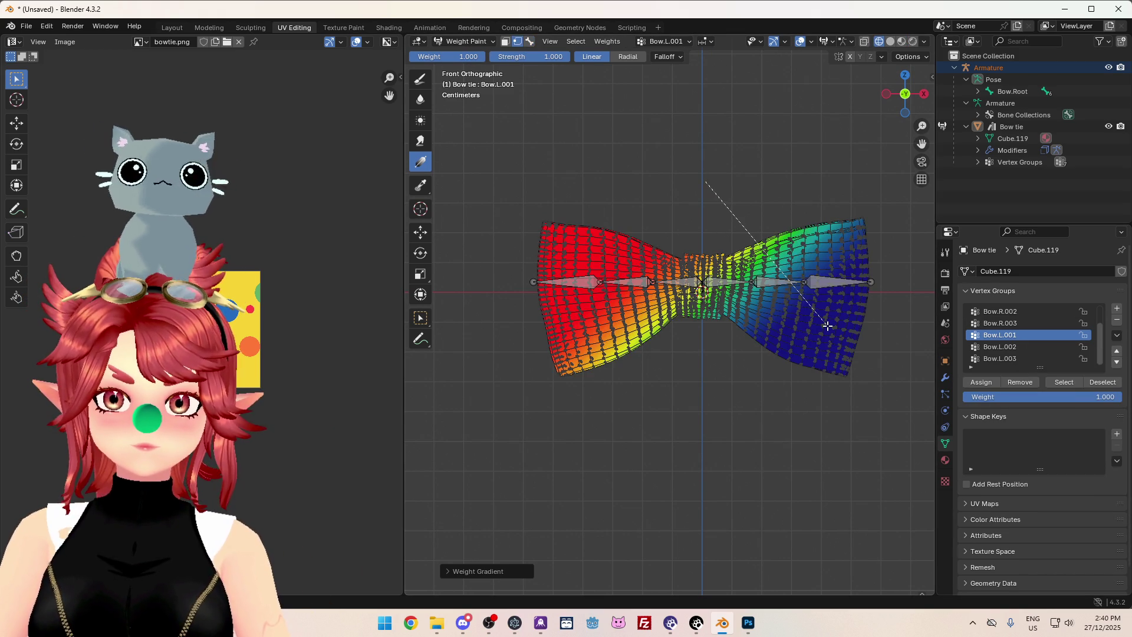
ctrl+click(785, 275)
click(420, 121)
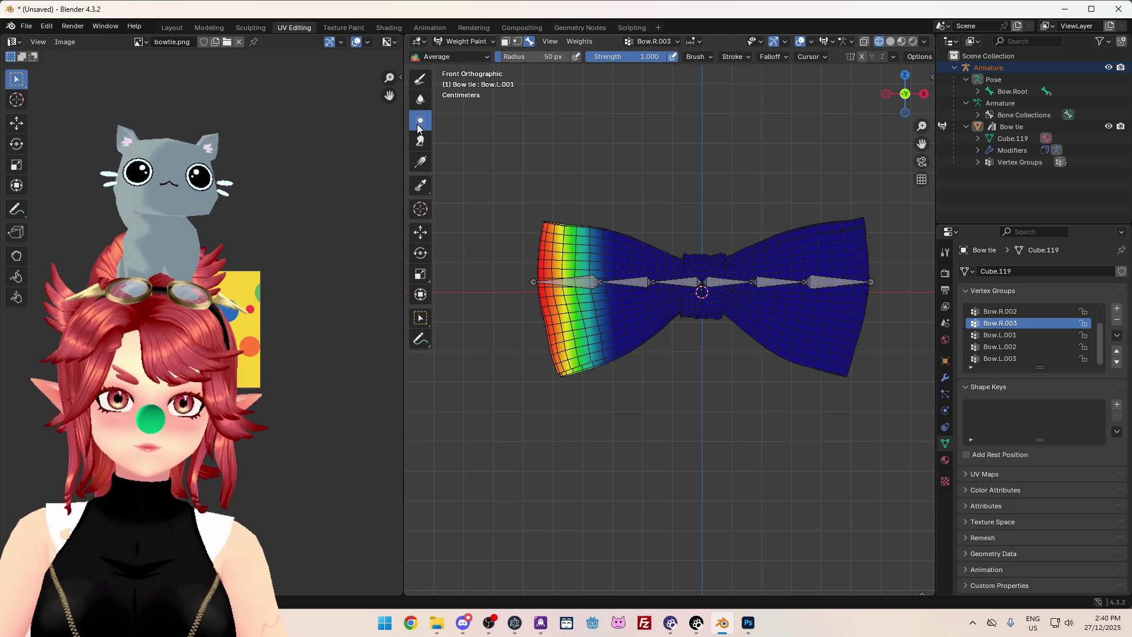
click(420, 318)
drag(713, 167, 934, 413)
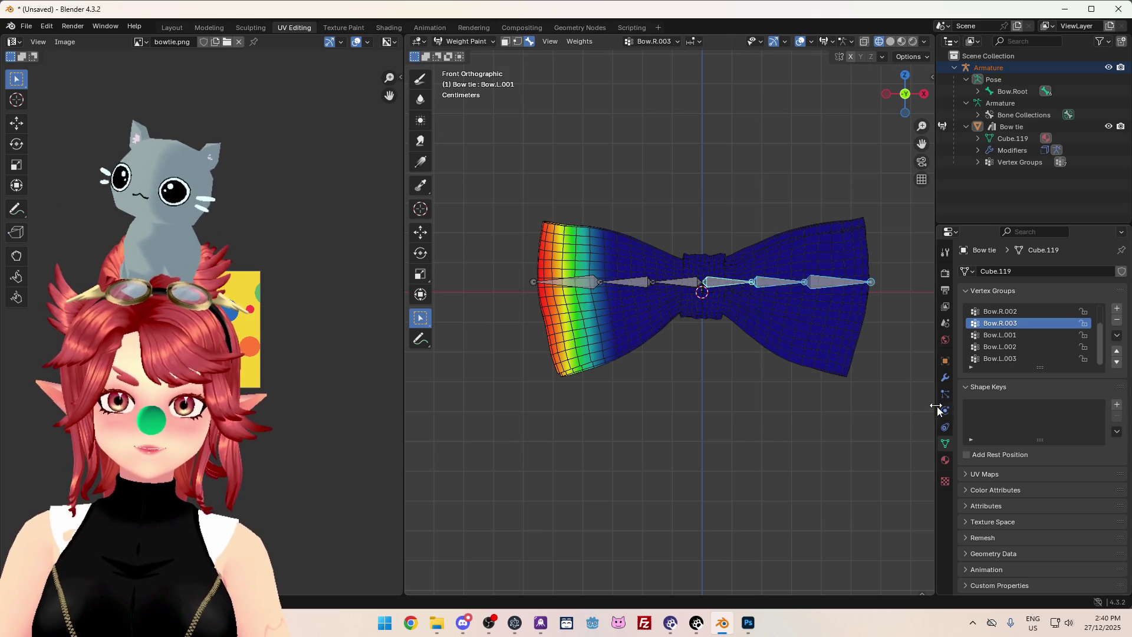
Make Bow.L.001 active and box-select all vertices on the bow tie's right half.
click(993, 126)
mouse_move(705, 186)
mouse_down()
mouse_move(799, 351)
mouse_move(904, 446)
mouse_up()
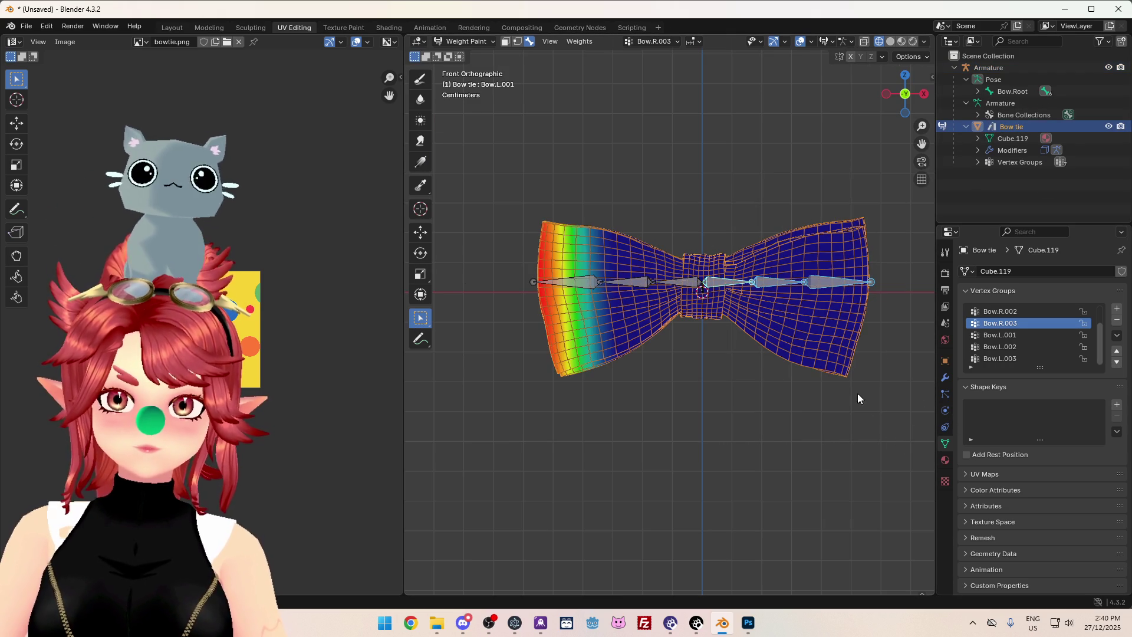
click(1014, 335)
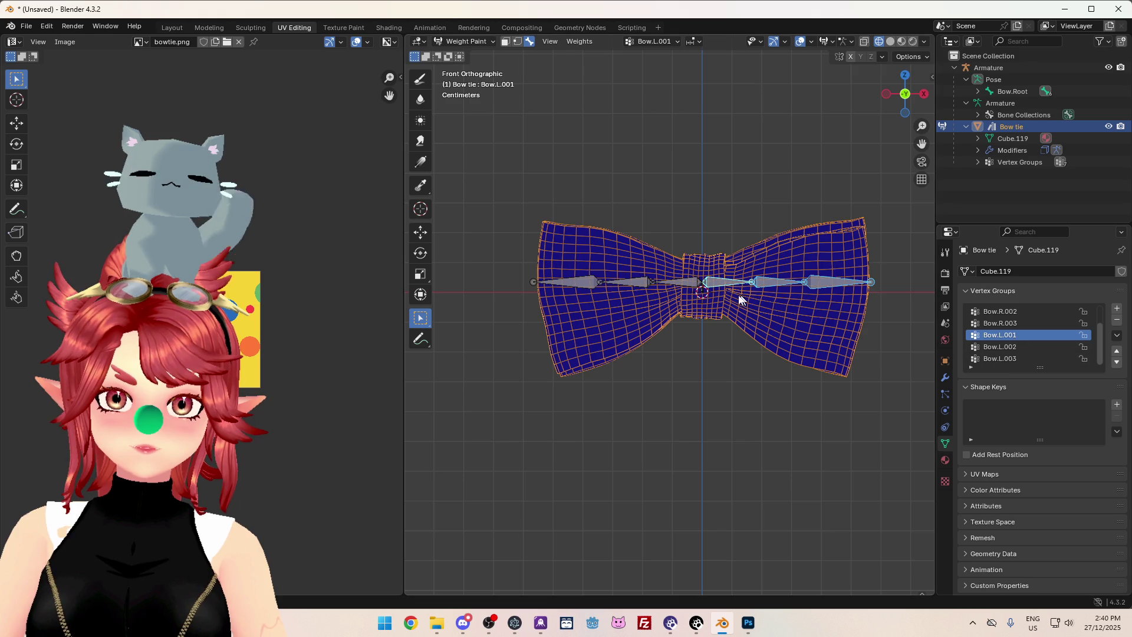
click(796, 250)
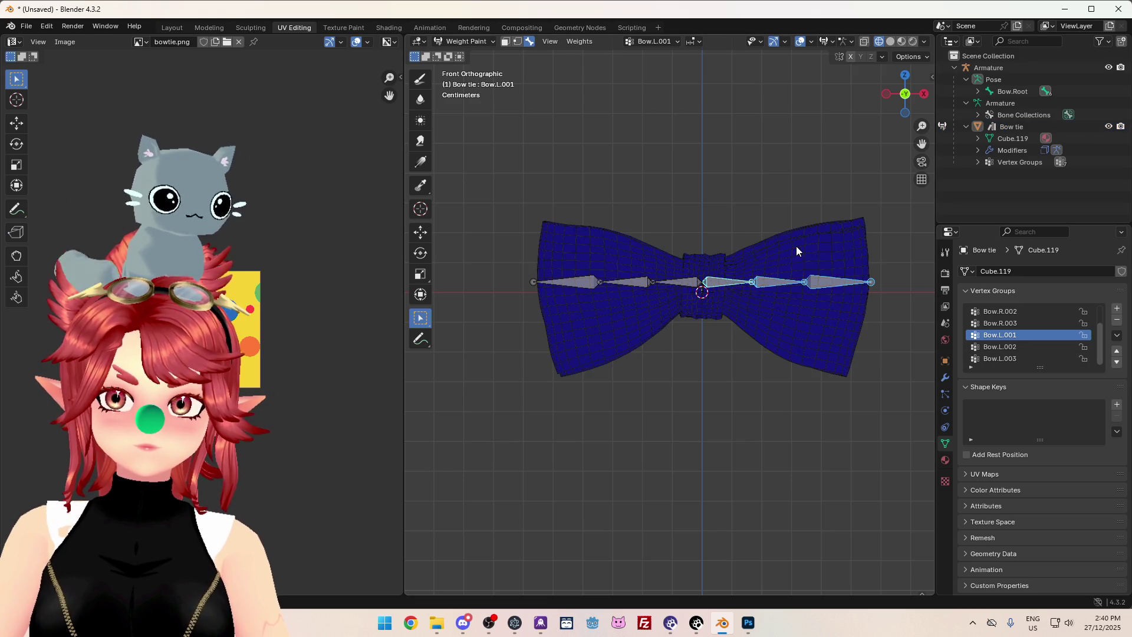
click(515, 43)
drag(719, 203, 889, 404)
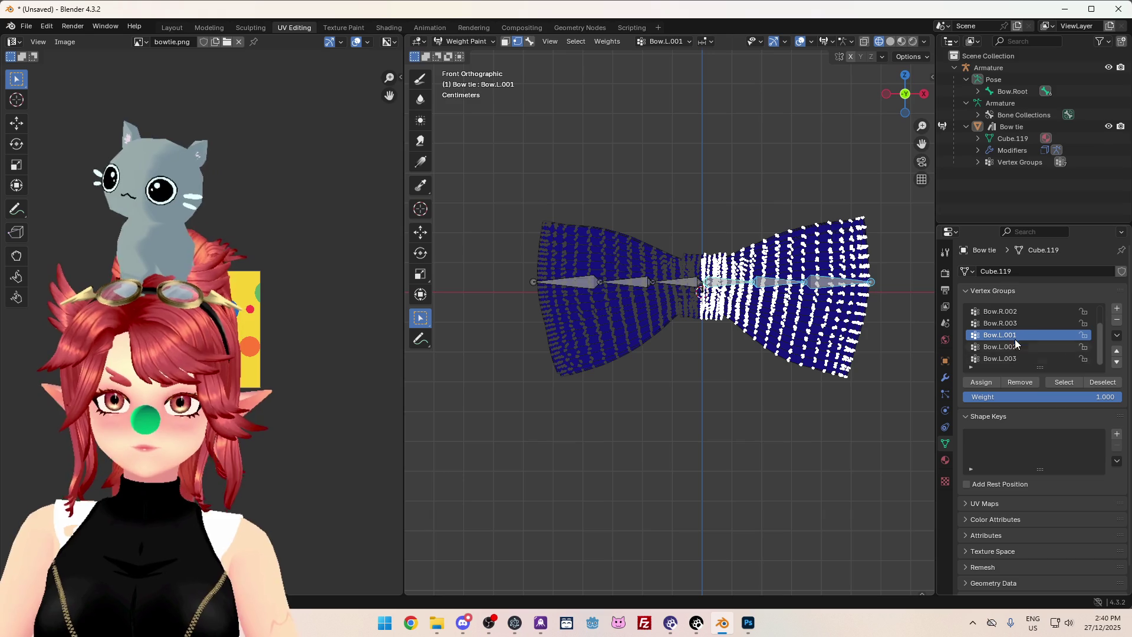
Run Mirror Vertex Group on Bow.L.001, which mirrors 0 vertices and fails 2464.
click(1116, 335)
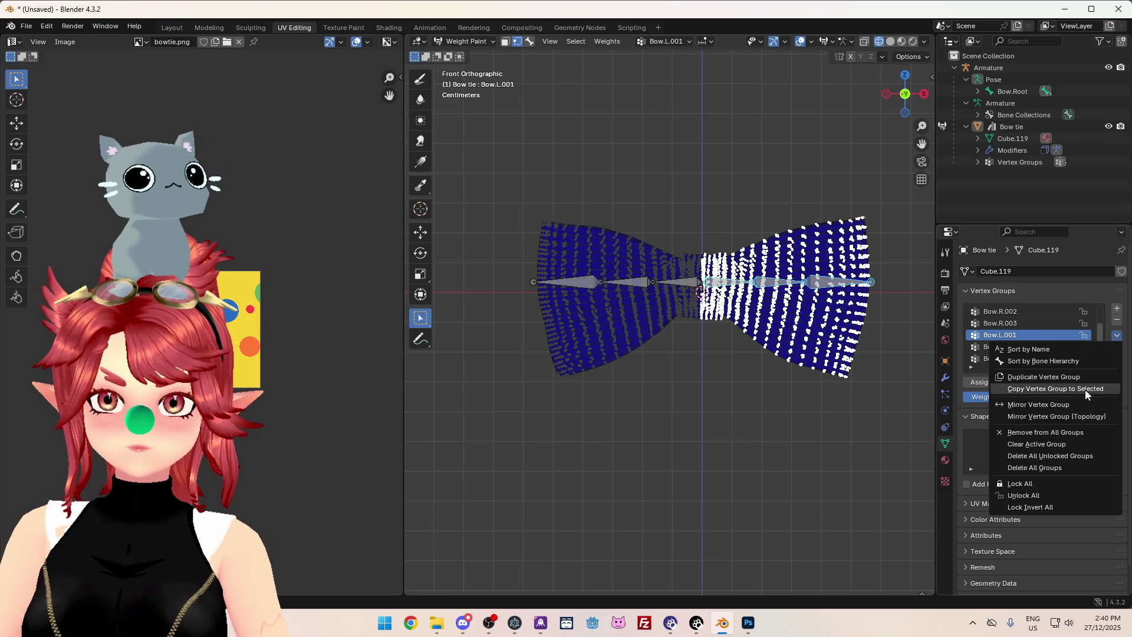
click(1075, 404)
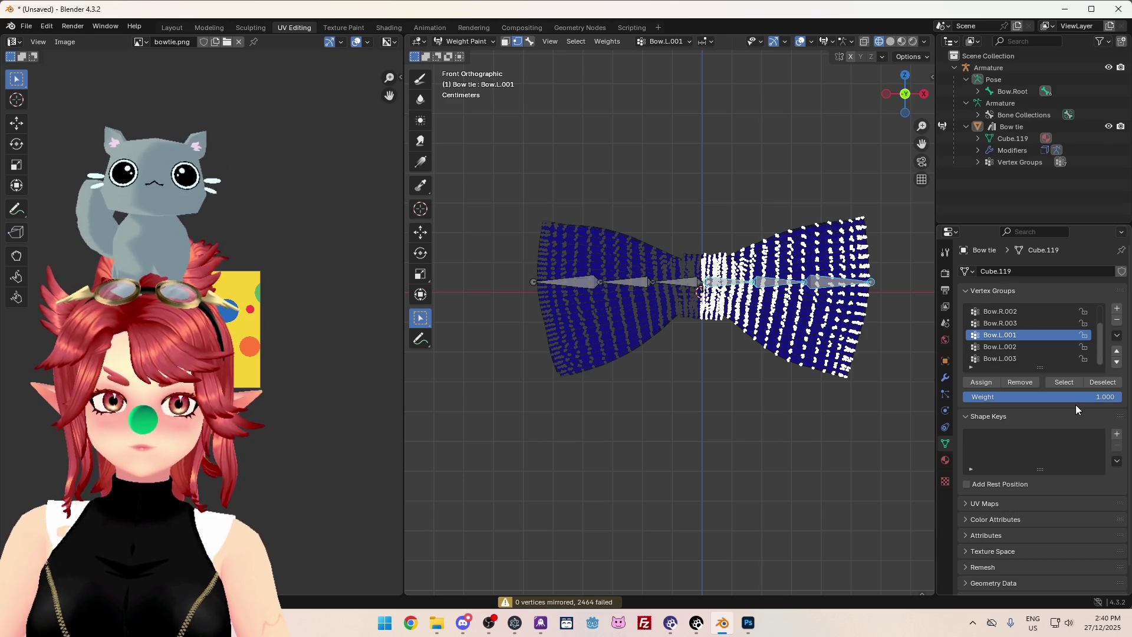
mouse_move(768, 329)
middle_down()
mouse_move(762, 415)
mouse_move(757, 335)
mouse_move(765, 432)
mouse_move(763, 354)
middle_up()
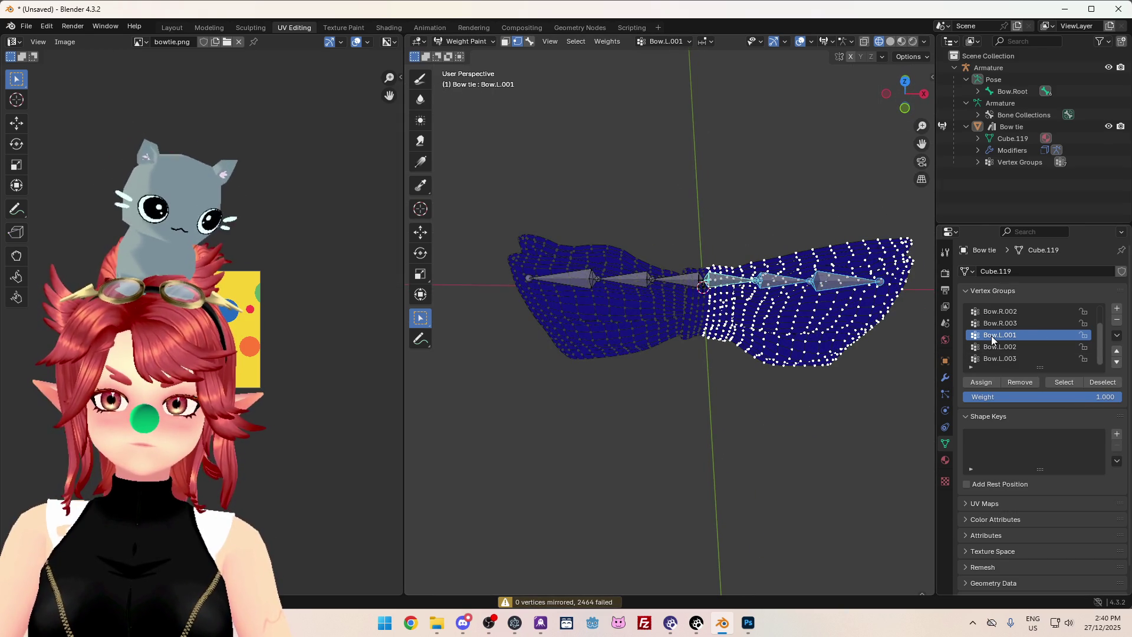
click(1116, 335)
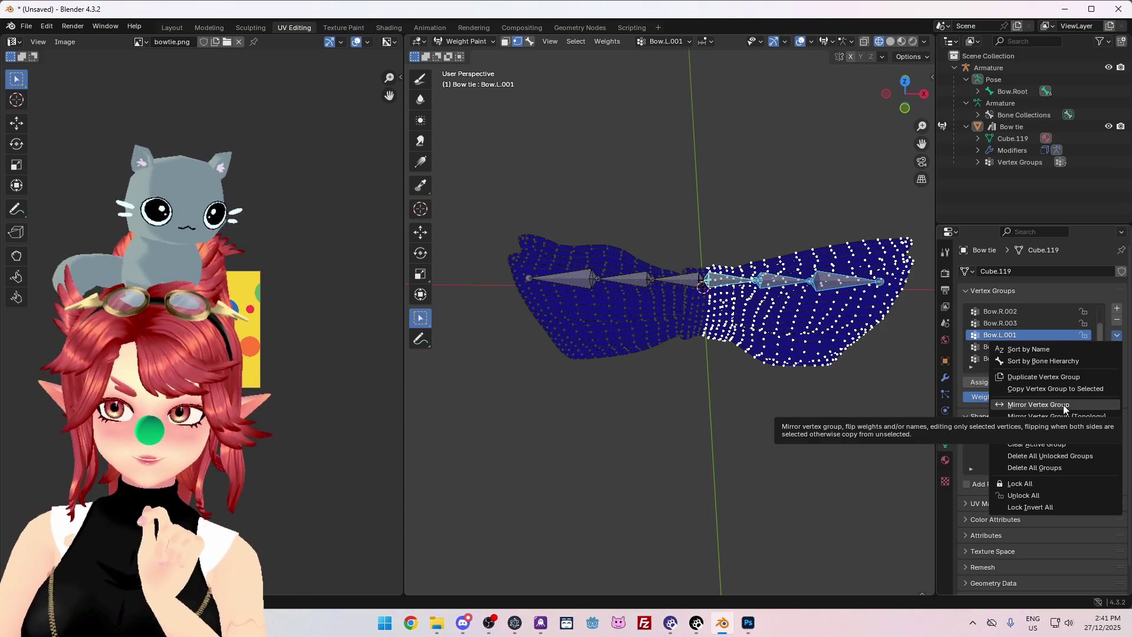
click(1060, 402)
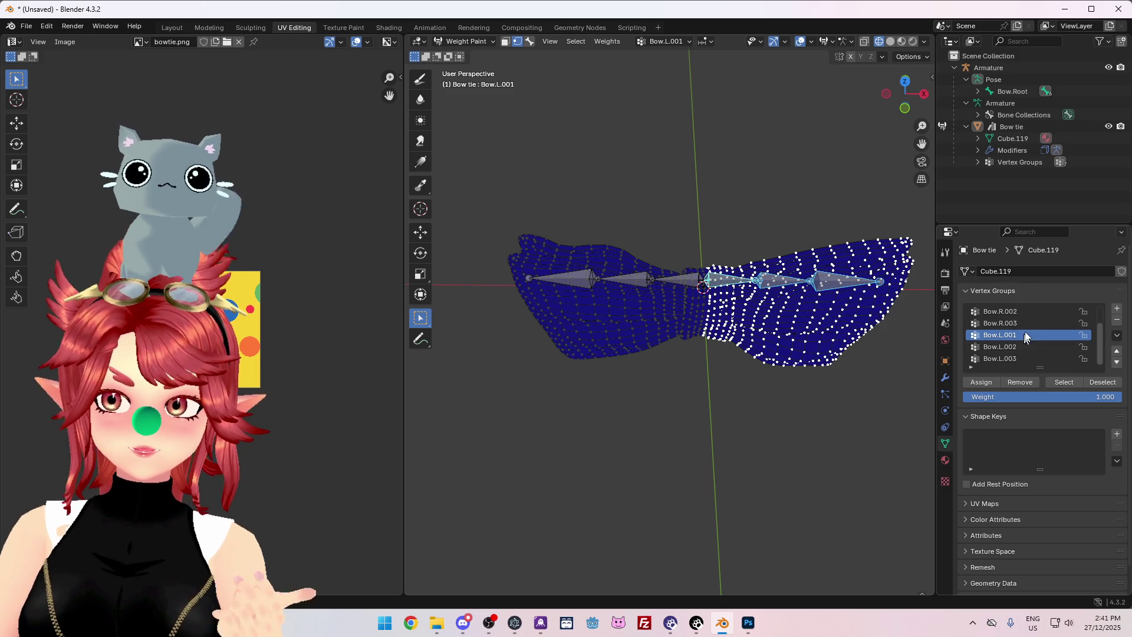
click(1117, 336)
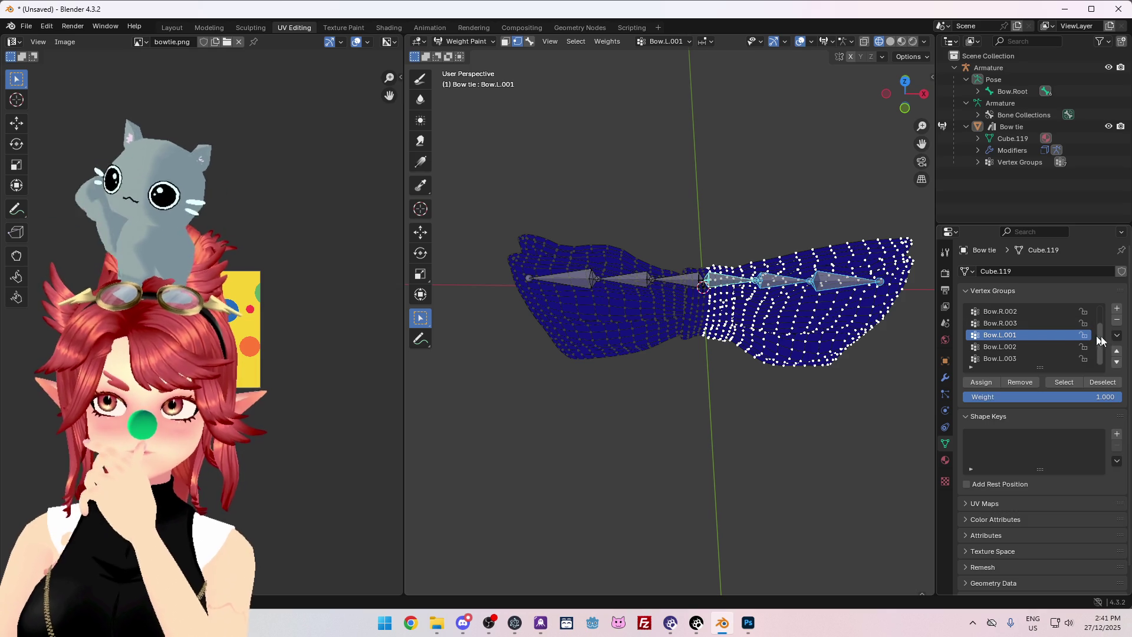
Check Bow.R.001, confirm the Bow.L.001 group name unchanged, and open its Vertex Group Specials menu.
scroll(1028, 334, up, 2)
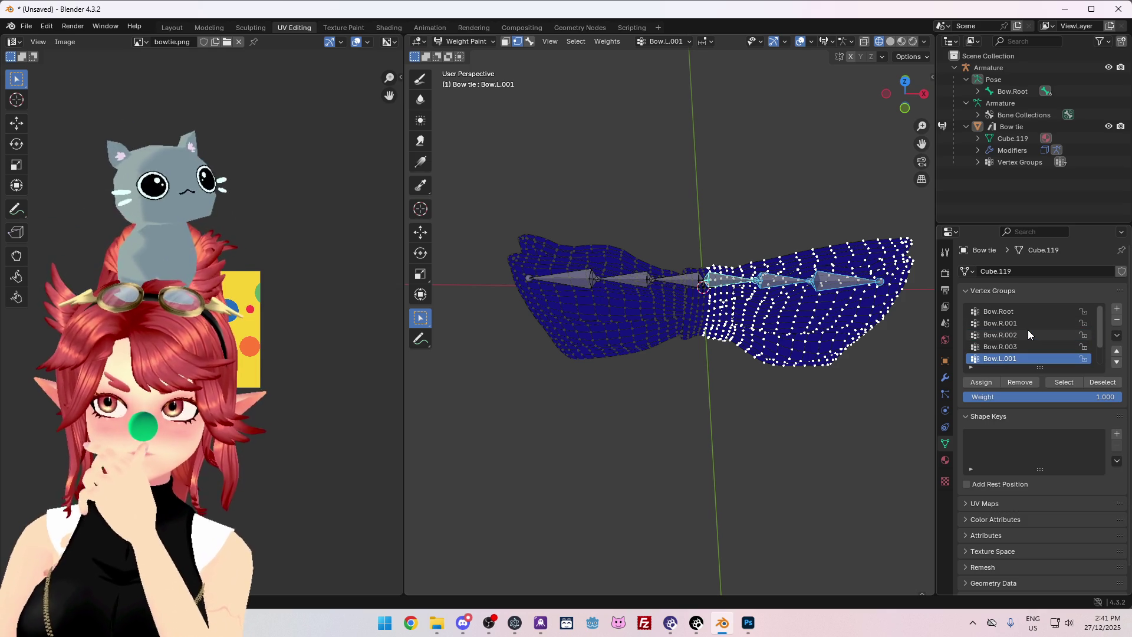
scroll(1028, 334, down, 2)
scroll(1028, 334, up, 2)
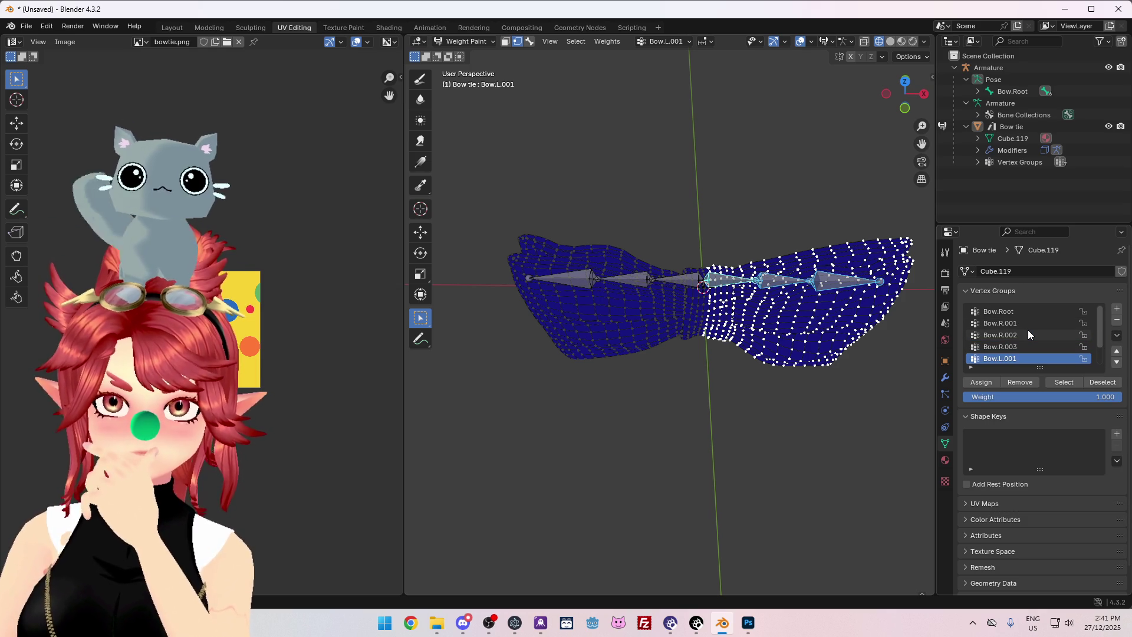
scroll(1028, 334, down, 1)
scroll(1027, 331, up, 1)
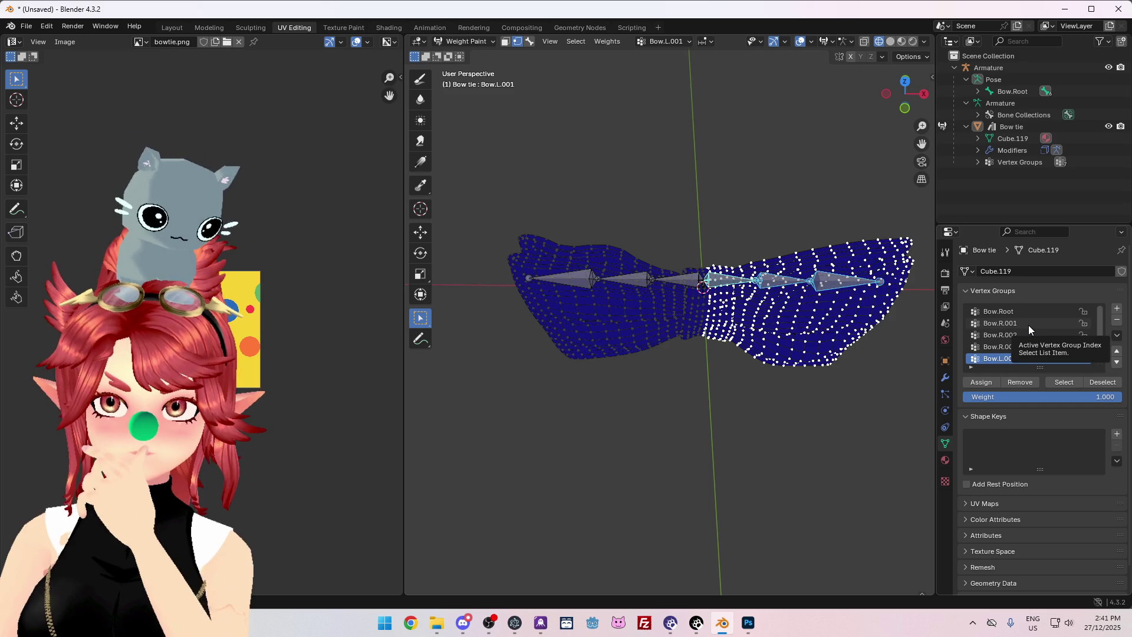
click(1028, 324)
double_click(1024, 357)
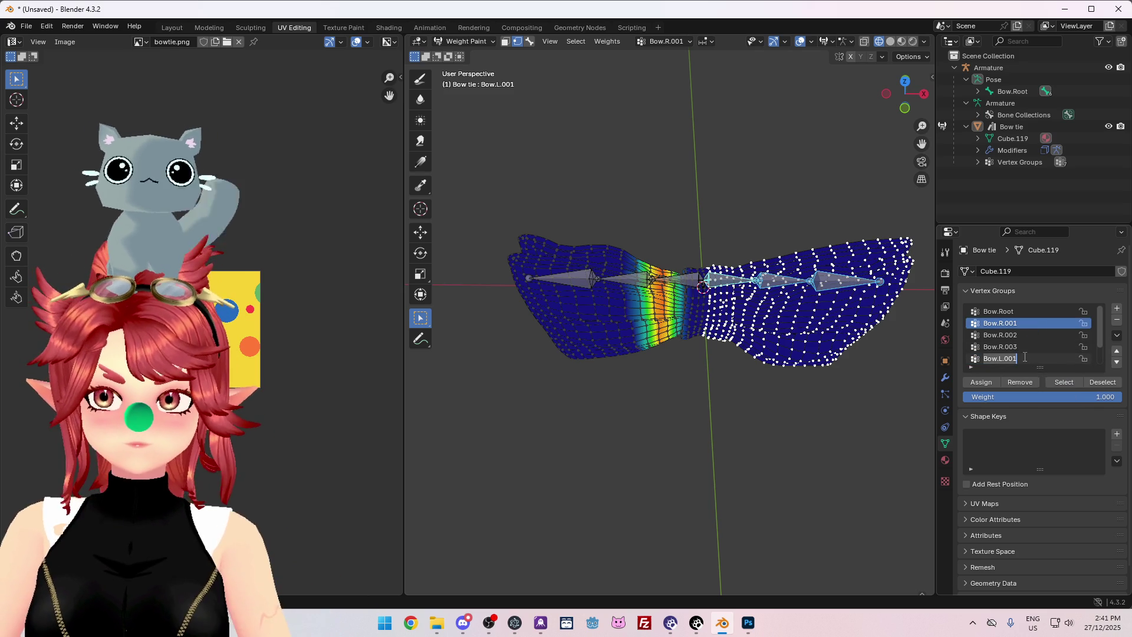
click(1027, 358)
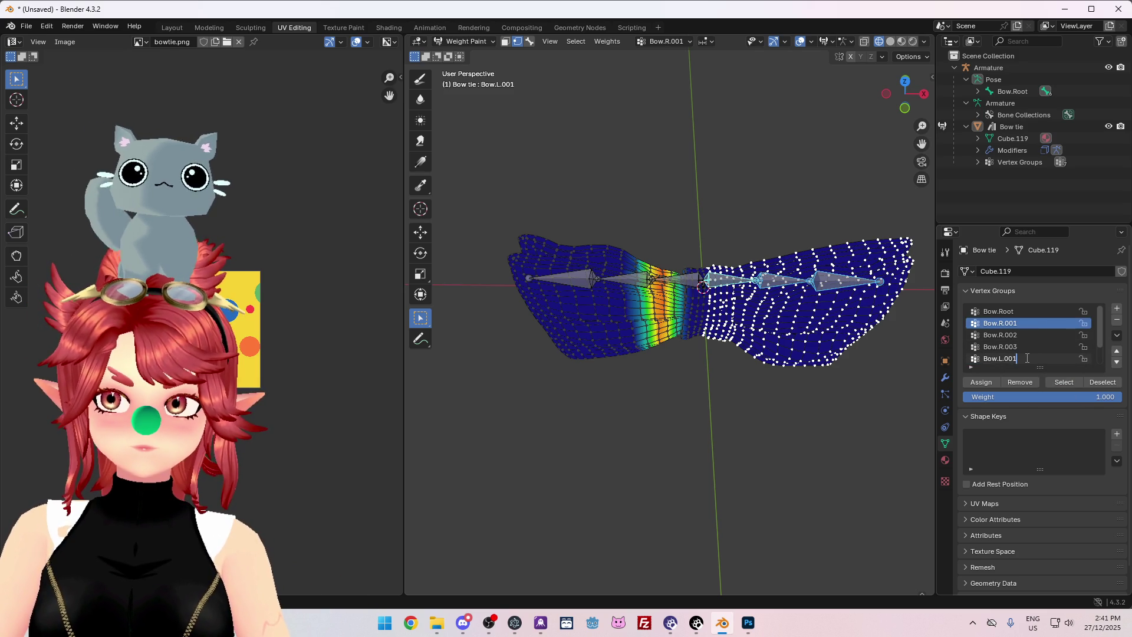
key(Return)
click(1030, 359)
click(1116, 335)
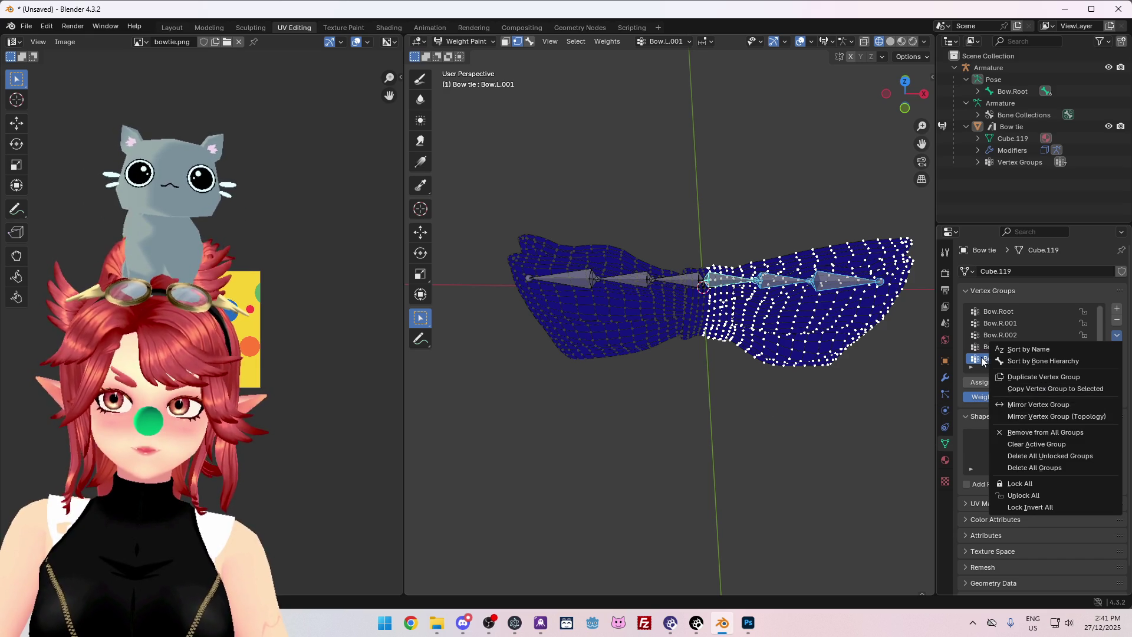
Delete the Bow.L.003, Bow.L.002 and Bow.L.001 vertex groups.
scroll(1023, 361, down, 2)
click(1025, 359)
click(1117, 320)
click(1117, 321)
click(1117, 320)
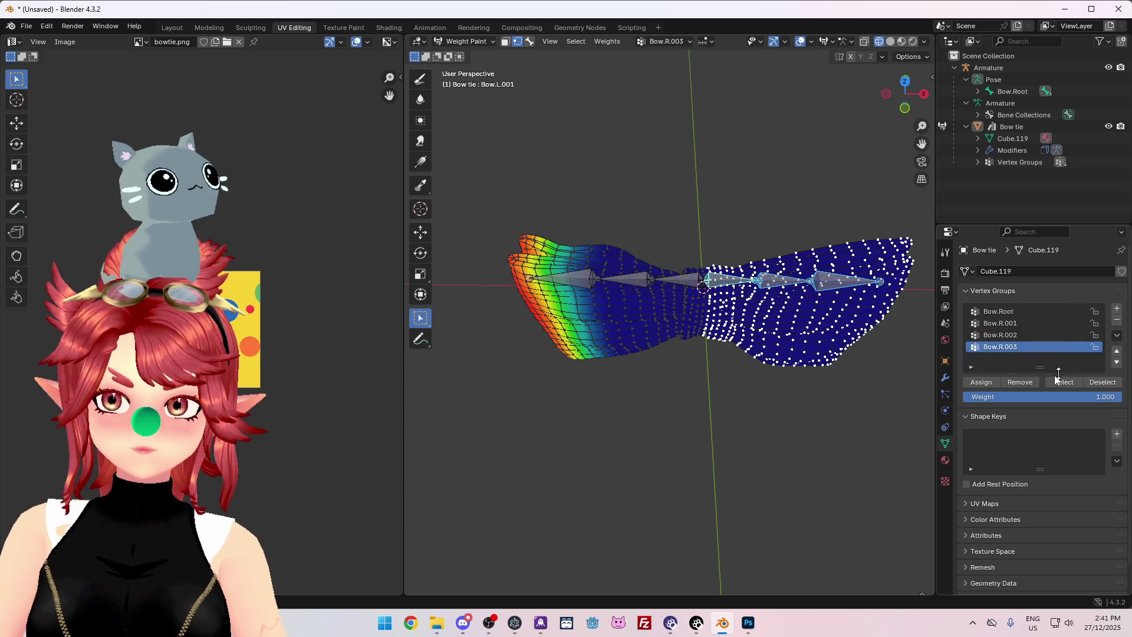
Duplicate the Bow.R.001 vertex group as Bow.R.001_copy and mirror it to the left side.
click(1017, 323)
click(1117, 335)
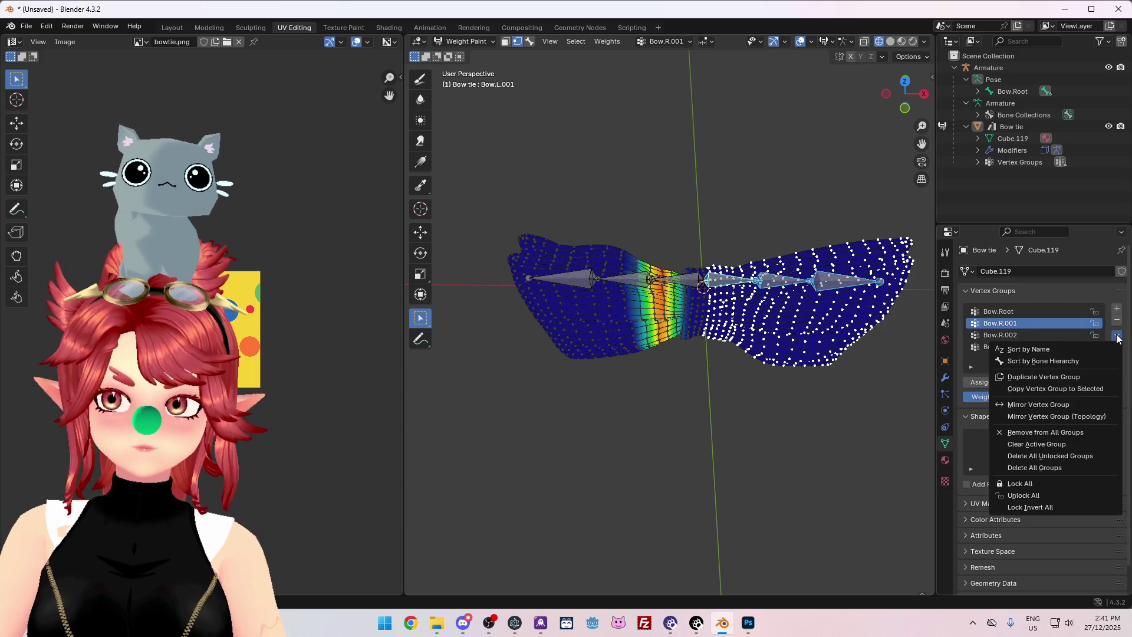
click(1053, 377)
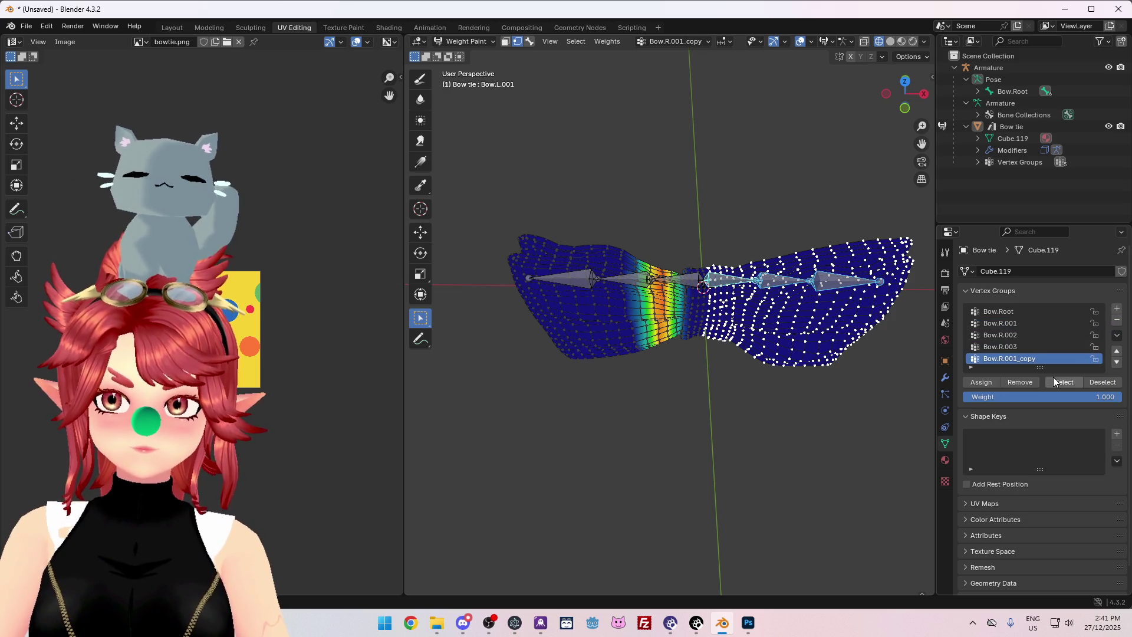
click(1117, 335)
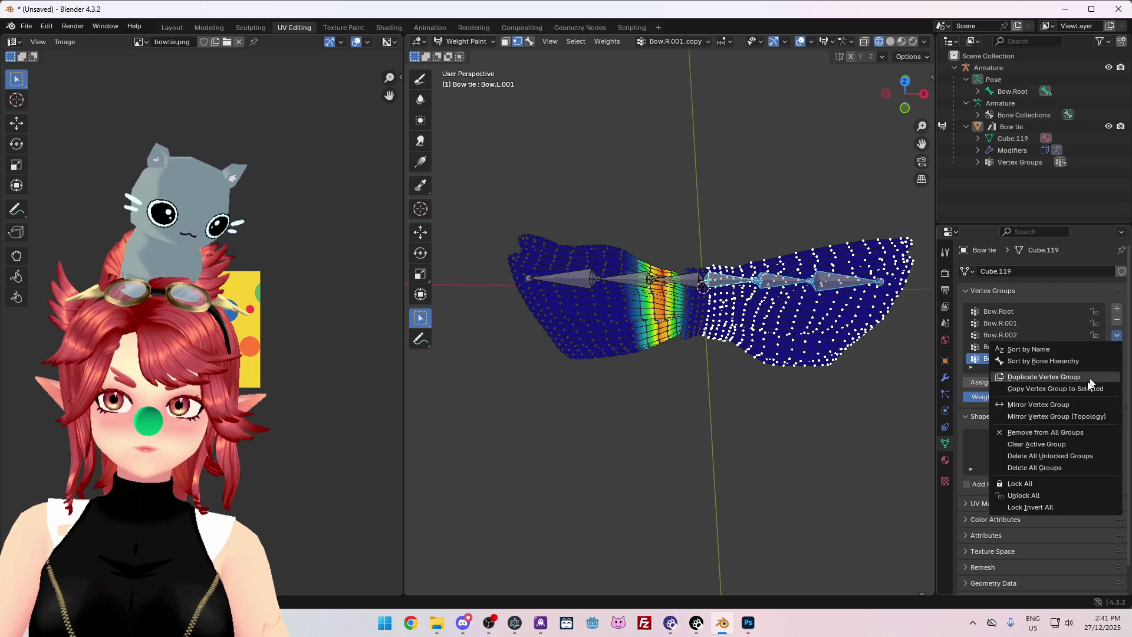
click(1060, 405)
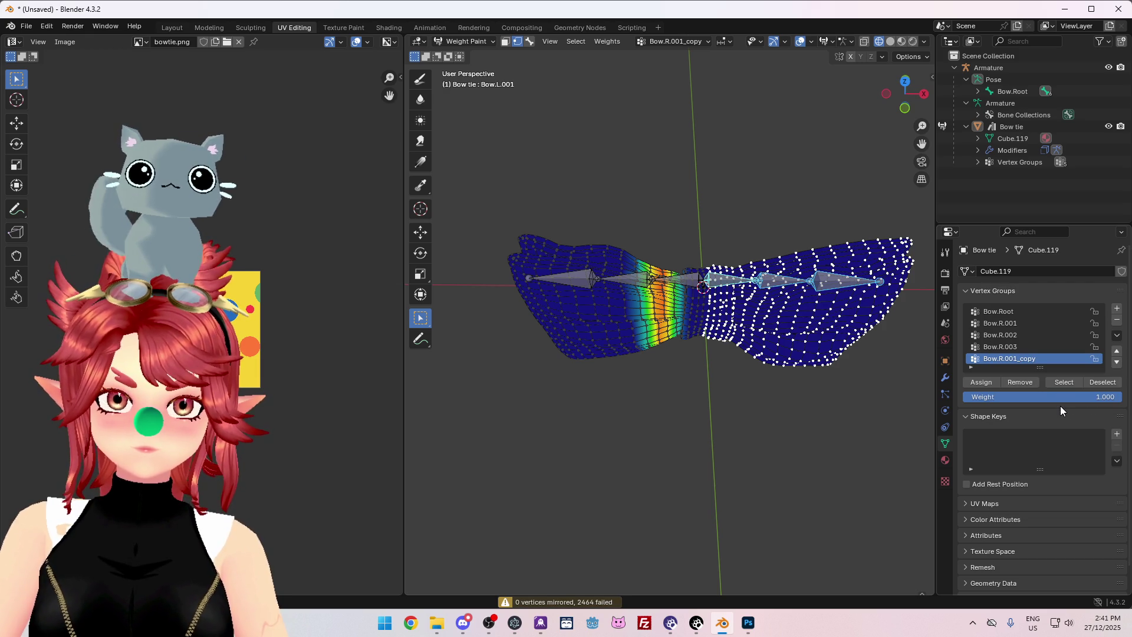
mouse_move(782, 407)
middle_down()
mouse_move(769, 388)
mouse_move(776, 365)
middle_up()
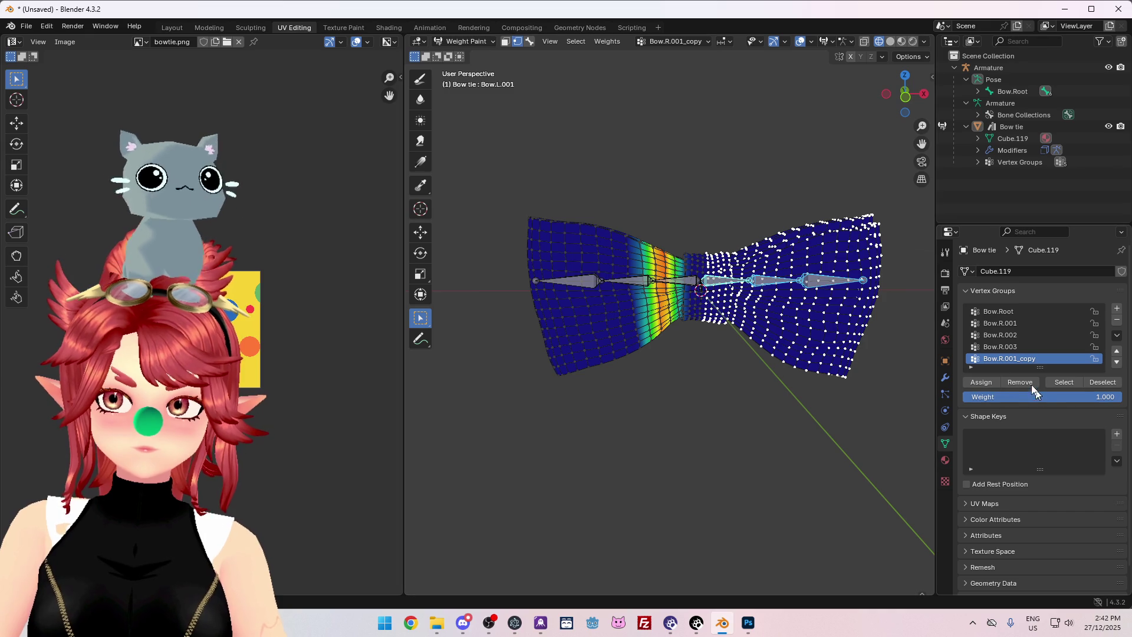
Select all vertices and mirror the Bow.R.001_copy group's weights, trying twice.
key(a)
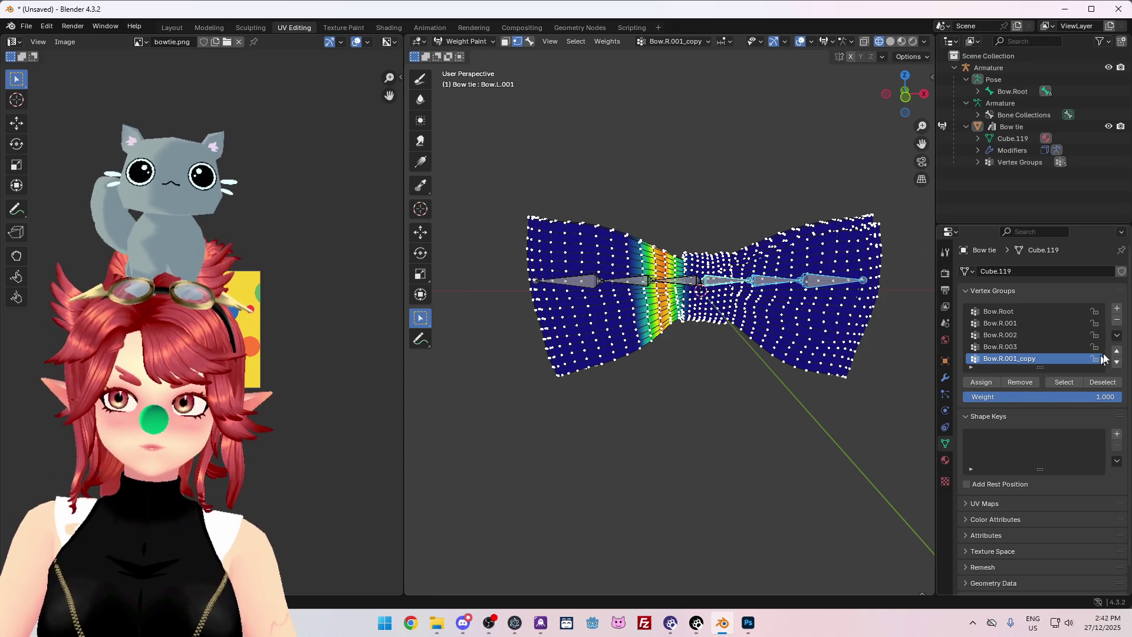
click(1116, 335)
click(1068, 401)
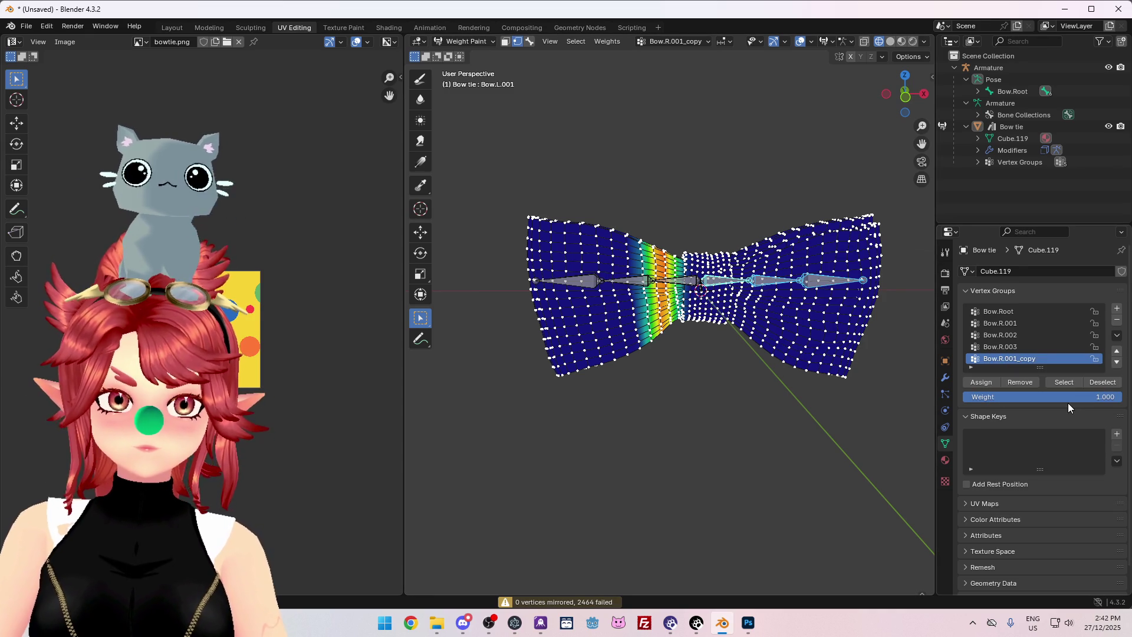
mouse_move(779, 355)
middle_down()
mouse_move(768, 425)
mouse_move(781, 365)
mouse_move(783, 385)
middle_up()
click(1116, 335)
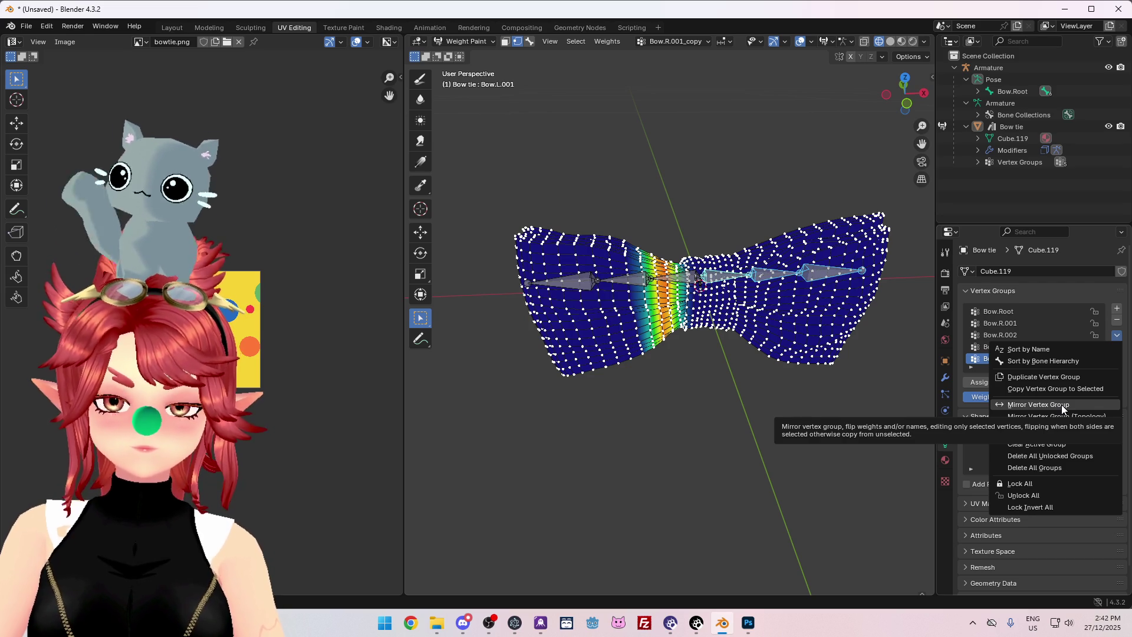
click(1061, 405)
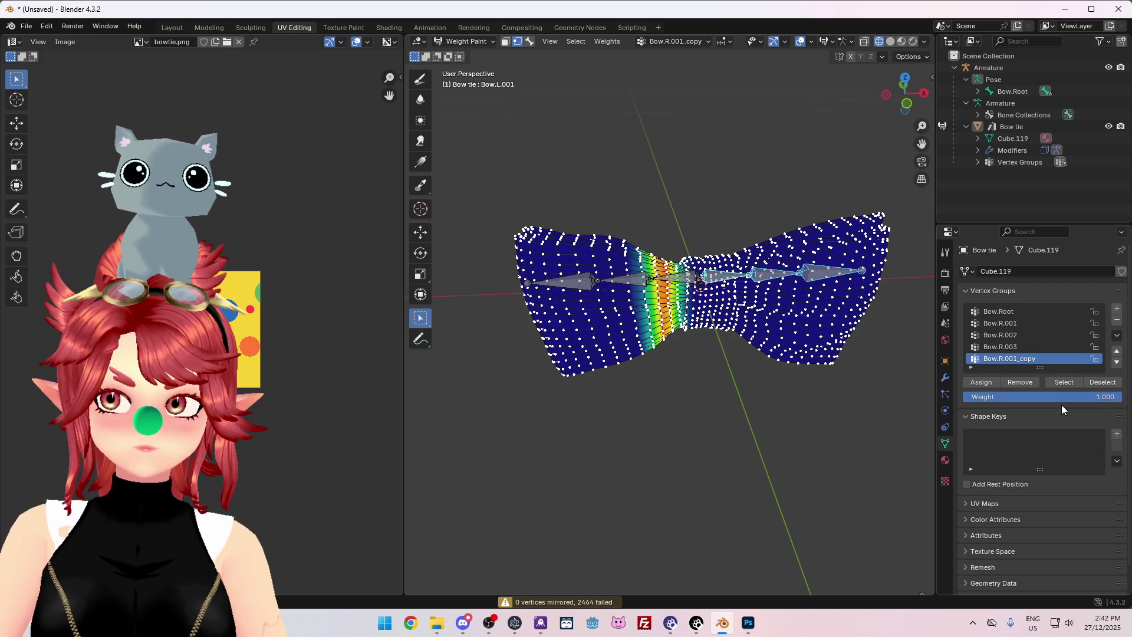
mouse_move(873, 391)
middle_down()
mouse_move(865, 436)
mouse_move(863, 391)
mouse_move(866, 404)
middle_up()
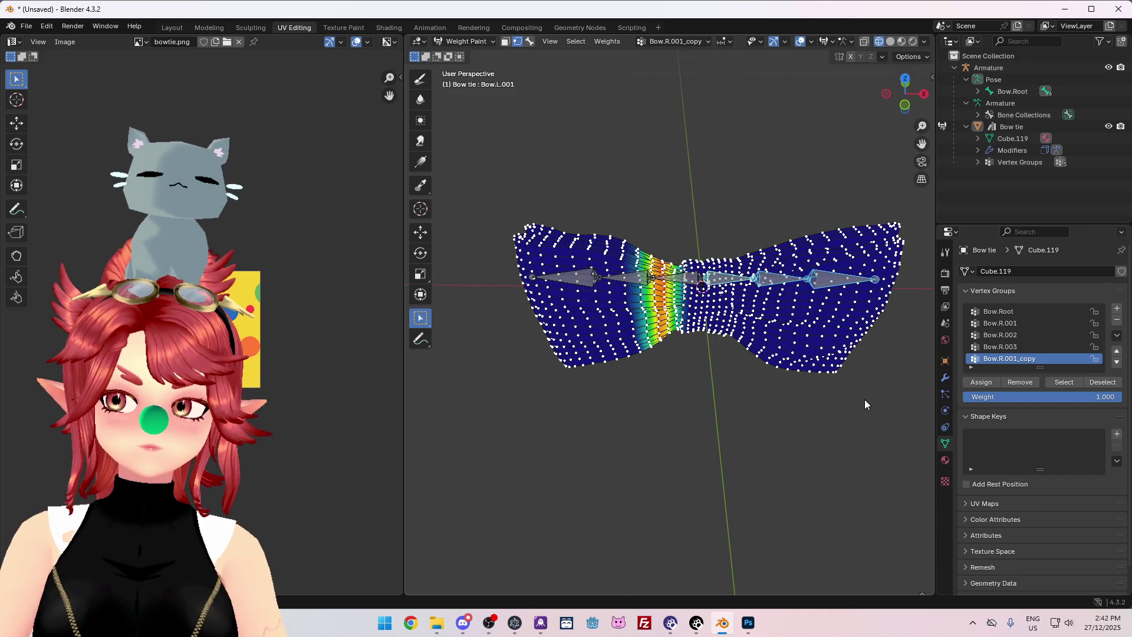
Delete Bow.R.001_copy and mirror Bow.R.003 by topology, which mirrors 0 vertices.
click(1116, 319)
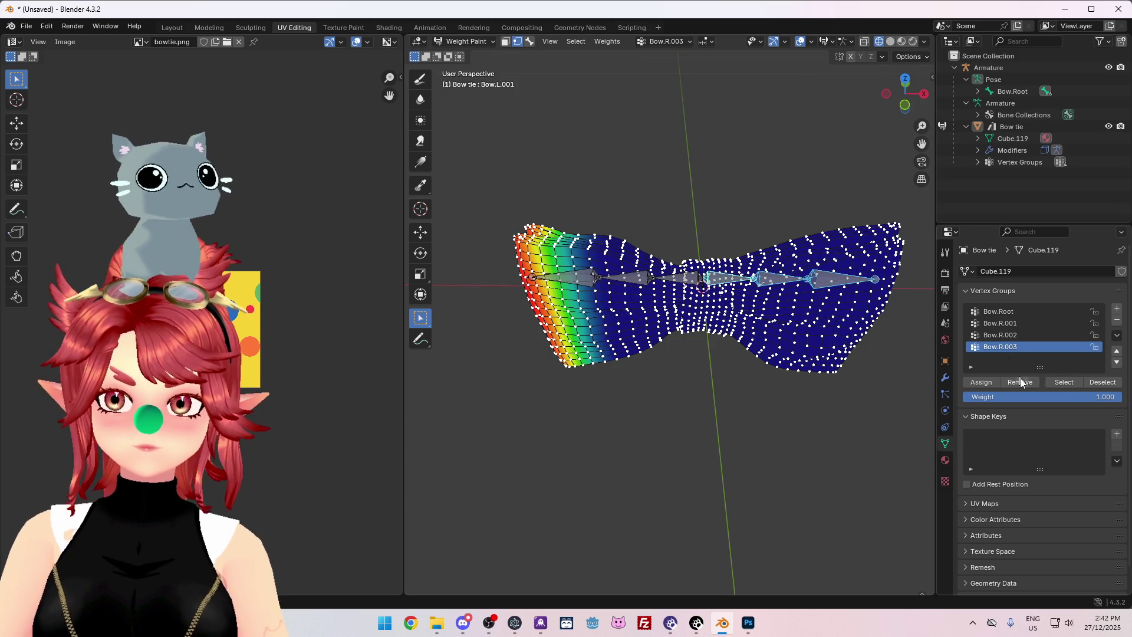
click(1116, 335)
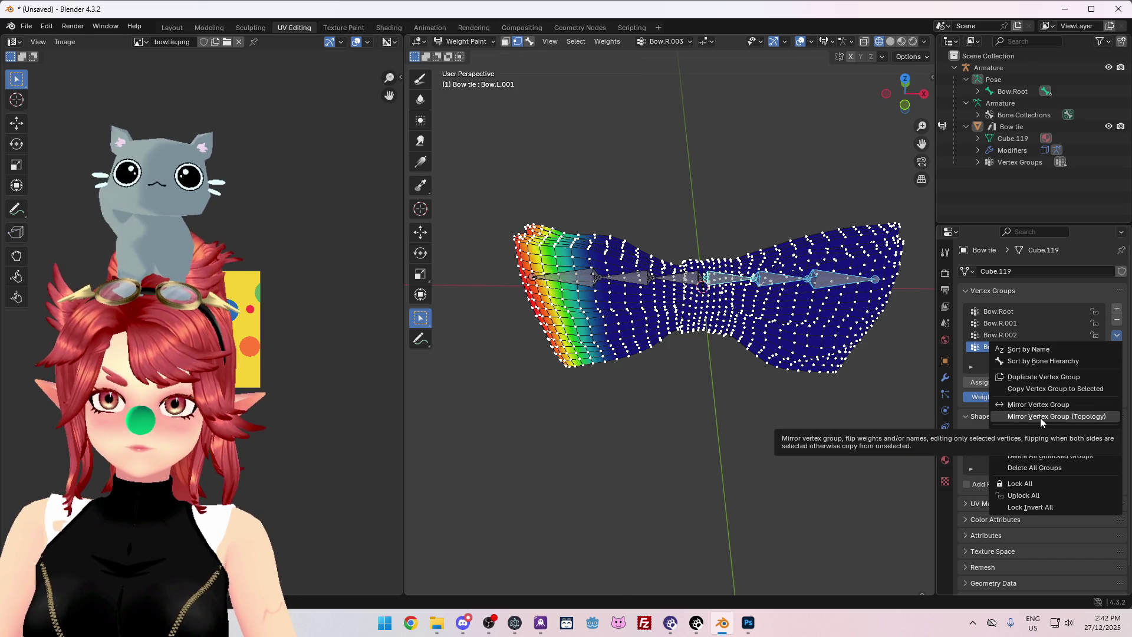
click(1039, 418)
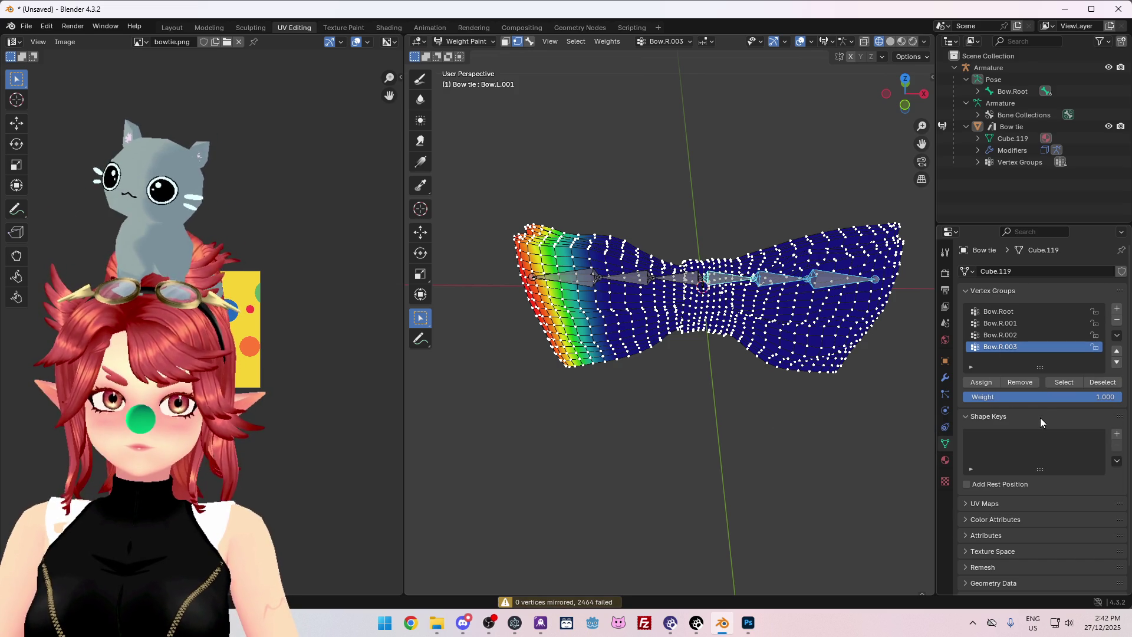
Review the weights of the Bow.R.002 and Bow.R.001 groups.
click(1021, 336)
click(1017, 323)
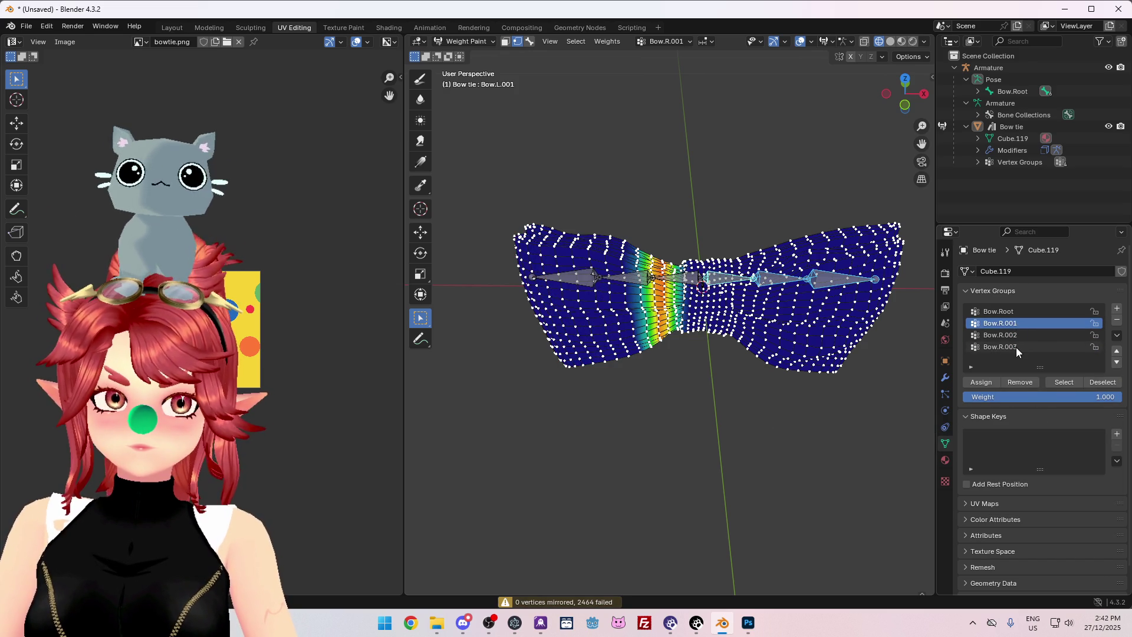
click(1016, 347)
Switch to Object Mode and show the bow tie's polka-dot material in Material Preview.
click(465, 41)
click(463, 53)
click(465, 43)
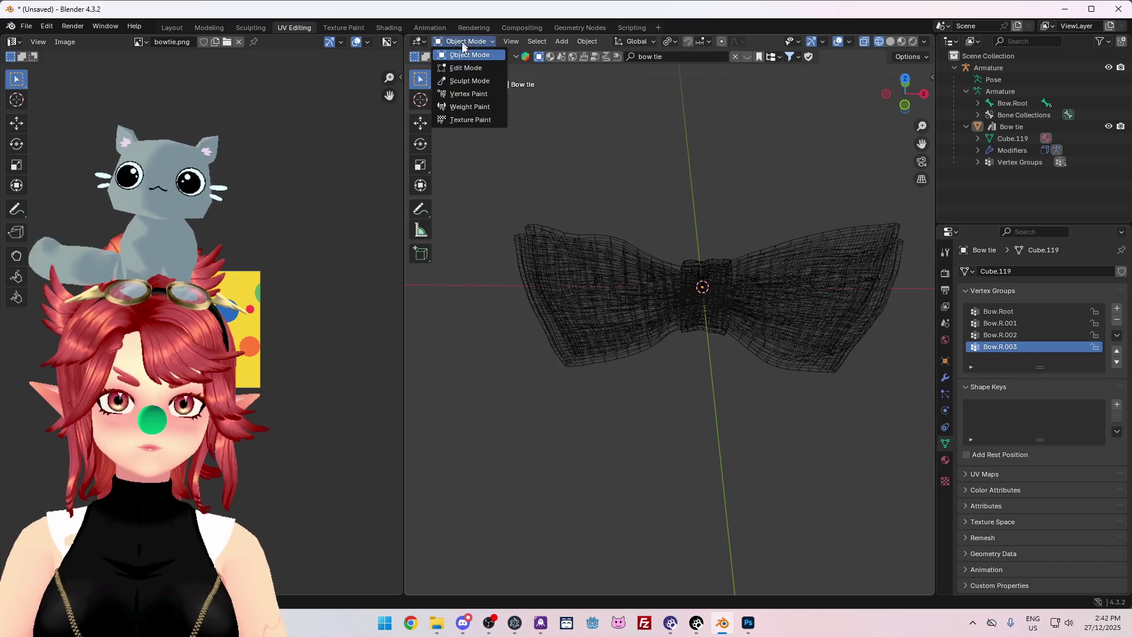
click(890, 41)
click(901, 41)
middle_drag(836, 290, 855, 277)
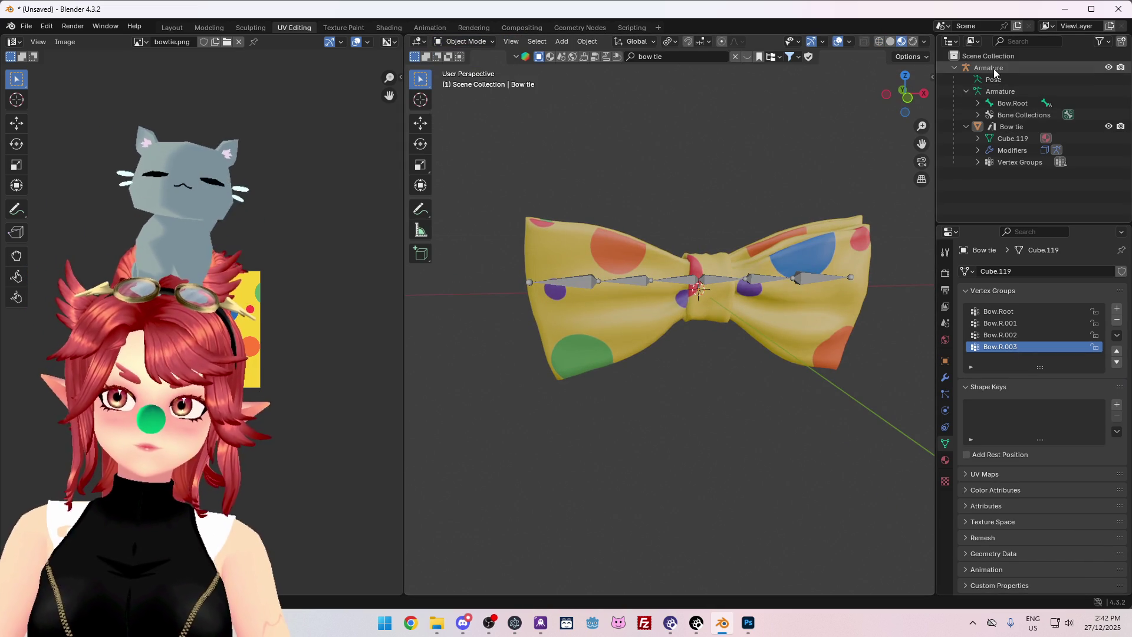
Select the armature, enter Pose Mode, test-rotate the left-wing bones, then cancel.
click(1008, 126)
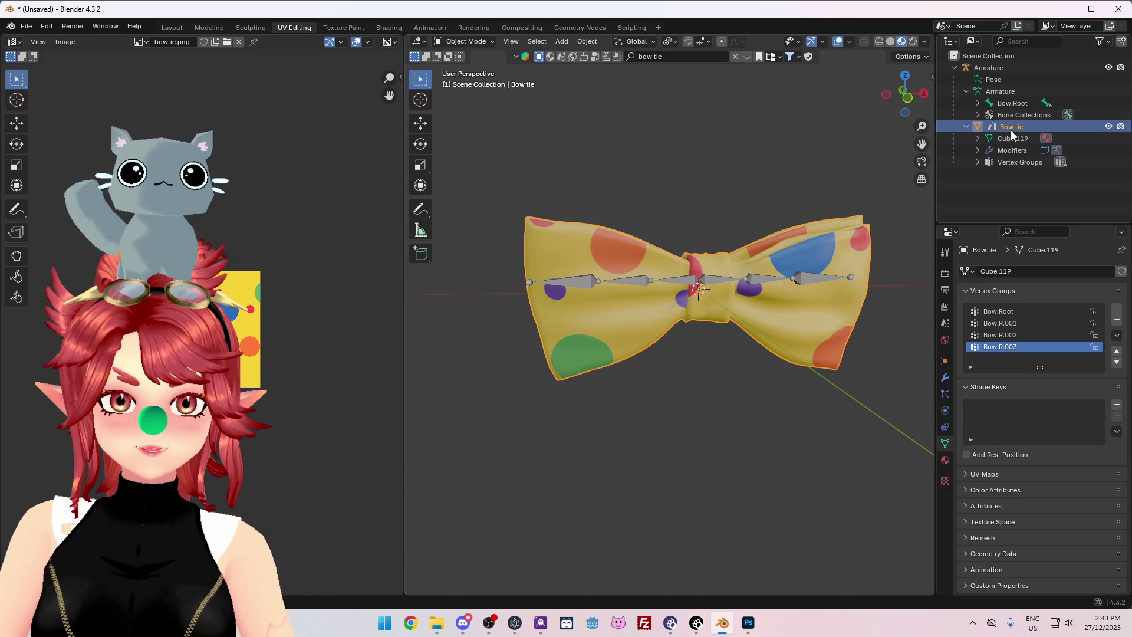
key(Up)
key(Up)
click(468, 42)
click(455, 87)
mouse_move(491, 201)
mouse_down()
mouse_move(572, 283)
mouse_move(673, 341)
mouse_up()
key(r)
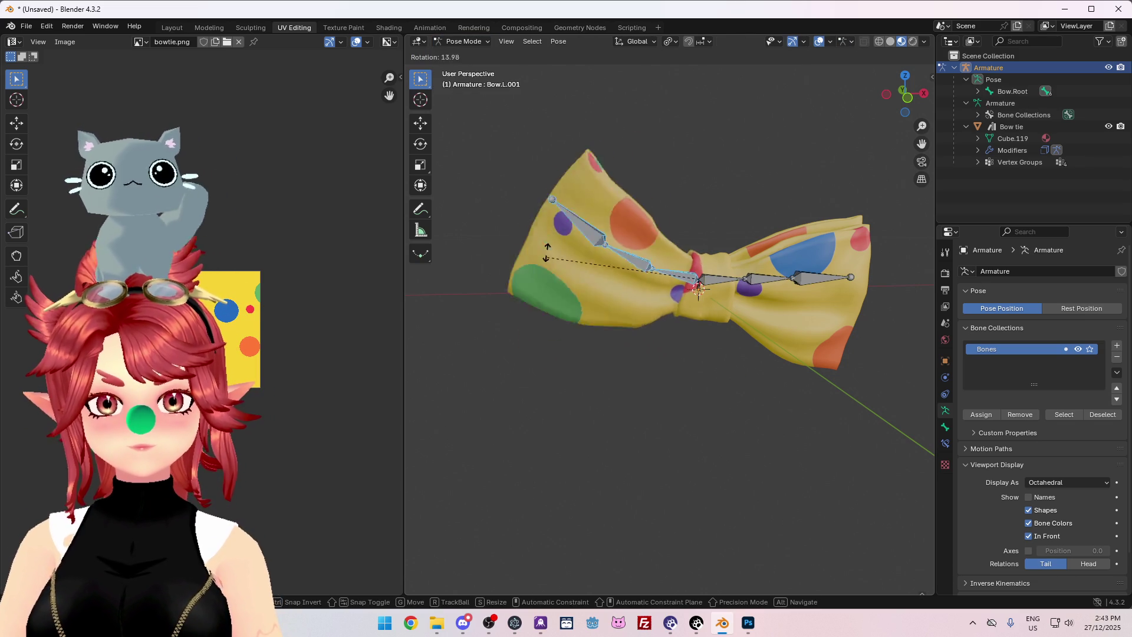
right_click(698, 289)
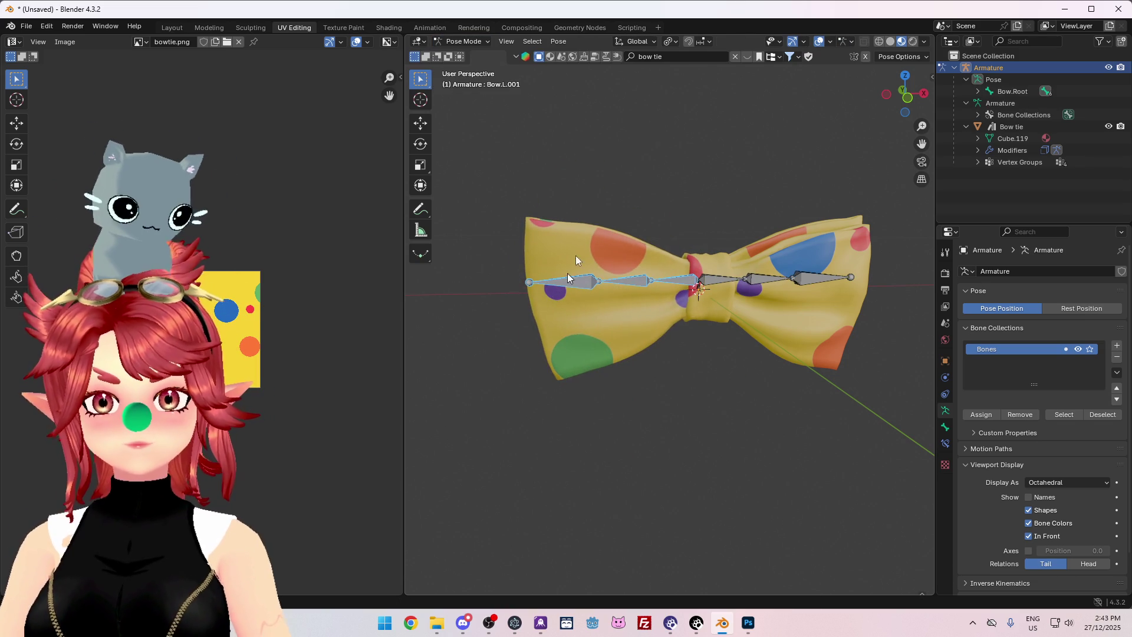
Return the armature to Object Mode and locate Bow.L.001 under Bow.Root in the Outliner.
click(472, 42)
click(477, 51)
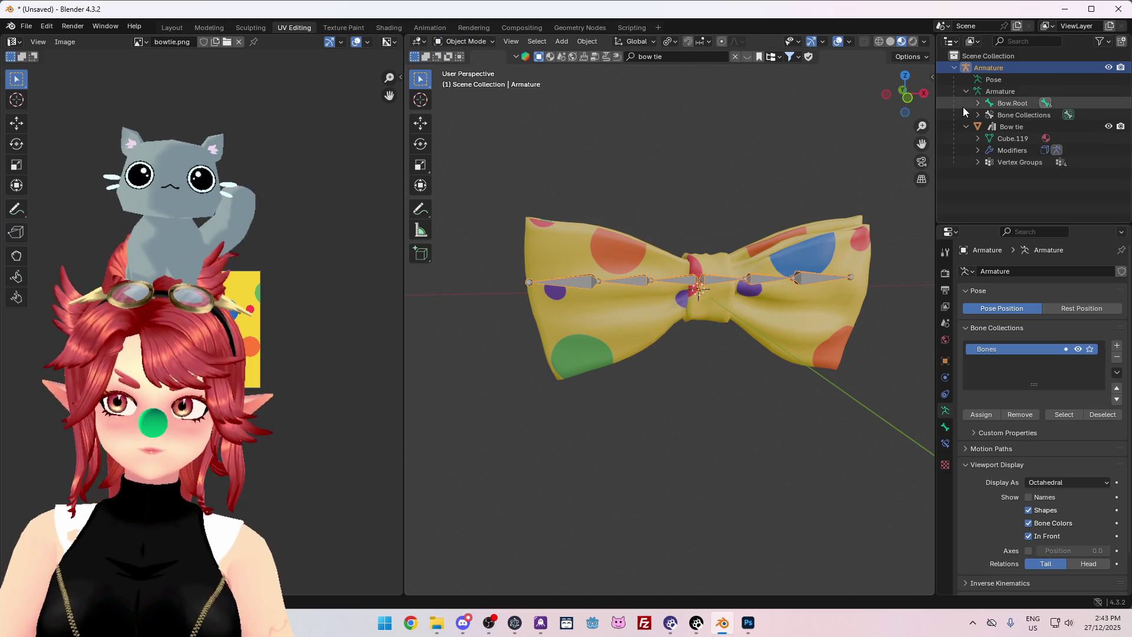
click(982, 104)
click(978, 103)
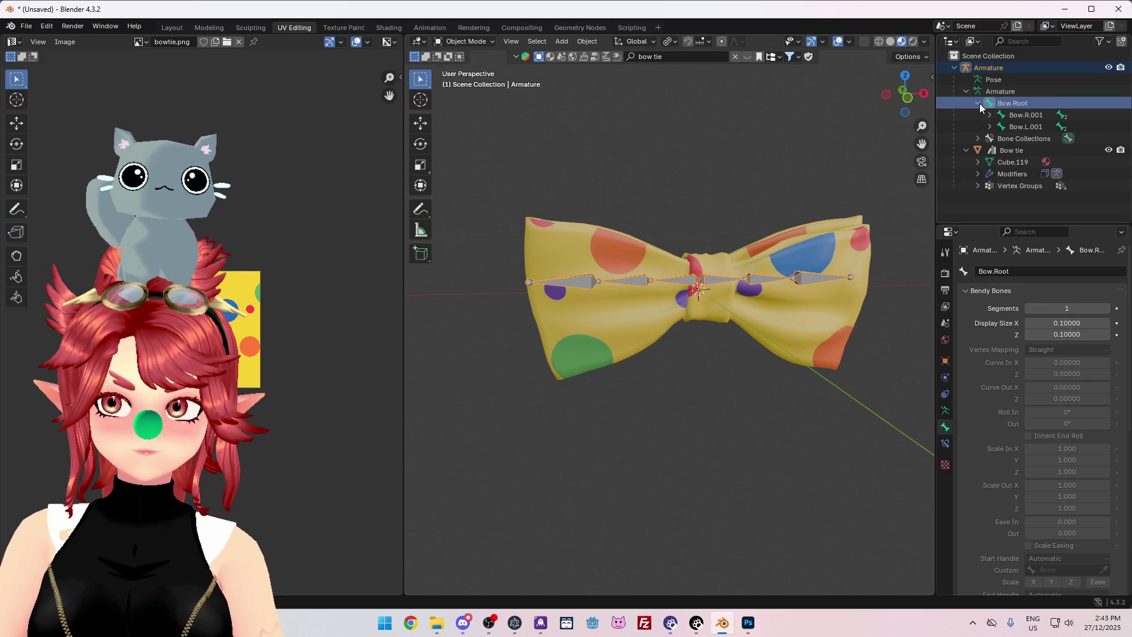
click(1033, 129)
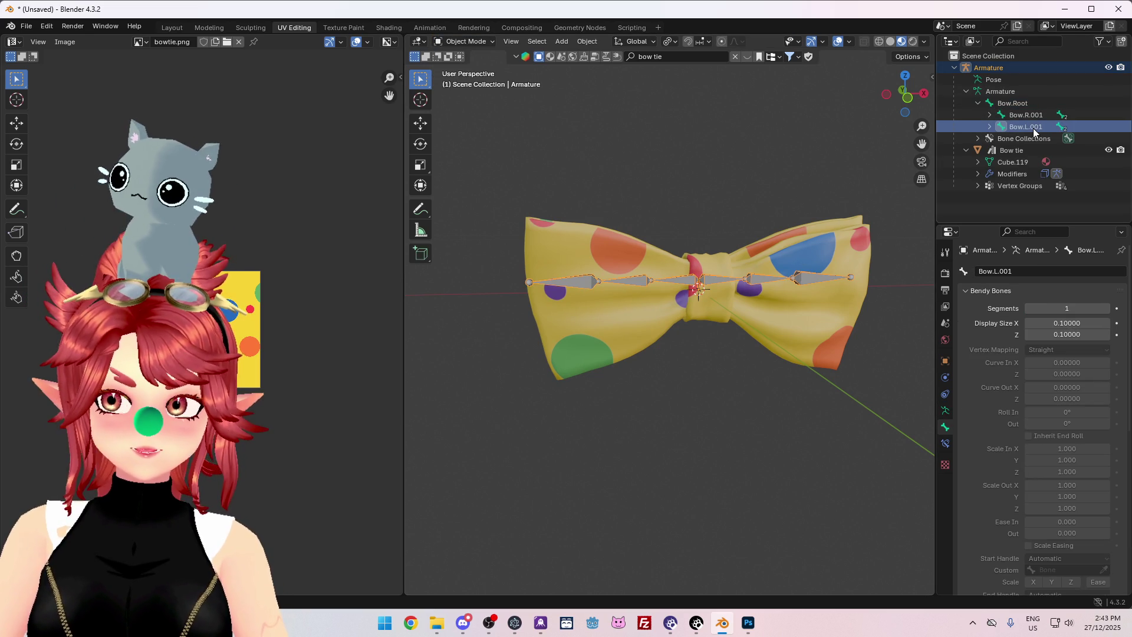
right_click(1033, 128)
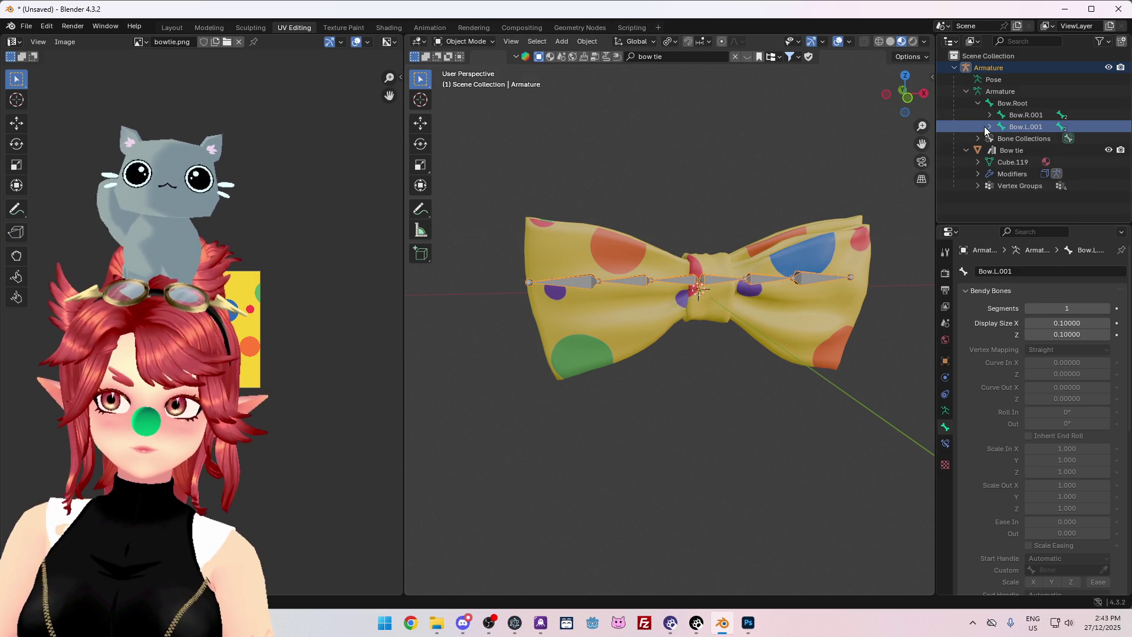
In Edit Mode, delete the Bow.L.001, Bow.L.002 and Bow.L.003 bones.
click(463, 41)
click(463, 67)
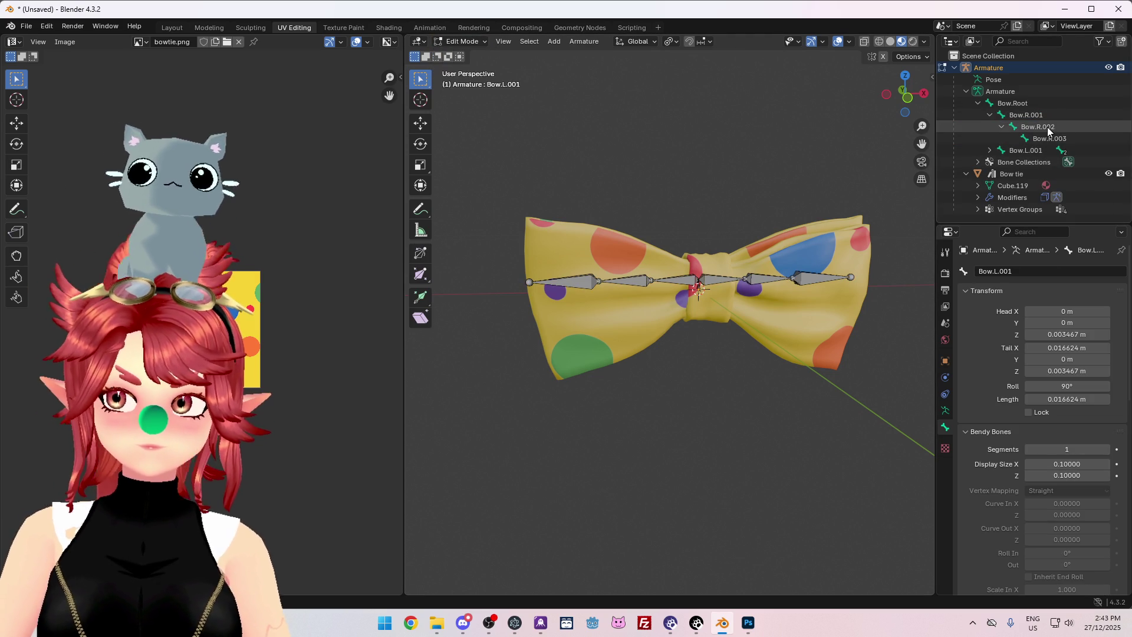
click(1020, 150)
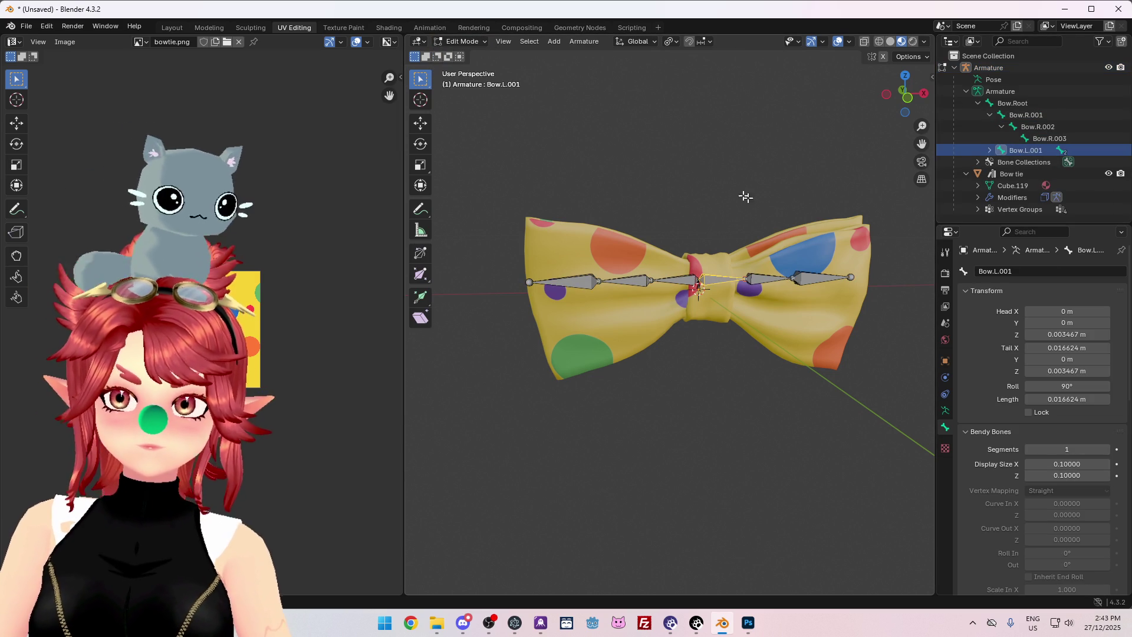
key(x)
click(726, 189)
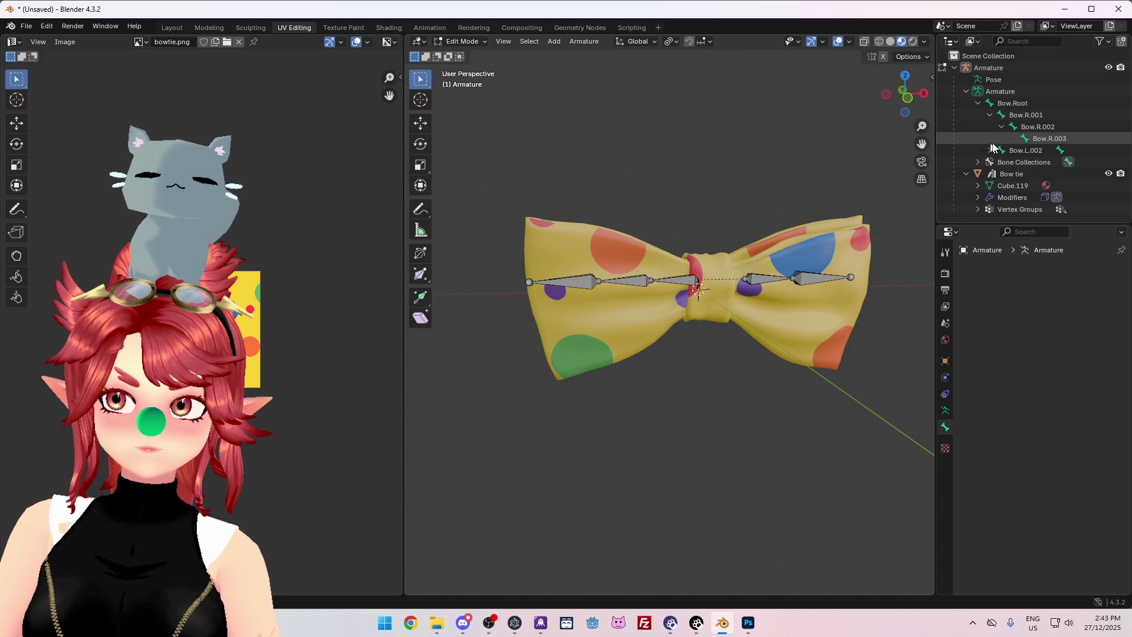
click(1002, 151)
click(990, 150)
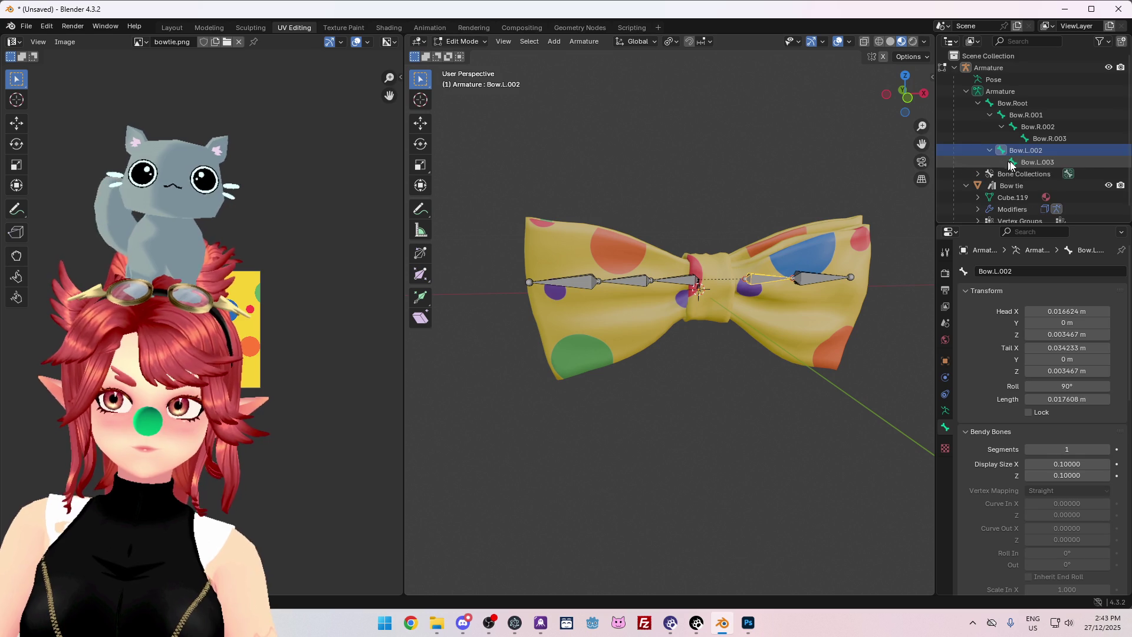
click(1042, 163)
key(x)
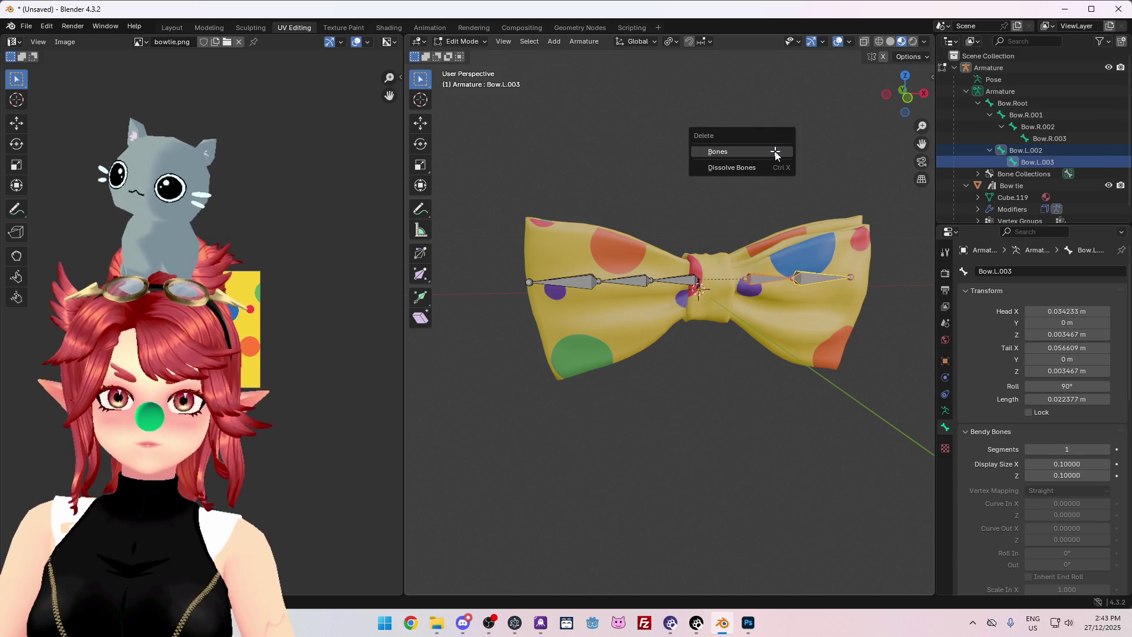
click(775, 152)
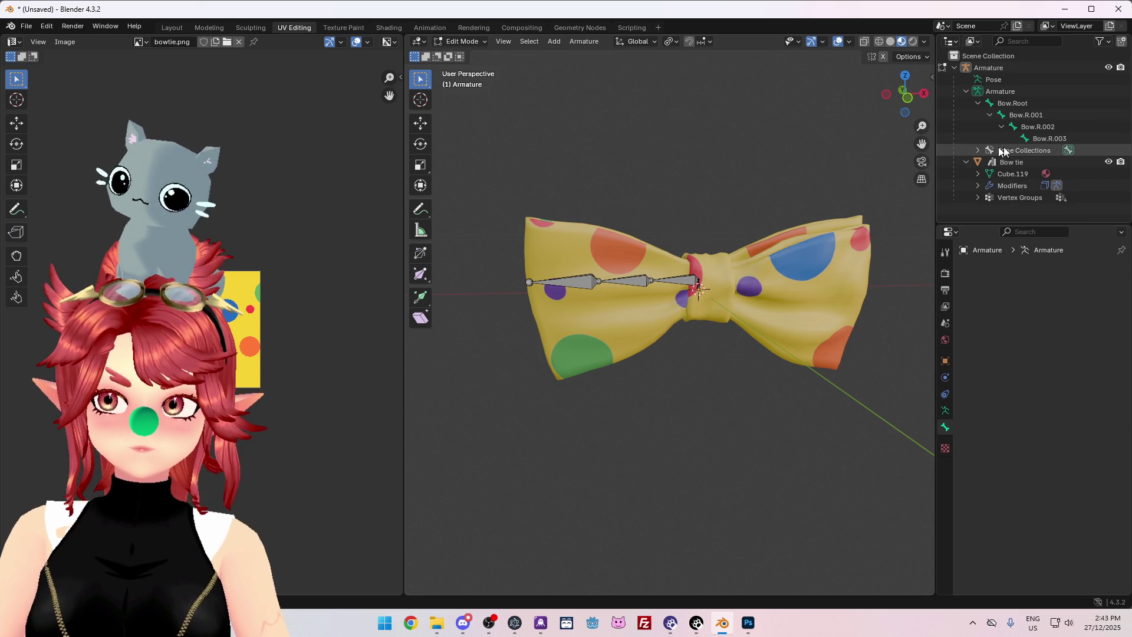
Symmetrize the Bow.R bone chain to recreate the left bones, then enter Pose Mode with Bow.Root active.
click(1038, 139)
shift+click(1025, 115)
right_click(728, 140)
click(728, 140)
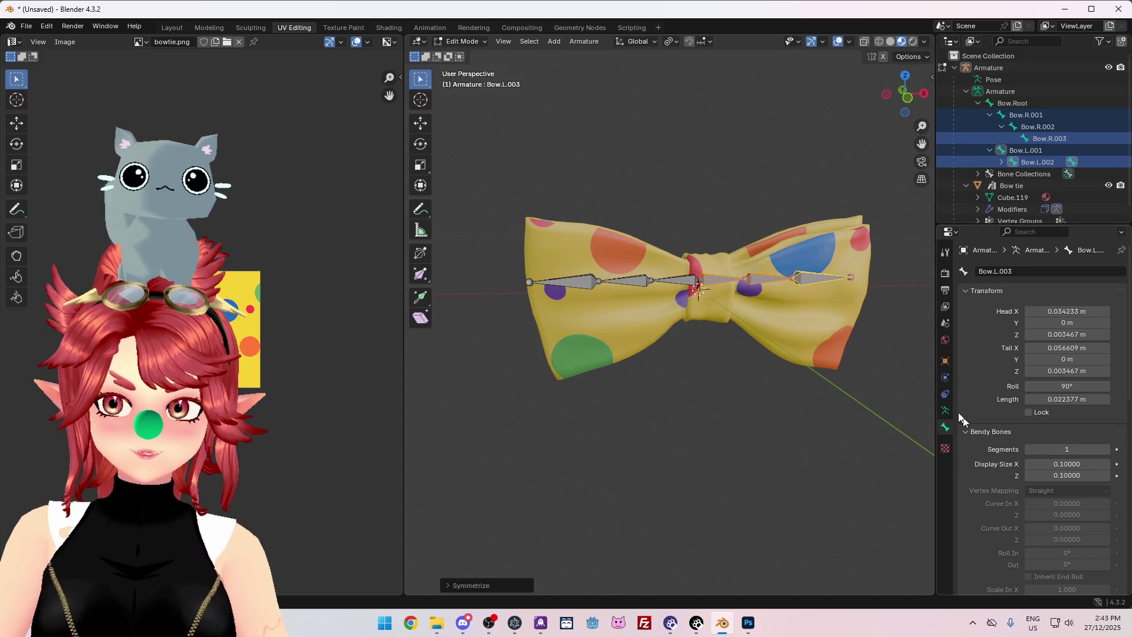
click(465, 46)
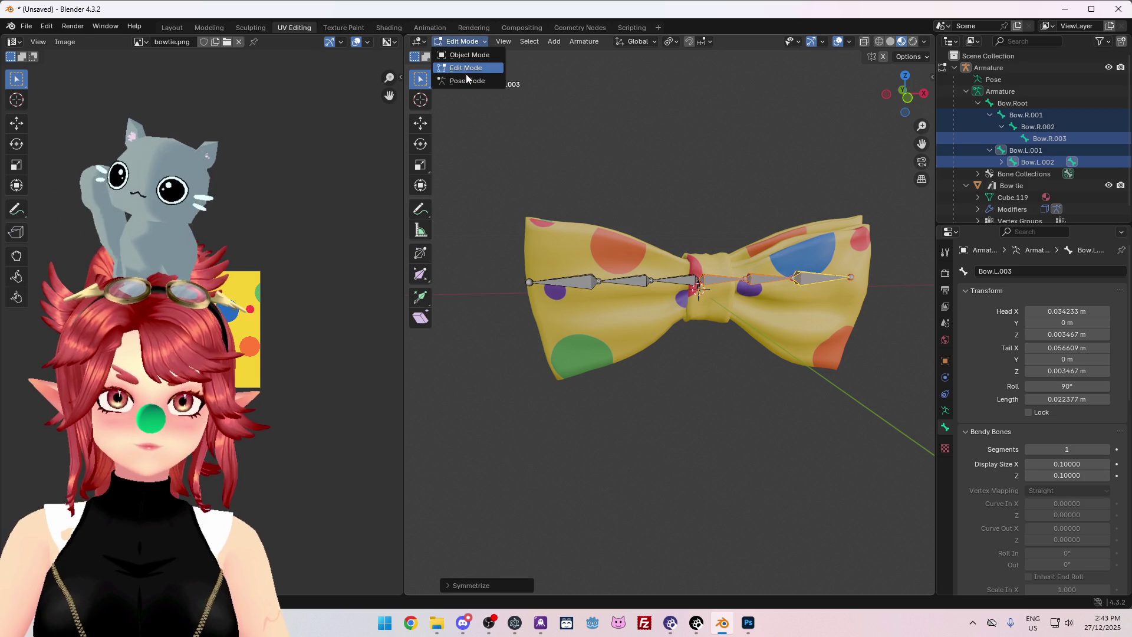
click(469, 79)
click(1002, 91)
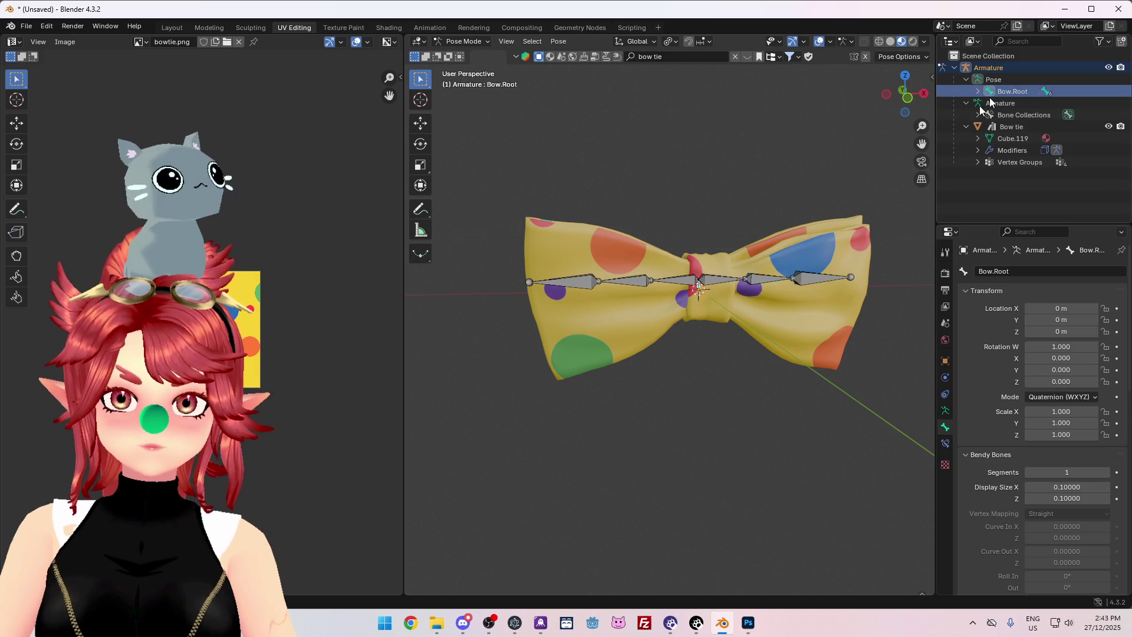
Test-rotate the rebuilt bones and cancel the rotation.
middle_drag(816, 388, 799, 354)
key(r)
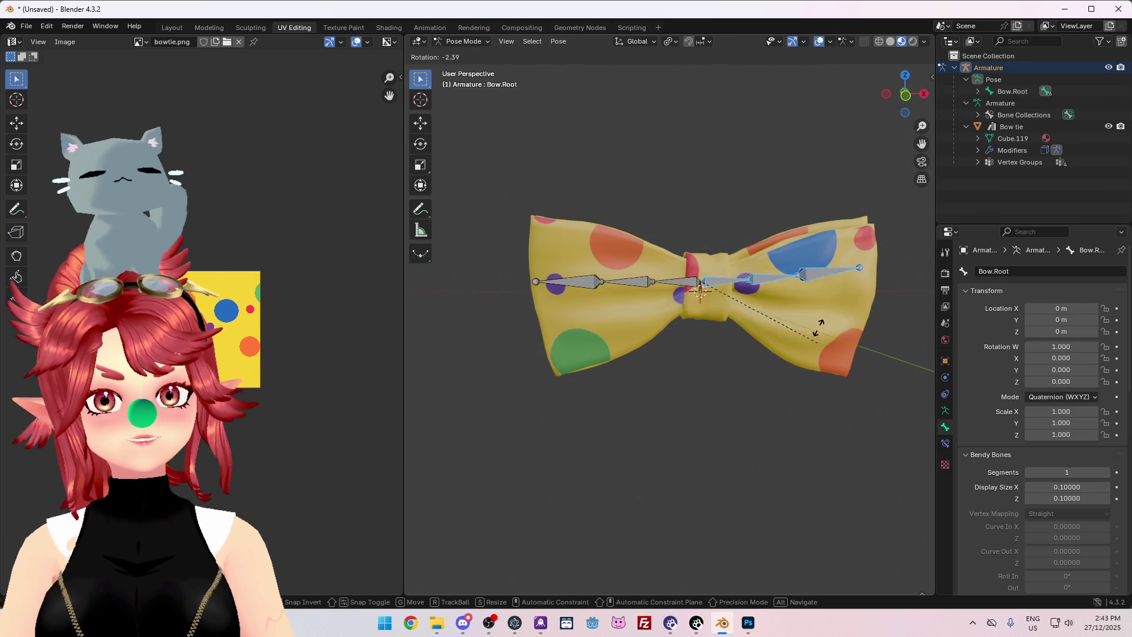
key(Escape)
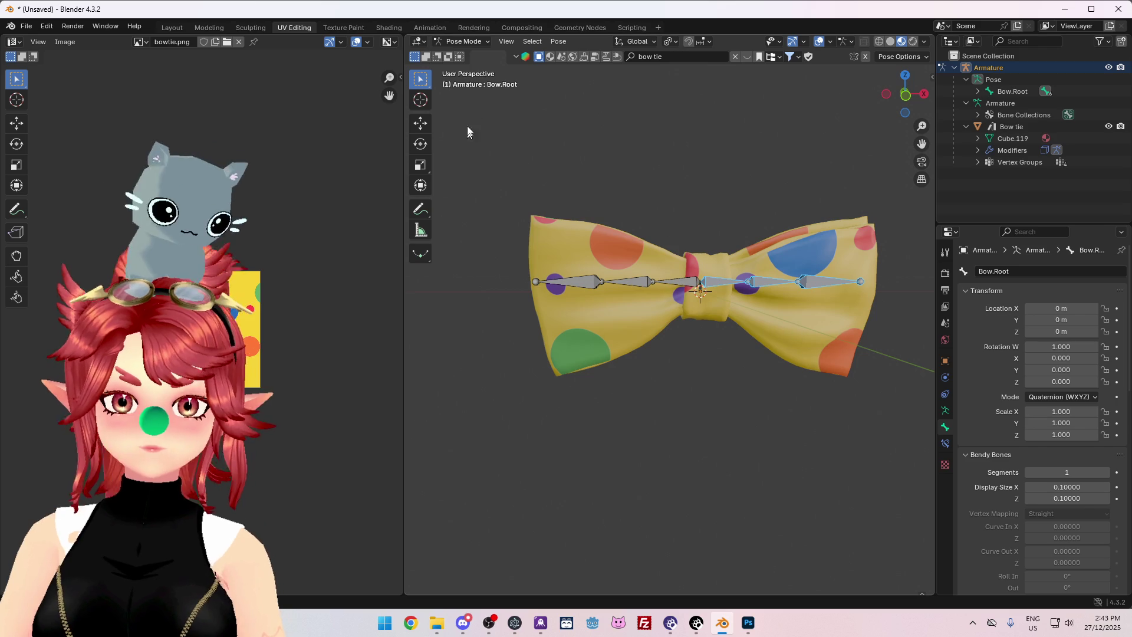
Return to Object Mode, select the bow tie mesh and enter Weight Paint mode.
click(464, 41)
click(475, 53)
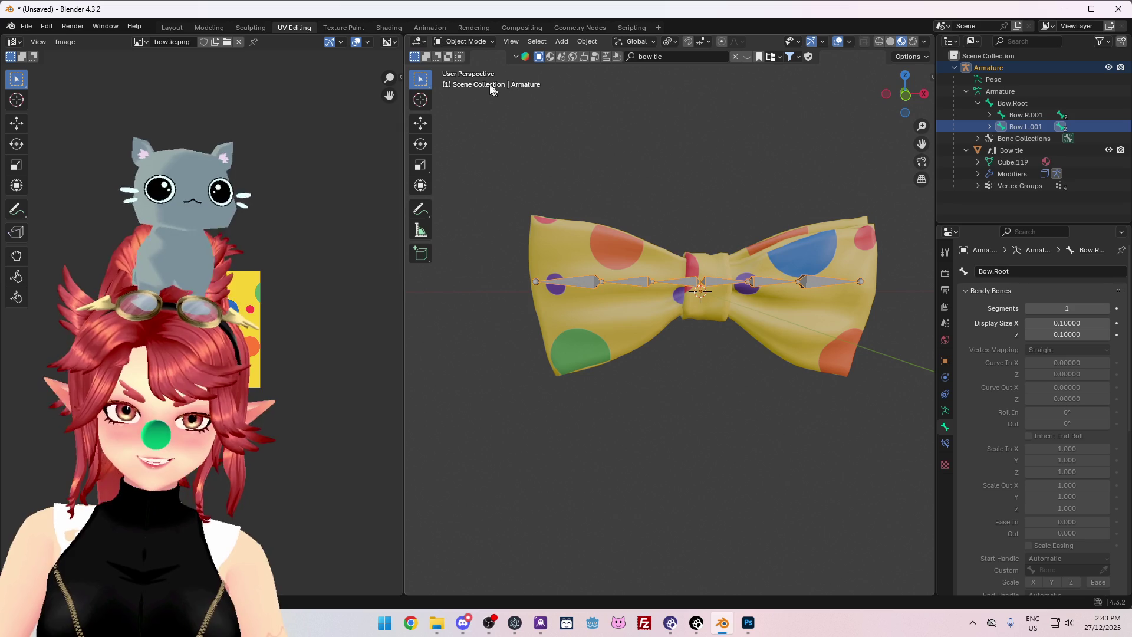
click(473, 41)
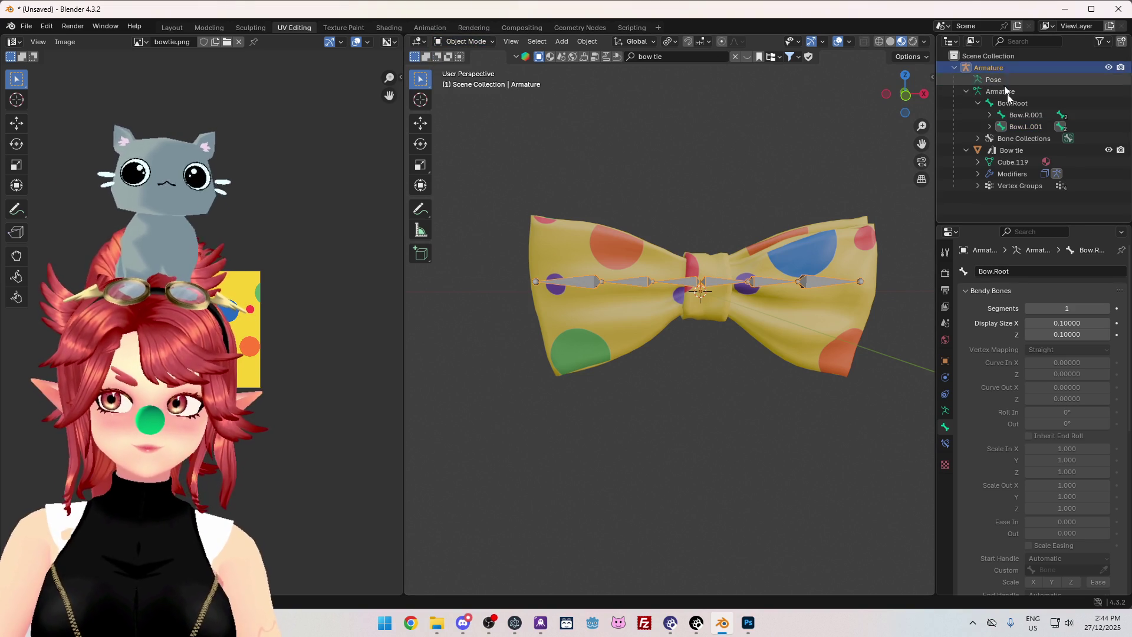
click(1011, 151)
click(465, 41)
click(482, 108)
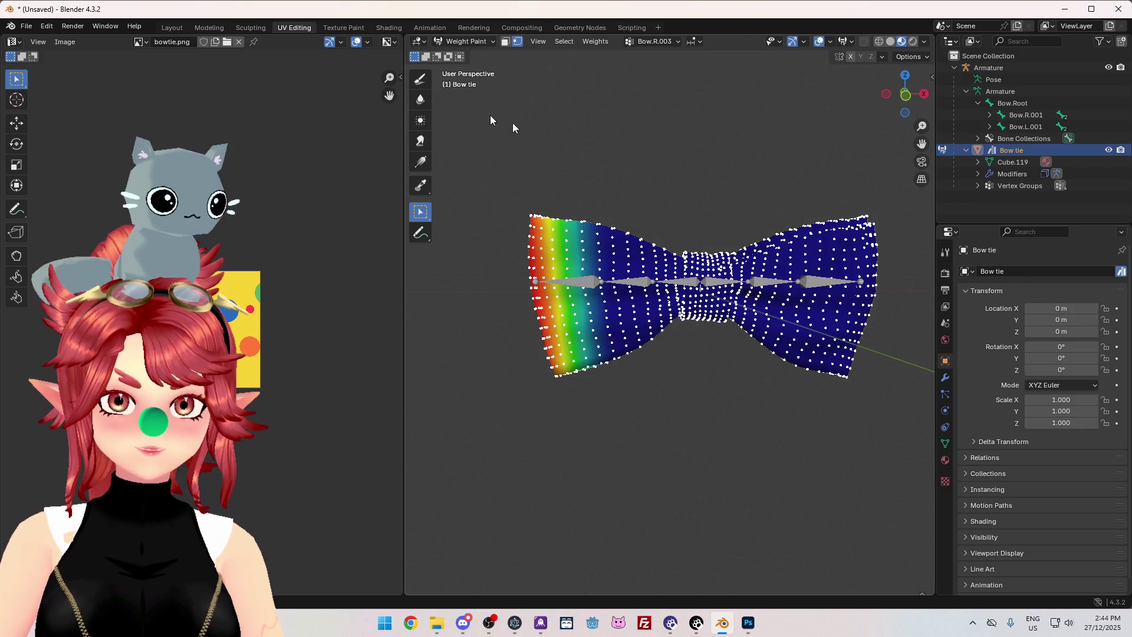
Show the vertex groups and select the Bow.L.001–Bow.L.003 bones in the Outliner.
middle_drag(846, 351, 843, 391)
click(945, 443)
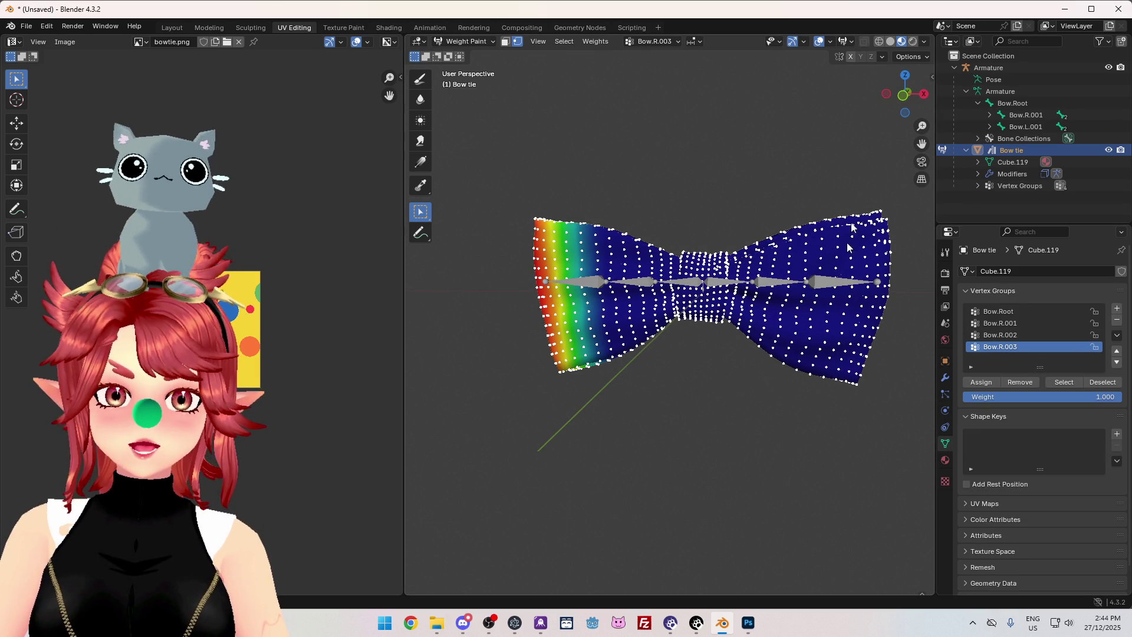
click(990, 127)
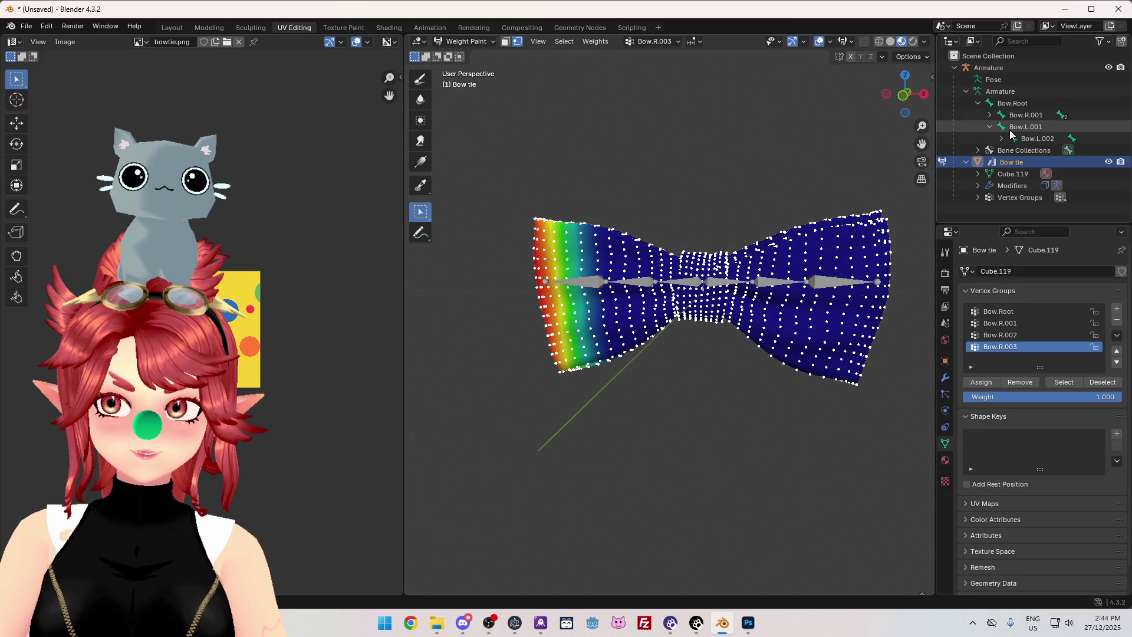
click(1001, 139)
click(1027, 140)
ctrl+click(1027, 127)
right_click(1030, 138)
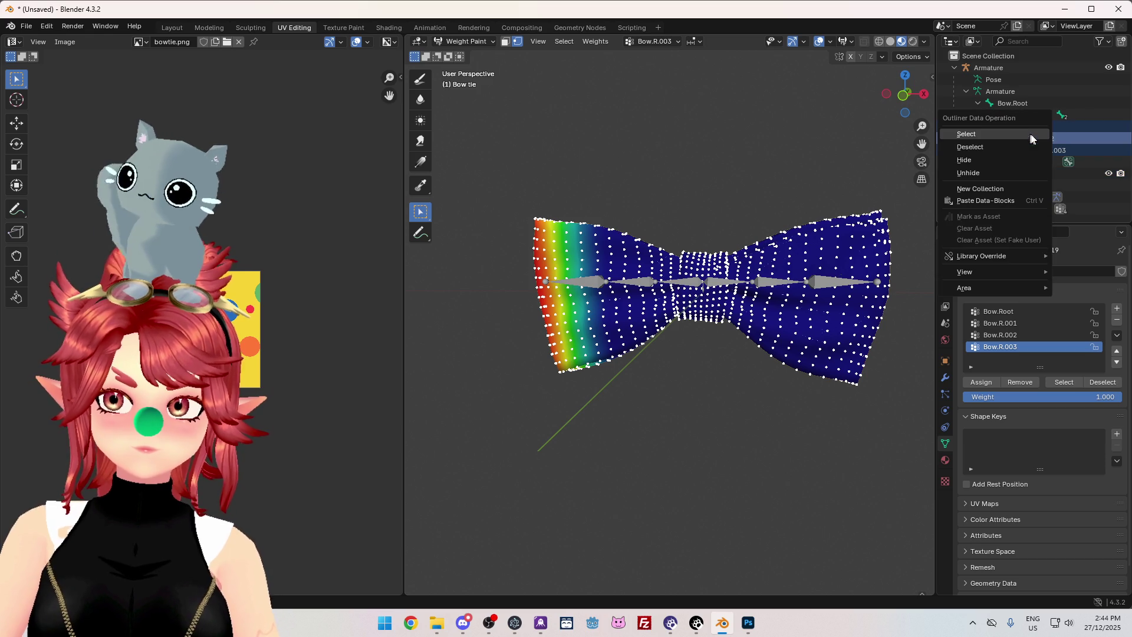
click(1025, 145)
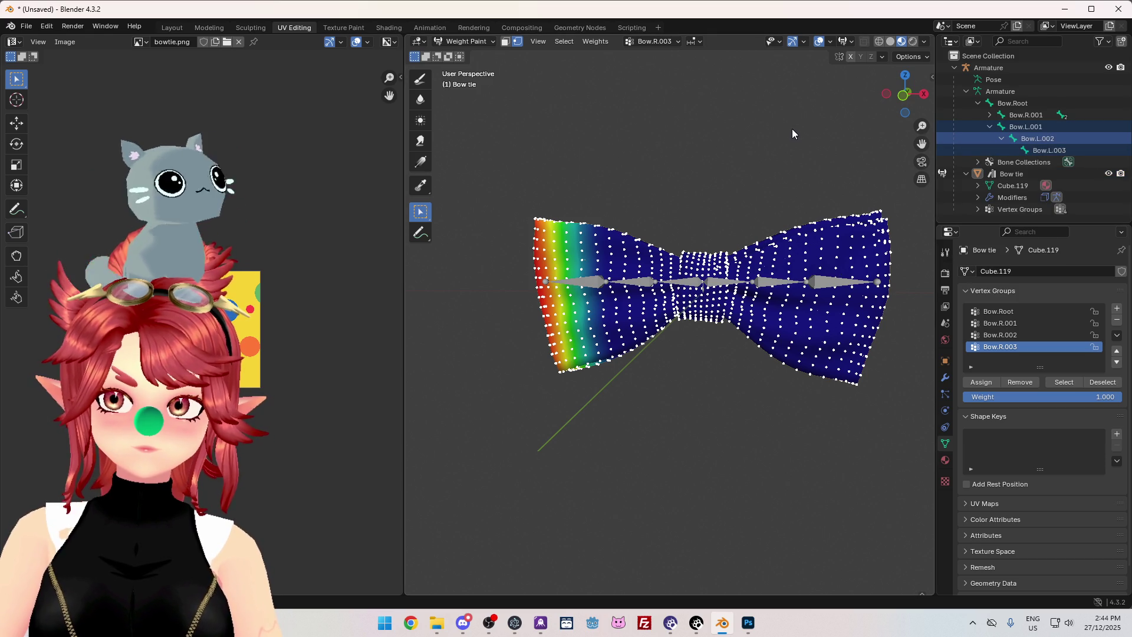
click(1026, 126)
shift+click(1050, 150)
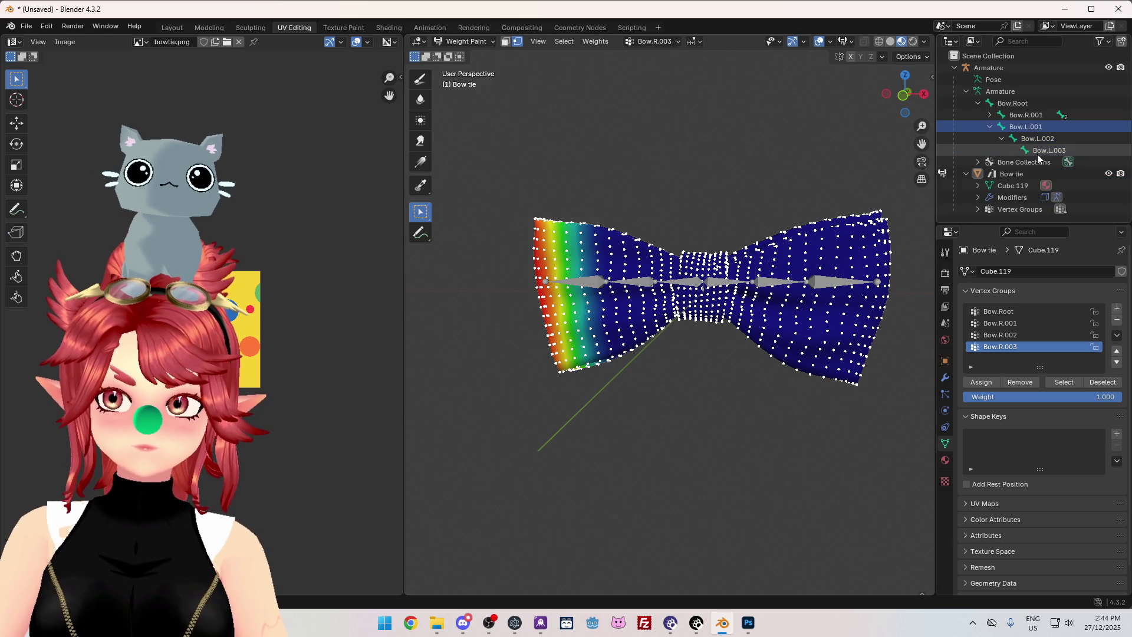
Briefly switch the bow tie mesh into Edit Mode and back to Object Mode.
click(476, 39)
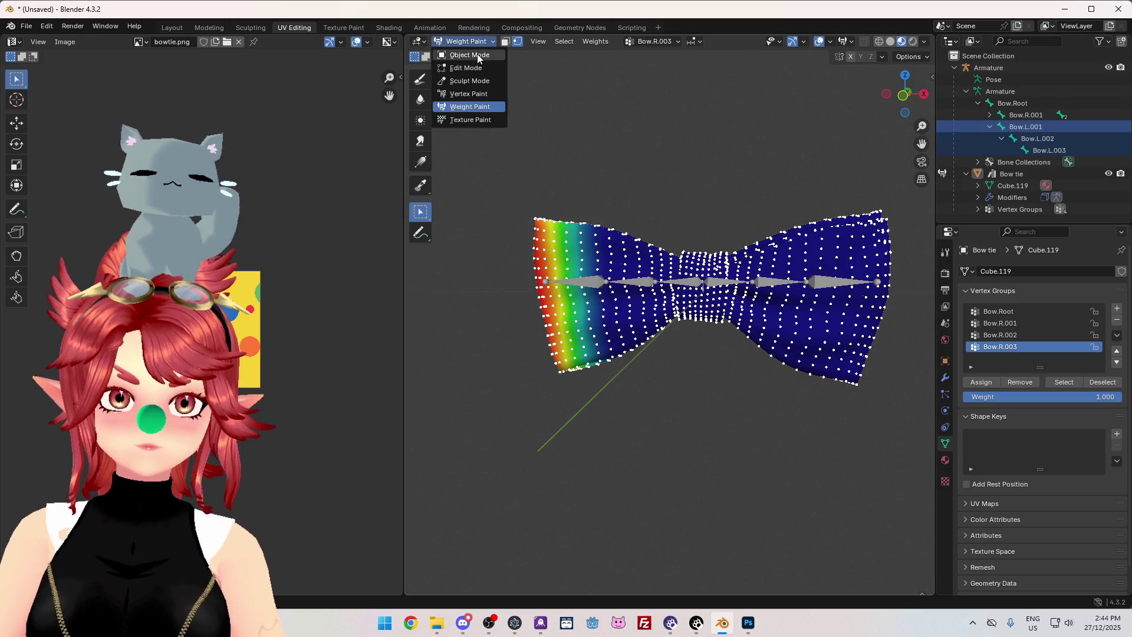
click(477, 54)
click(475, 42)
click(476, 67)
right_click(678, 158)
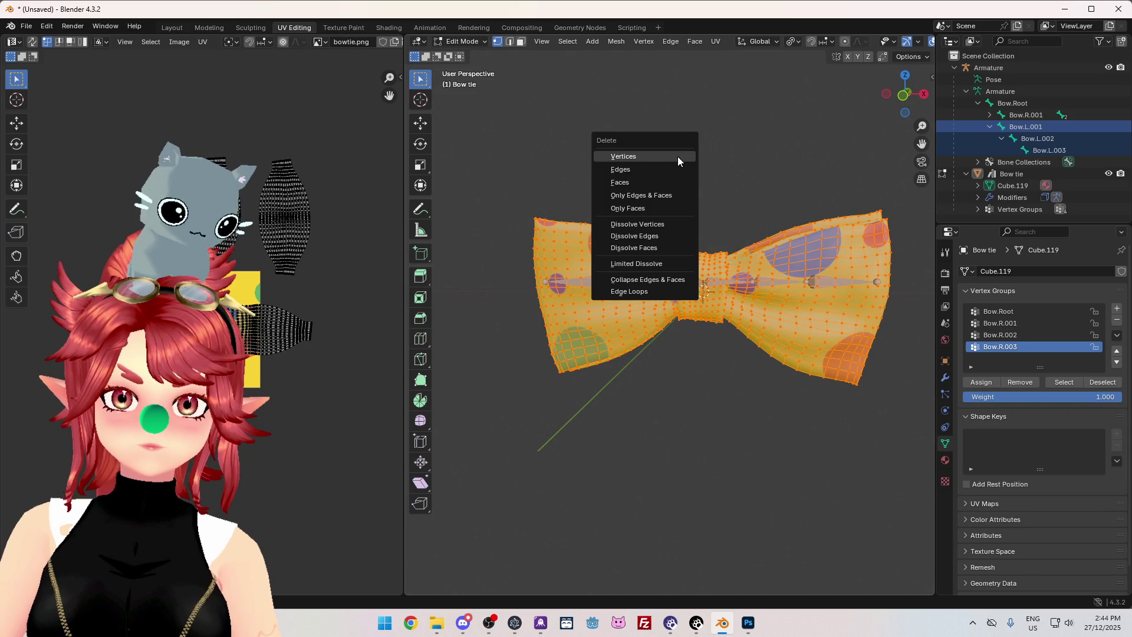
click(678, 154)
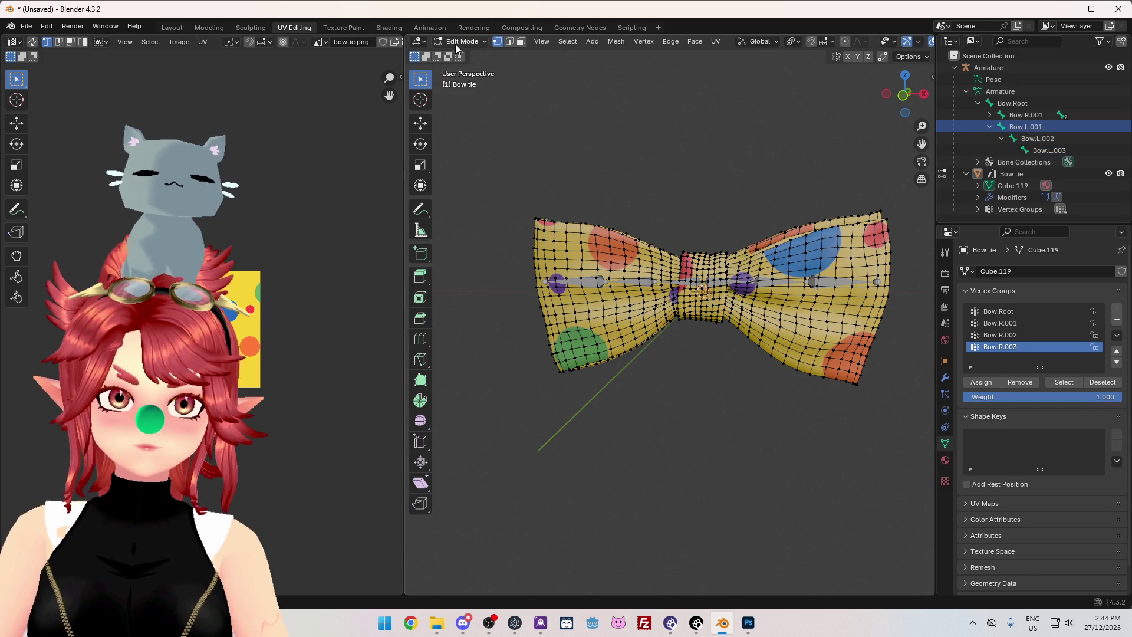
click(455, 43)
click(465, 54)
Put the armature in Edit Mode and delete the Bow.L.001–Bow.L.003 bones.
click(1038, 131)
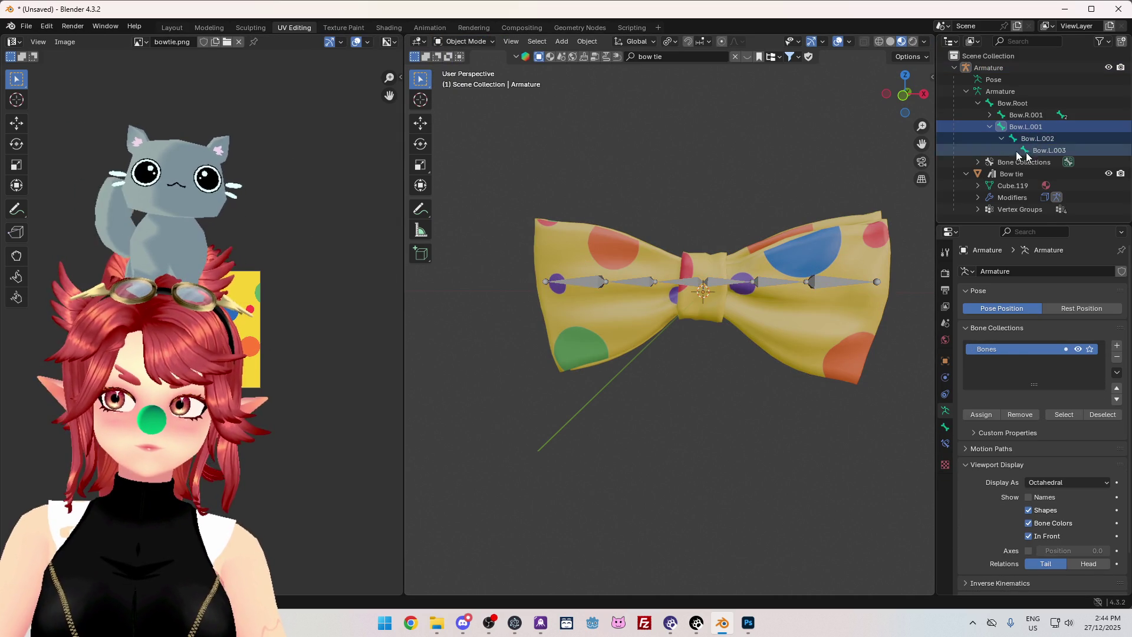
click(459, 45)
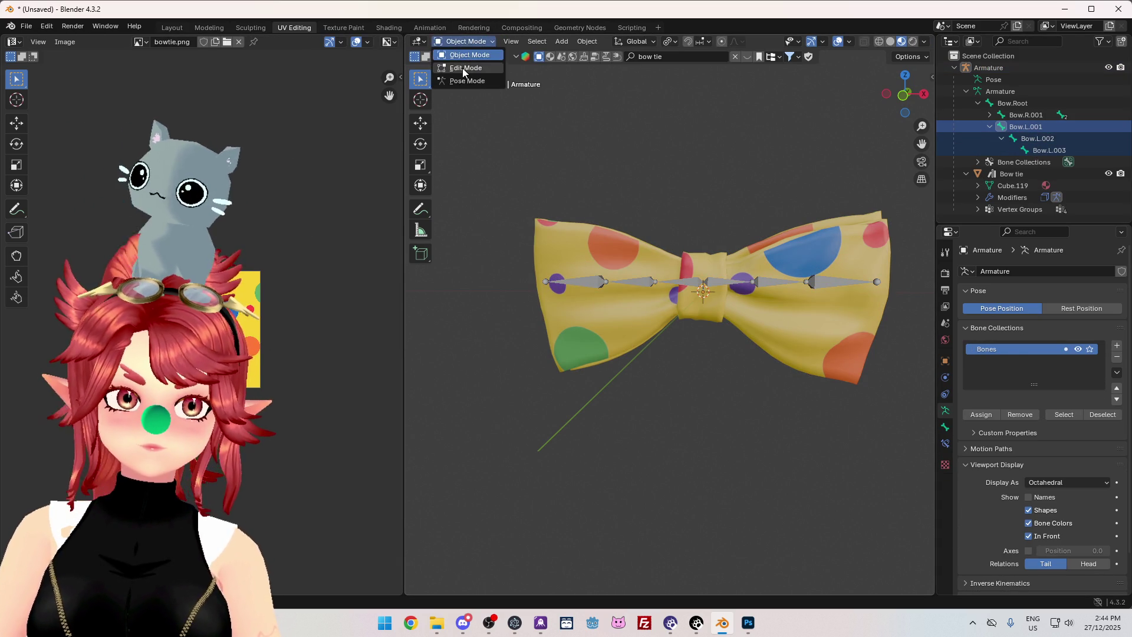
click(465, 67)
click(1025, 149)
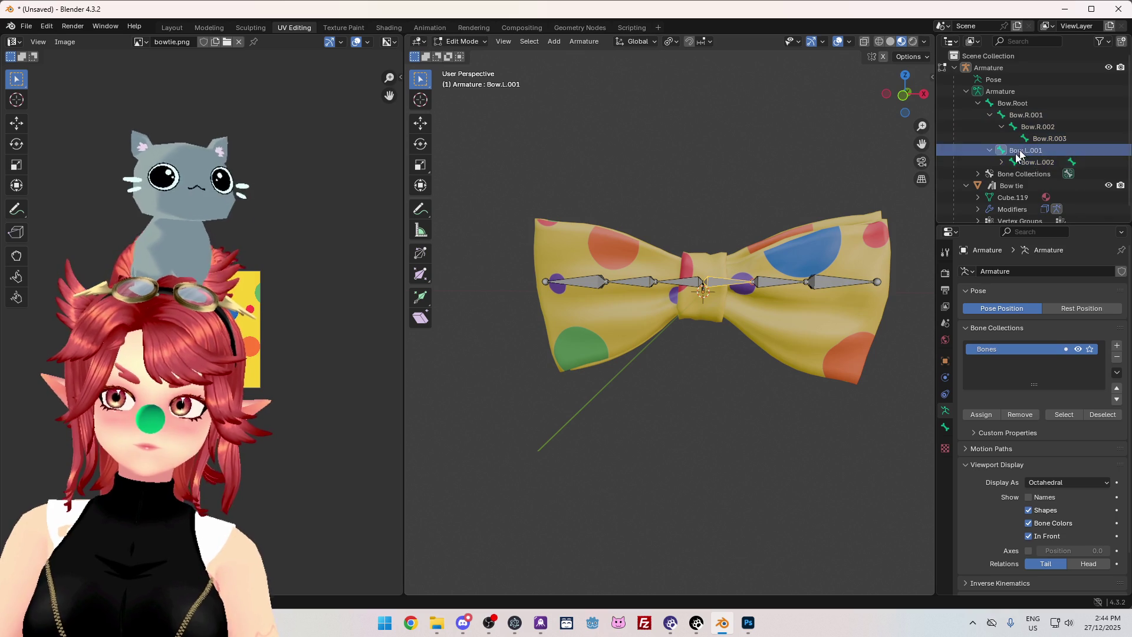
click(1001, 161)
shift+click(1007, 173)
key(x)
click(684, 139)
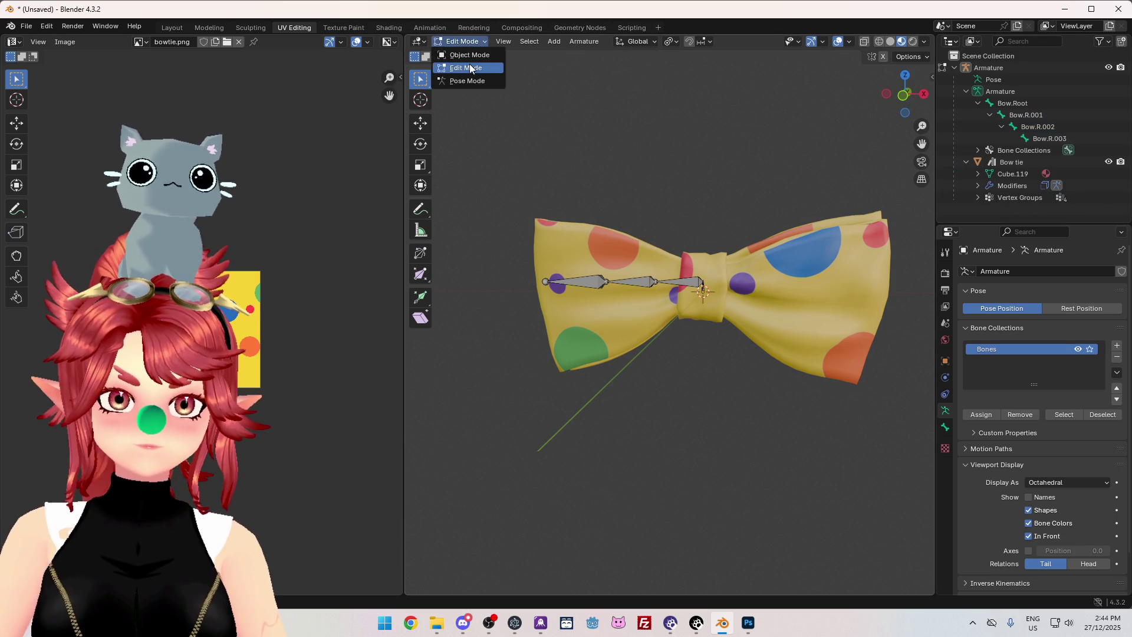
Return the armature to Object Mode and select the bow tie mesh.
click(469, 67)
click(464, 41)
click(463, 54)
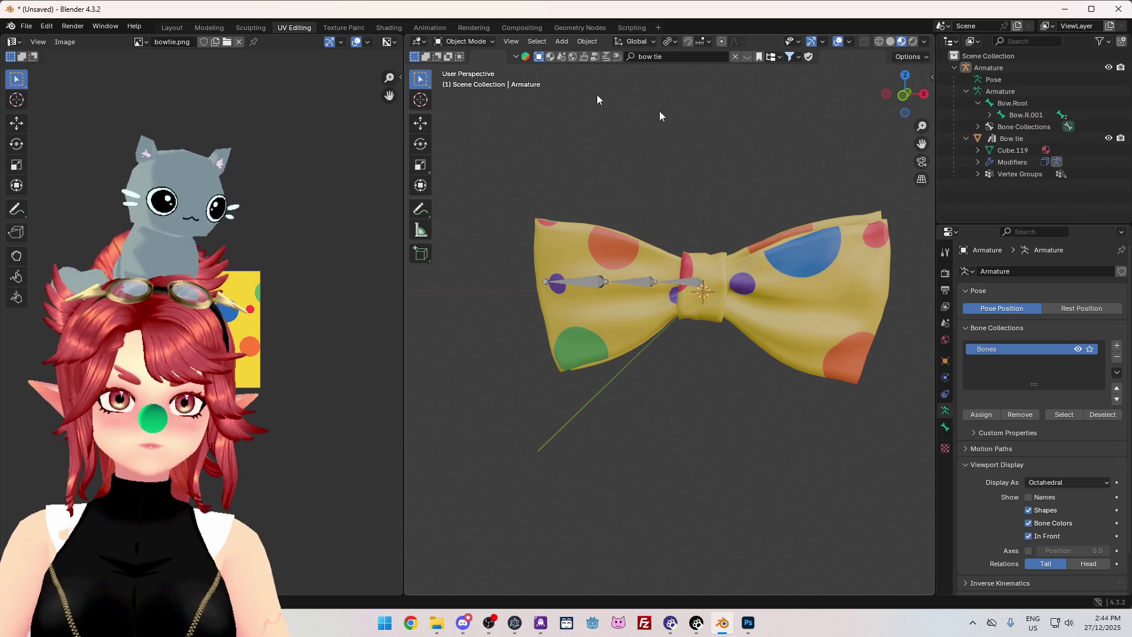
click(1005, 152)
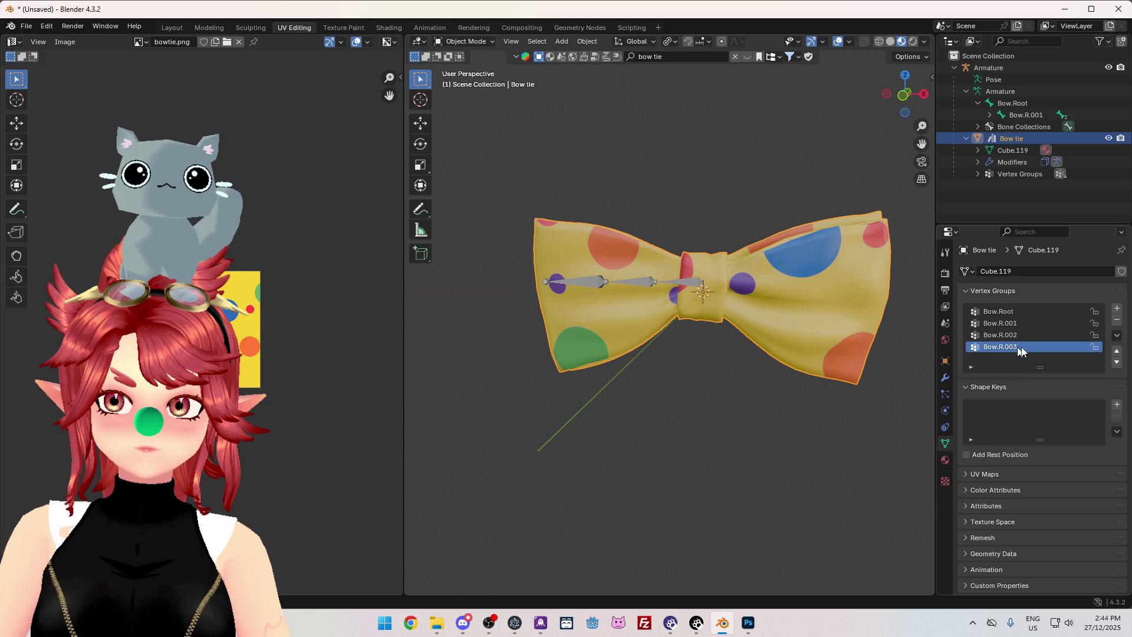
Add a new vertex group named Bow.L.001, adapted from the copied Bow.R.001 name.
click(1023, 323)
click(1116, 335)
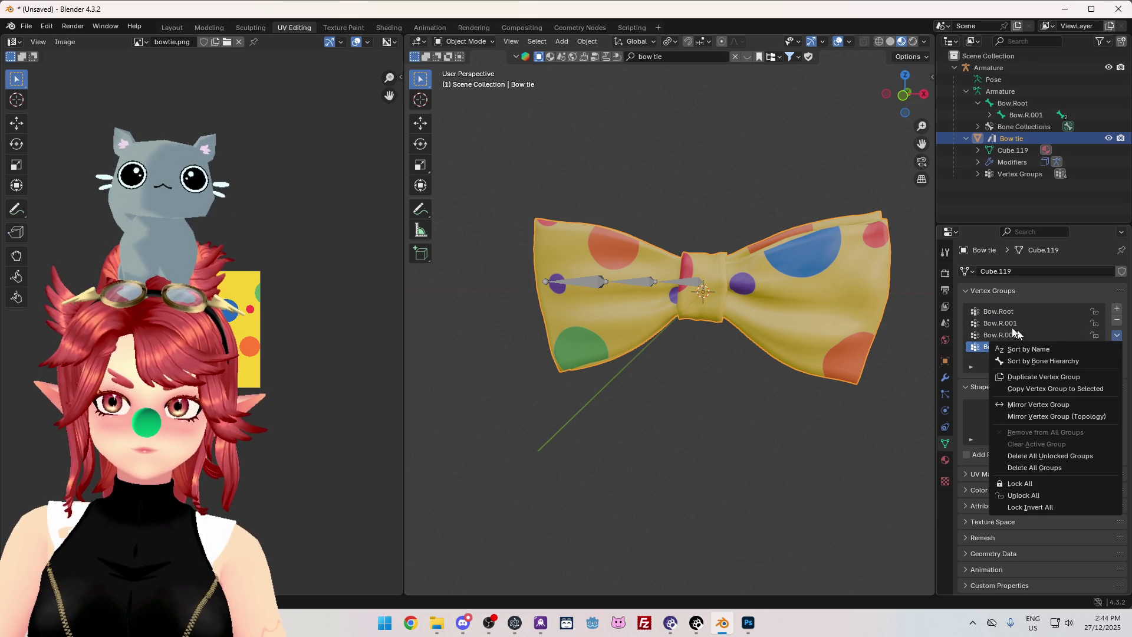
click(1046, 345)
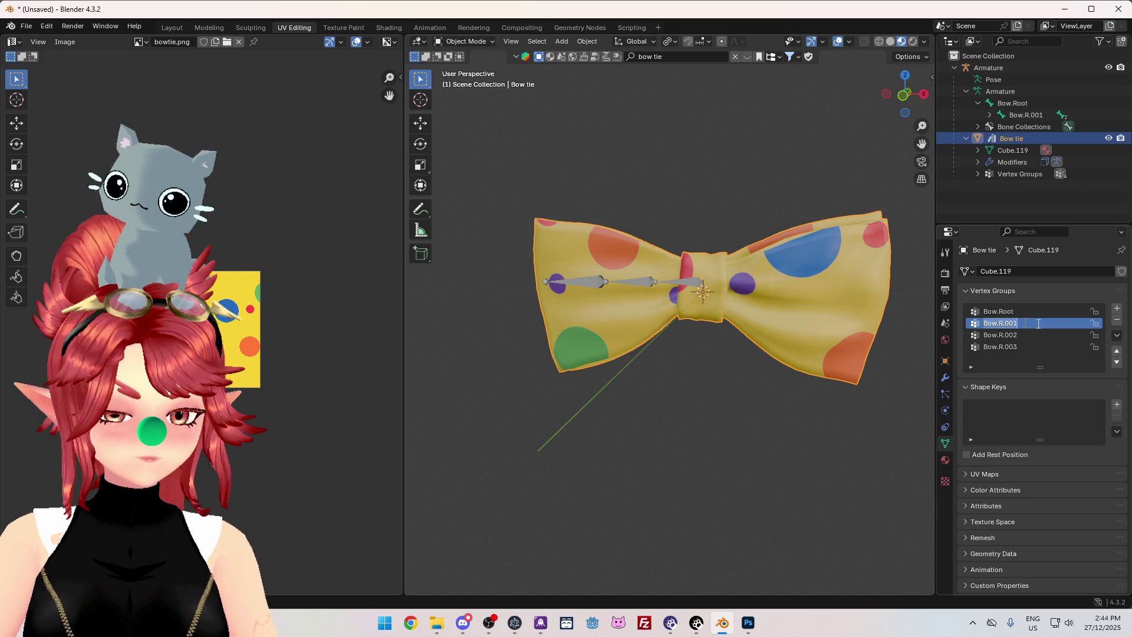
key(ctrl+c)
key(Escape)
click(1117, 308)
double_click(1000, 358)
key(ctrl+v)
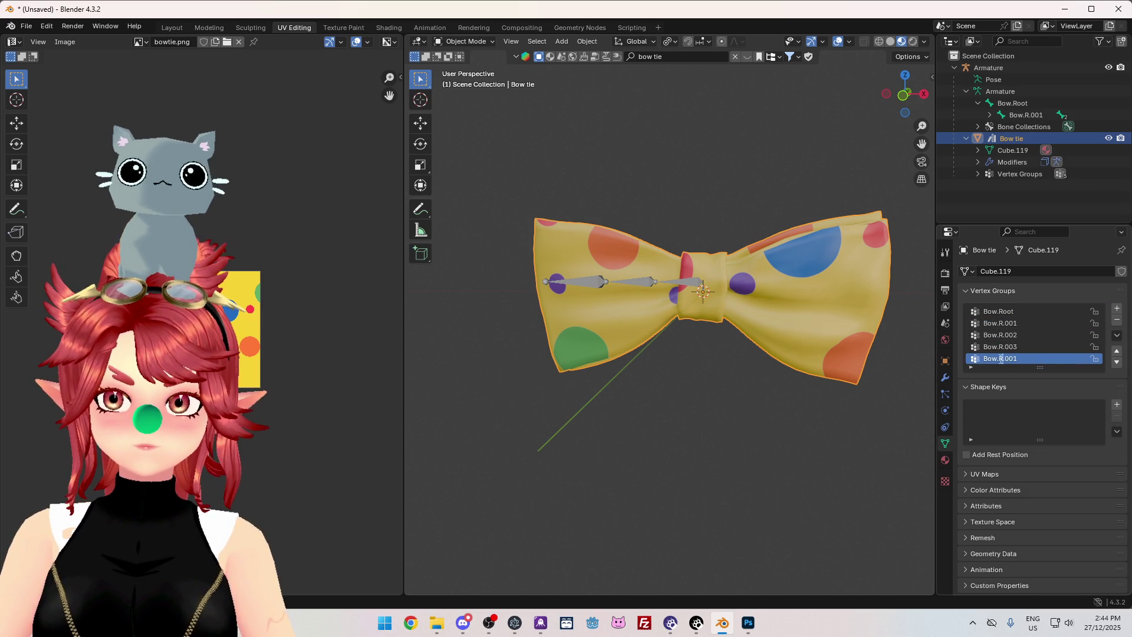
key(Delete)
text(L)
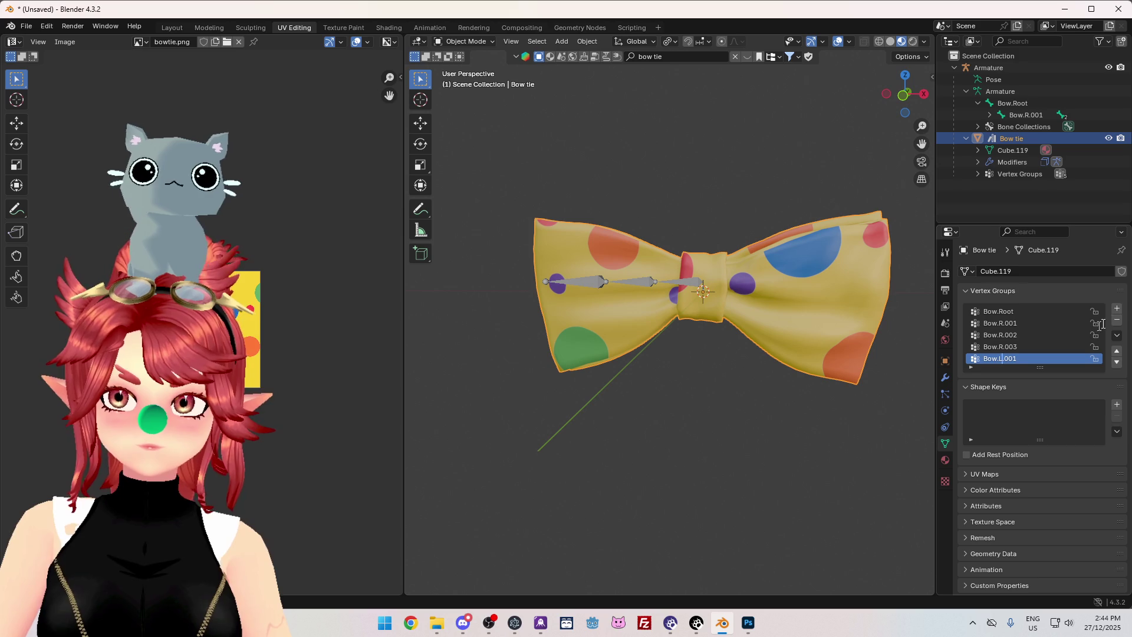
Add vertex group Bow.L.002, fixing a name typo, plus a third group for Bow.L.003.
click(1116, 307)
double_click(1028, 361)
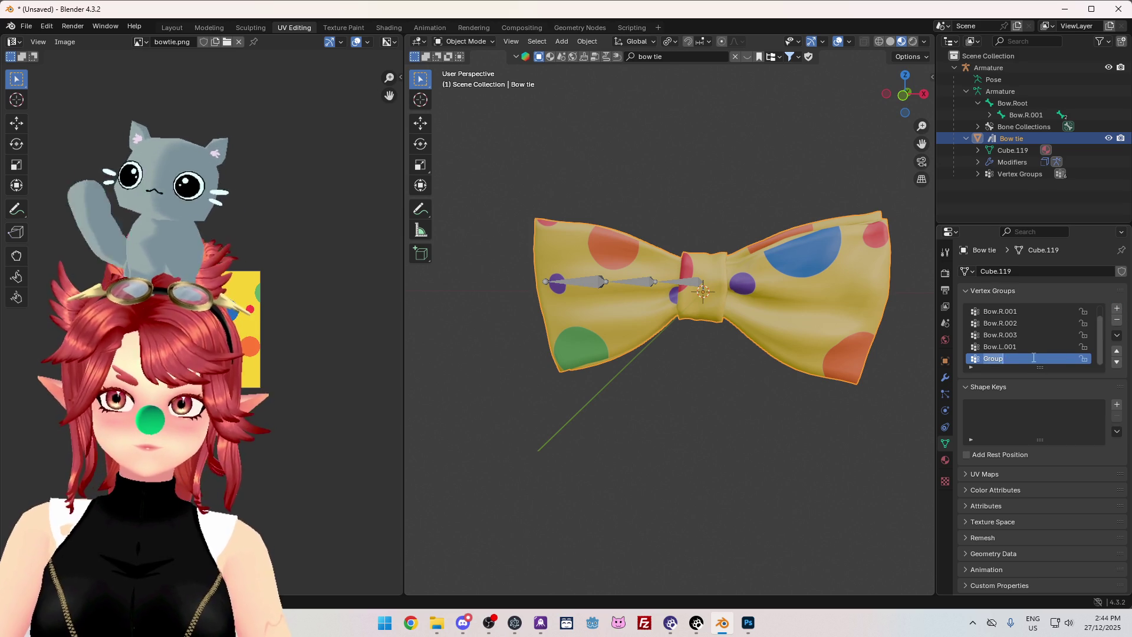
text(Bow)
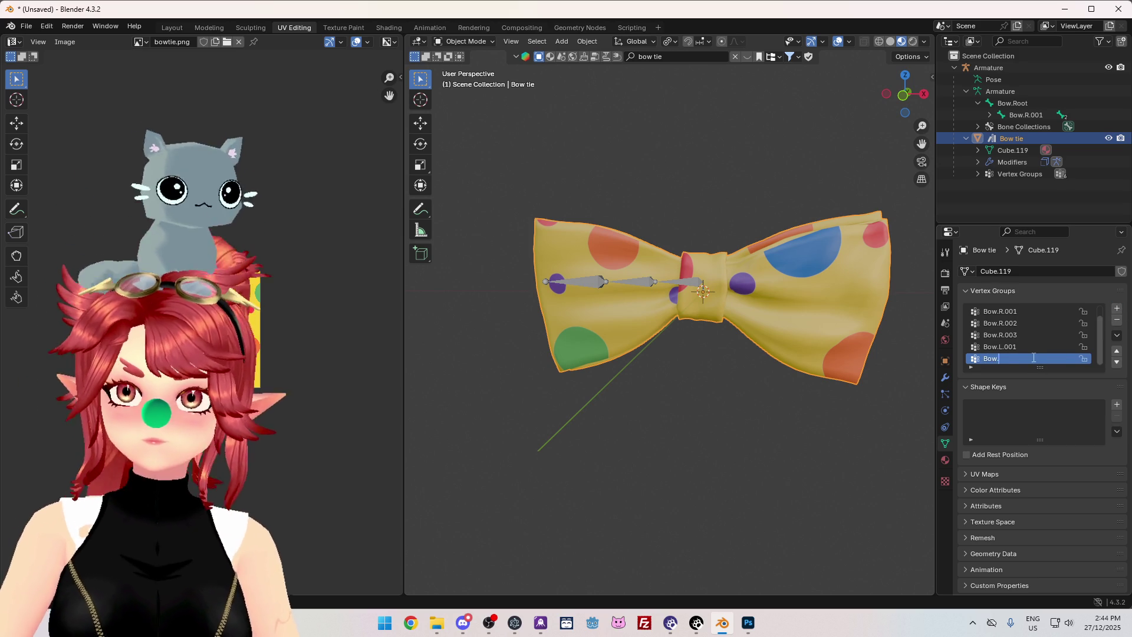
text(.L.0021)
key(Return)
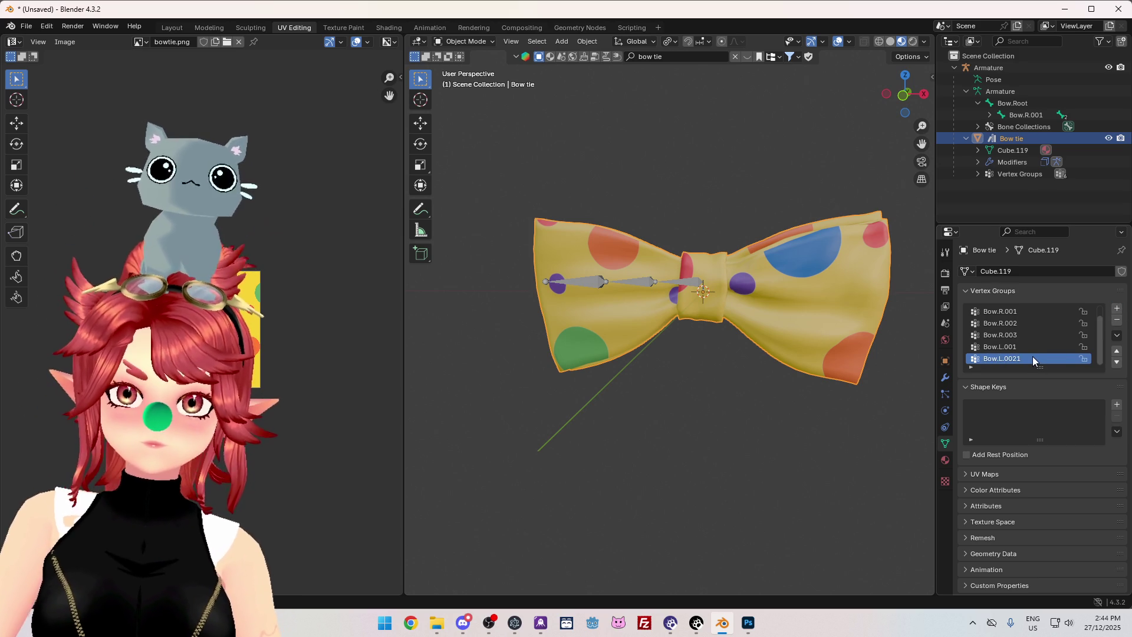
double_click(1032, 359)
key(End)
key(BackSpace)
key(Return)
click(1114, 312)
double_click(1011, 359)
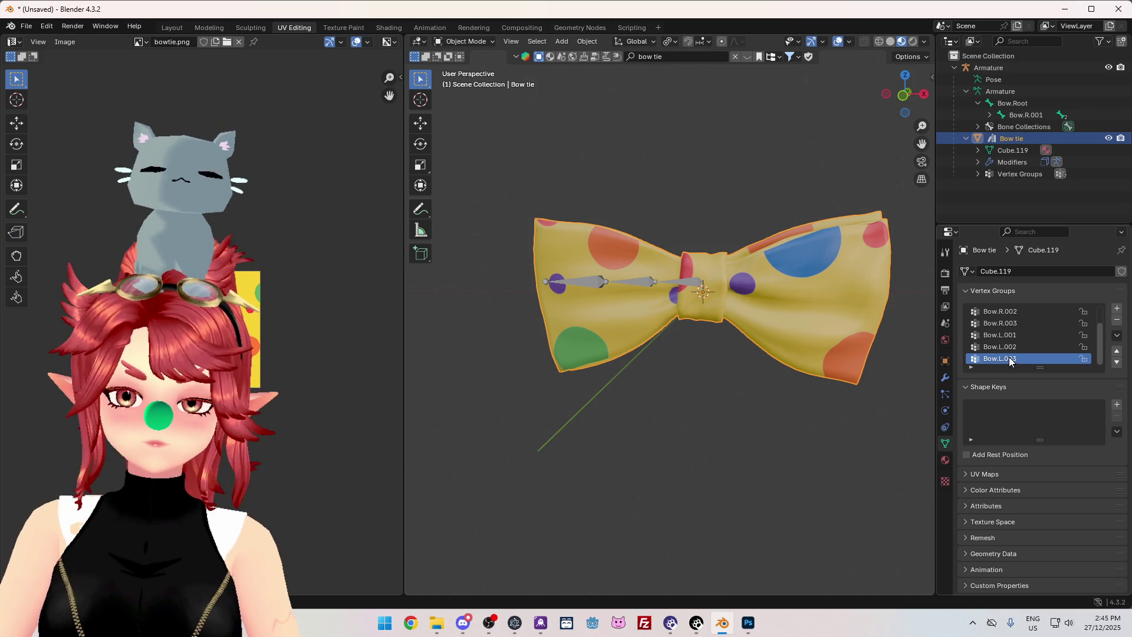
Select the armature's Bow.R bone chain and switch the armature into Edit Mode.
click(990, 114)
click(1005, 114)
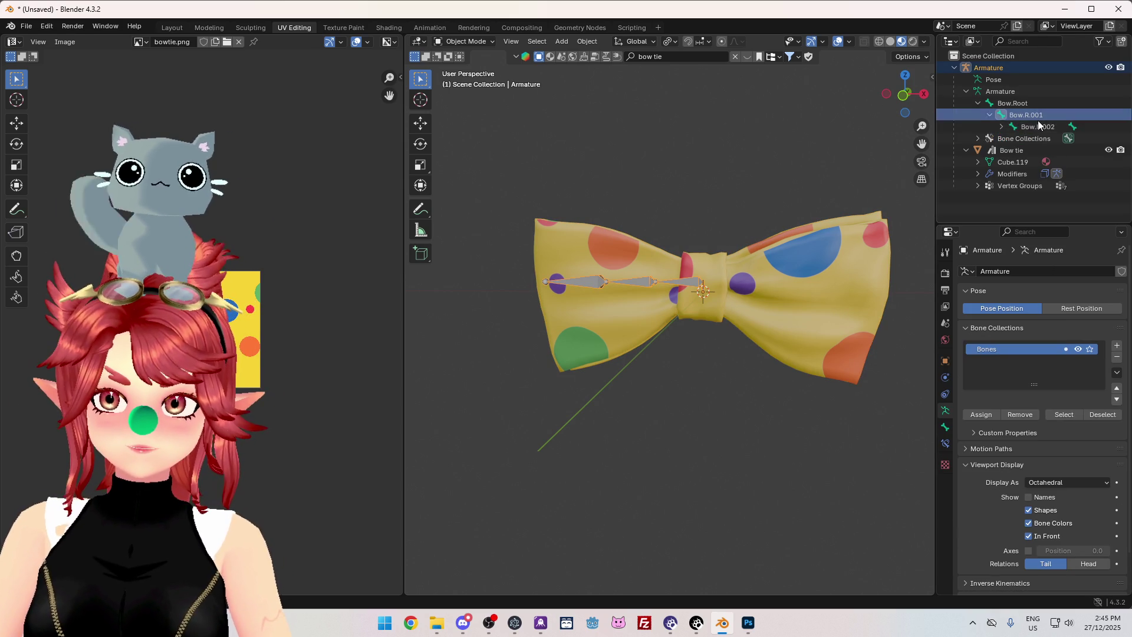
click(1001, 127)
right_click(812, 136)
mouse_move(812, 137)
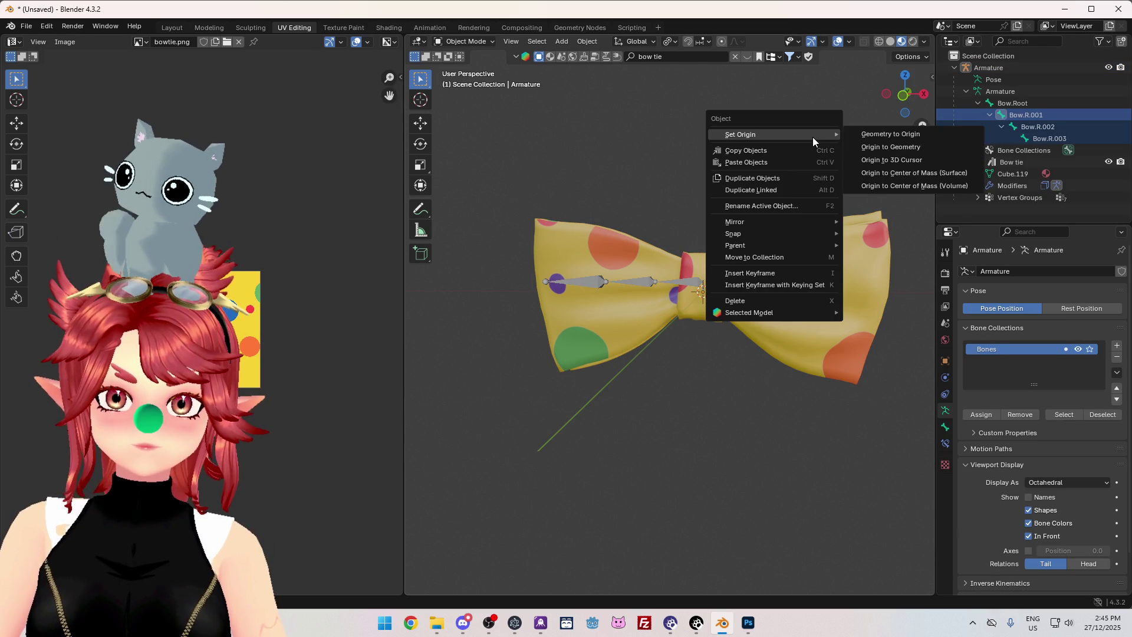
click(472, 42)
click(465, 68)
right_click(672, 130)
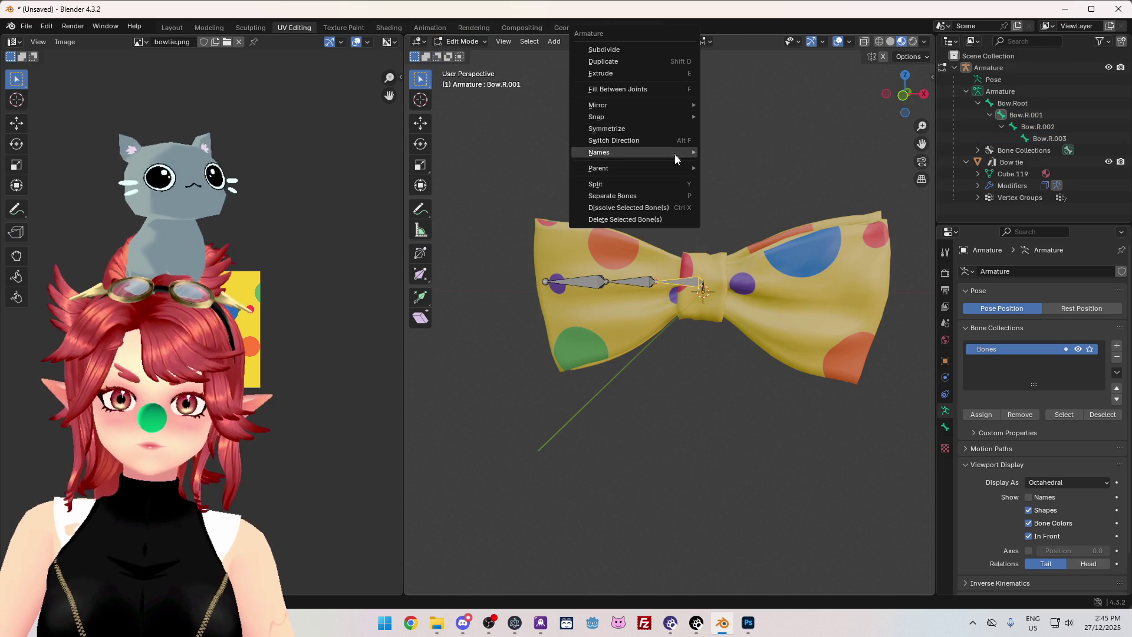
Symmetrize the Bow.R bone chain to create Bow.L.001–Bow.L.003 on the other wing.
click(1026, 114)
shift+click(1022, 139)
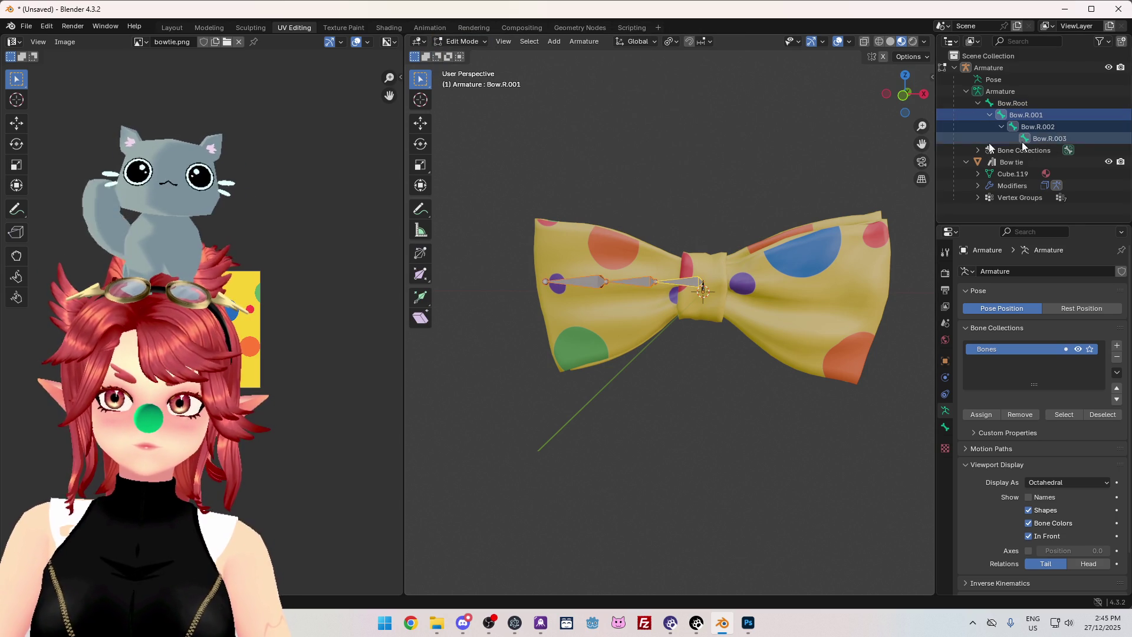
right_click(678, 126)
click(710, 134)
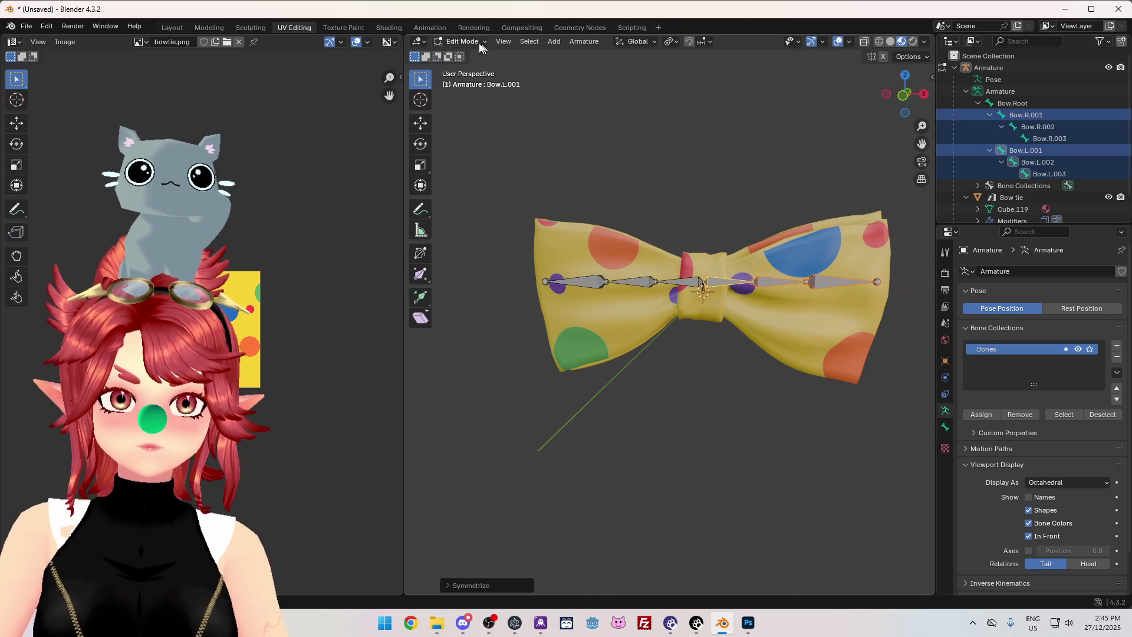
Test-rotate the new left bones in Pose Mode, cancel, then select the bow tie in Object Mode.
click(468, 81)
drag(733, 190, 842, 366)
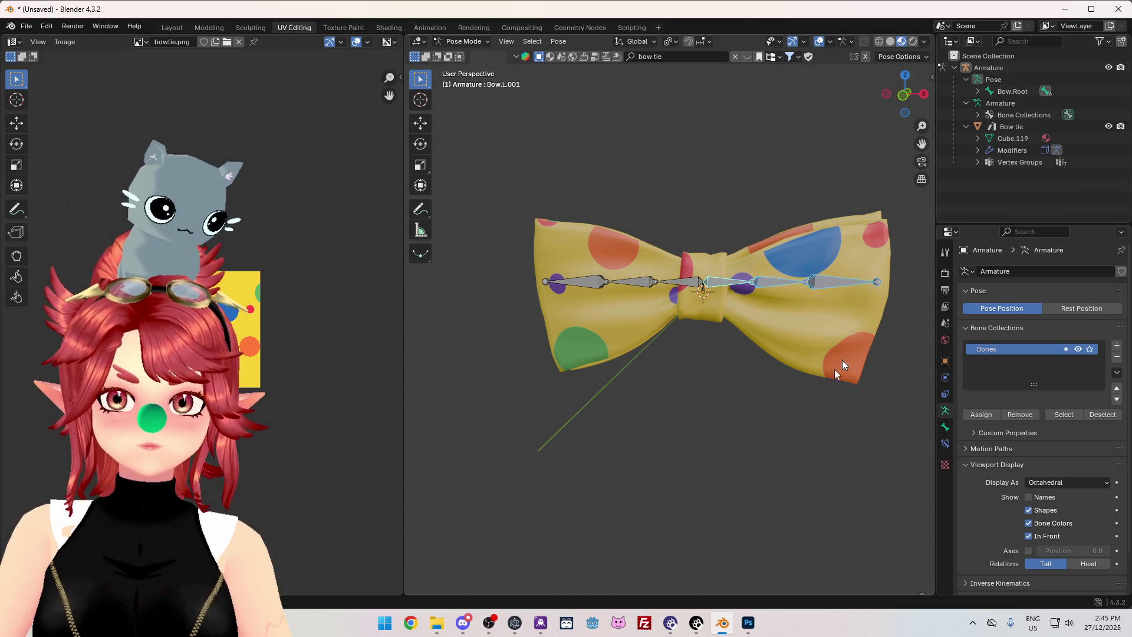
key(r)
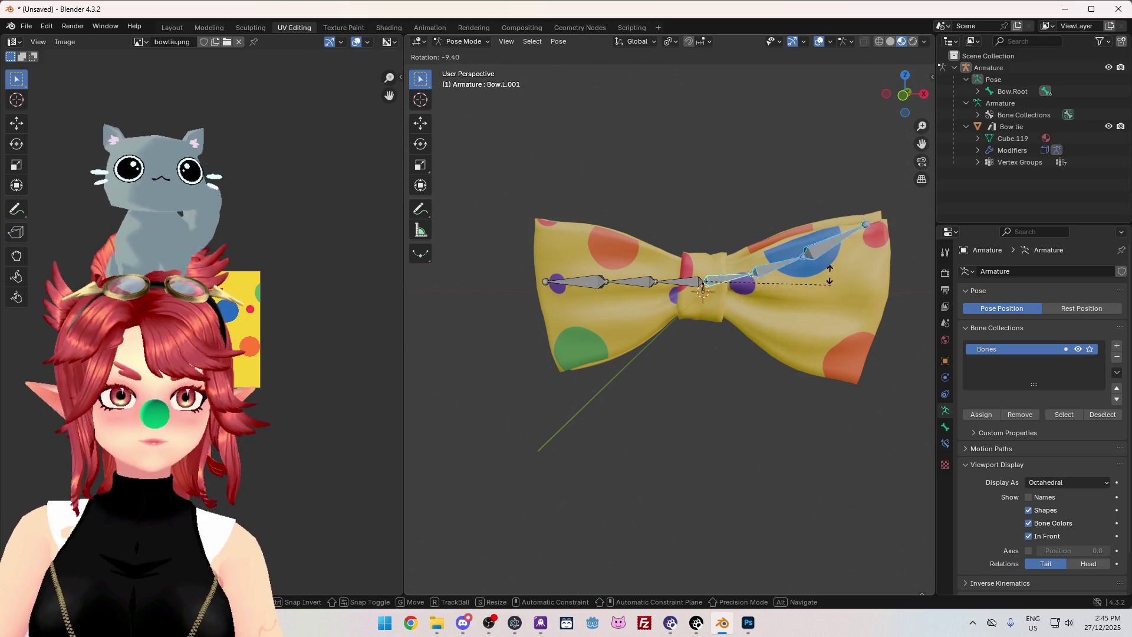
key(Escape)
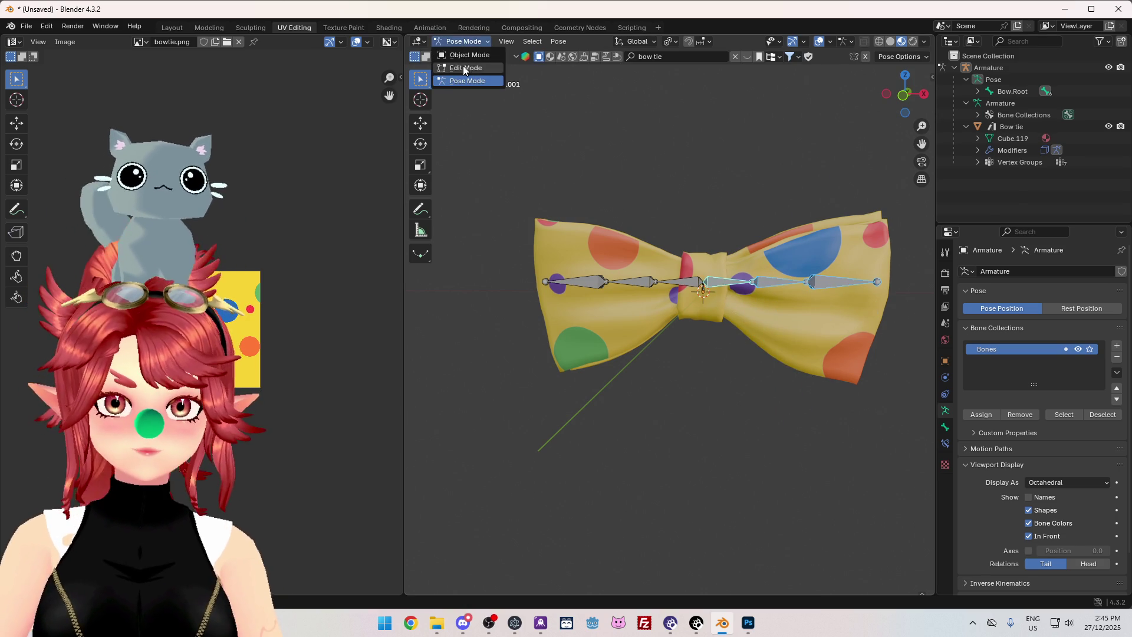
click(469, 54)
click(1011, 175)
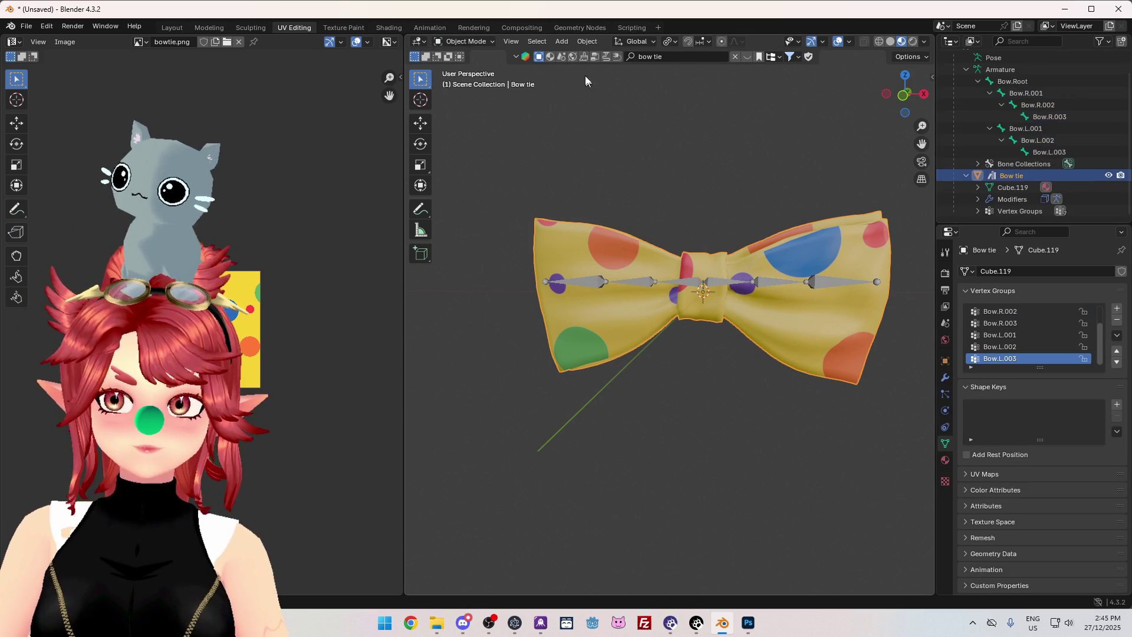
Switch the bow tie into Weight Paint mode and view it from the front.
click(469, 41)
click(465, 107)
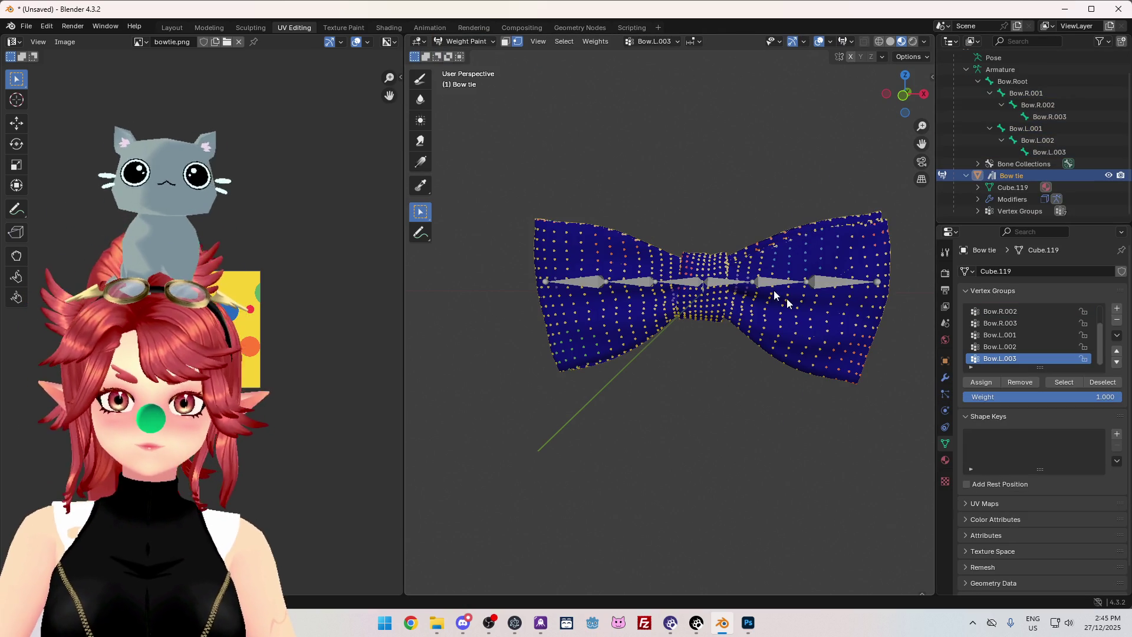
middle_drag(783, 371, 794, 416)
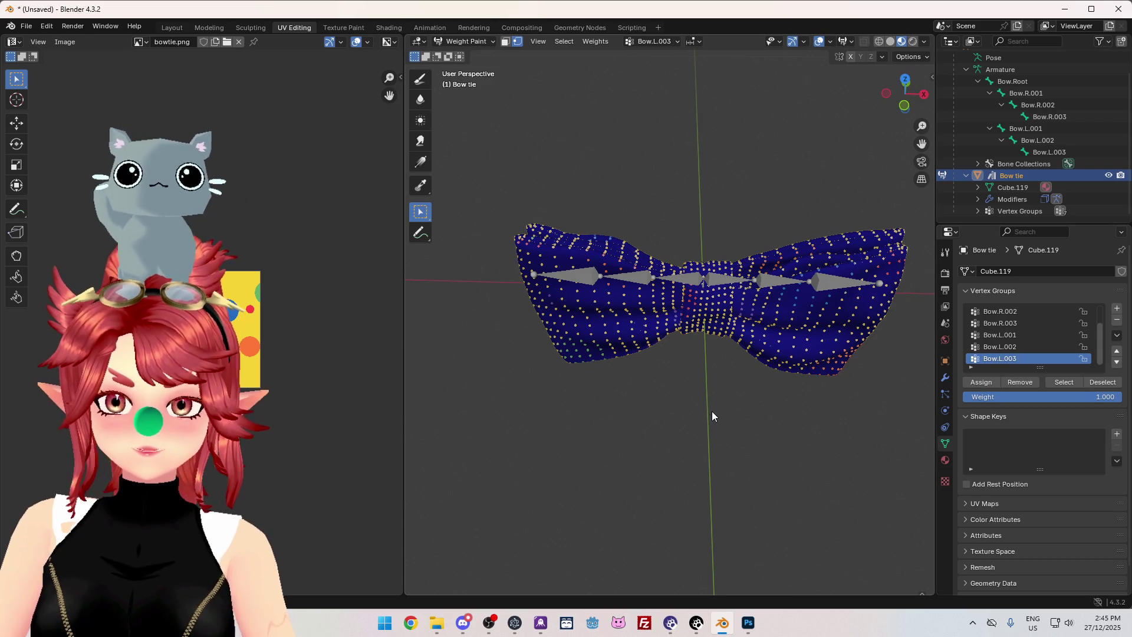
key(KP_1)
With Bow.L.001 active, try a gradient across the right wing, then undo it.
click(1023, 334)
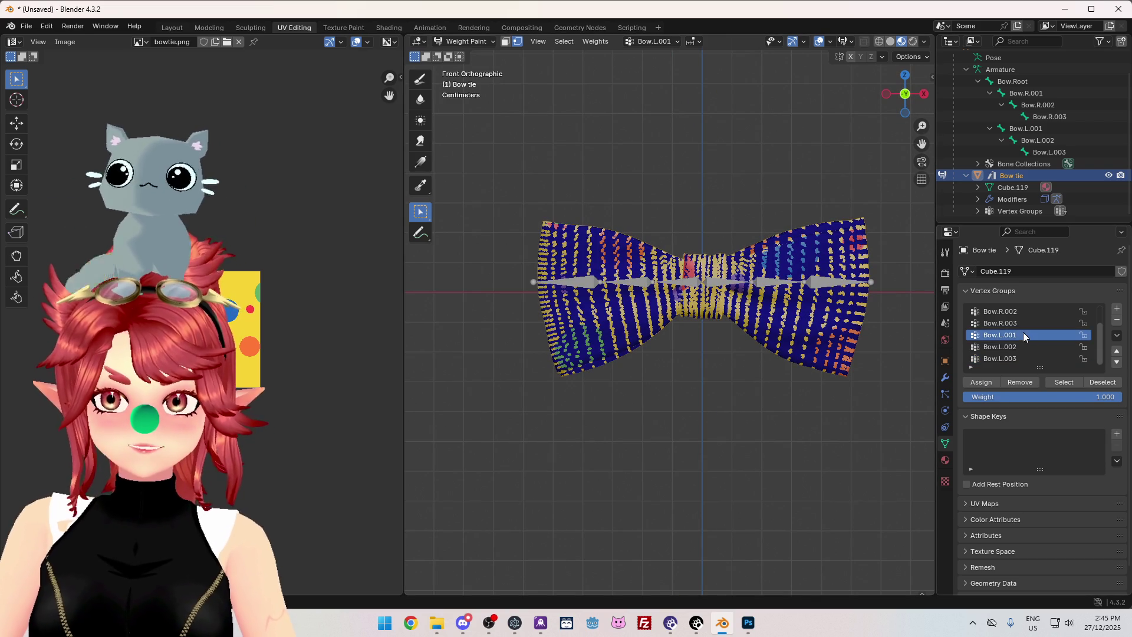
click(422, 161)
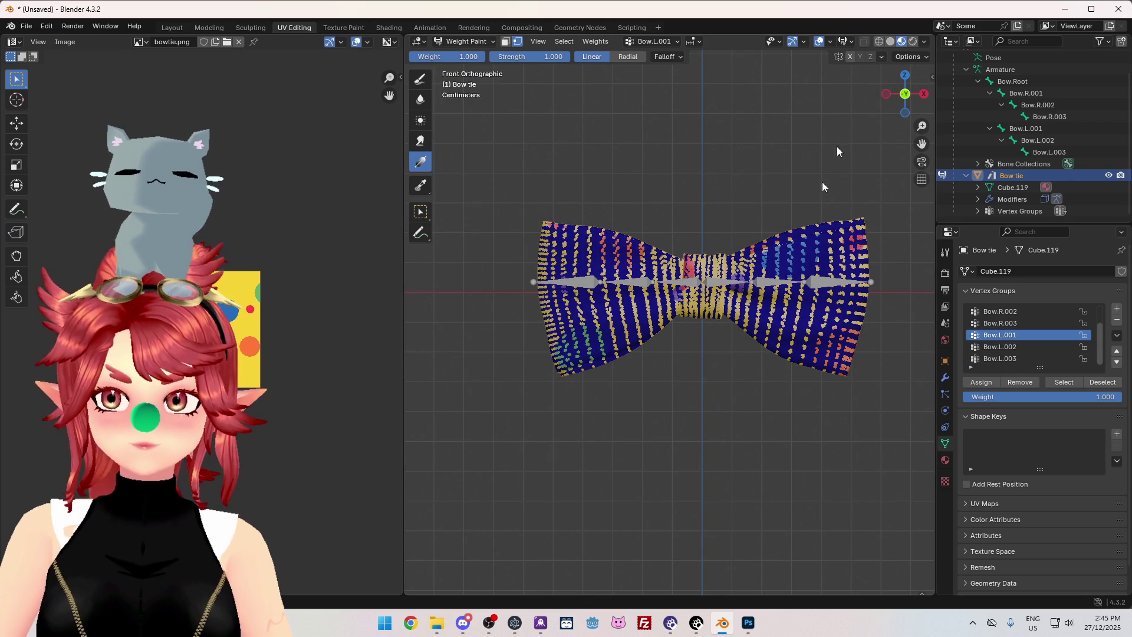
click(878, 41)
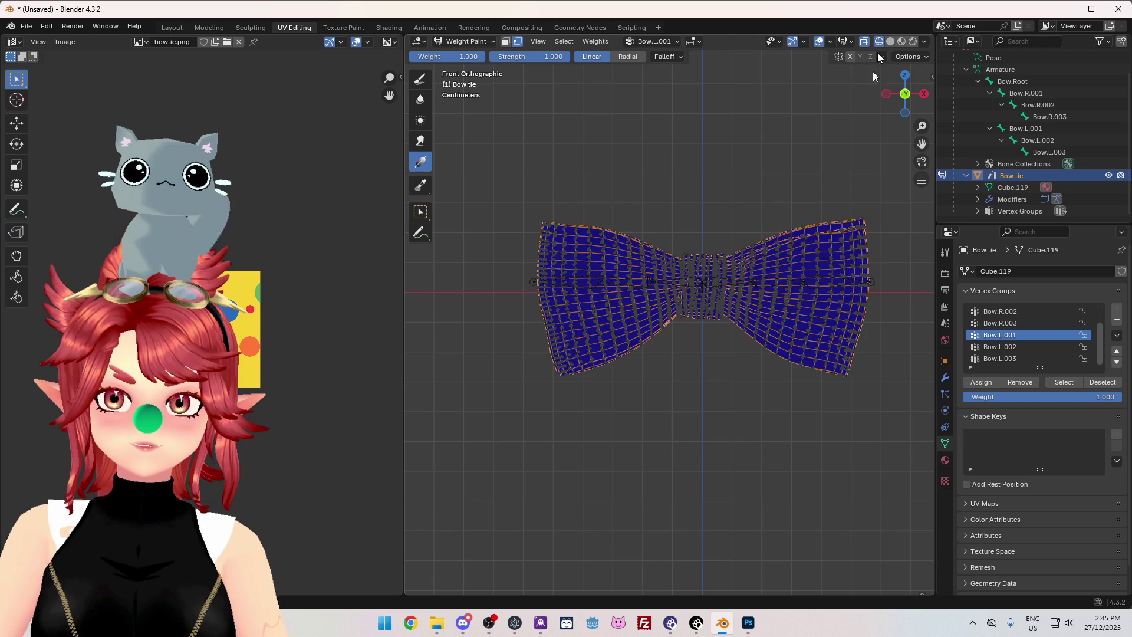
key(shift+z)
drag(872, 286, 703, 286)
mouse_move(731, 310)
middle_down()
mouse_move(778, 373)
mouse_move(757, 359)
middle_up()
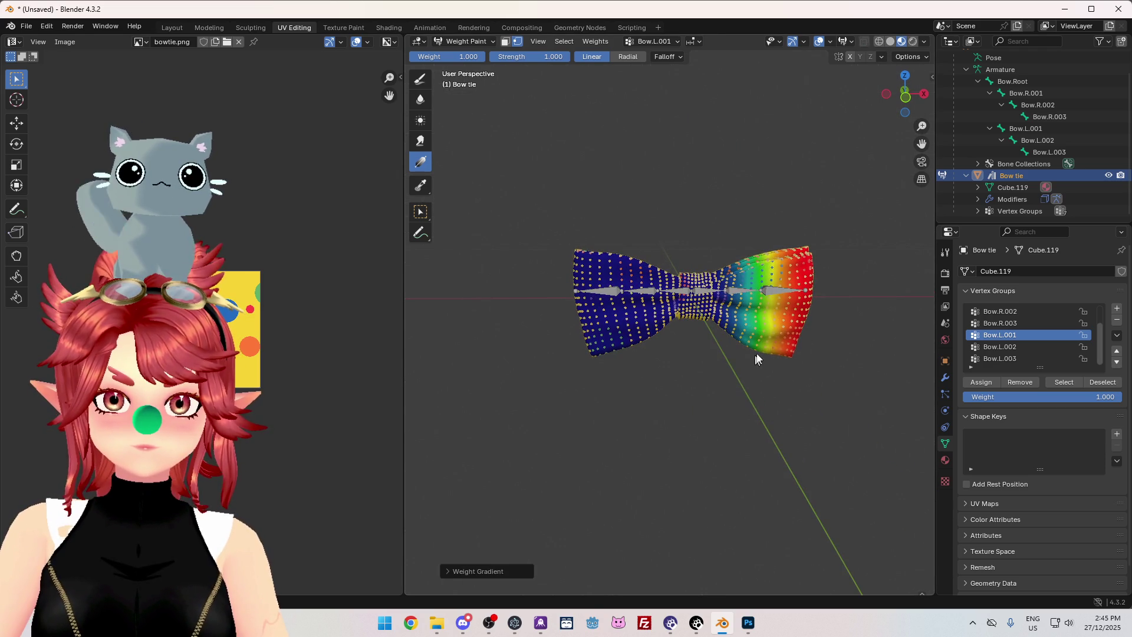
key(ctrl+z)
Repaint the Bow.L.001 gradient across the right wing with the weight set to 0.
key(KP_1)
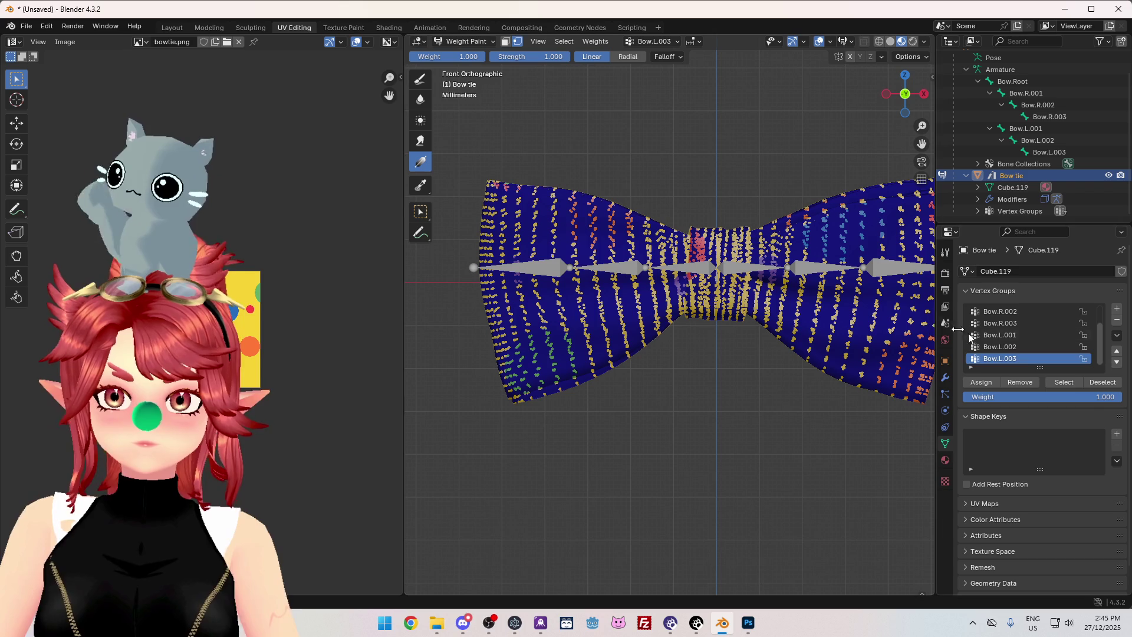
click(990, 336)
drag(787, 272, 723, 275)
scroll(845, 360, down, 1)
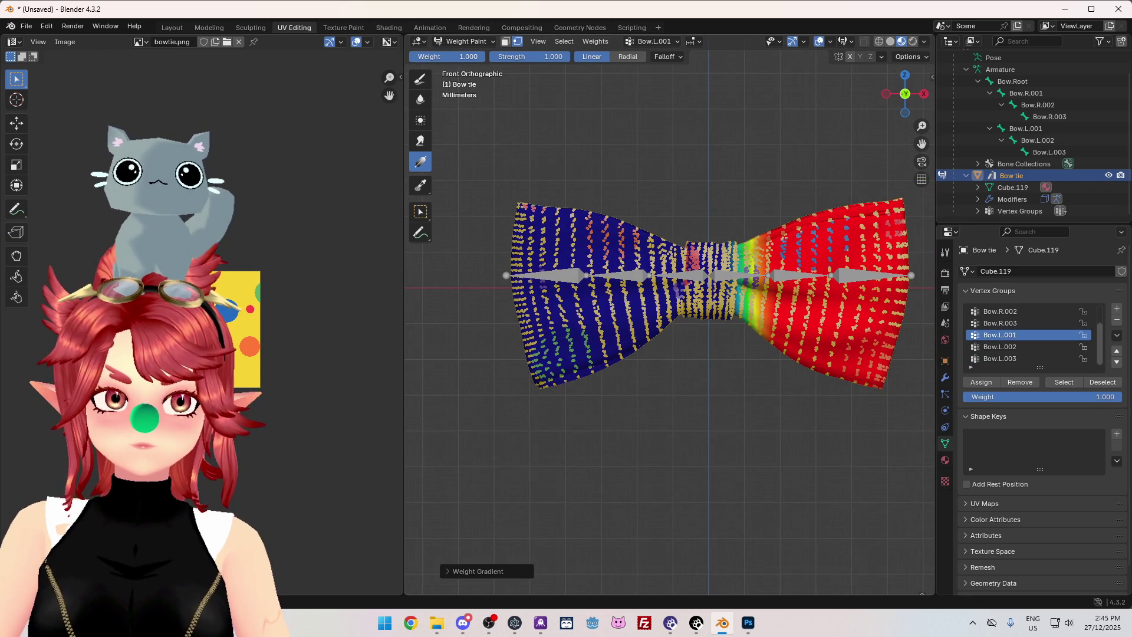
drag(448, 56, 419, 56)
drag(800, 284, 752, 281)
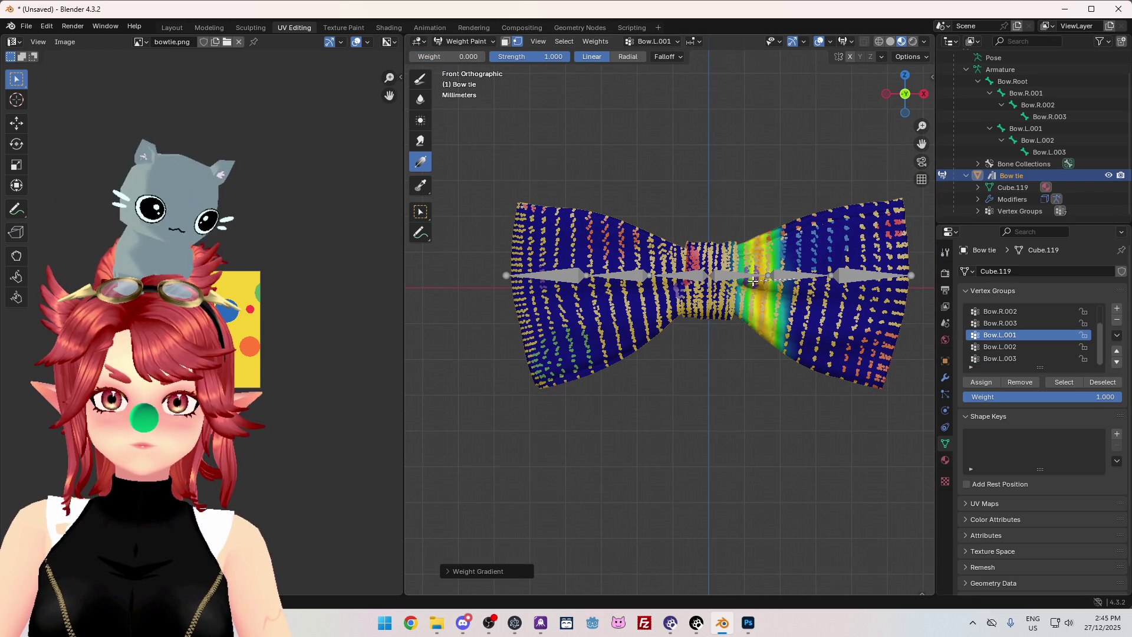
Paint a weight-1 gradient for Bow.L.002 from the right wing tip inward.
click(996, 347)
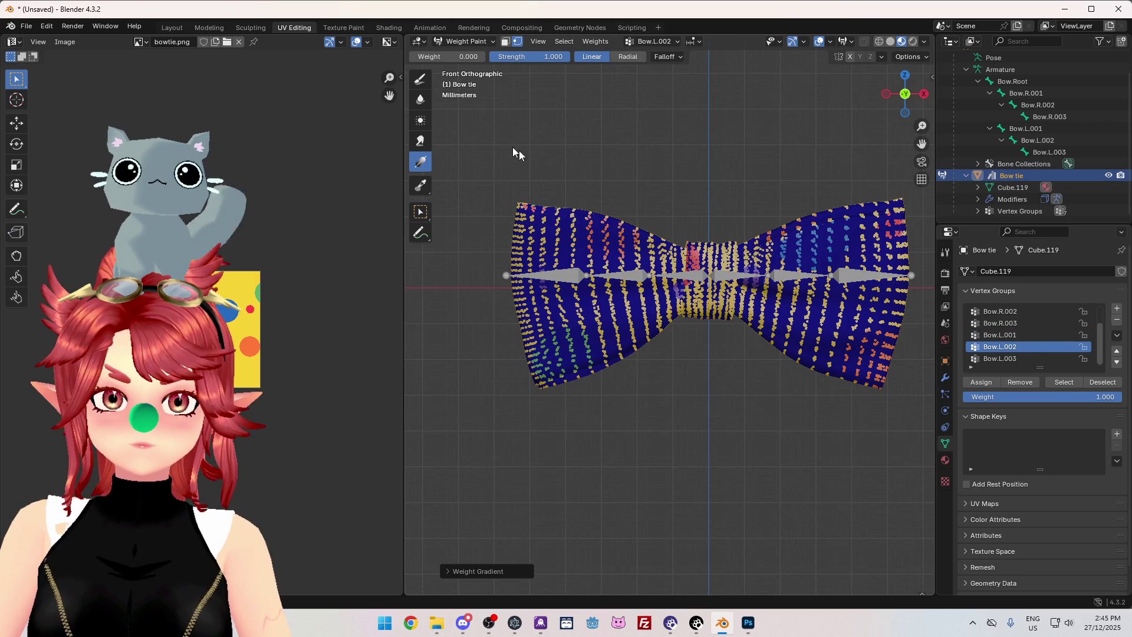
drag(448, 56, 489, 57)
drag(859, 289, 734, 286)
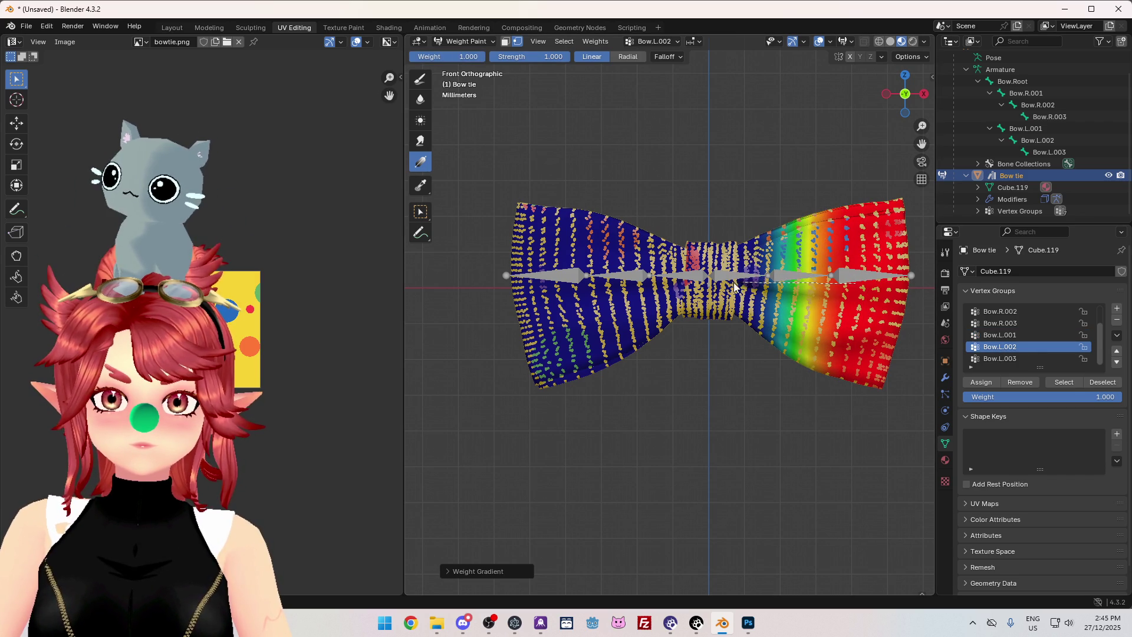
click(1002, 359)
click(1009, 347)
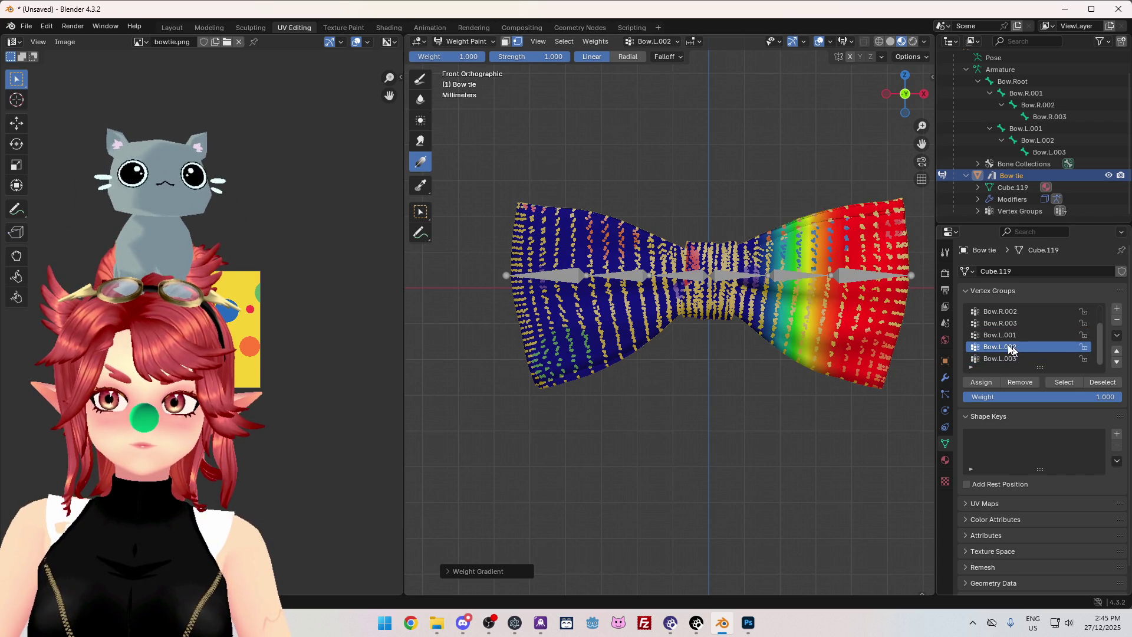
Set the weight to 0 and redraw the Bow.L.002 gradient from wing tip toward centre.
click(448, 56)
text(0)
key(Return)
drag(909, 287, 779, 281)
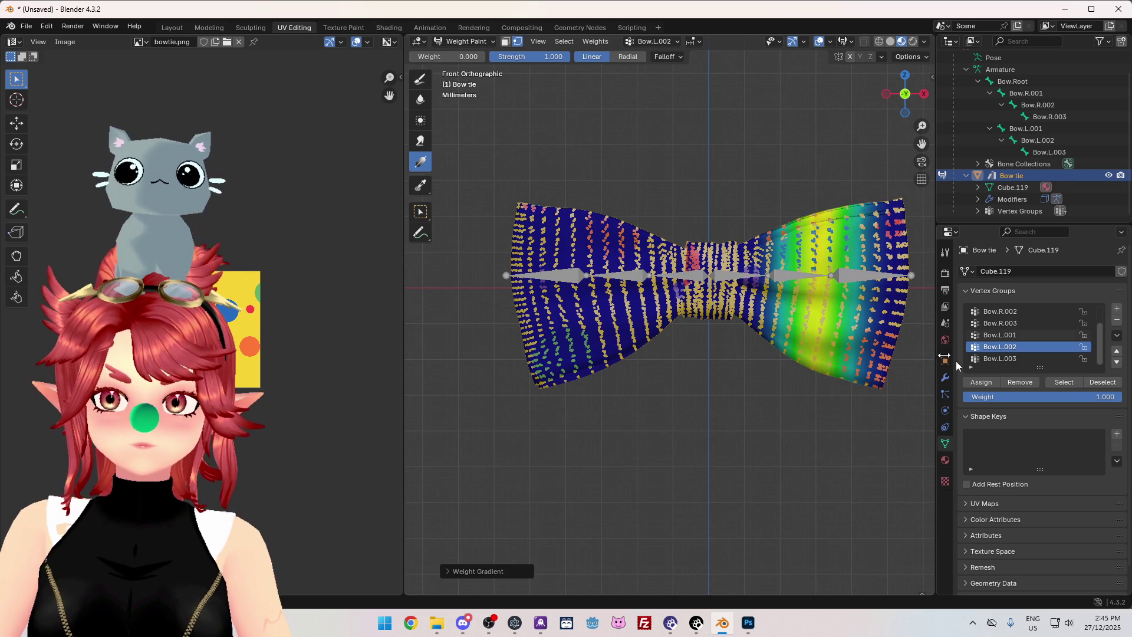
Paint a weight-1 gradient for Bow.L.003 from the right wing tip toward the centre.
click(1002, 359)
click(448, 57)
text(1)
key(Return)
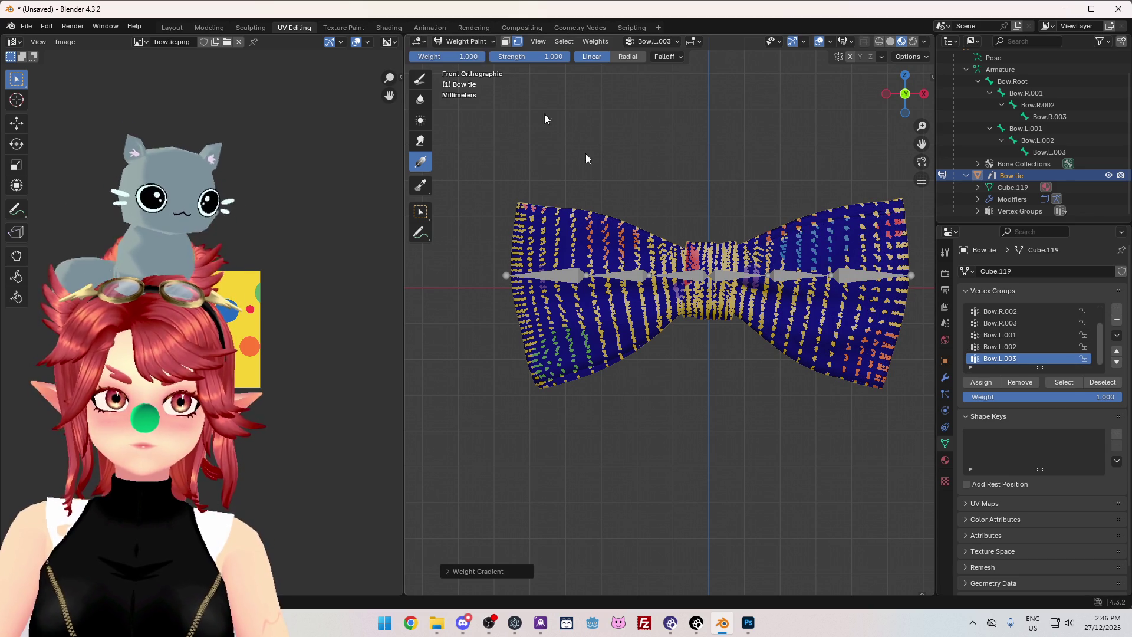
drag(911, 275, 808, 275)
click(465, 41)
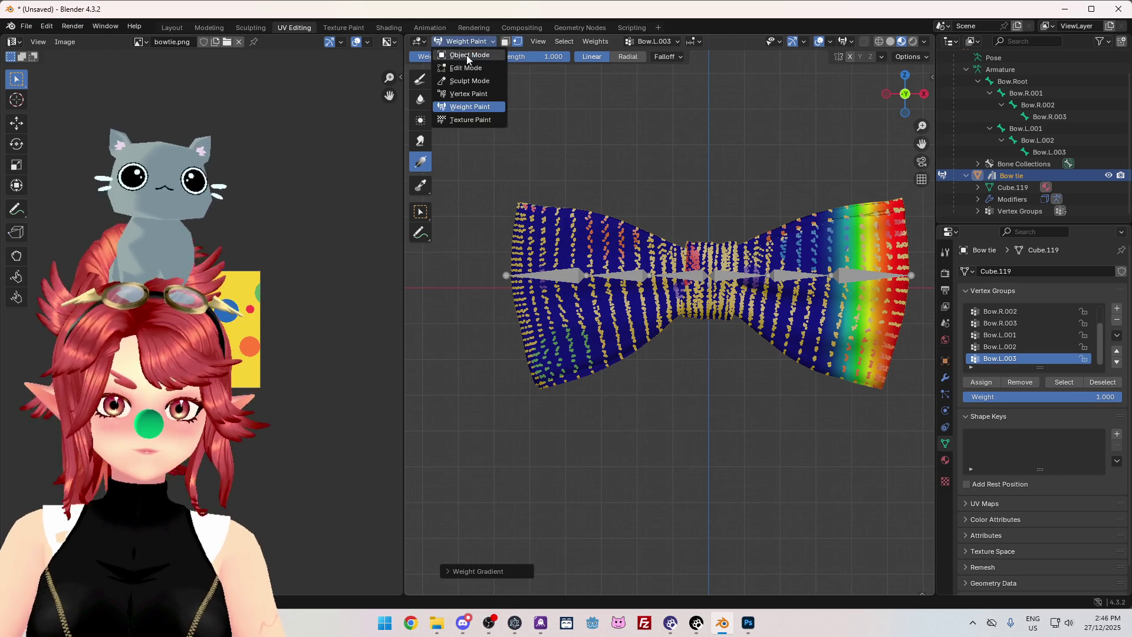
Put the armature in Pose Mode and test-rotate the left bone, cancelling the rotation.
click(468, 55)
scroll(1014, 94, up, 2)
click(988, 67)
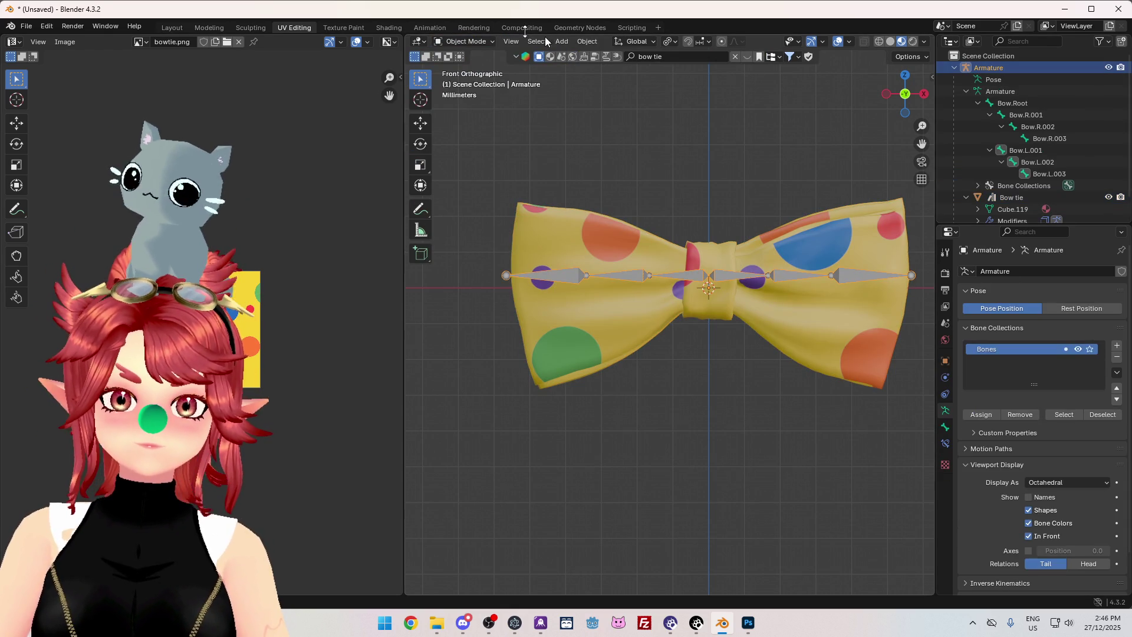
click(464, 42)
click(466, 81)
scroll(767, 278, down, 4)
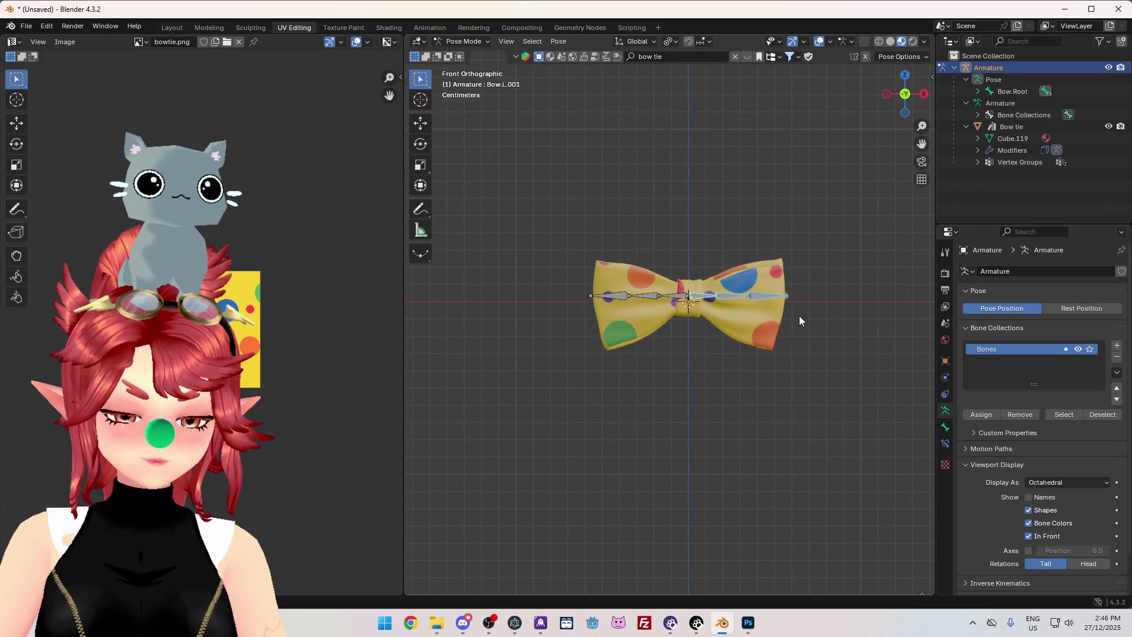
key(r)
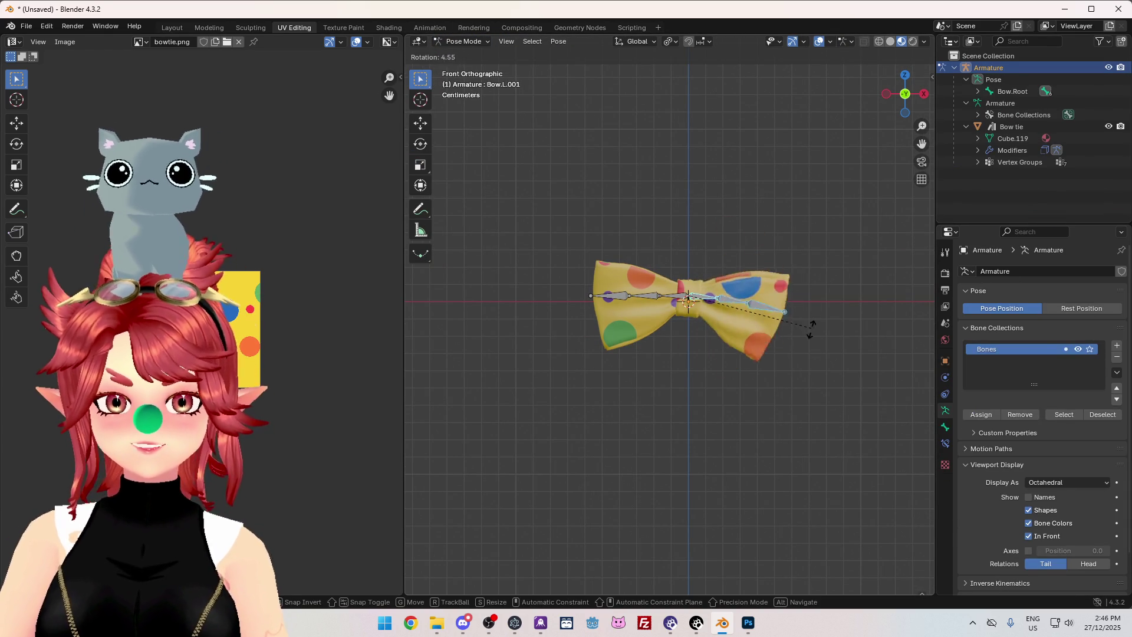
right_click(810, 328)
Return the armature to Object Mode and start a Save As, then cancel it.
click(465, 42)
click(465, 55)
scroll(648, 306, down, 2)
mouse_move(589, 318)
middle_down()
mouse_move(713, 374)
mouse_move(530, 236)
middle_up()
click(26, 26)
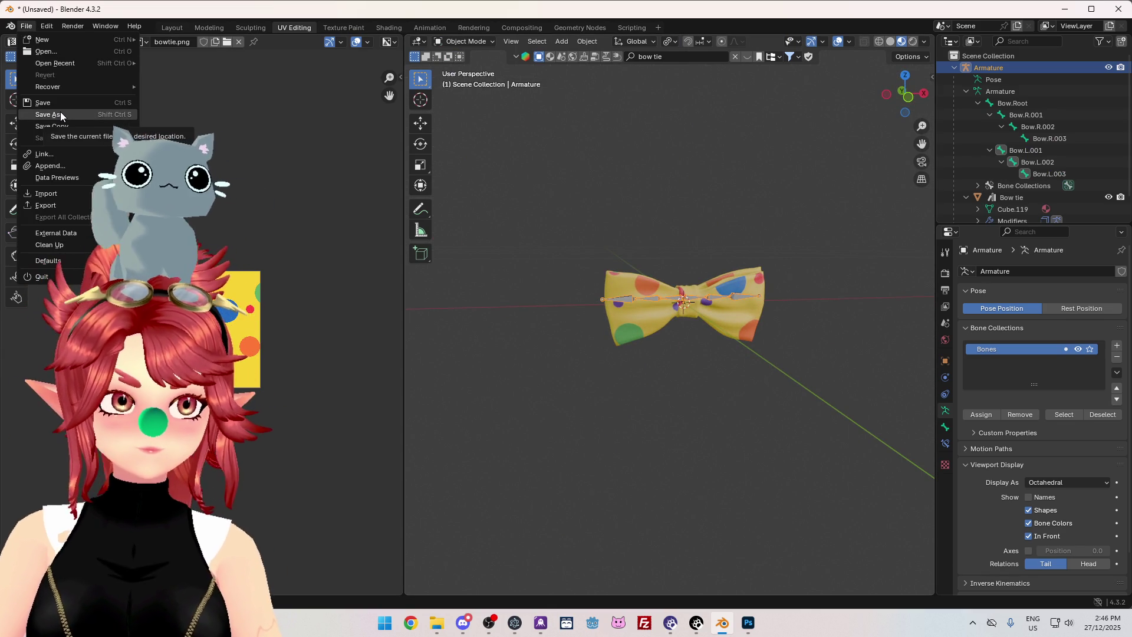
click(60, 113)
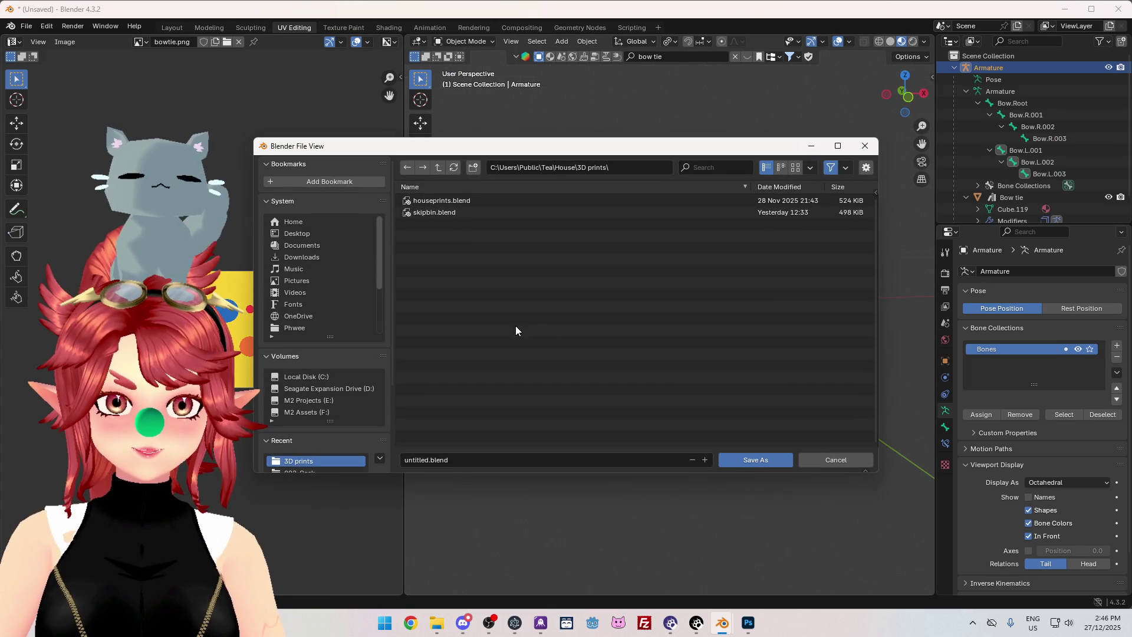
click(837, 460)
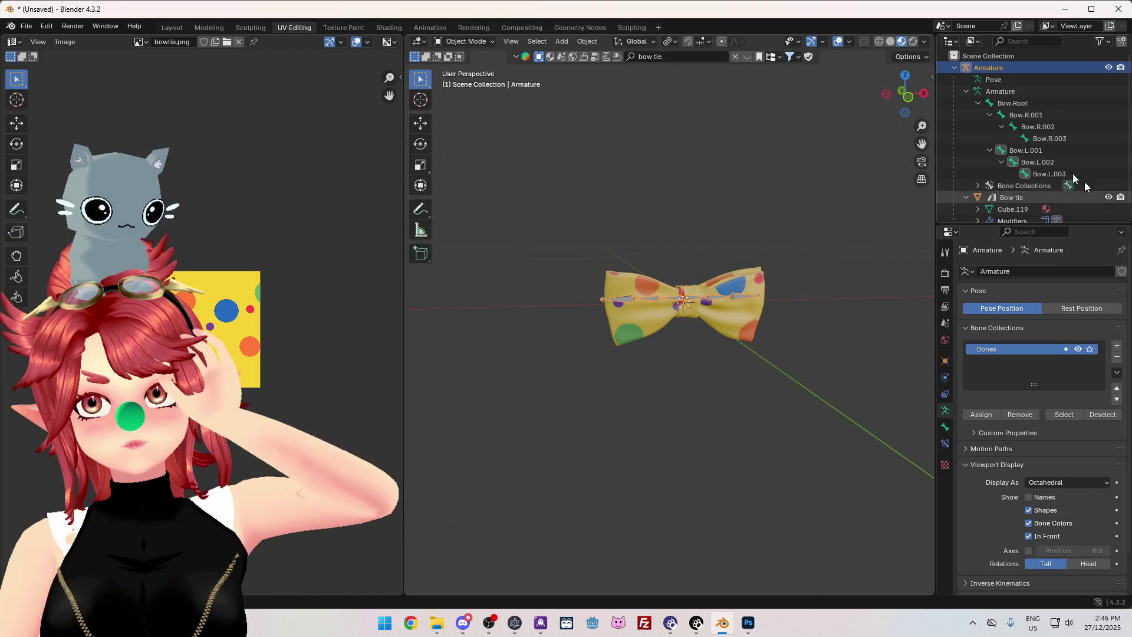
Select the bow tie mesh to show its transform values, then reselect the armature.
click(965, 90)
click(1009, 102)
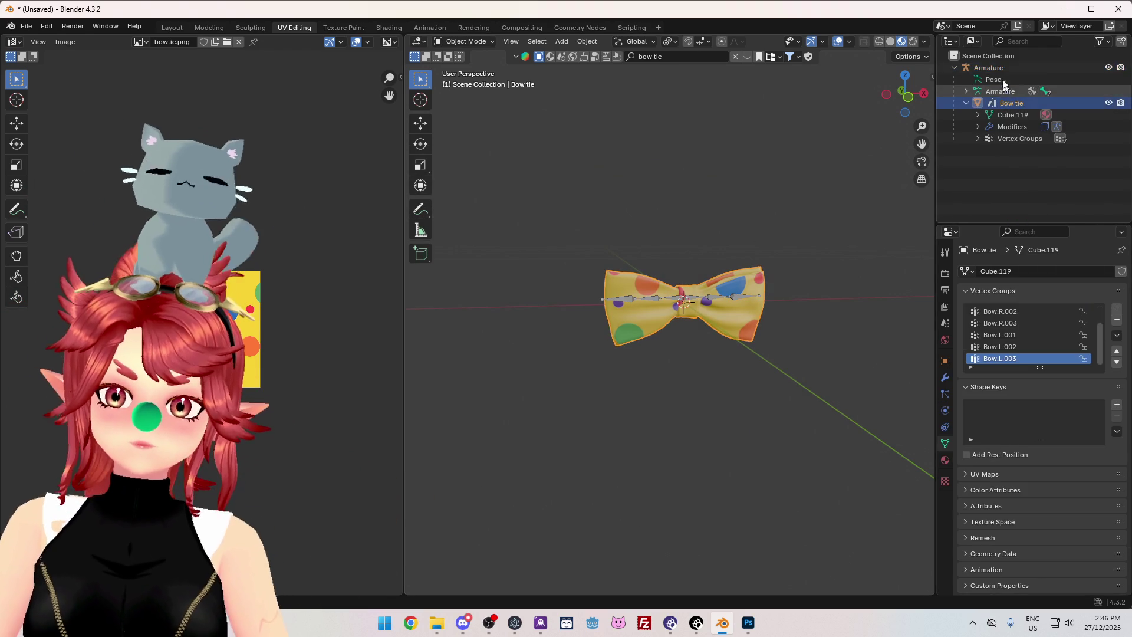
click(930, 76)
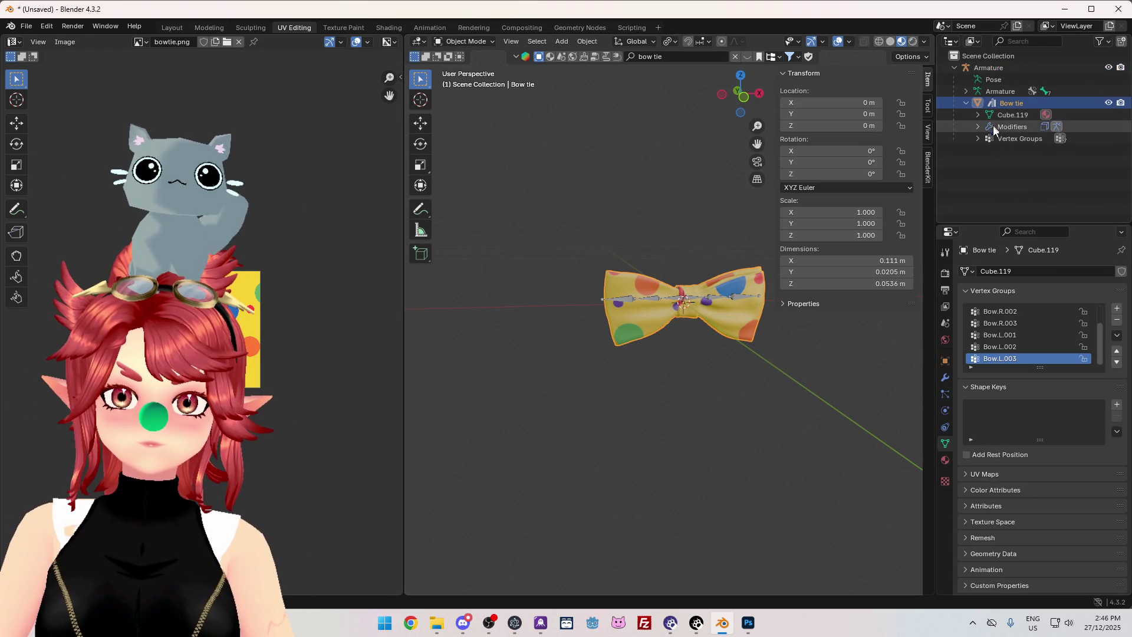
click(997, 69)
Start an FBX export and navigate to the 3dModelling\Props\BowTie folder.
click(26, 26)
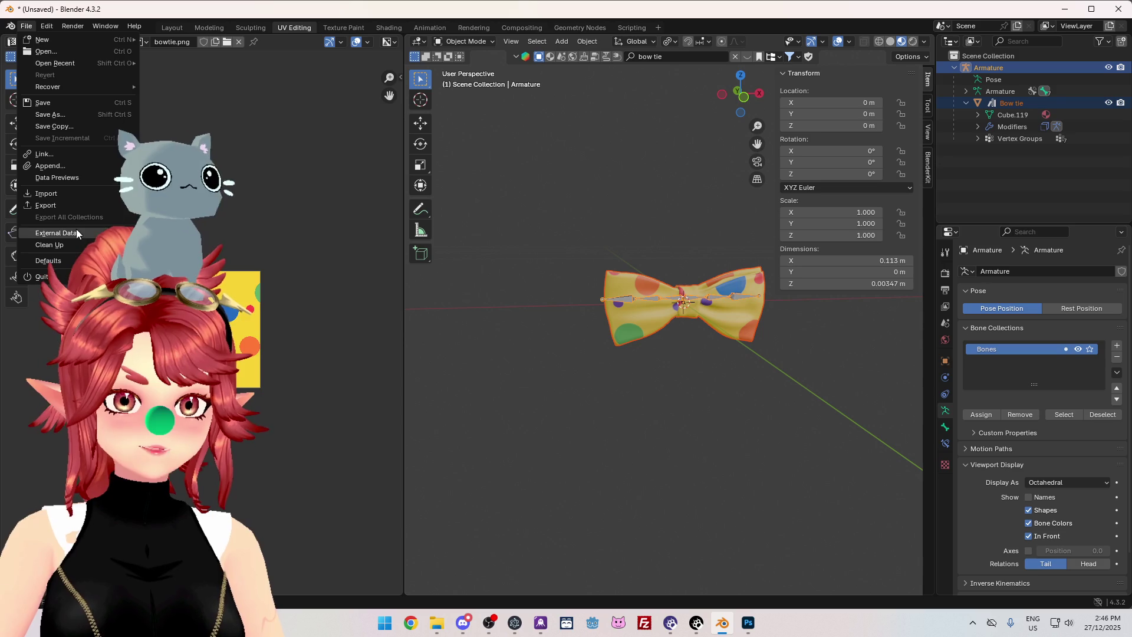
mouse_move(84, 204)
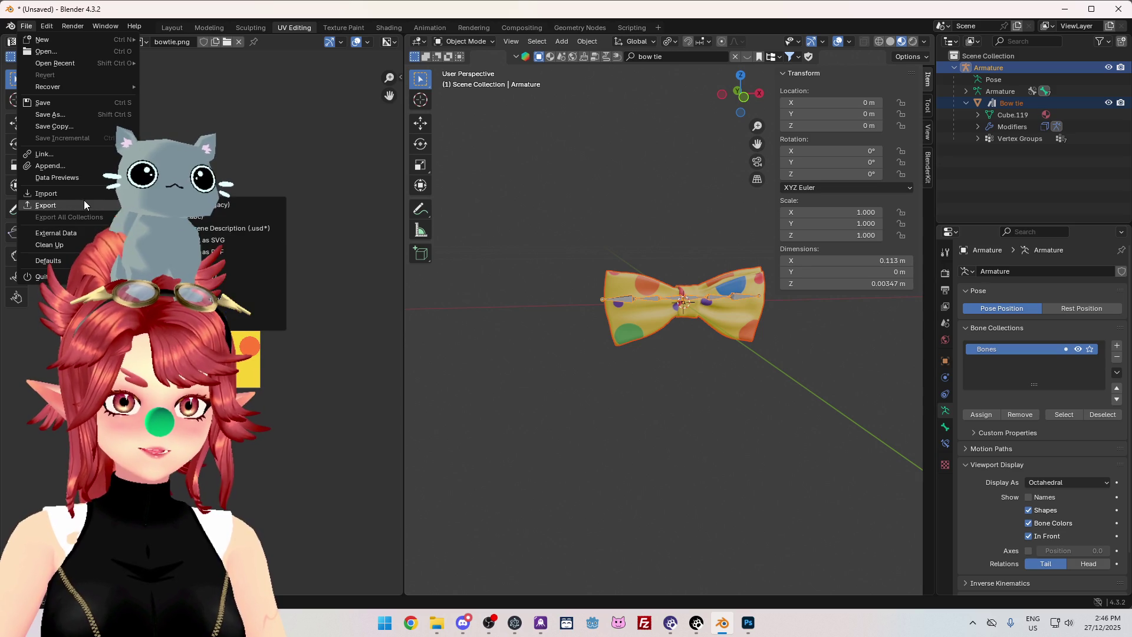
click(229, 276)
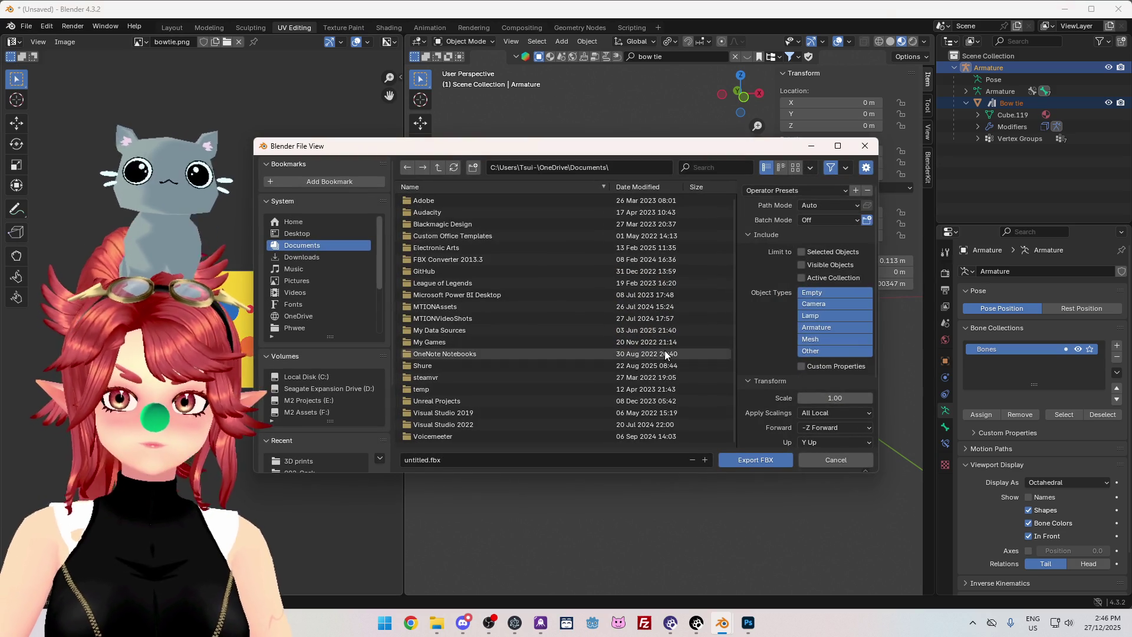
click(297, 328)
double_click(430, 201)
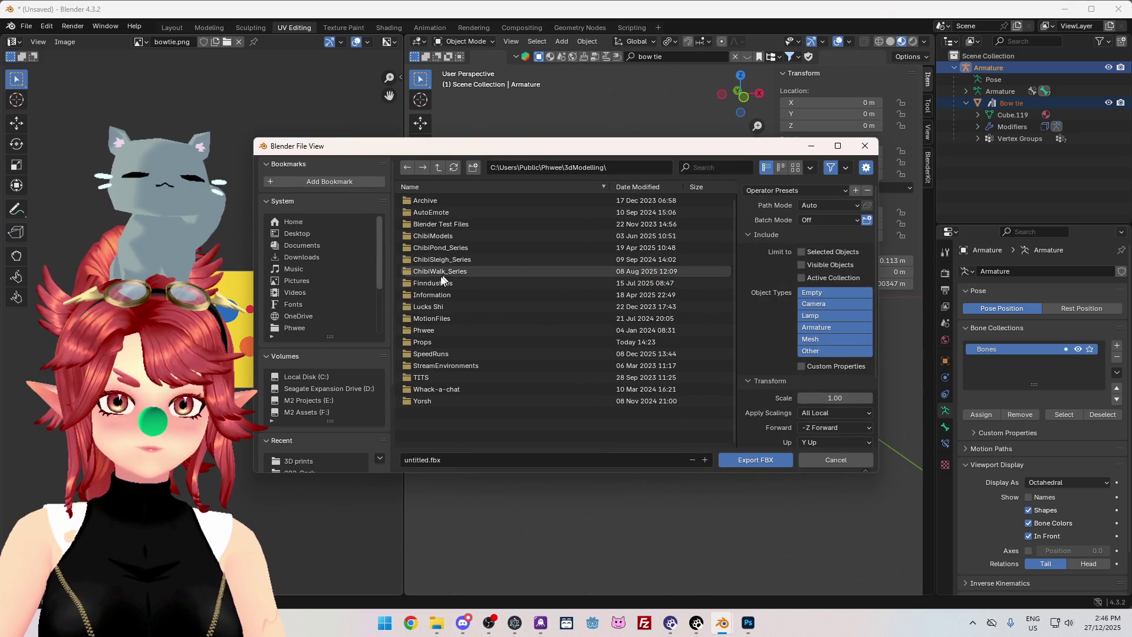
double_click(426, 343)
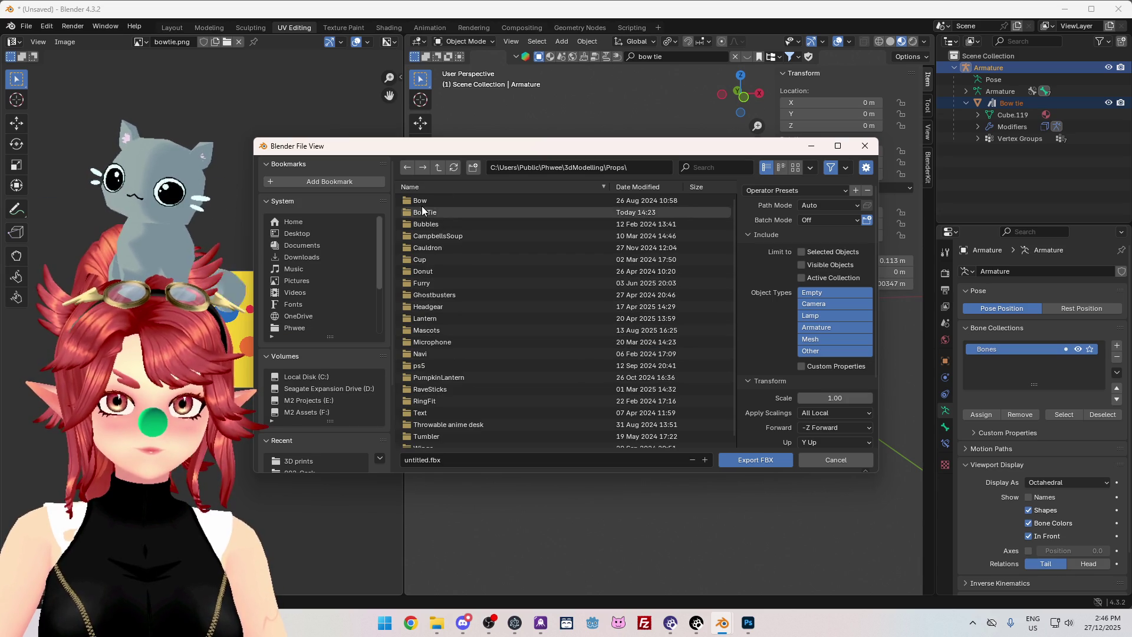
double_click(422, 211)
Name the export file bowtie.fbx and export it.
click(425, 459)
key(Home)
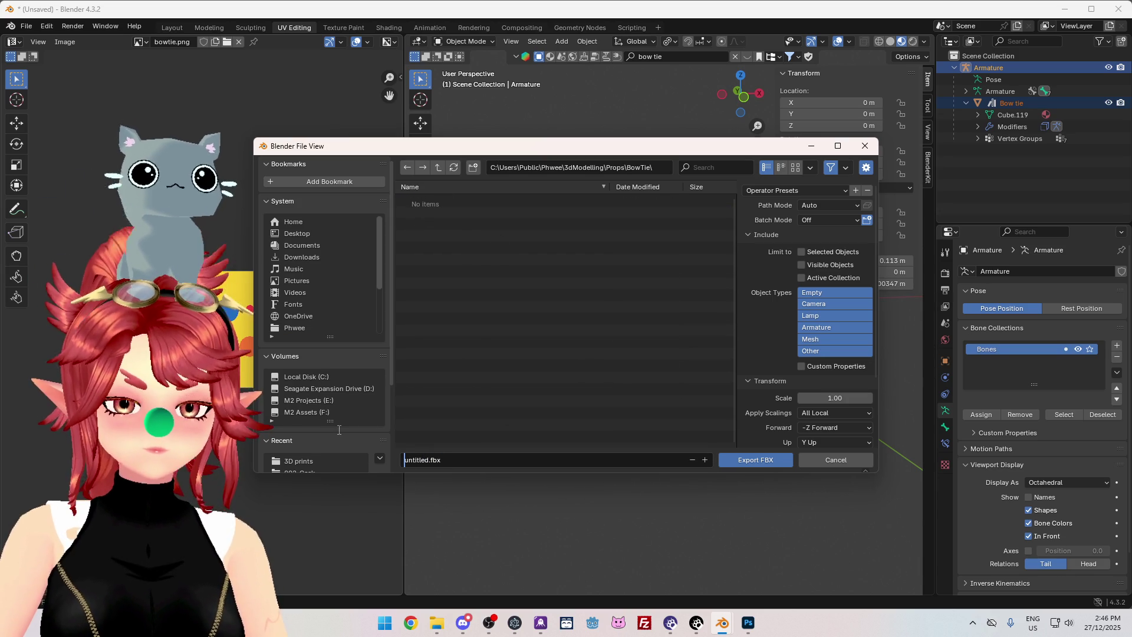
text(bowtie)
key(Delete)
key(Delete)
key(Delete)
key(BackSpace)
key(Delete)
key(Delete)
click(339, 429)
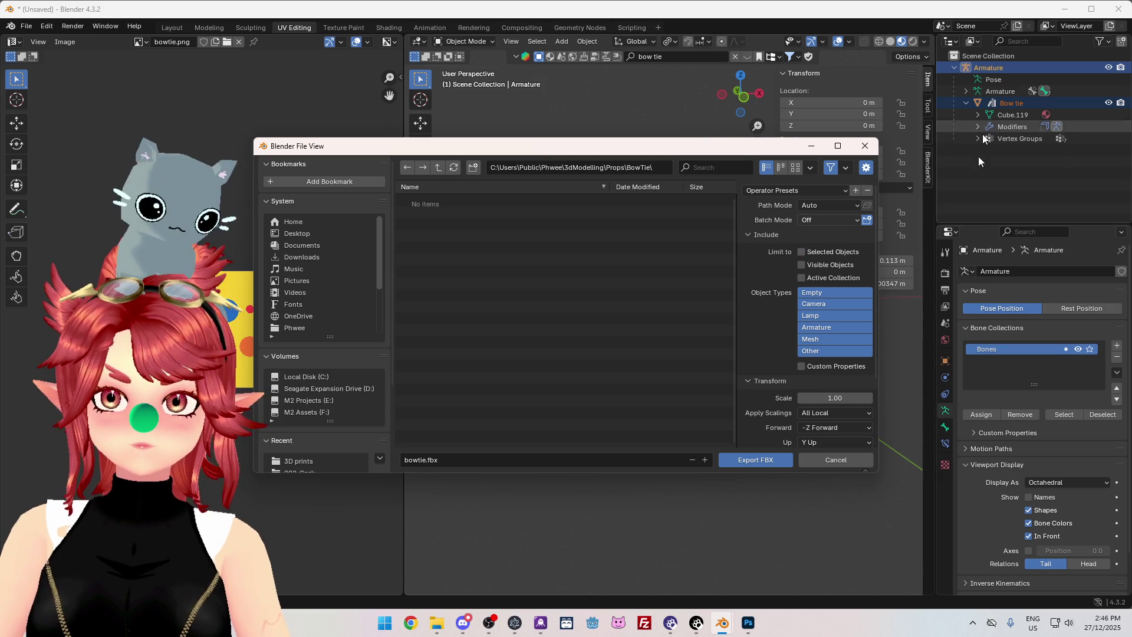
click(775, 460)
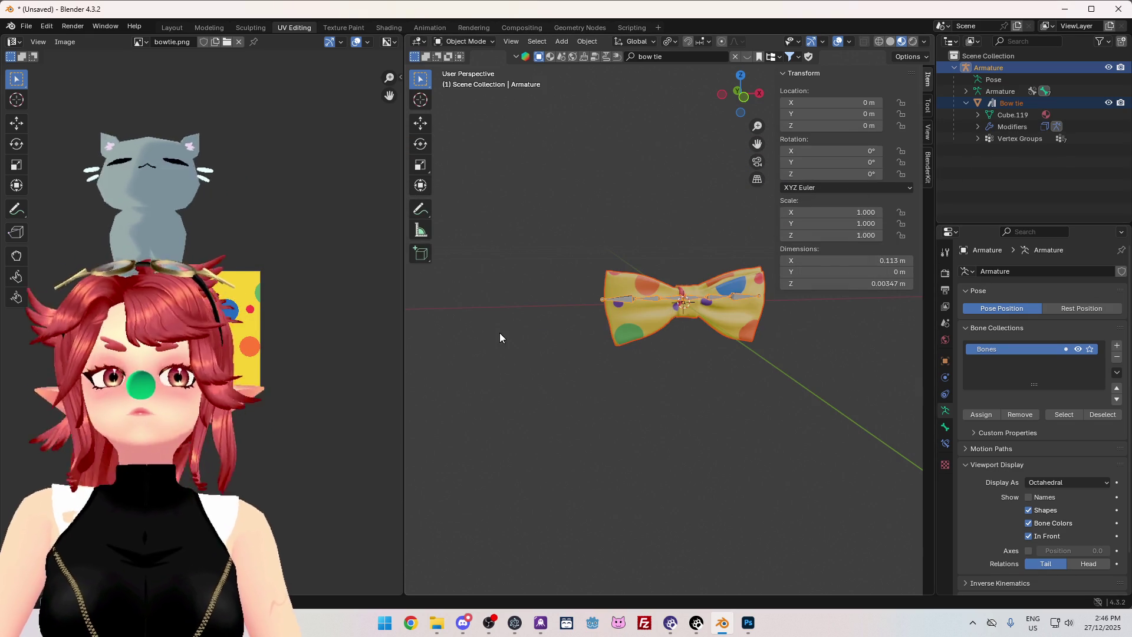
Launch Unity Hub from a Start menu search for 'unity' and open Warudo_Props3.
click(382, 625)
text(unity)
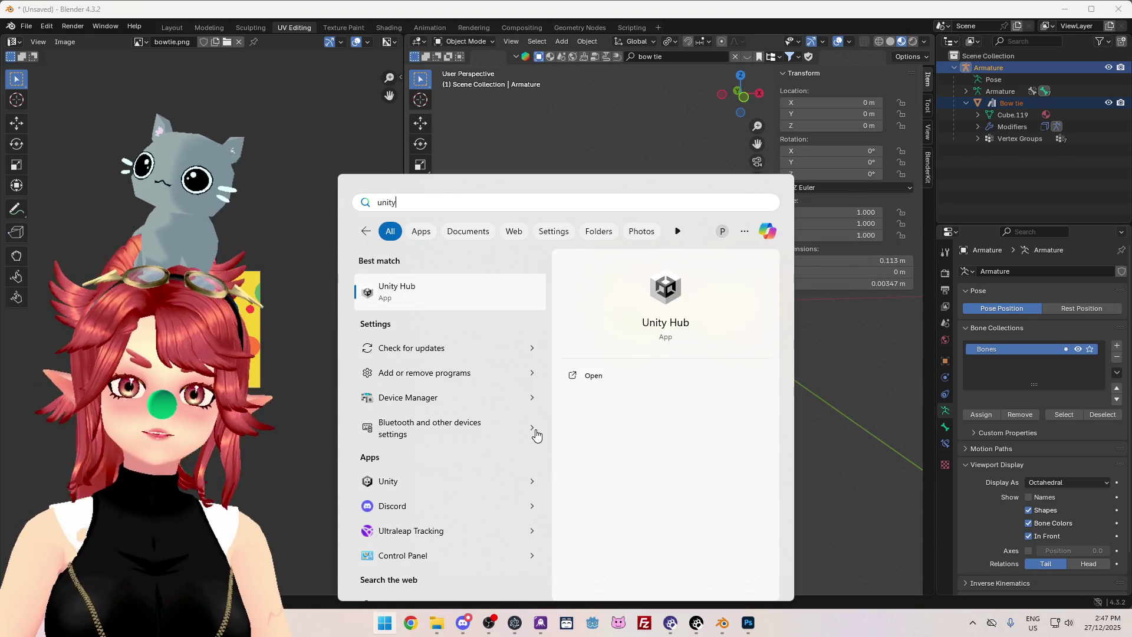
key(Return)
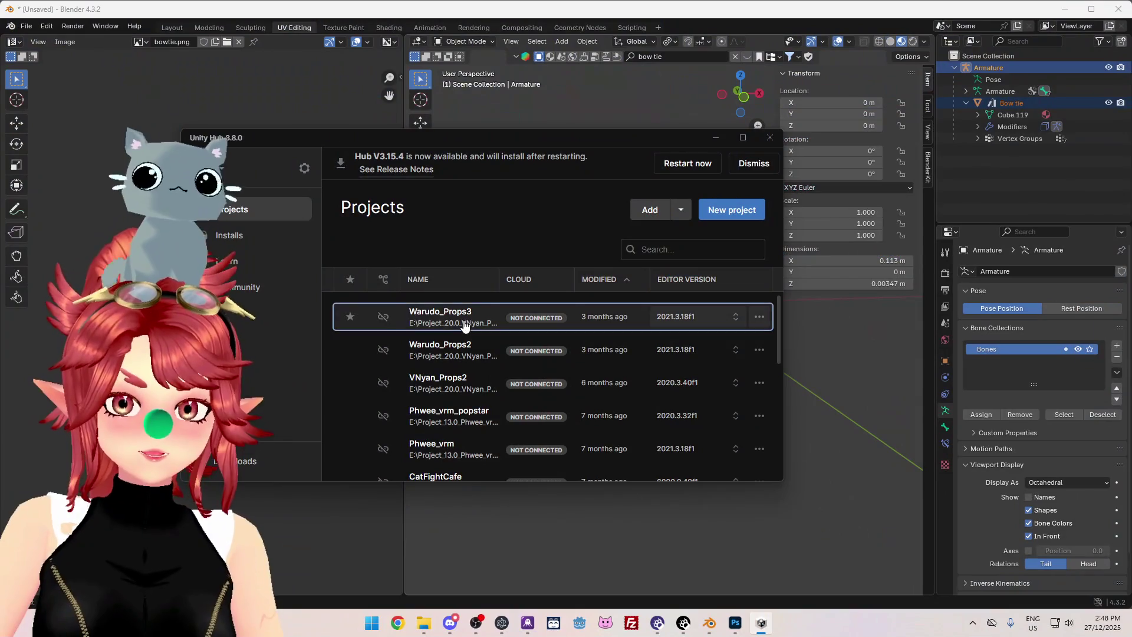
click(464, 324)
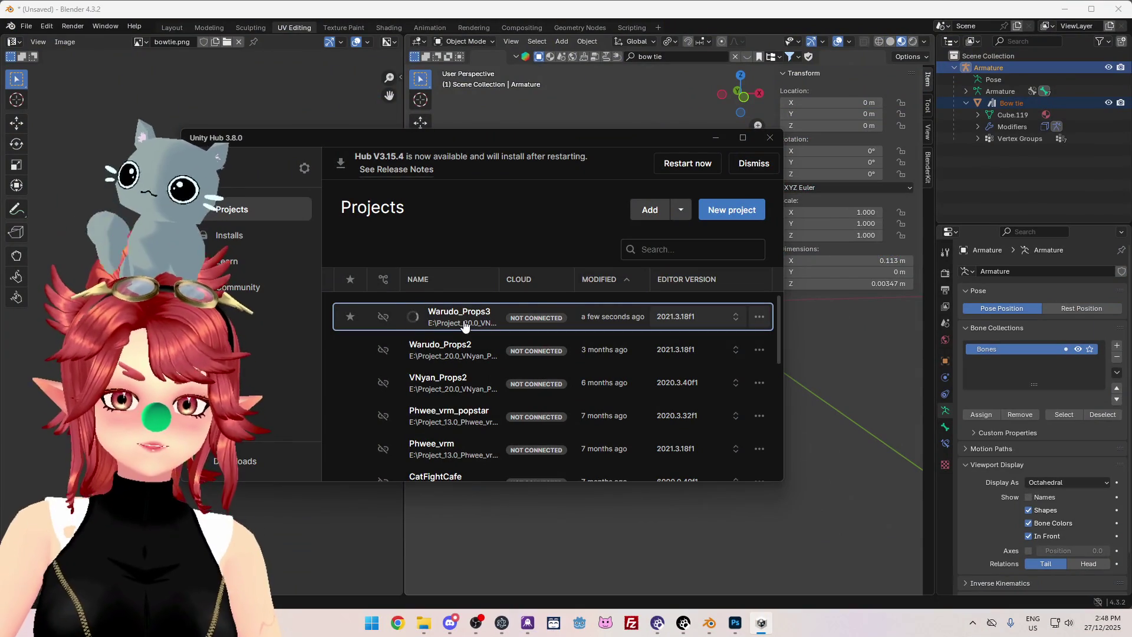
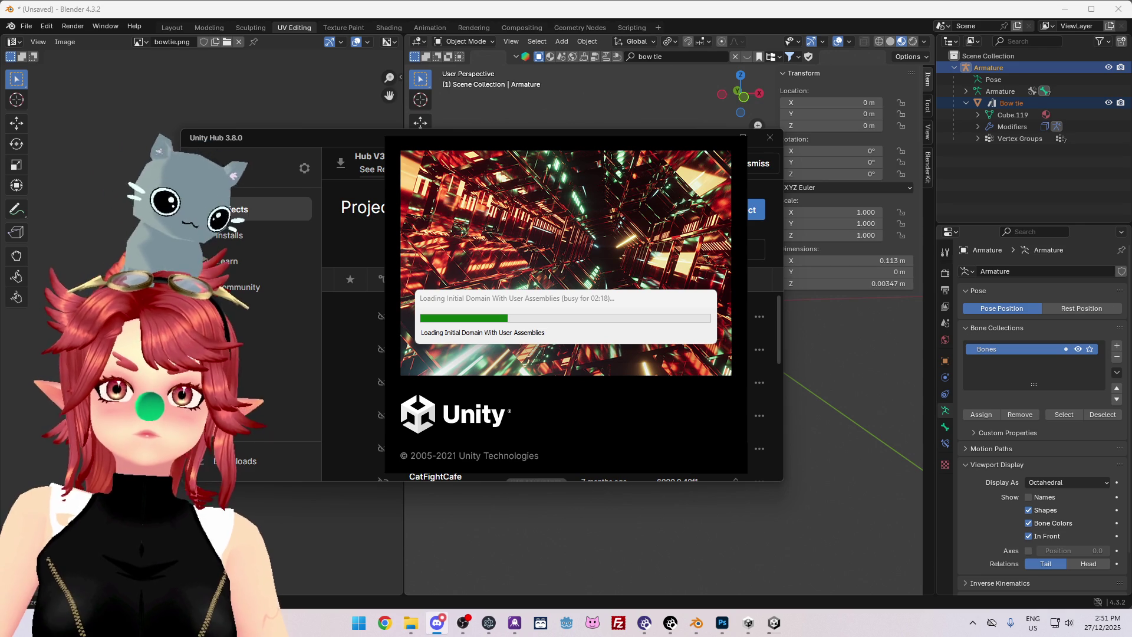
In the maximized Discord window, follow the Legendary Holiday Indie Dev Bundle link and choose Visit Site.
click(437, 623)
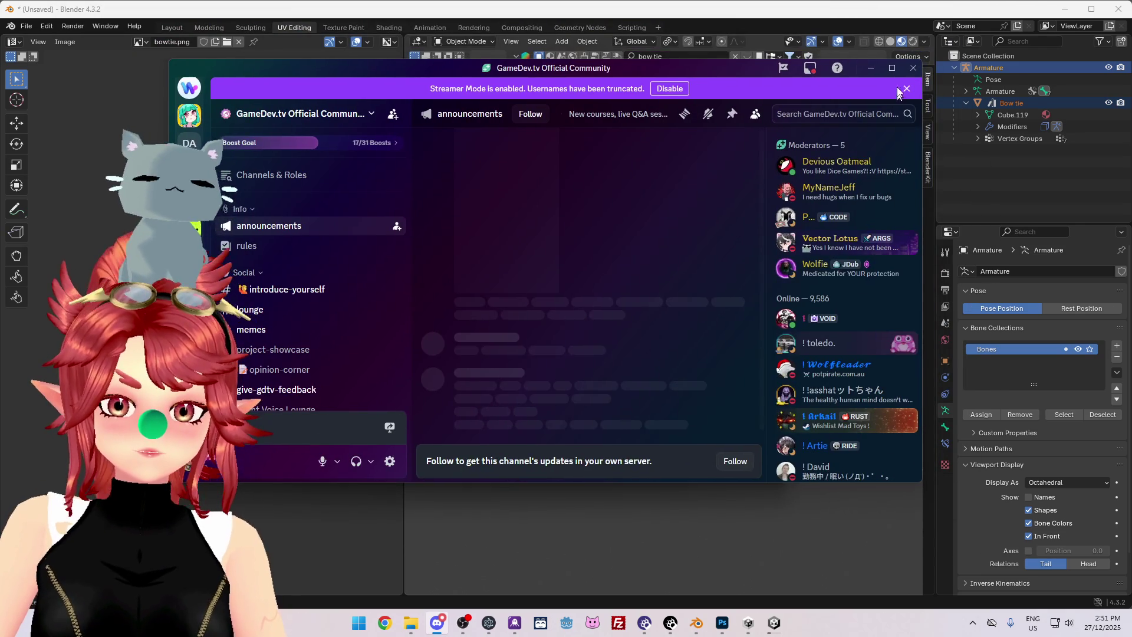
click(893, 69)
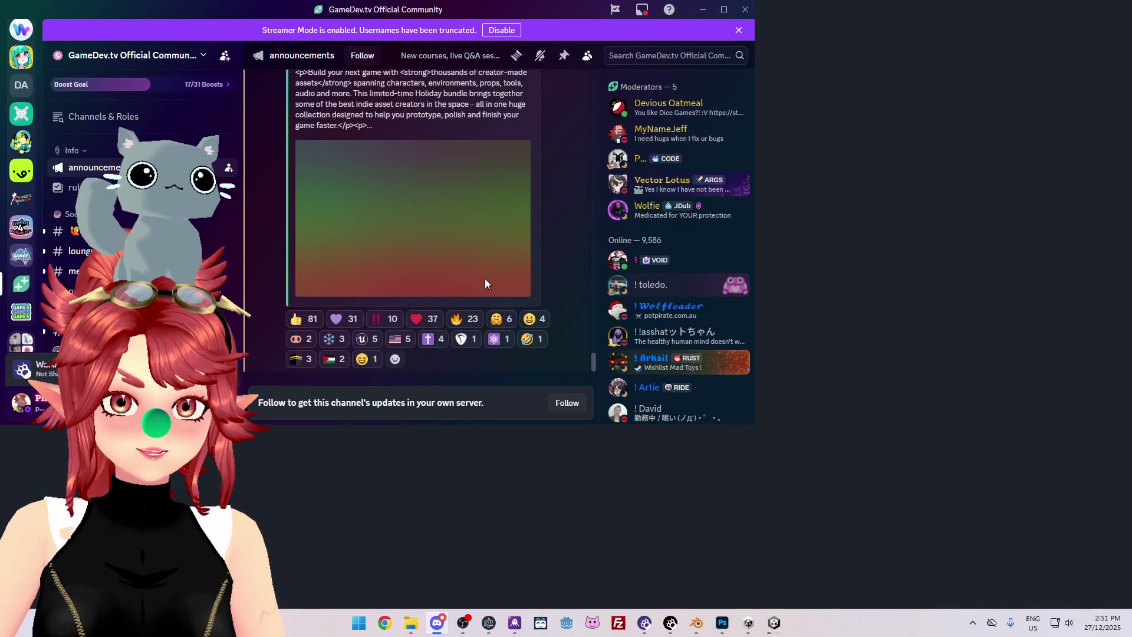
scroll(440, 312, up, 2)
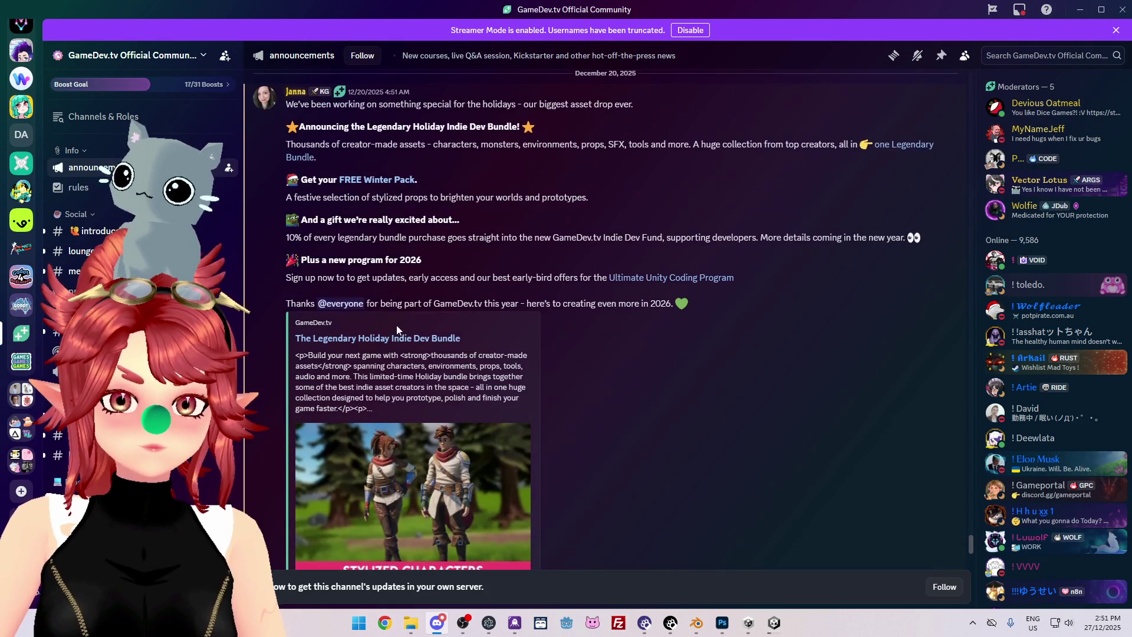
click(389, 339)
click(644, 382)
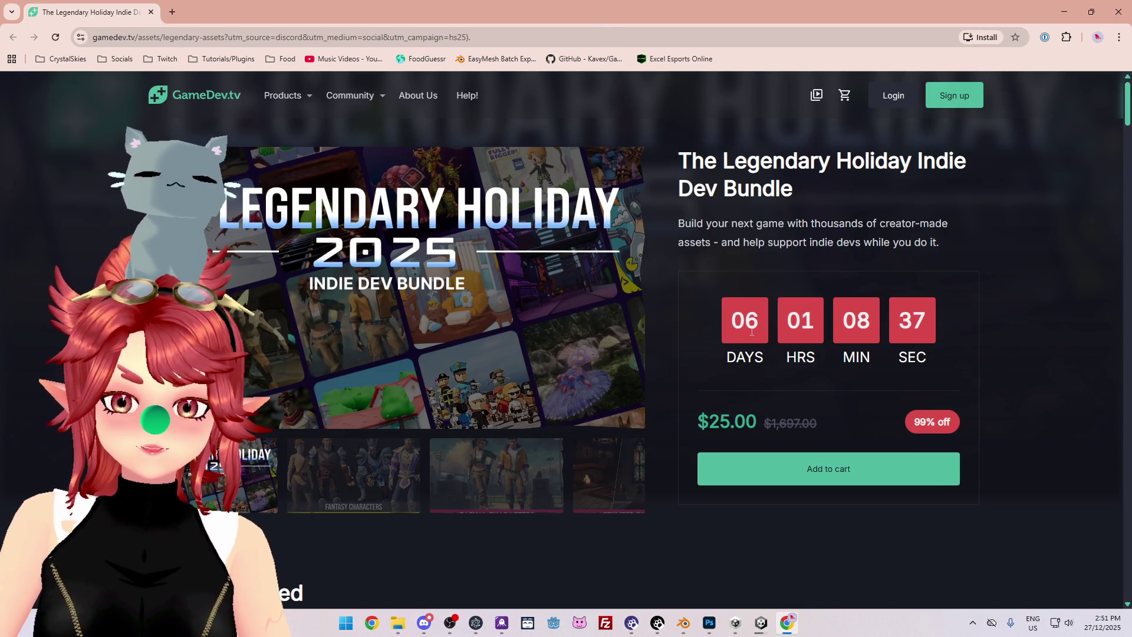
scroll(498, 374, down, 2)
scroll(640, 385, up, 2)
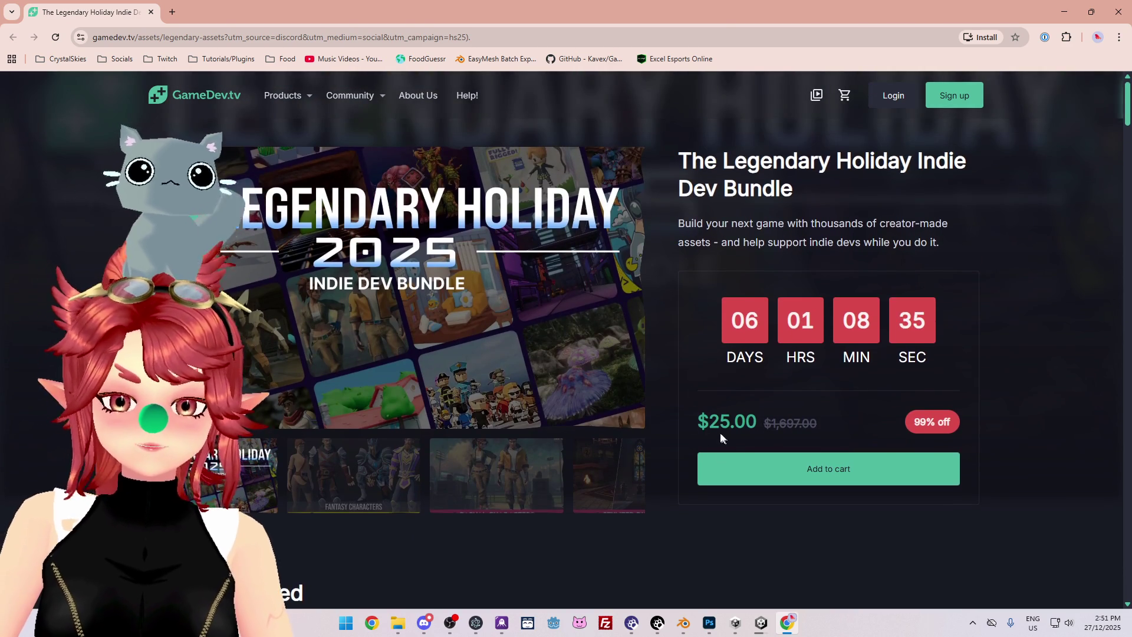
scroll(720, 432, down, 14)
scroll(825, 443, up, 2)
scroll(759, 402, down, 2)
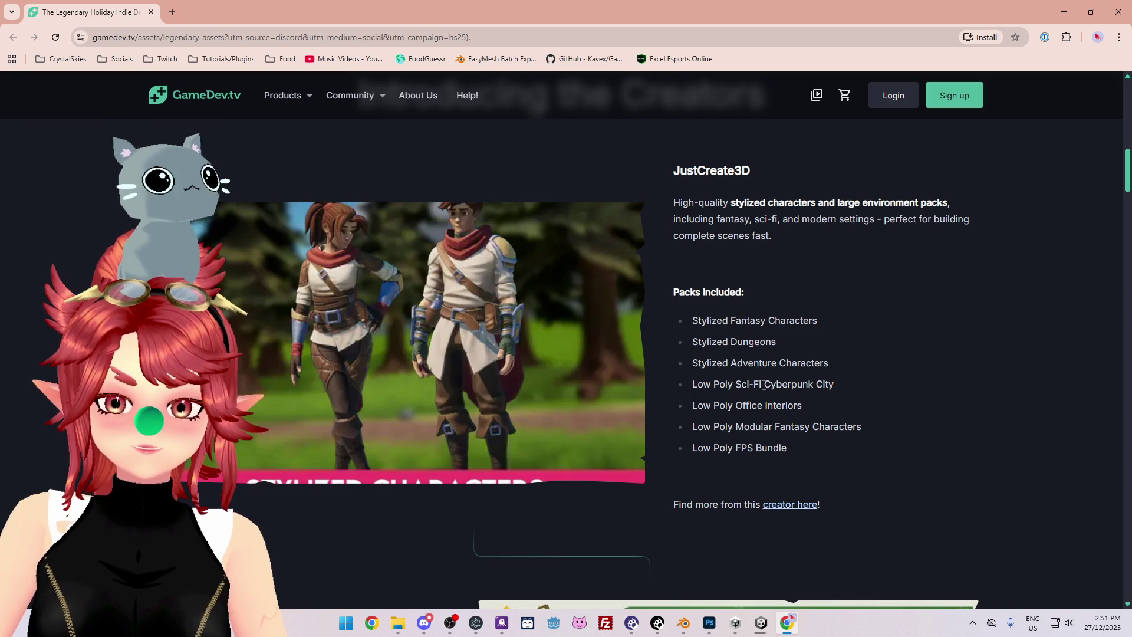
scroll(770, 406, down, 7)
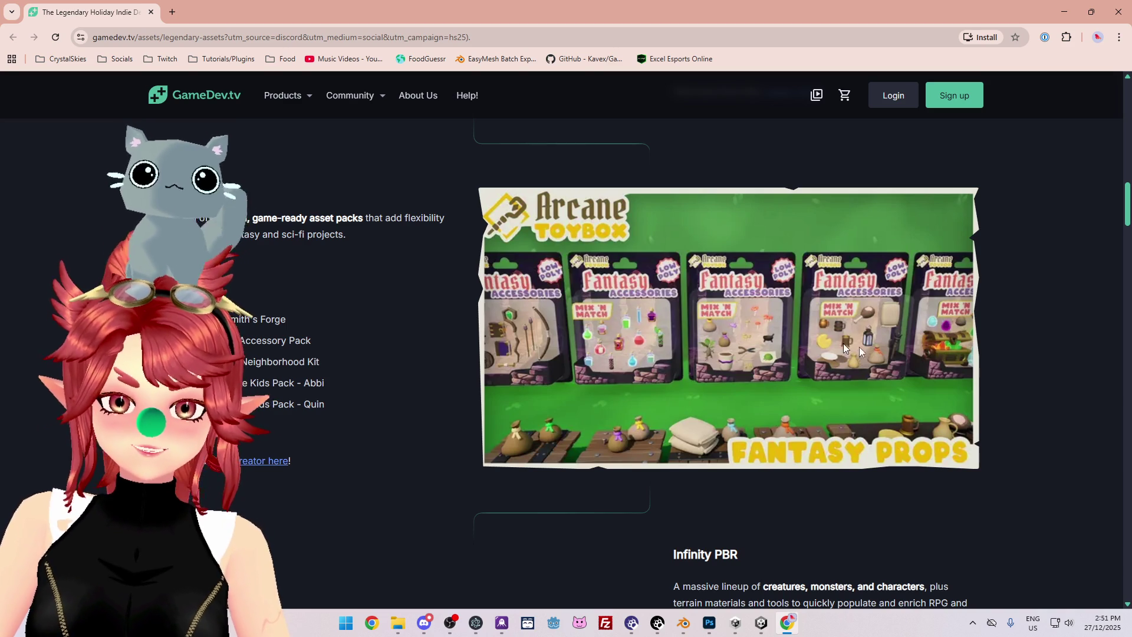
scroll(315, 336, down, 5)
scroll(315, 336, down, 4)
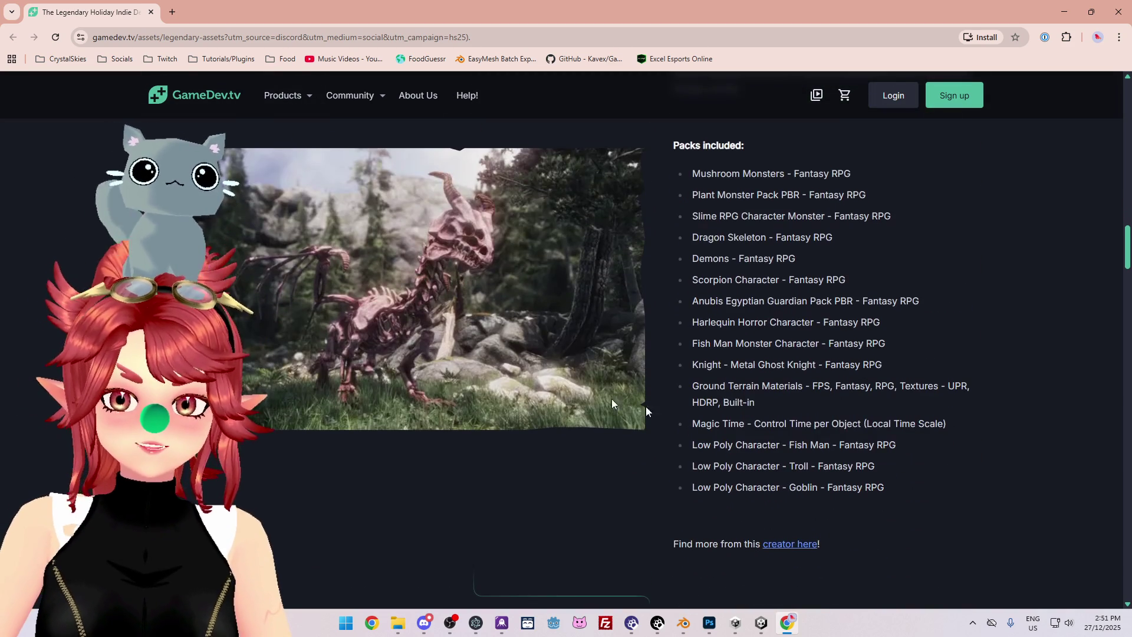
scroll(611, 398, up, 2)
scroll(742, 353, down, 1)
drag(729, 254, 722, 504)
click(760, 417)
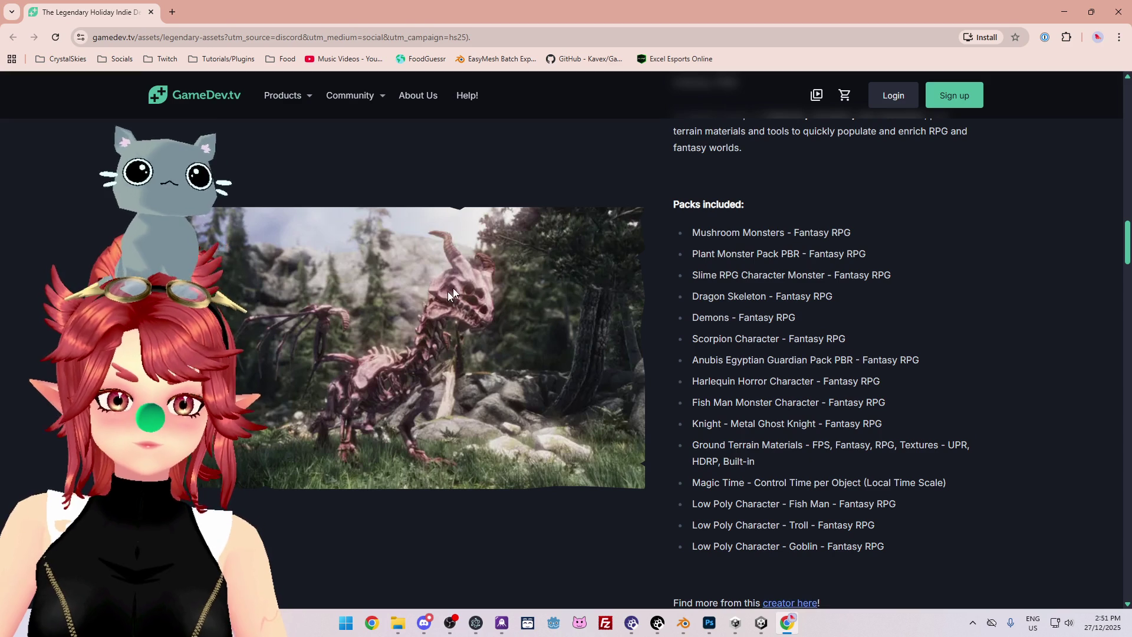
scroll(738, 388, down, 8)
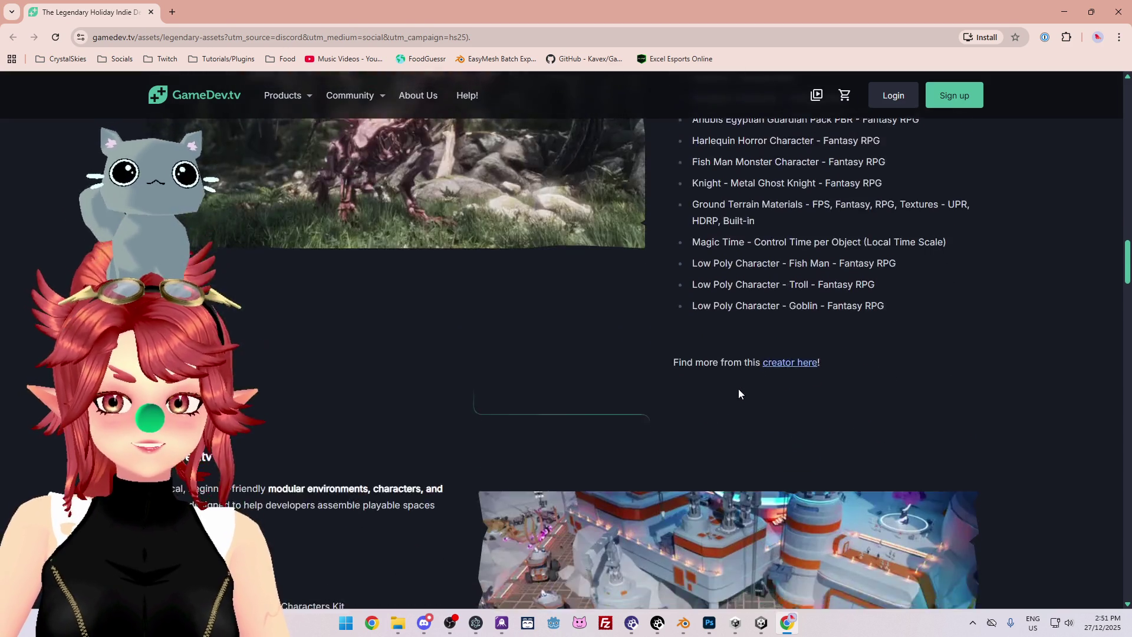
scroll(619, 371, up, 2)
scroll(786, 324, up, 5)
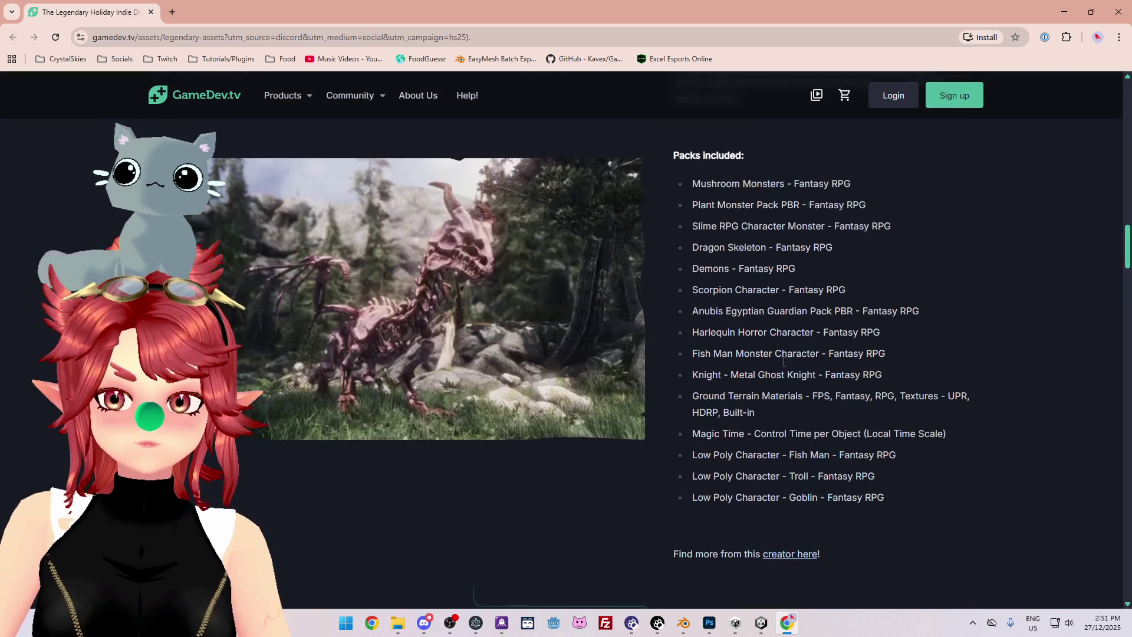
scroll(768, 371, up, 4)
scroll(731, 475, down, 10)
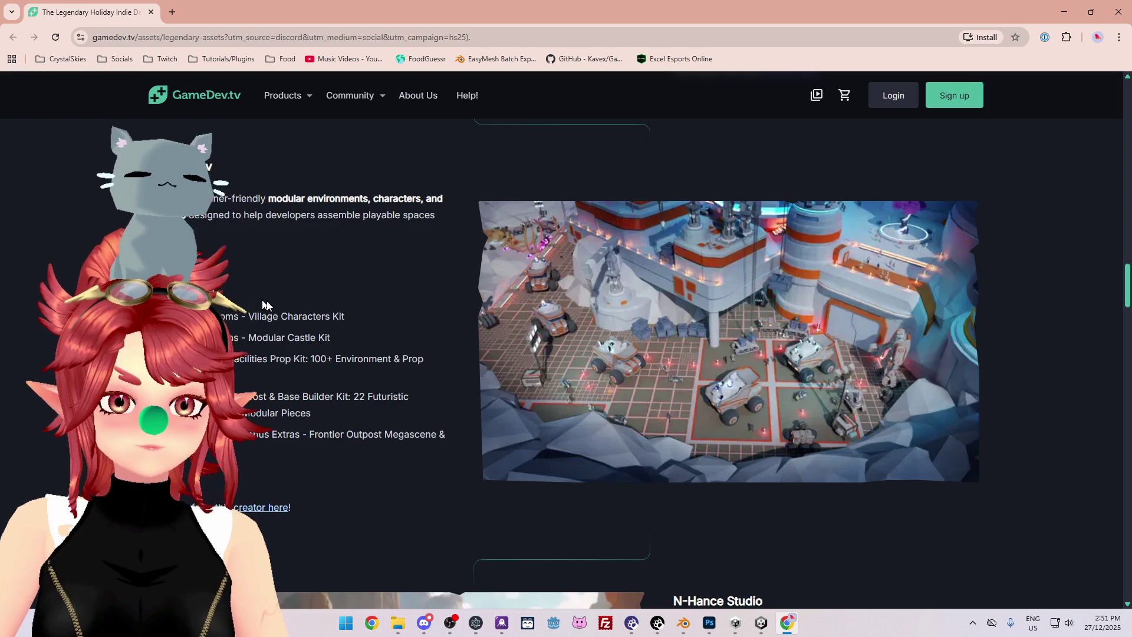
scroll(767, 390, down, 6)
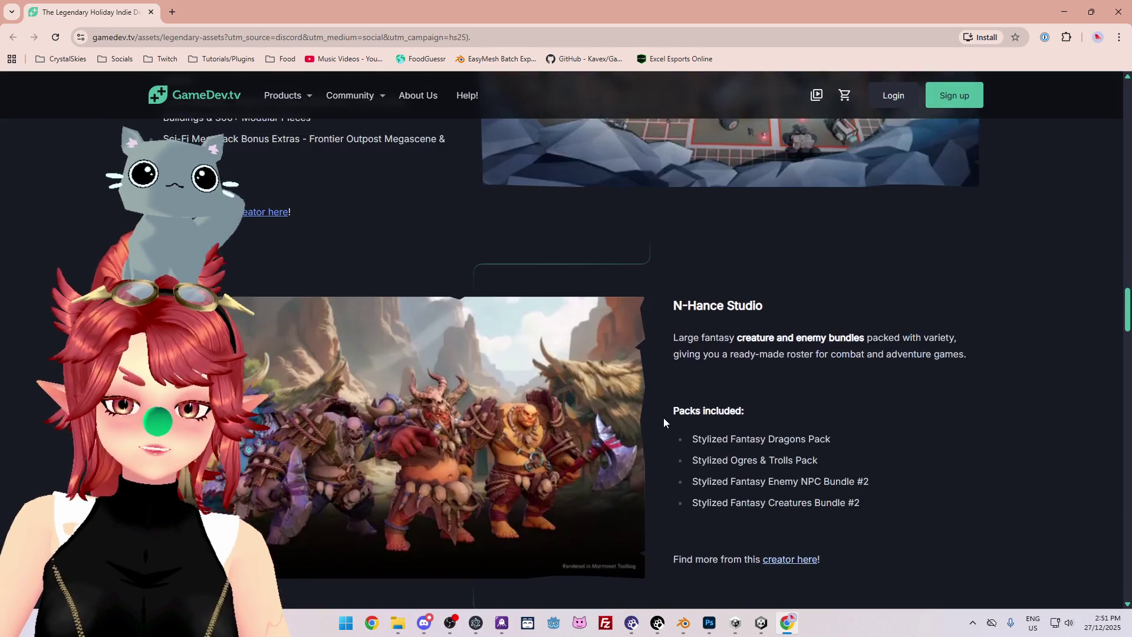
scroll(959, 409, down, 1)
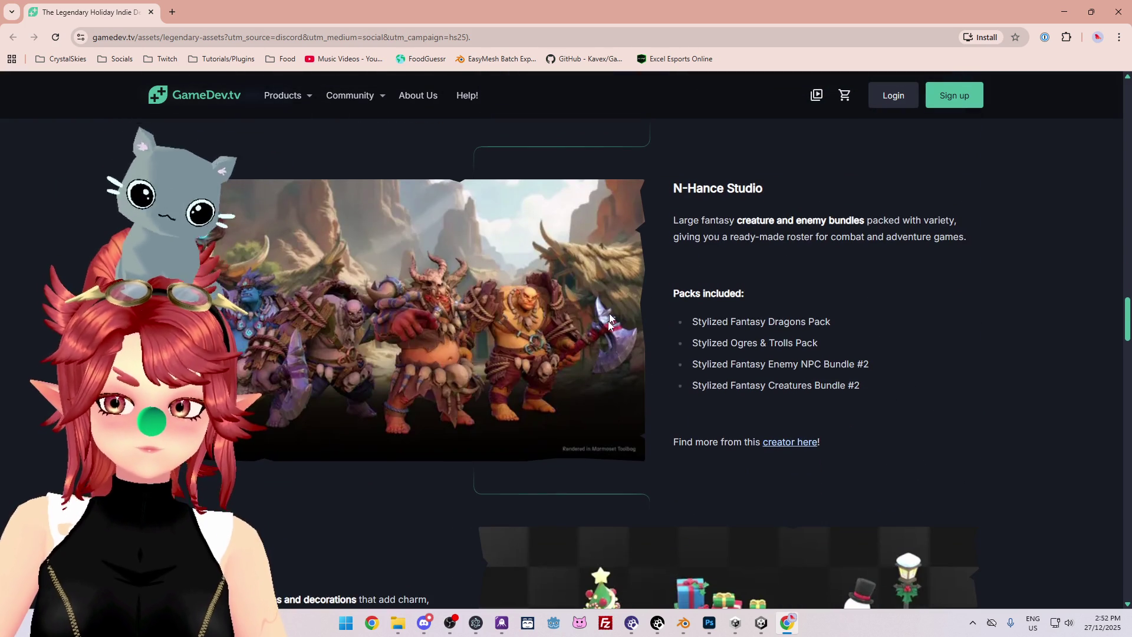
scroll(1015, 402, down, 3)
scroll(976, 398, up, 3)
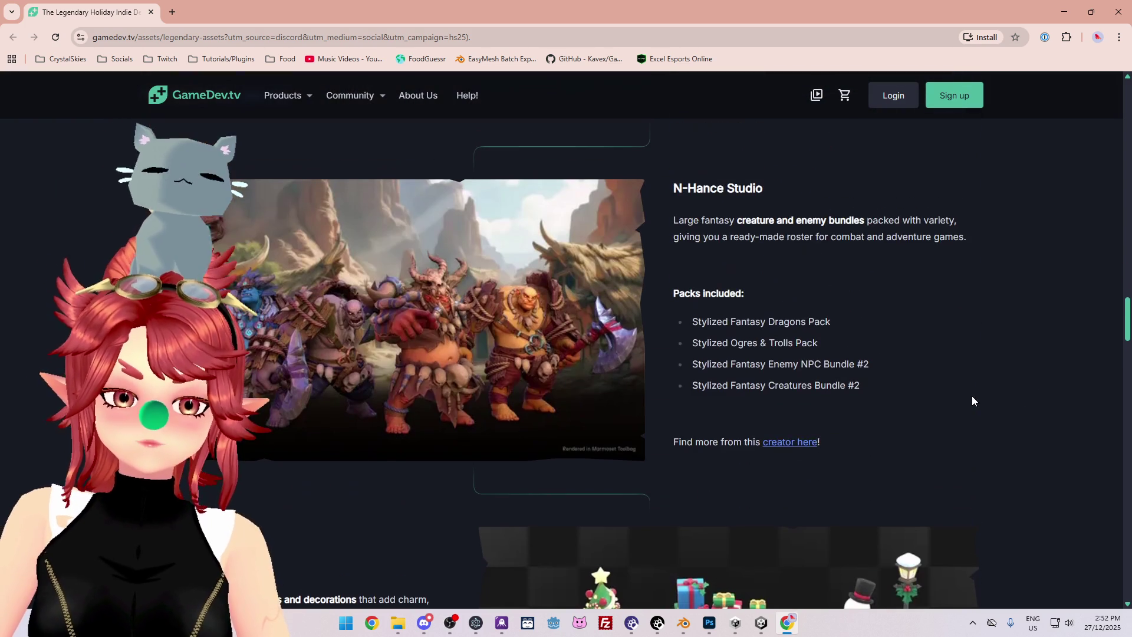
scroll(957, 394, down, 5)
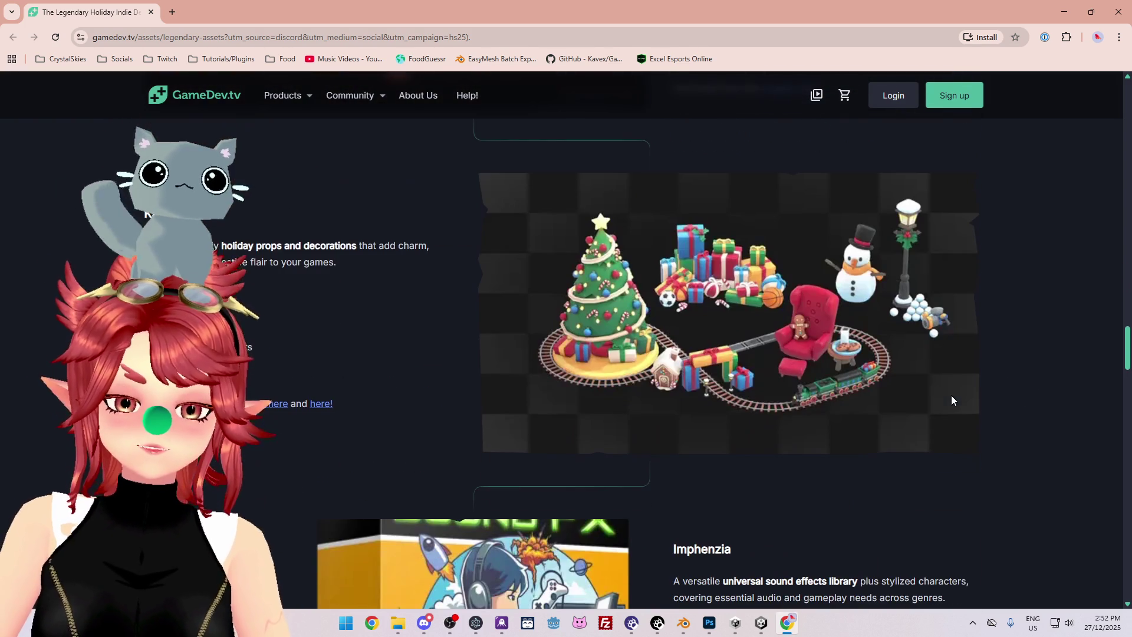
scroll(1033, 415, down, 2)
scroll(1029, 415, up, 2)
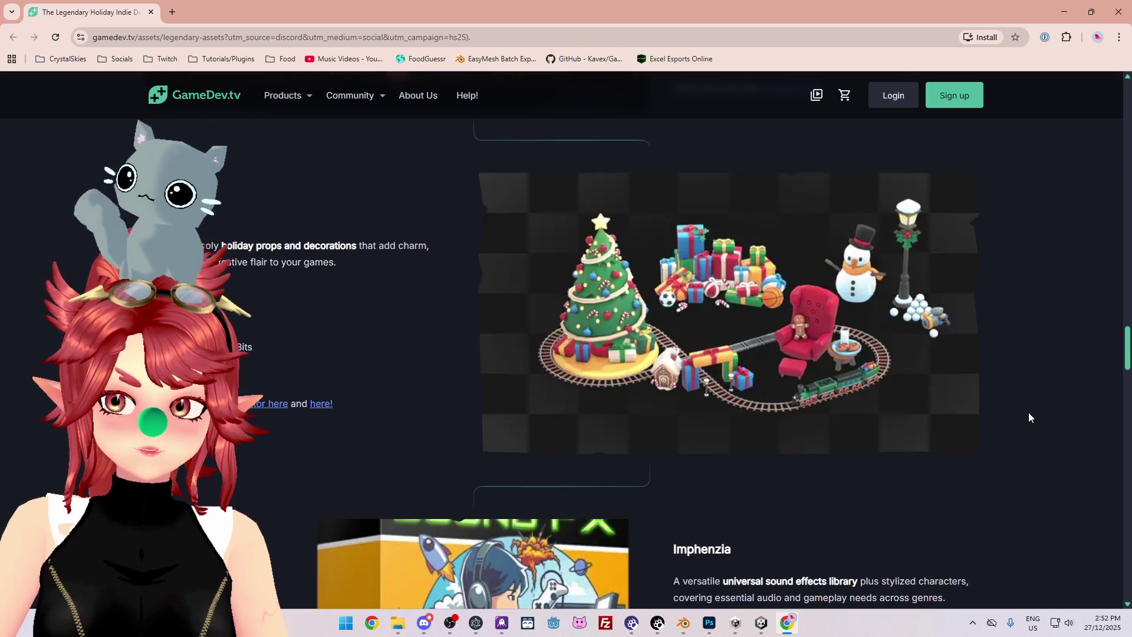
scroll(1029, 417, down, 4)
scroll(1020, 409, down, 6)
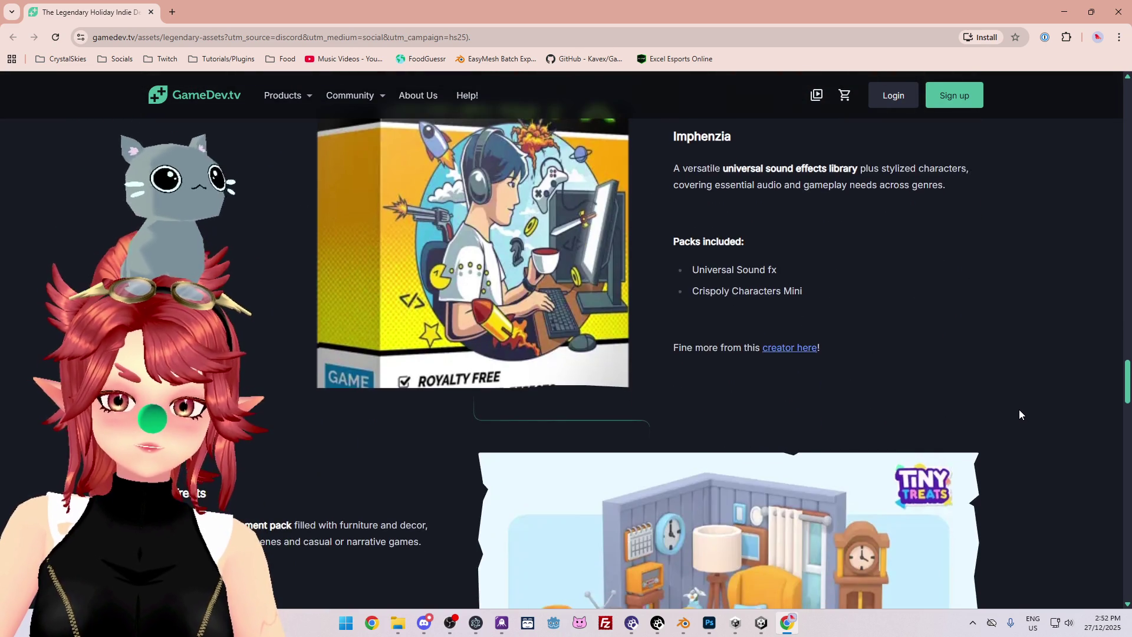
scroll(1014, 408, down, 5)
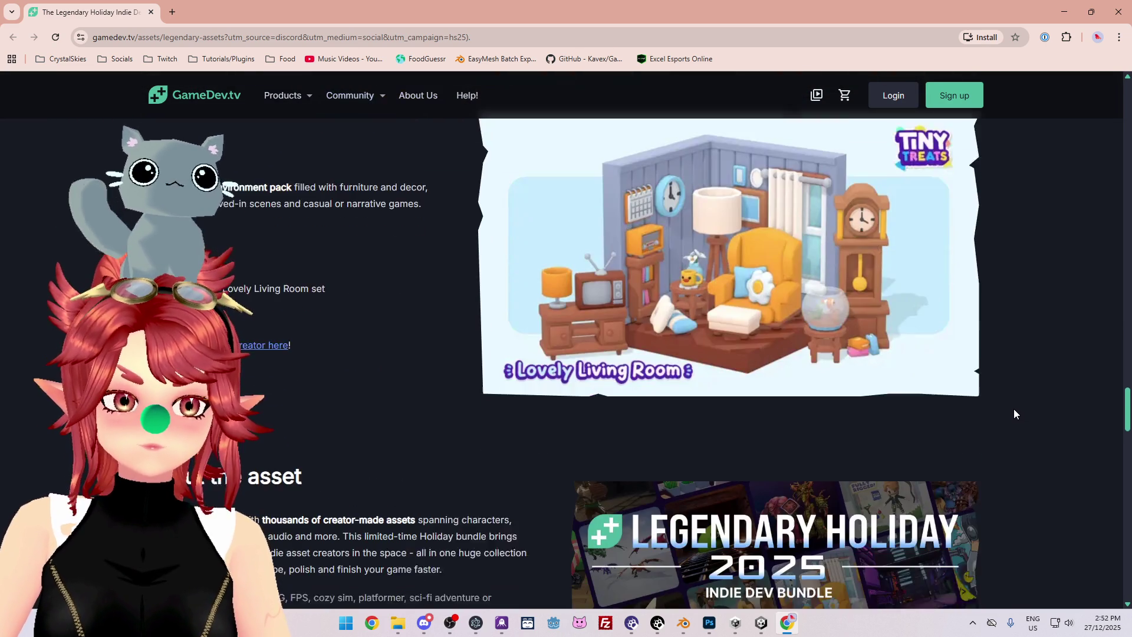
scroll(1003, 409, up, 3)
scroll(1003, 408, up, 20)
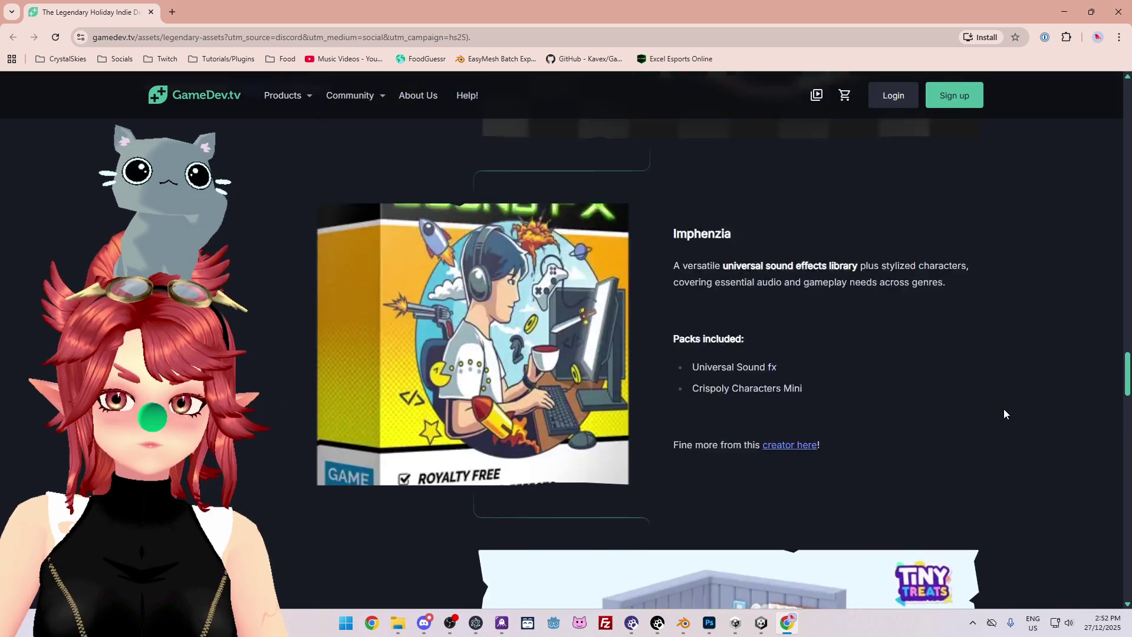
scroll(1003, 409, up, 10)
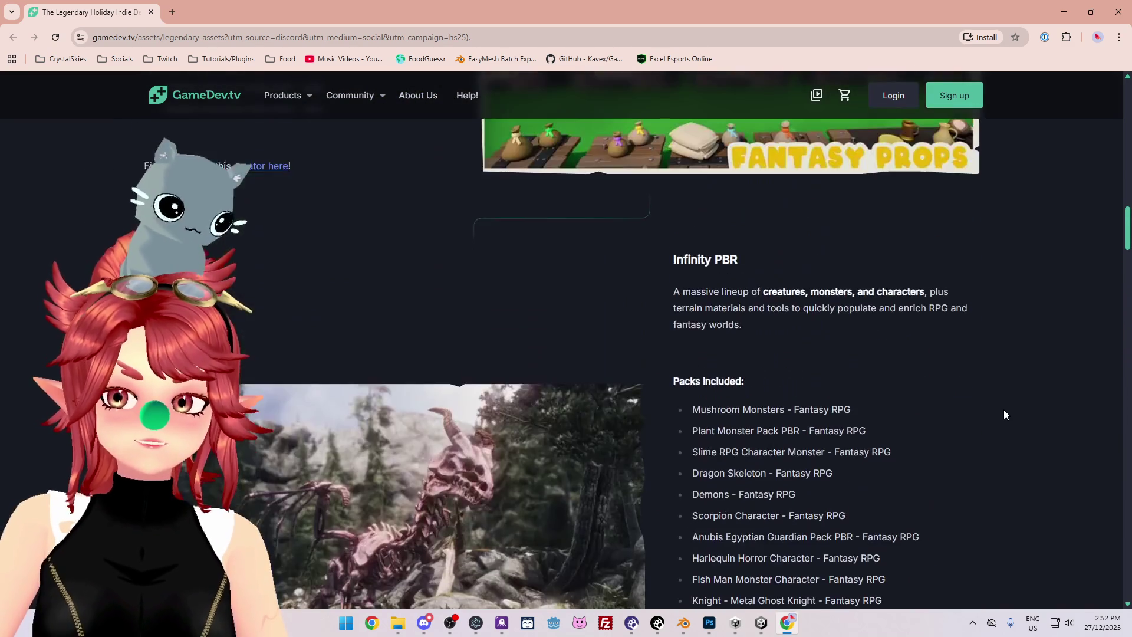
scroll(1003, 409, down, 4)
scroll(735, 420, up, 4)
scroll(735, 420, down, 4)
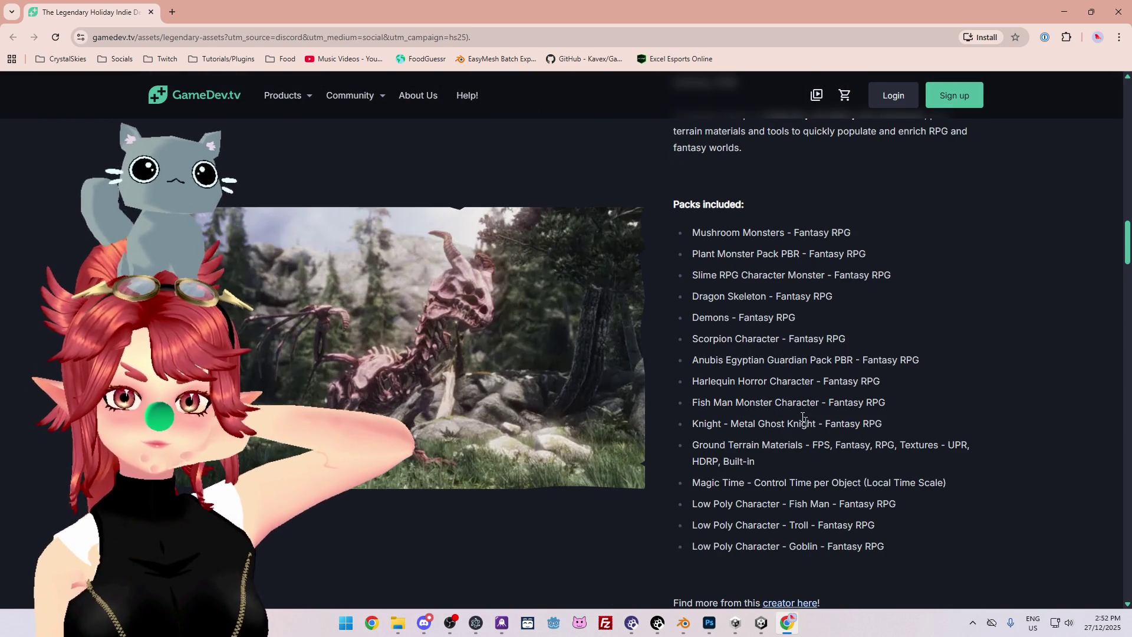
scroll(728, 442, up, 20)
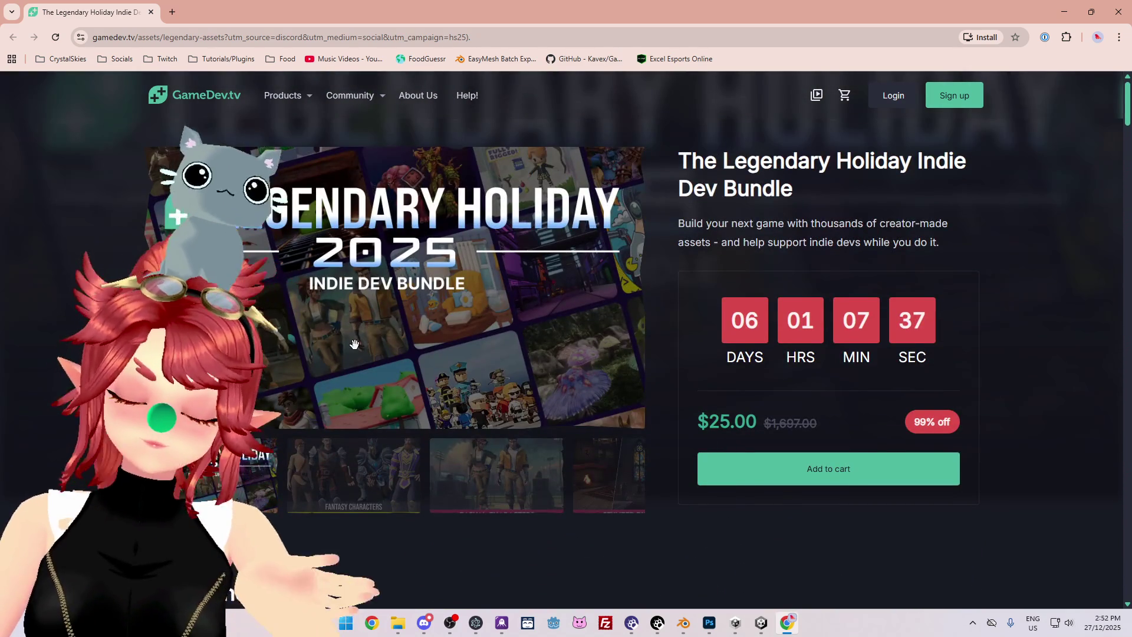
Skim the bundle page, then minimize the browser to bring back the Discord announcements channel.
scroll(355, 343, down, 5)
scroll(355, 343, up, 5)
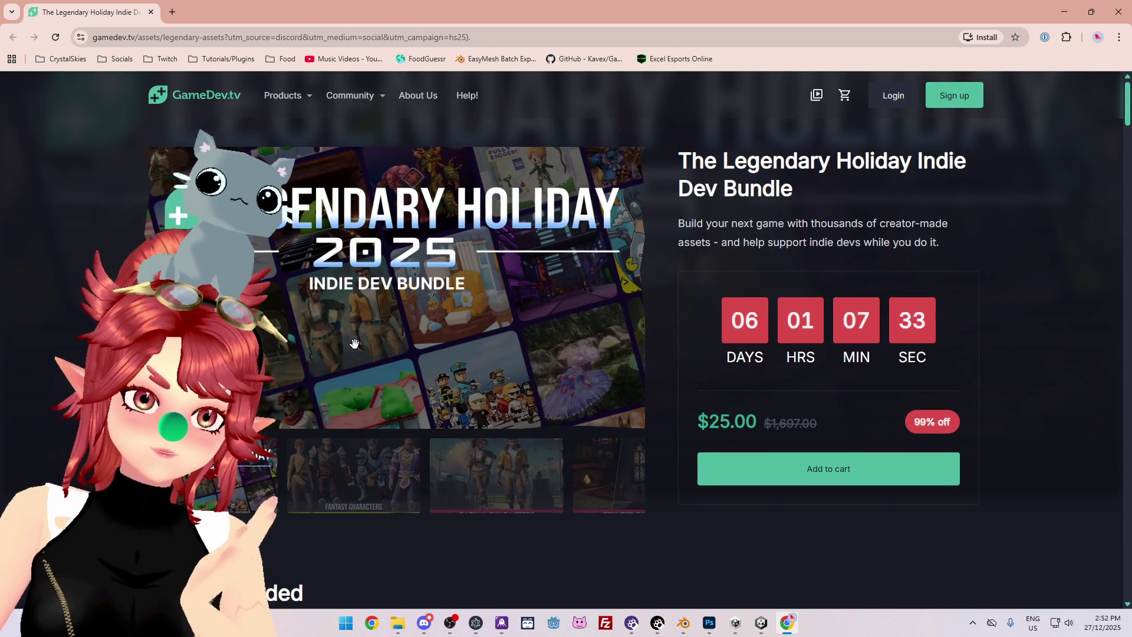
scroll(354, 344, down, 5)
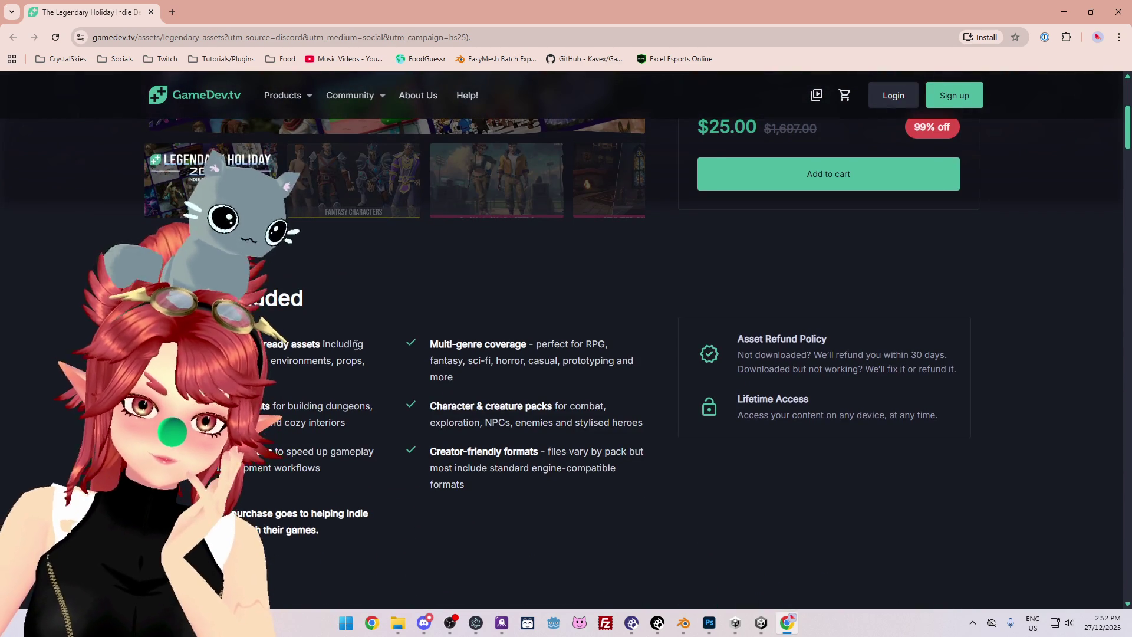
scroll(356, 345, up, 5)
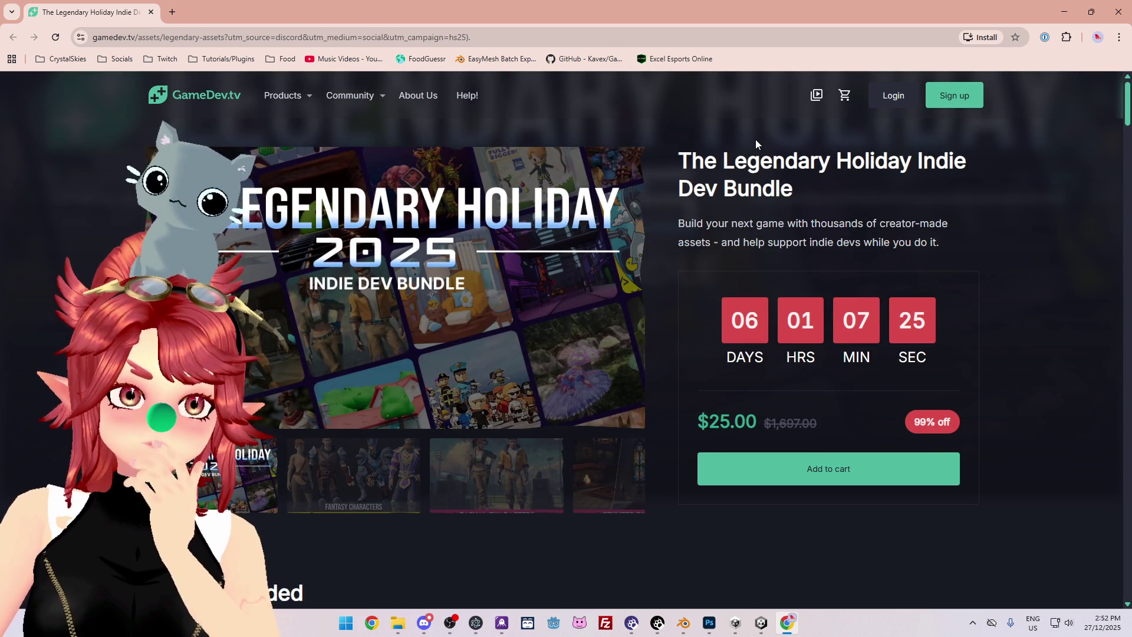
click(1065, 17)
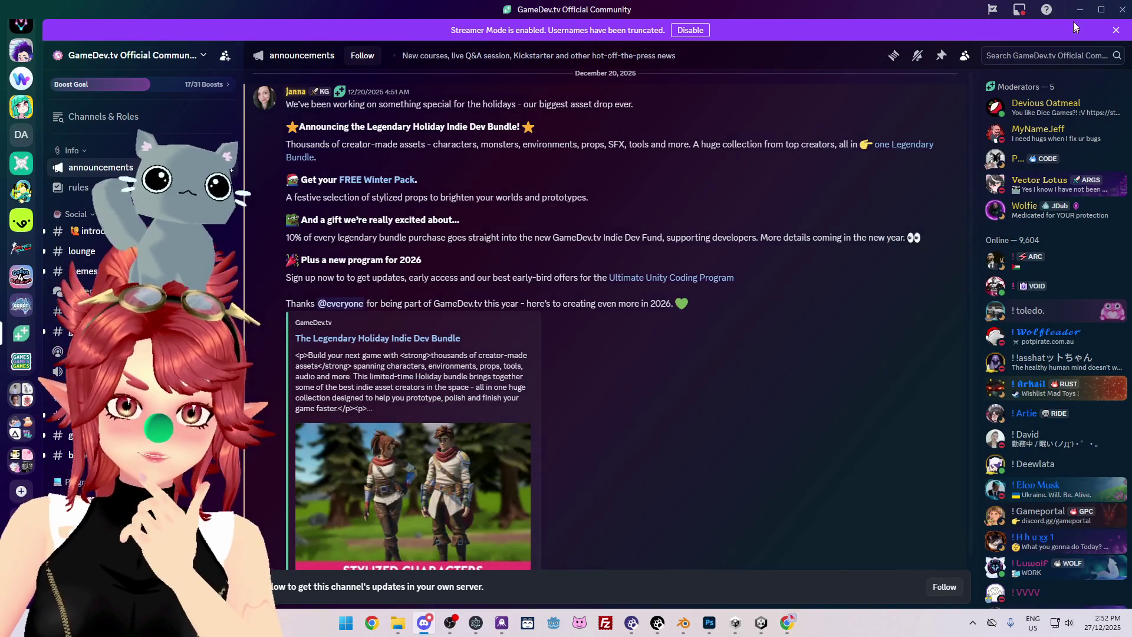
Return to Unity and uncheck EXOmega_mascot's active checkbox in the Inspector to hide the sphere.
click(1079, 9)
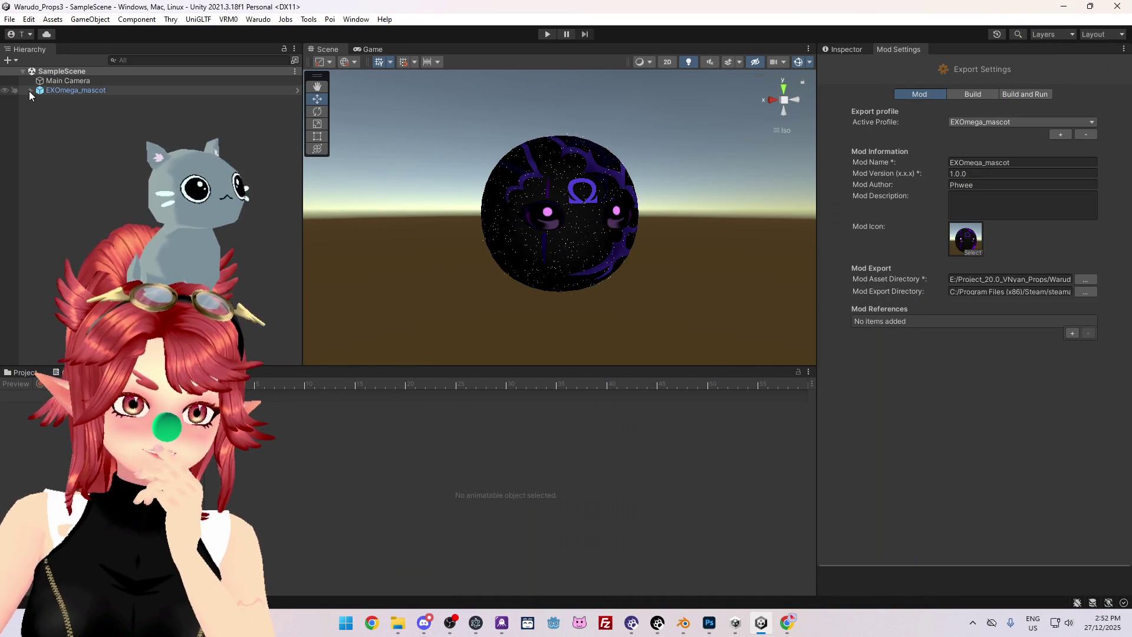
click(23, 376)
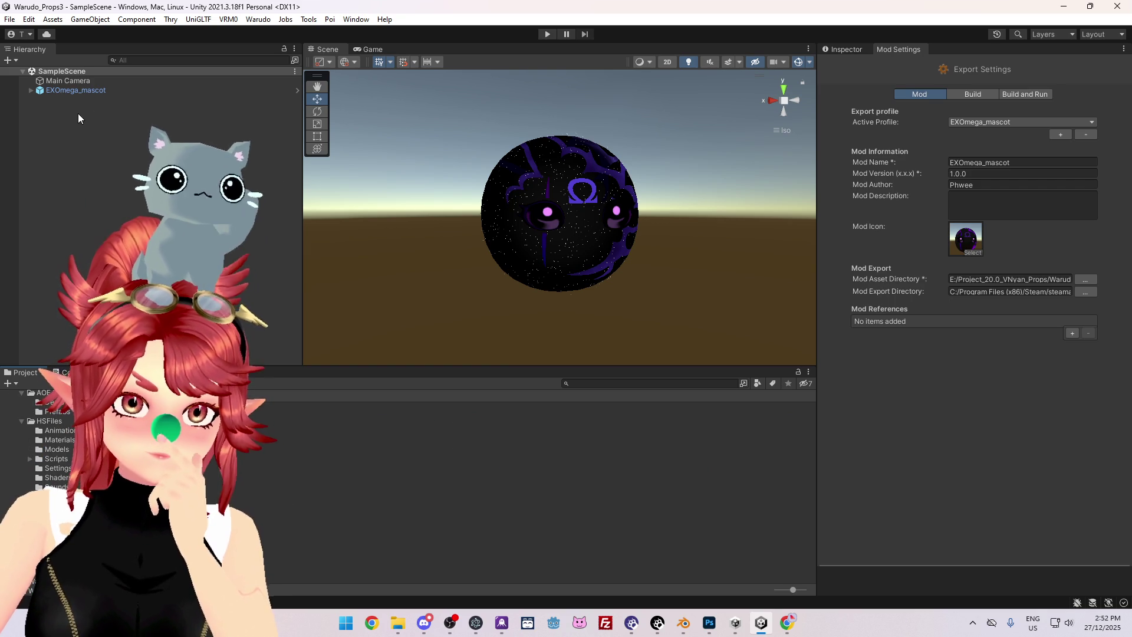
click(76, 90)
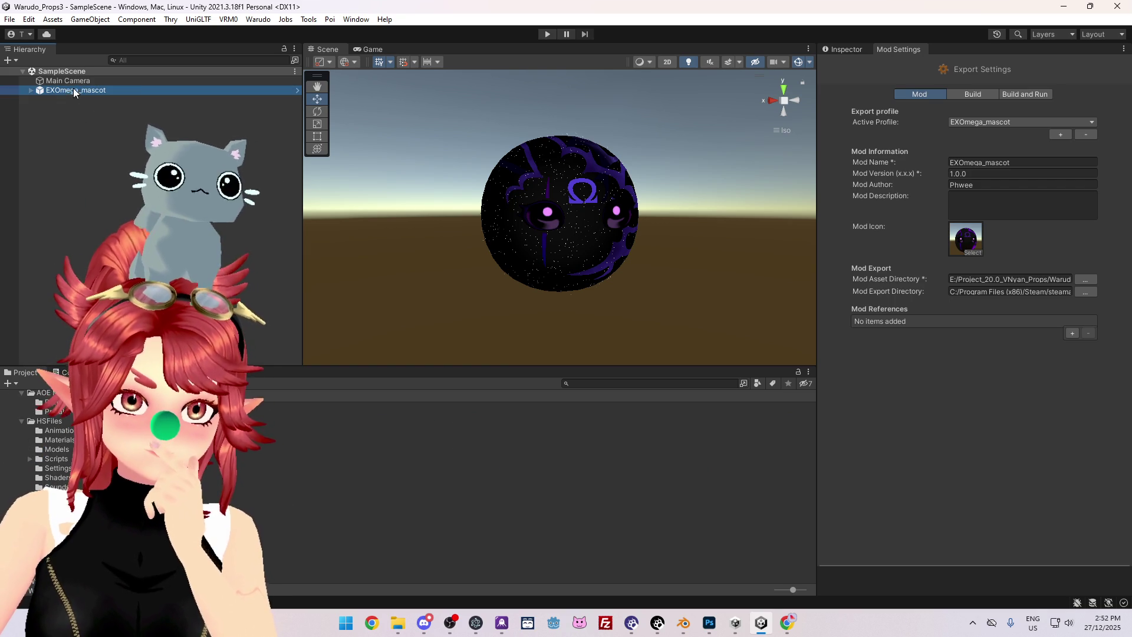
click(859, 52)
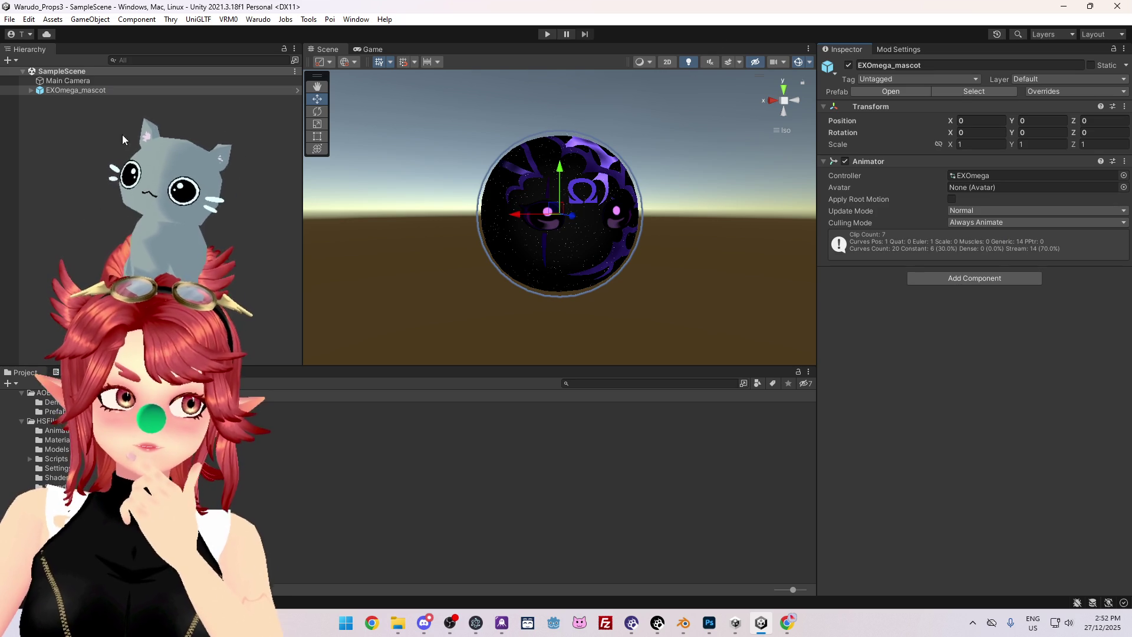
click(846, 66)
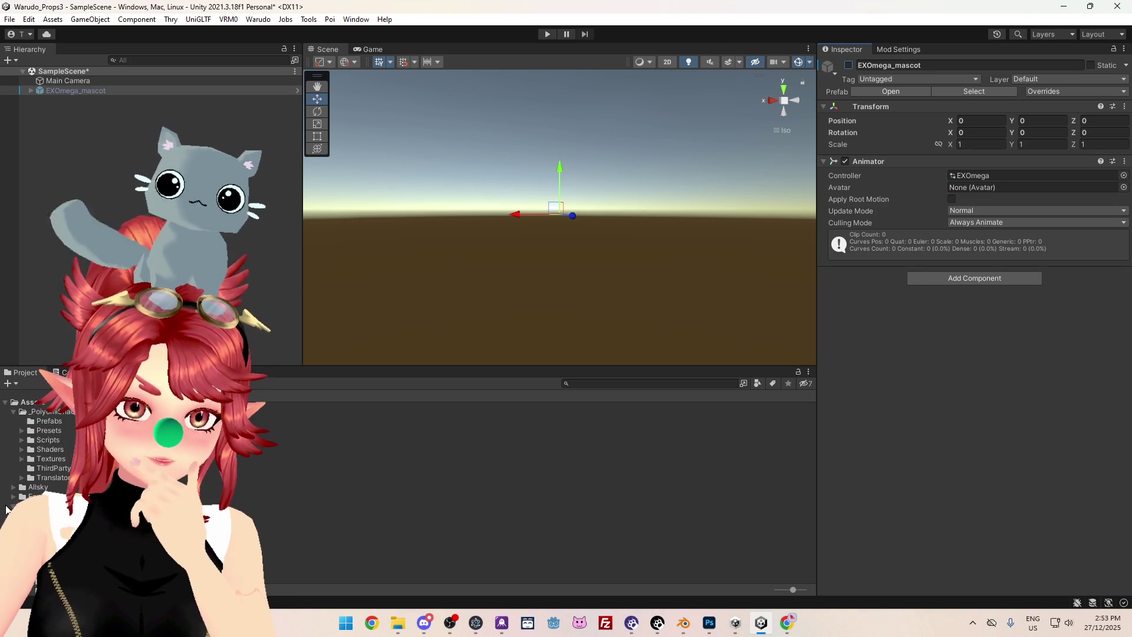
Open the Props folder in the Project window.
scroll(7, 508, down, 3)
click(48, 434)
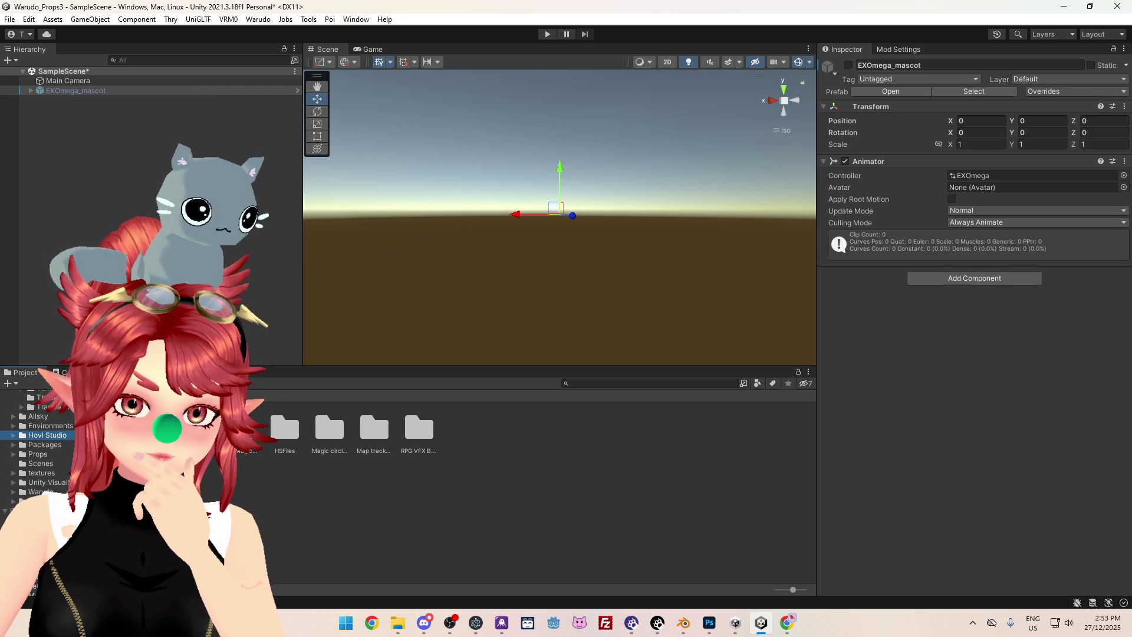
double_click(38, 454)
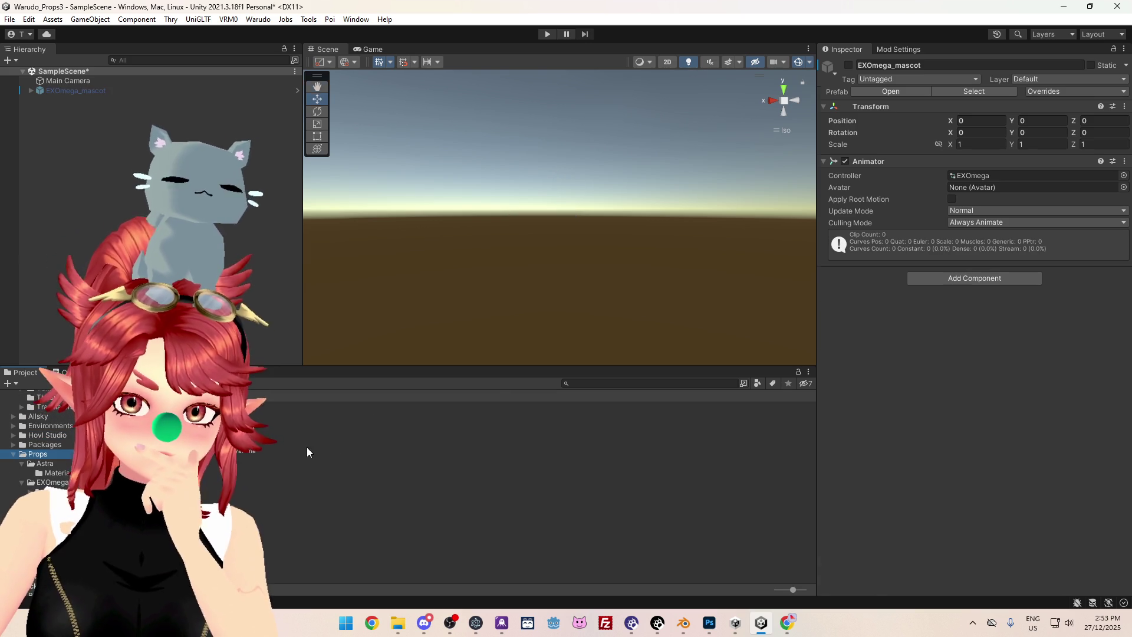
right_click(308, 447)
mouse_move(387, 97)
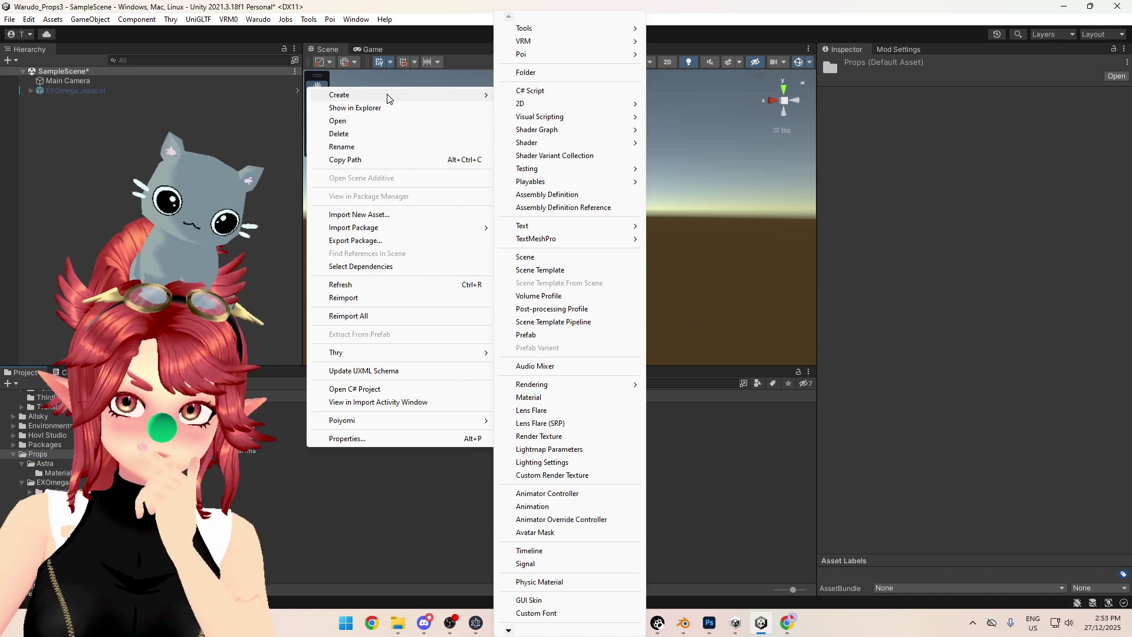
click(45, 463)
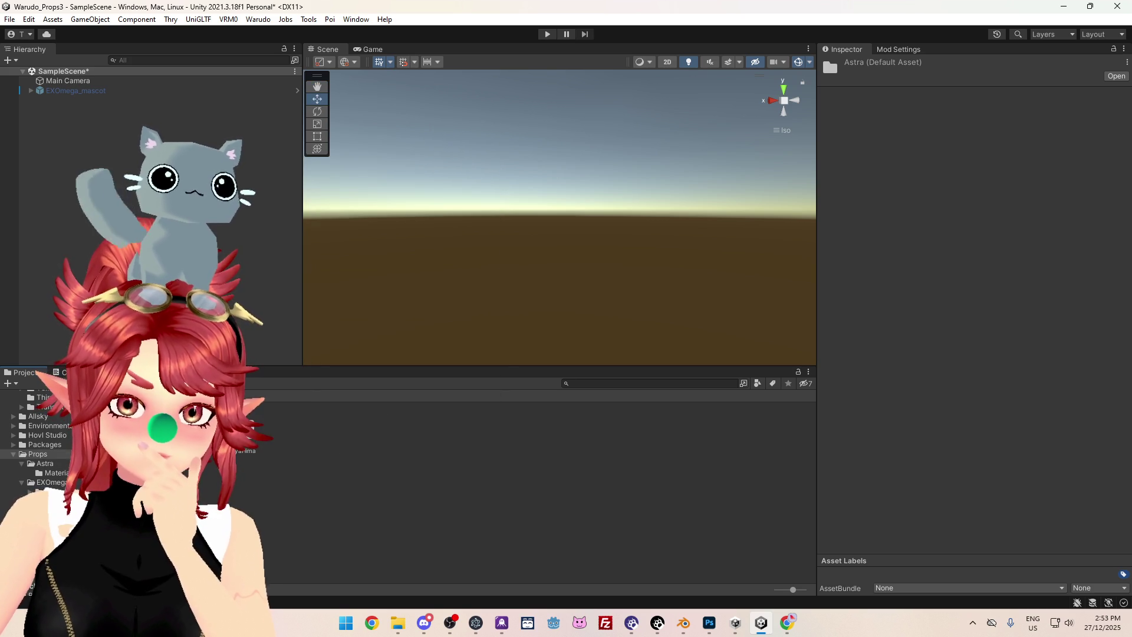
Create a folder named 'Bow Tie' inside Props and open it.
right_click(304, 439)
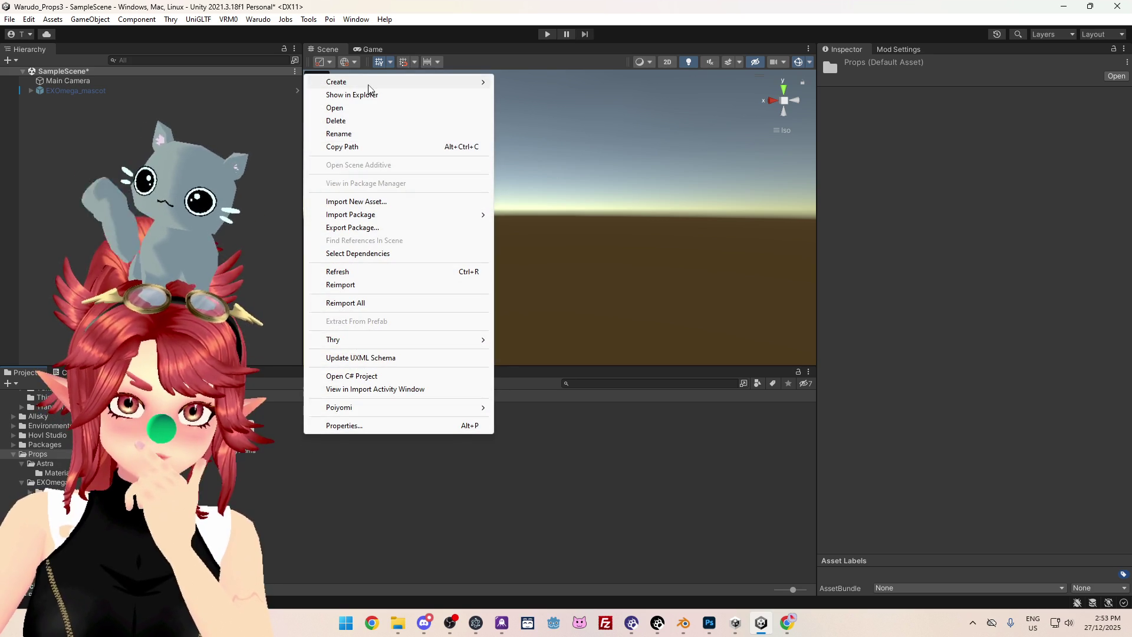
mouse_move(386, 84)
click(539, 73)
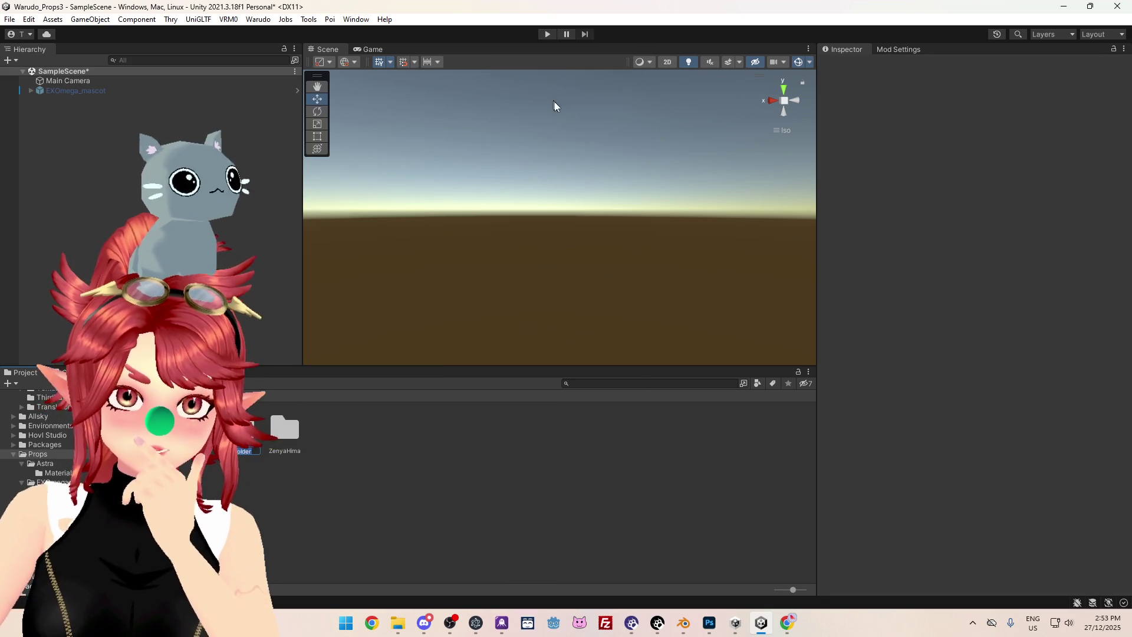
text(Bow Tie)
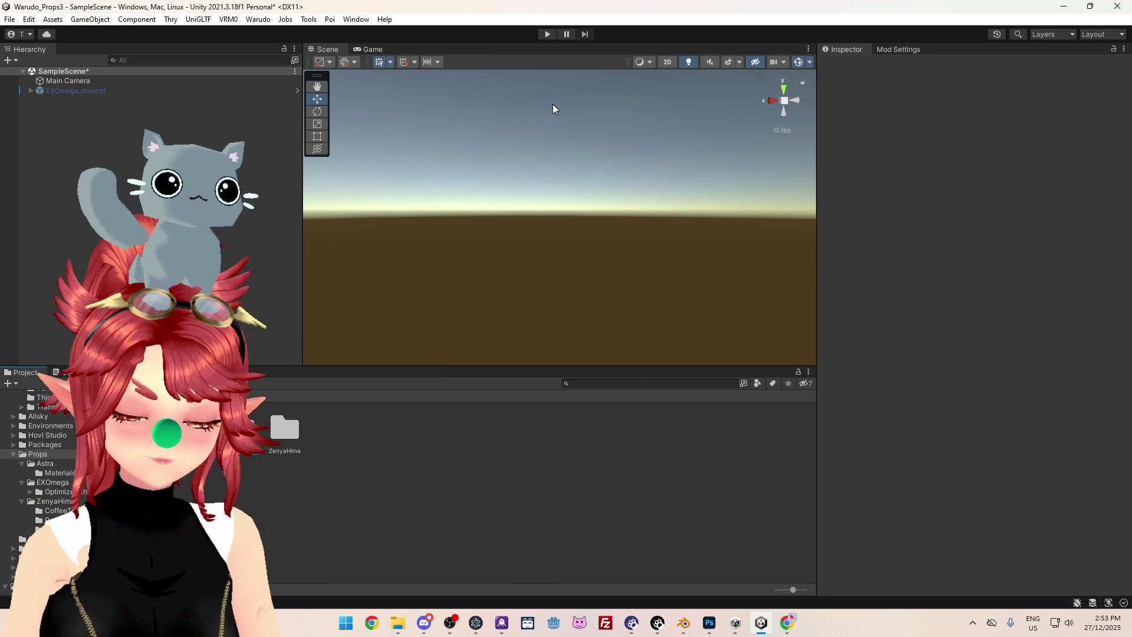
key(Return)
double_click(154, 429)
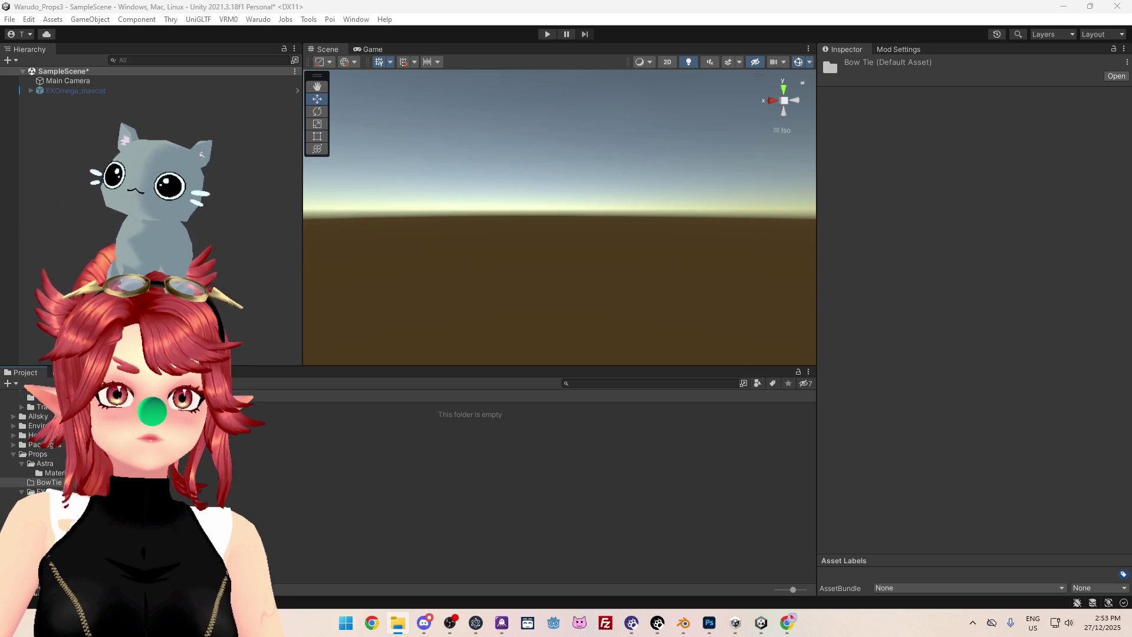
click(282, 479)
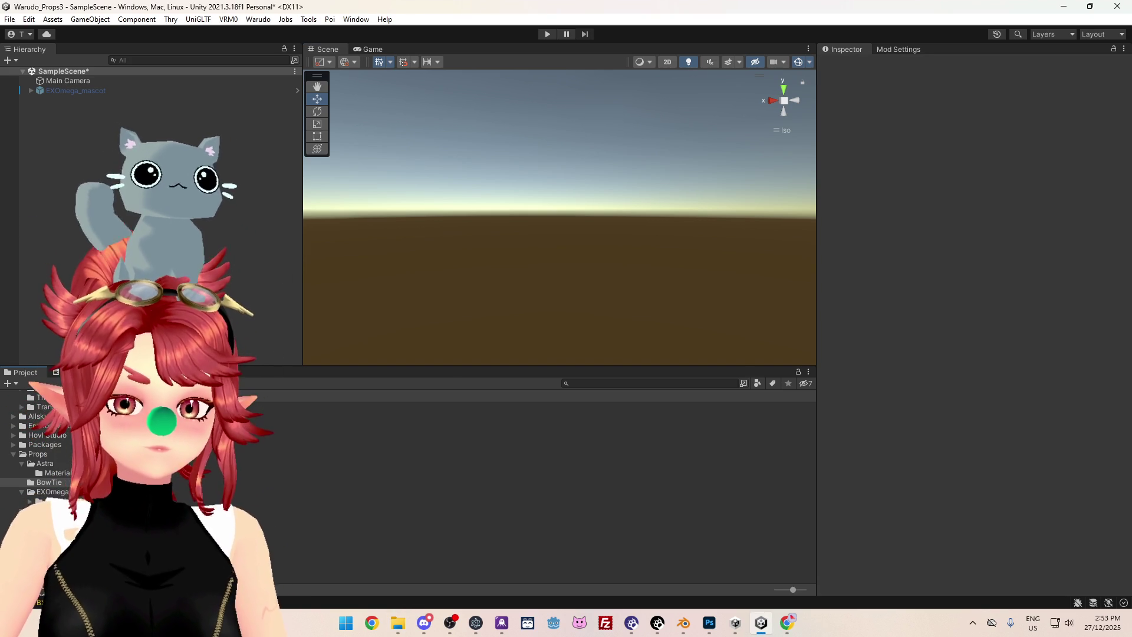
Drag the bowtie model into the Hierarchy, frame it, and expand it to show Armature and Bow tie.
drag(147, 413, 118, 118)
click(31, 91)
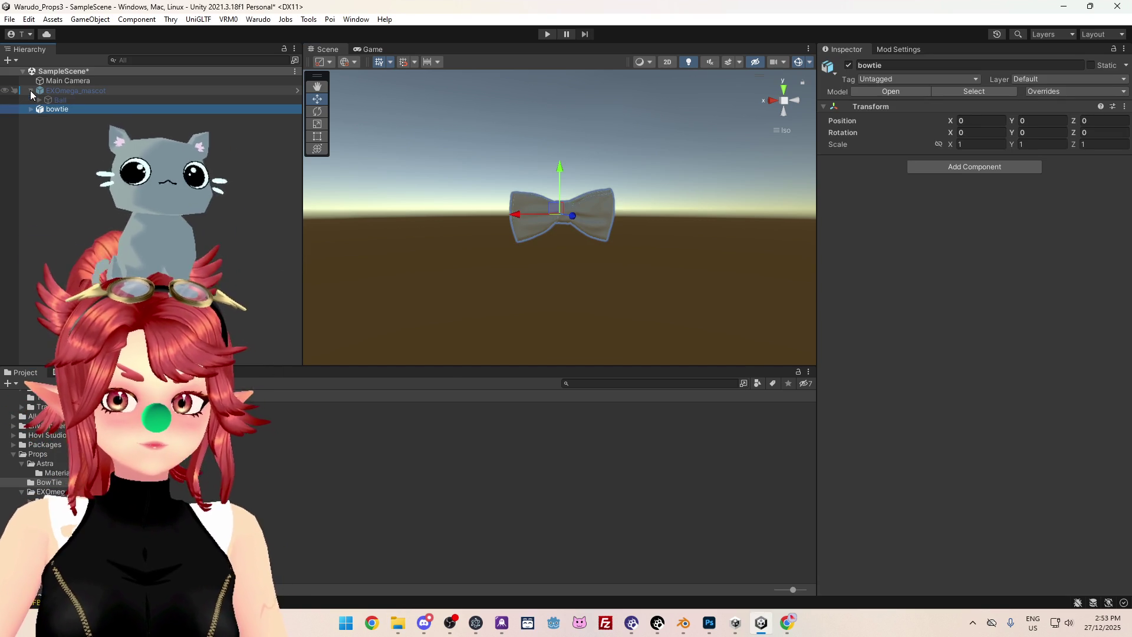
key(f)
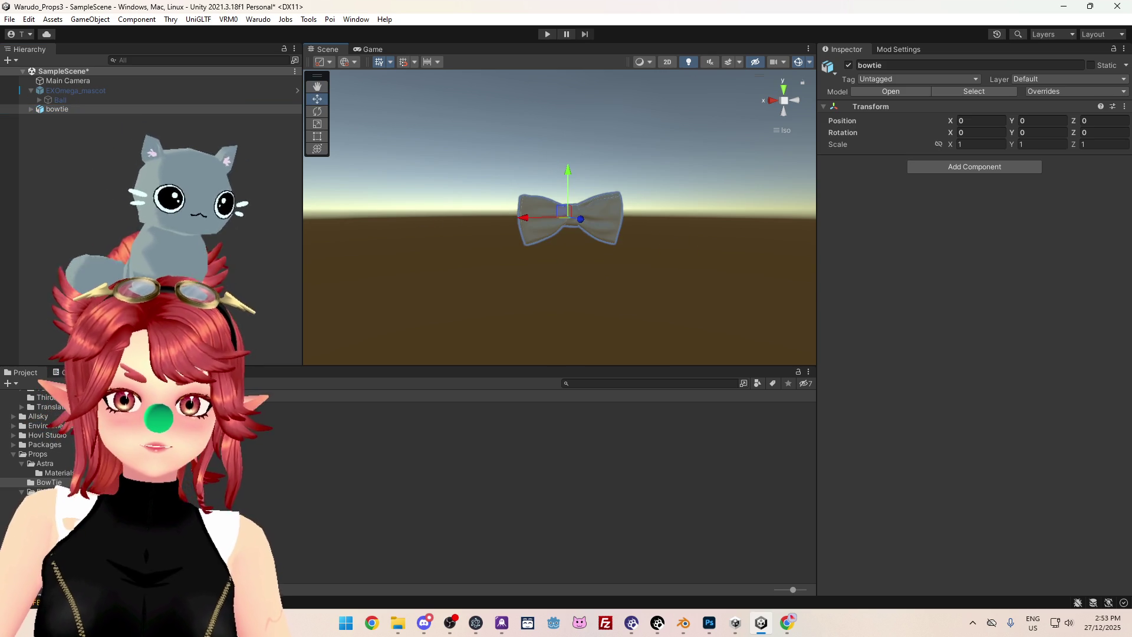
click(31, 109)
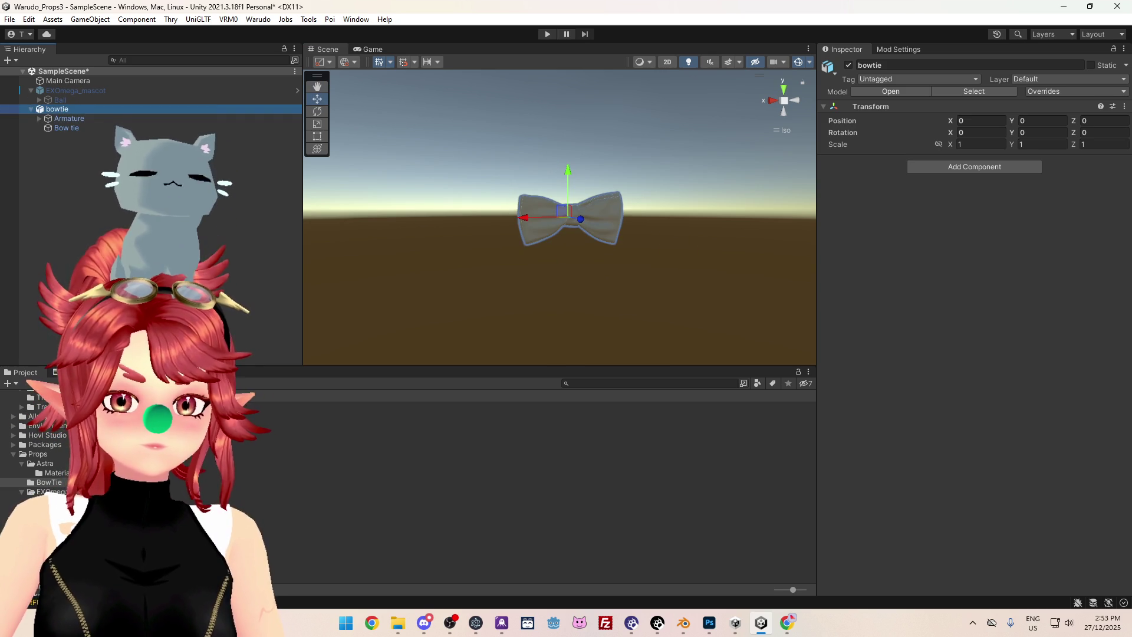
click(974, 91)
Extract the bowtie's embedded Bow material into the Bow Tie folder.
click(1023, 148)
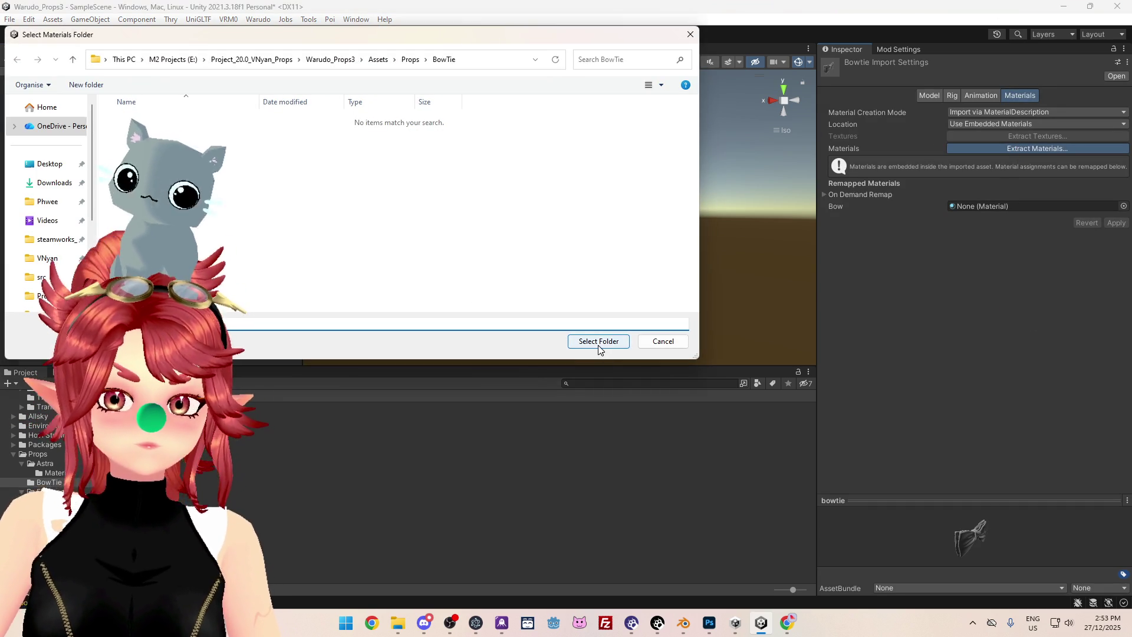
click(598, 342)
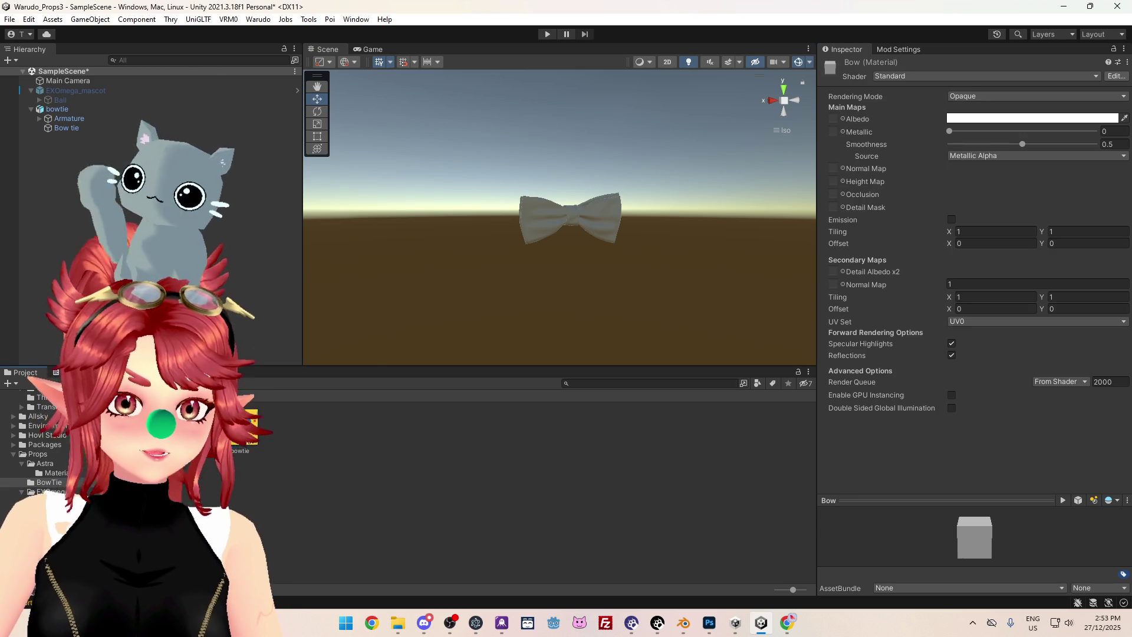
Assign the bowtie texture as the Bow material's Albedo with tiling 2 by 2, then compare in Blender.
drag(852, 128, 835, 120)
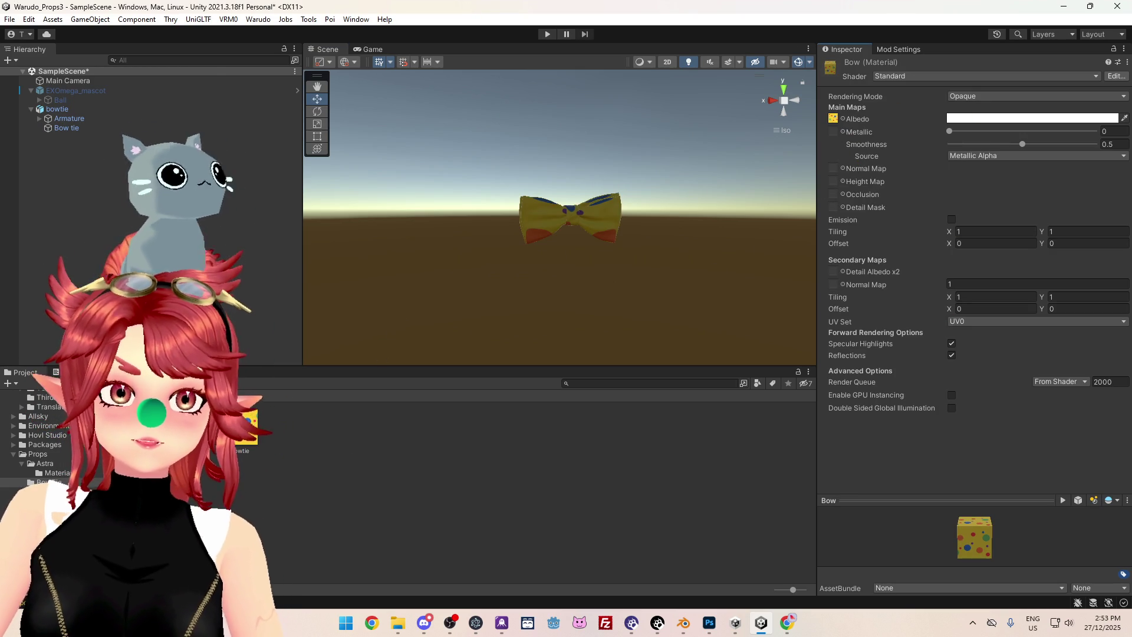
mouse_move(535, 248)
alt+mouse_down()
mouse_move(559, 212)
mouse_move(719, 260)
mouse_move(530, 200)
mouse_move(651, 242)
mouse_move(678, 268)
mouse_move(574, 228)
mouse_move(646, 245)
mouse_move(560, 247)
mouse_move(561, 298)
mouse_move(533, 288)
mouse_move(513, 186)
alt+mouse_up()
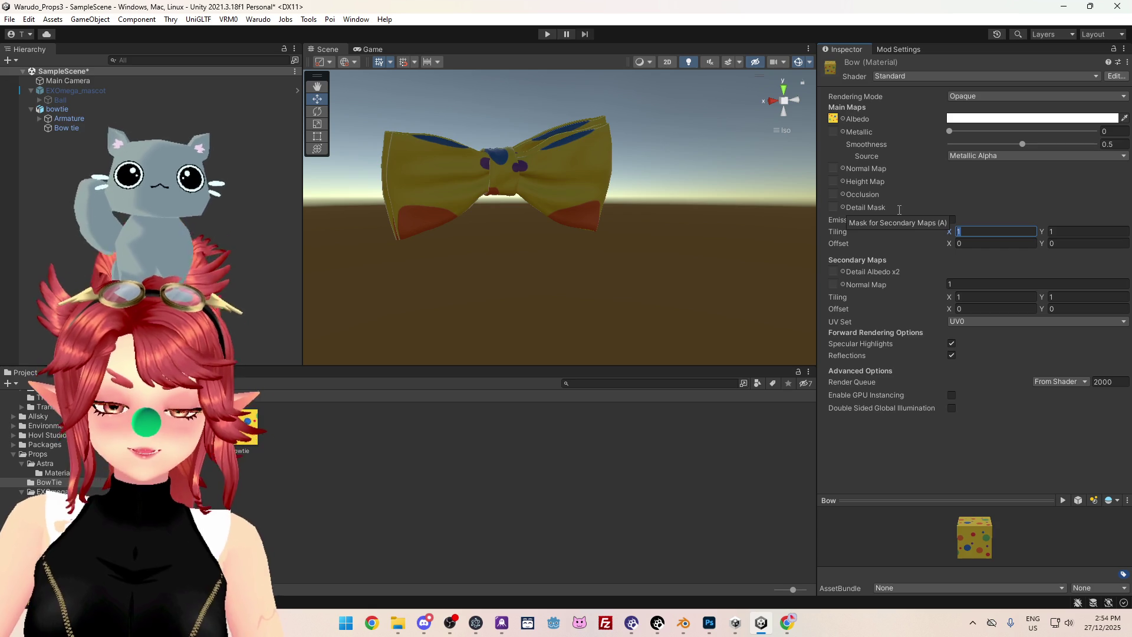
text(2)
key(Tab)
text(2)
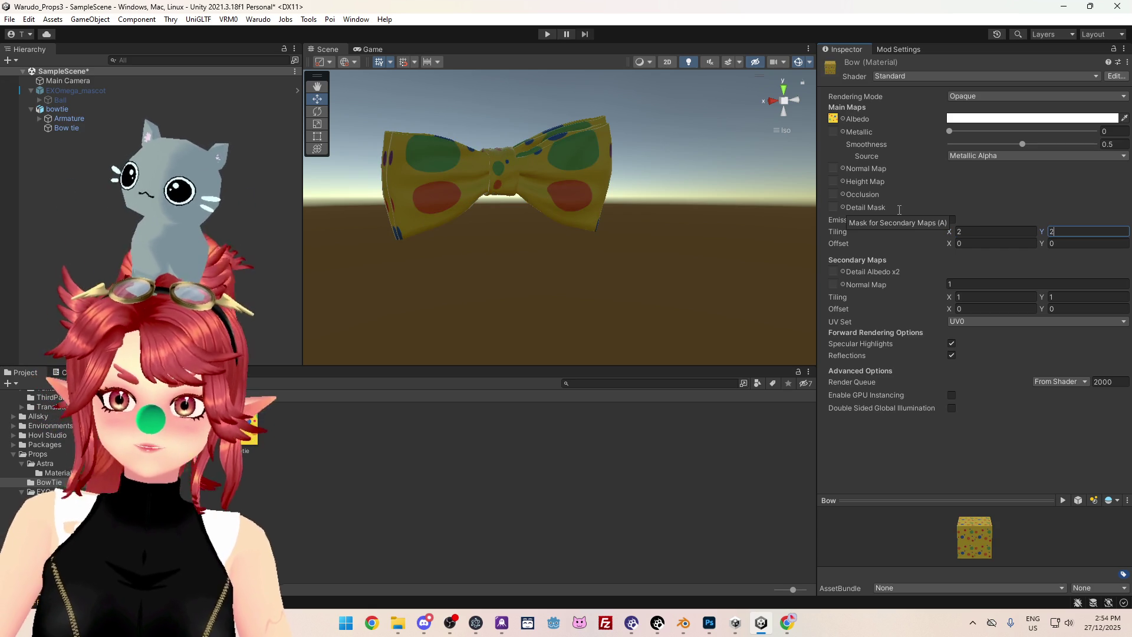
mouse_move(454, 192)
alt+mouse_down()
mouse_move(586, 228)
mouse_move(571, 258)
mouse_move(822, 263)
mouse_move(832, 305)
mouse_move(644, 228)
mouse_move(584, 255)
alt+mouse_up()
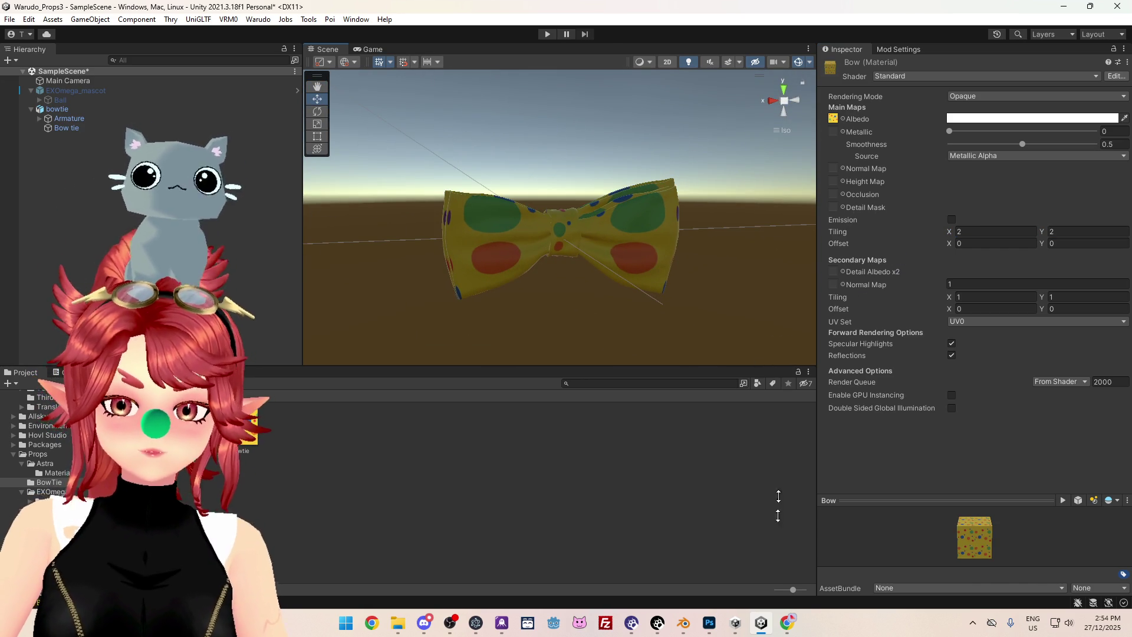
click(682, 625)
mouse_move(606, 392)
middle_down()
mouse_move(583, 341)
mouse_move(581, 361)
mouse_move(663, 479)
mouse_move(654, 439)
mouse_move(591, 409)
middle_up()
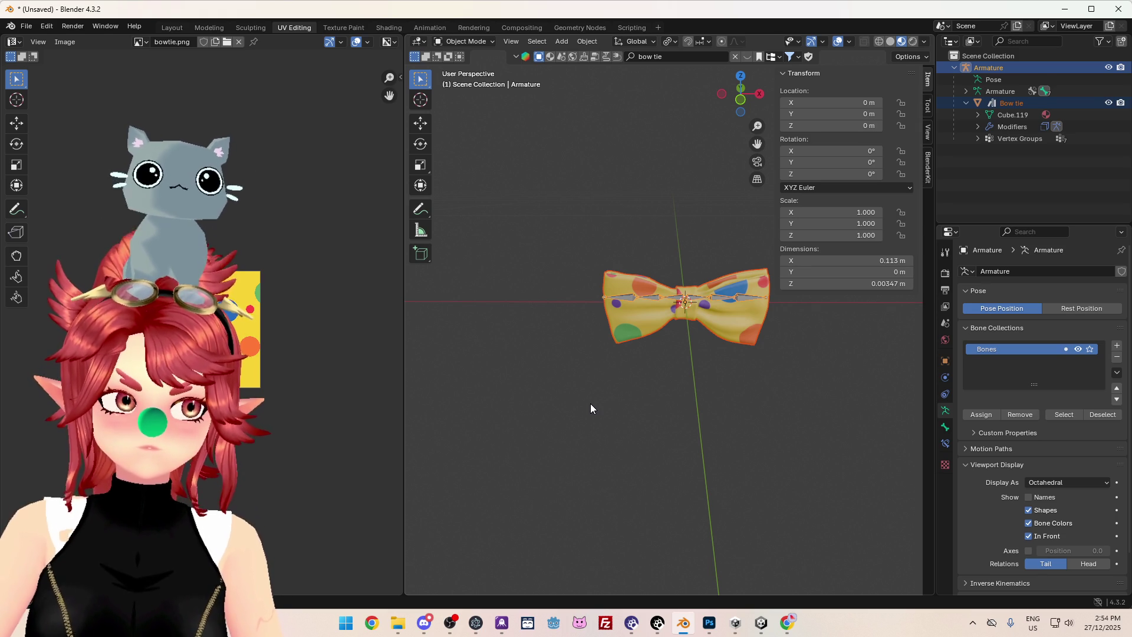
Back in Unity, orbit the Scene view to inspect the polka-dot bow from front and low side angles.
click(755, 628)
mouse_move(484, 337)
alt+mouse_down()
mouse_move(726, 338)
mouse_move(816, 293)
mouse_move(543, 277)
mouse_move(581, 293)
alt+mouse_up()
mouse_move(581, 293)
middle_down()
mouse_move(601, 271)
mouse_move(646, 278)
middle_up()
mouse_move(647, 279)
alt+mouse_down()
mouse_move(589, 346)
mouse_move(535, 309)
mouse_move(652, 369)
mouse_move(950, 320)
mouse_move(543, 271)
mouse_move(654, 356)
mouse_move(315, 223)
mouse_move(536, 266)
mouse_move(519, 271)
alt+mouse_up()
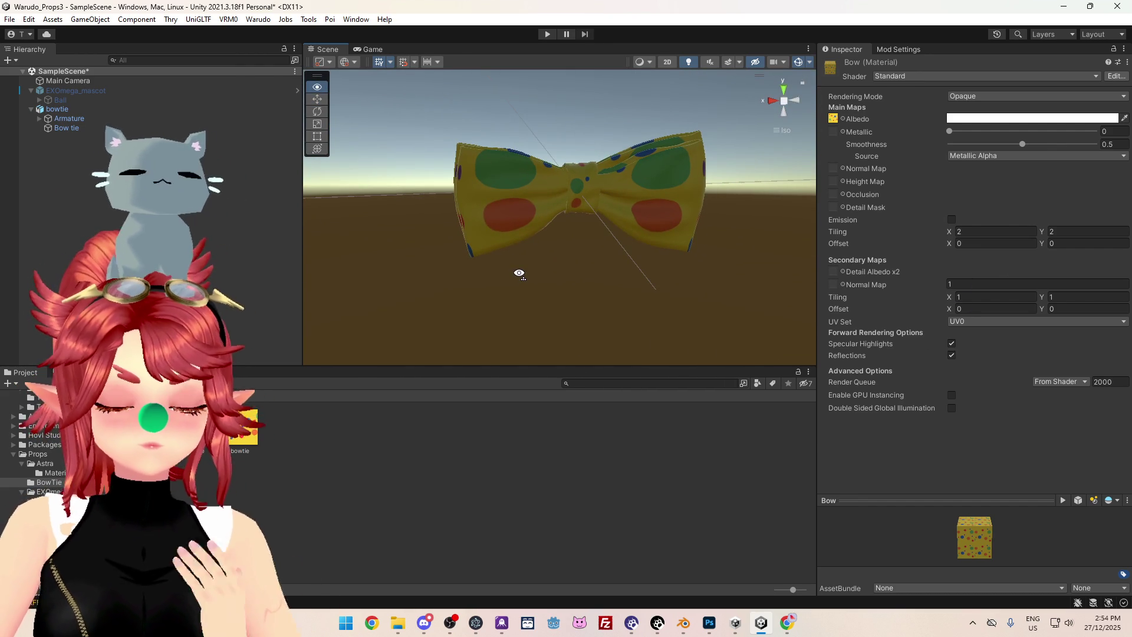
Select the Bow tie mesh, orbit around it, and briefly compare it with the Blender model.
click(530, 230)
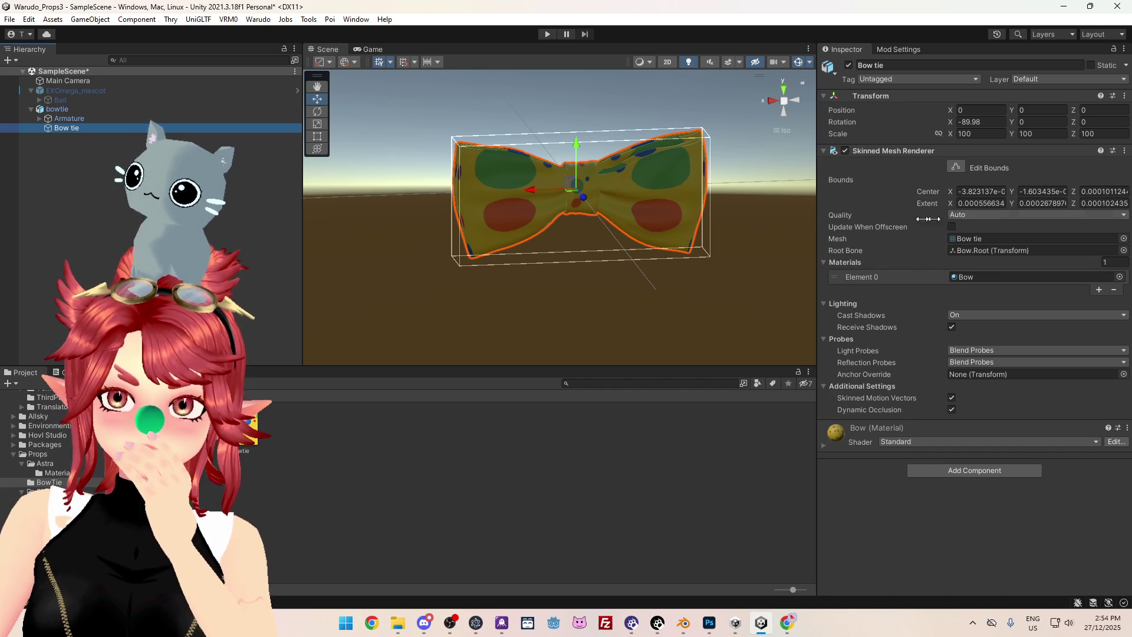
mouse_move(378, 241)
alt+mouse_down()
mouse_move(531, 254)
mouse_move(1054, 254)
mouse_move(590, 225)
alt+mouse_up()
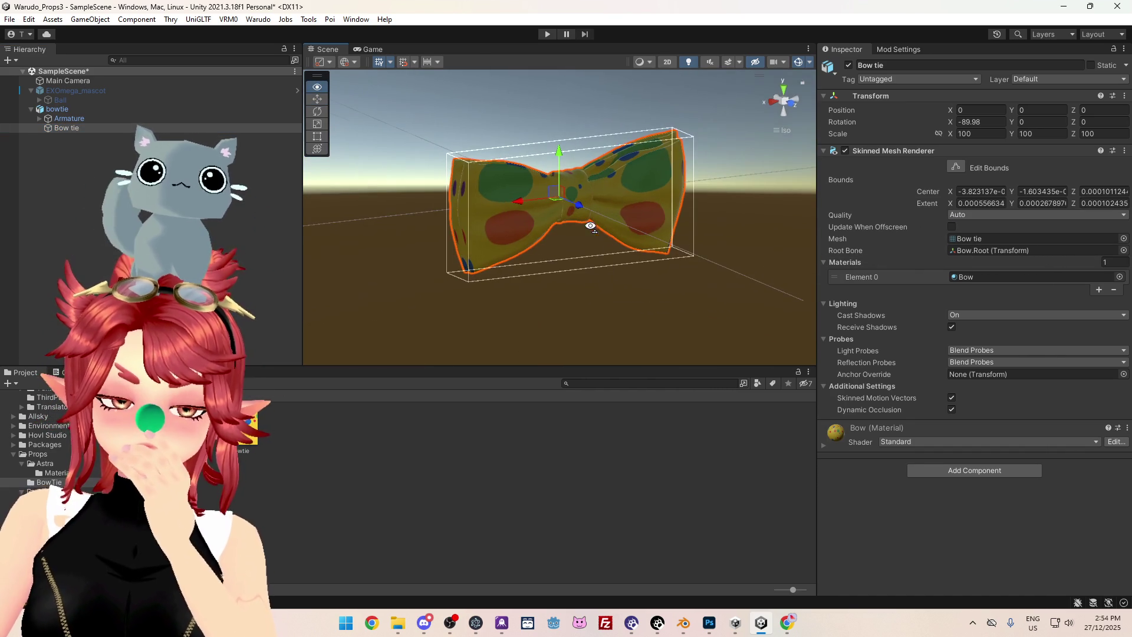
click(684, 626)
mouse_move(726, 402)
middle_down()
mouse_move(732, 436)
mouse_move(734, 377)
middle_up()
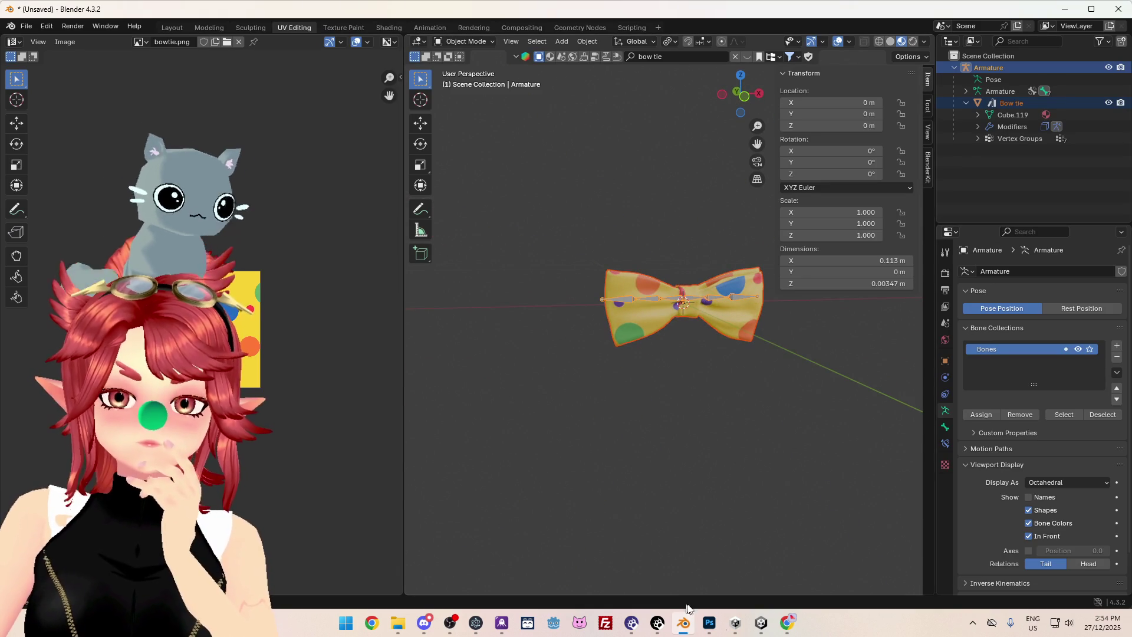
click(759, 622)
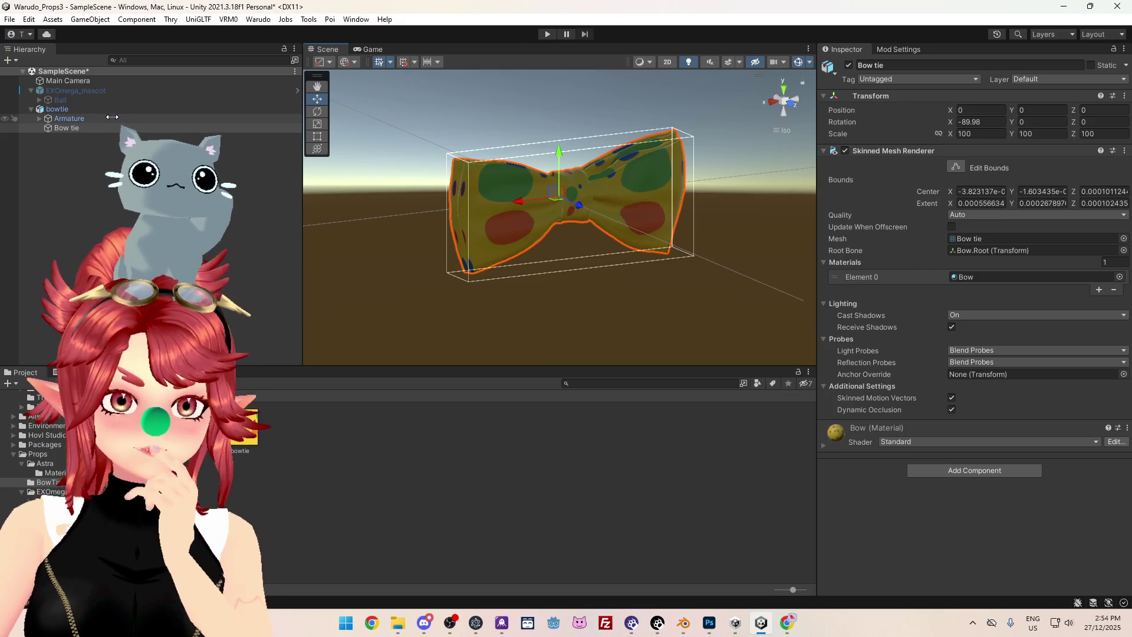
Set the Bow material's UV Set to UV1, check the bow in the scene, then switch to Blender.
click(659, 189)
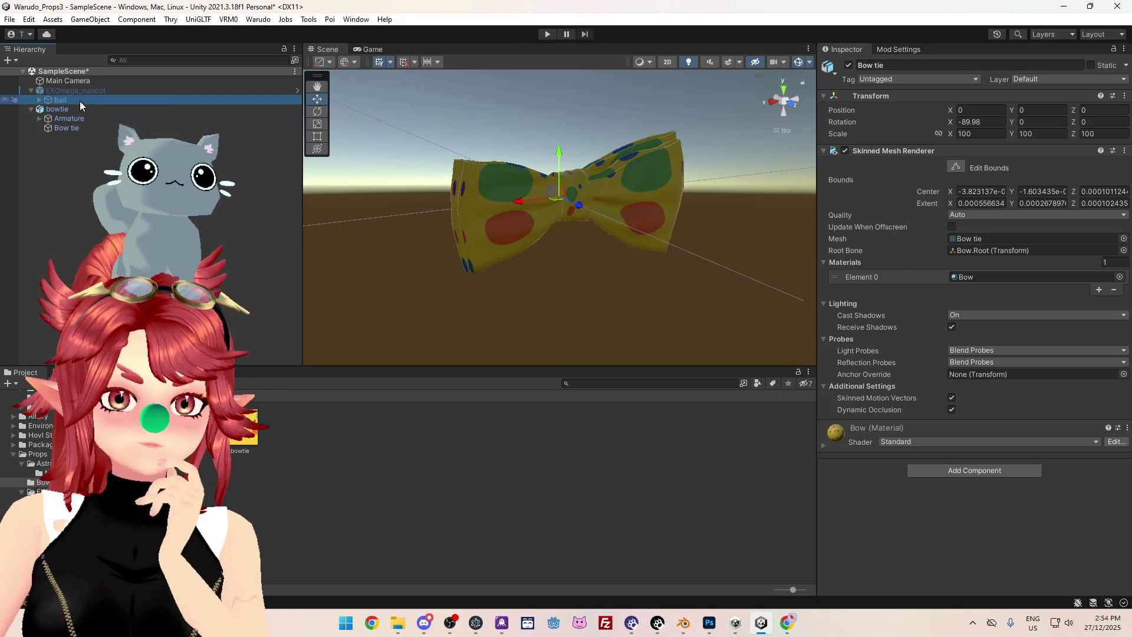
click(268, 128)
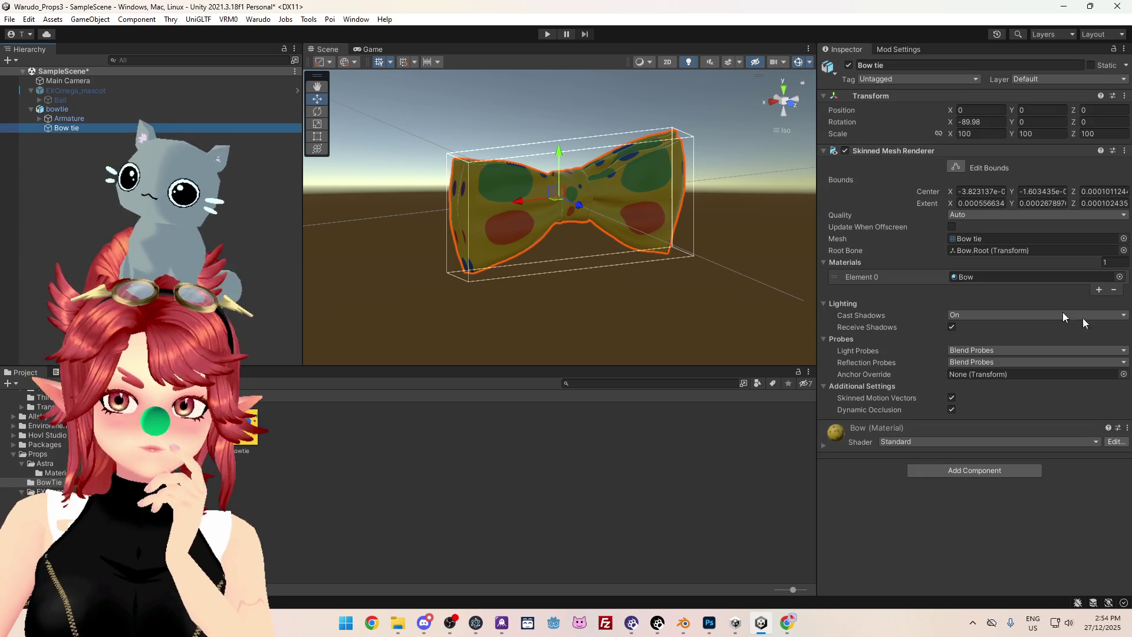
click(244, 430)
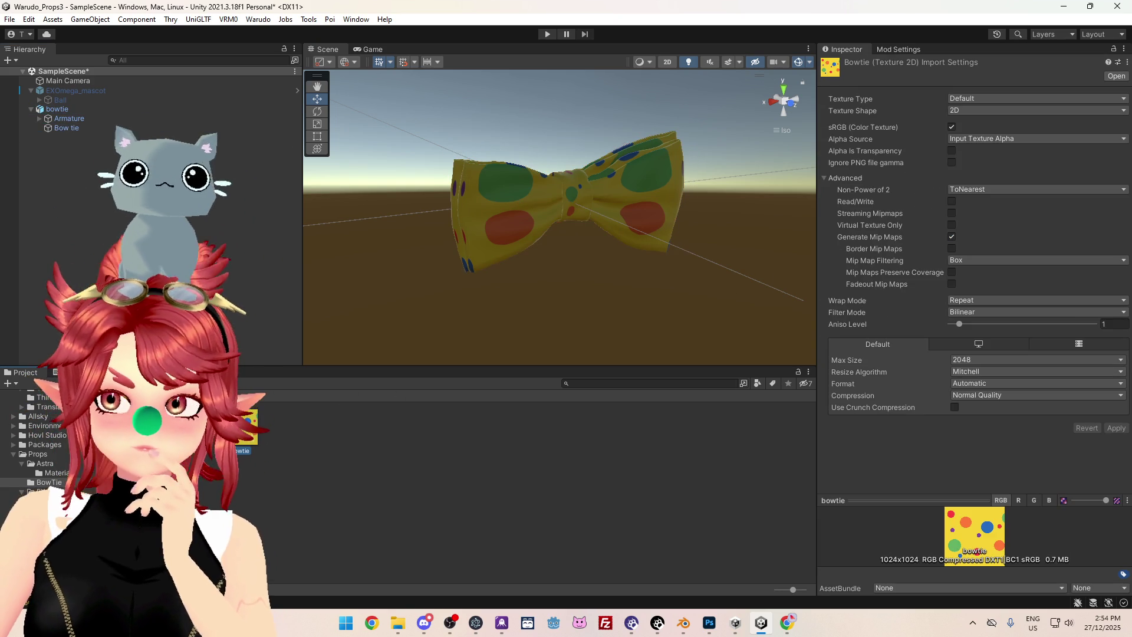
click(206, 429)
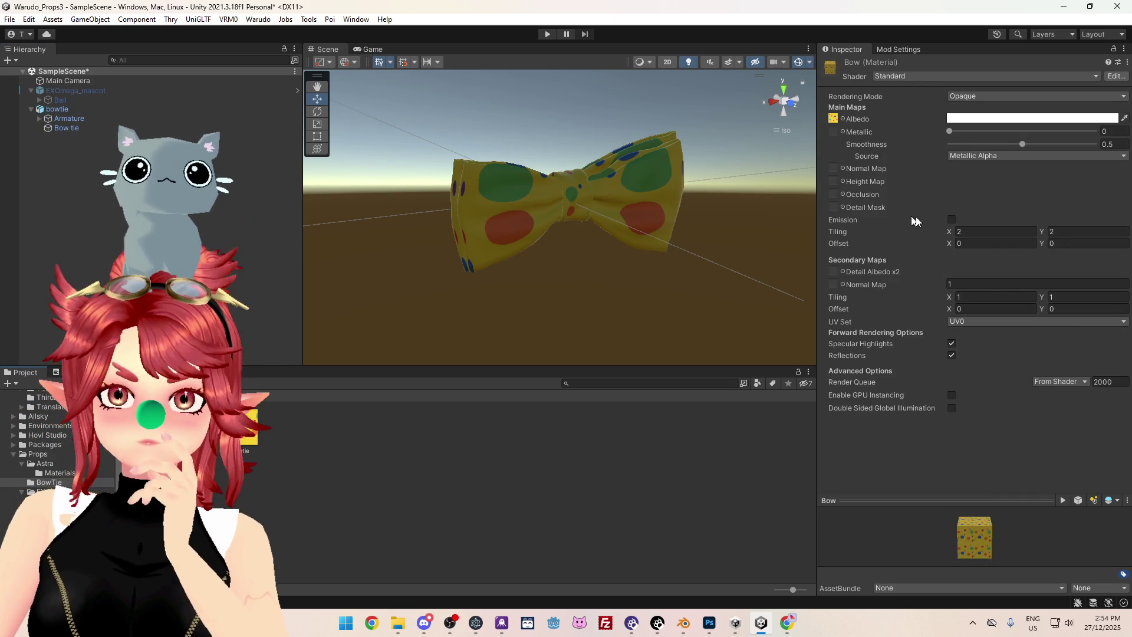
click(964, 320)
click(970, 347)
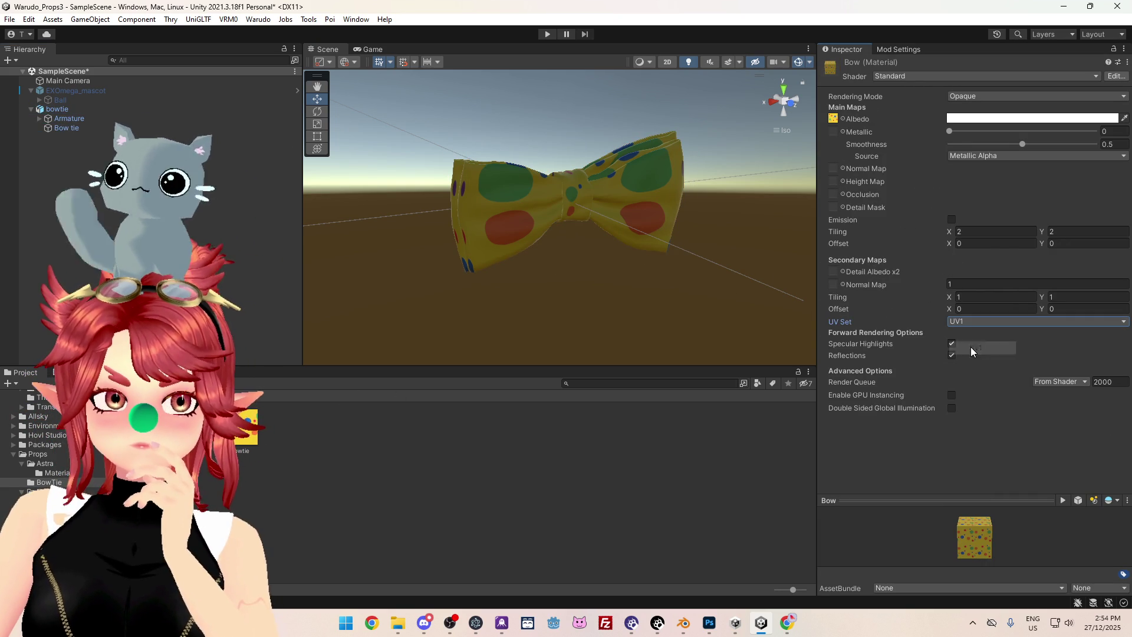
mouse_move(610, 268)
middle_down()
mouse_move(652, 305)
mouse_move(636, 270)
mouse_move(585, 288)
mouse_move(753, 246)
mouse_move(624, 282)
middle_up()
mouse_move(623, 282)
alt+mouse_down()
mouse_move(752, 334)
mouse_move(661, 322)
mouse_move(554, 330)
mouse_move(525, 270)
mouse_move(640, 247)
alt+mouse_up()
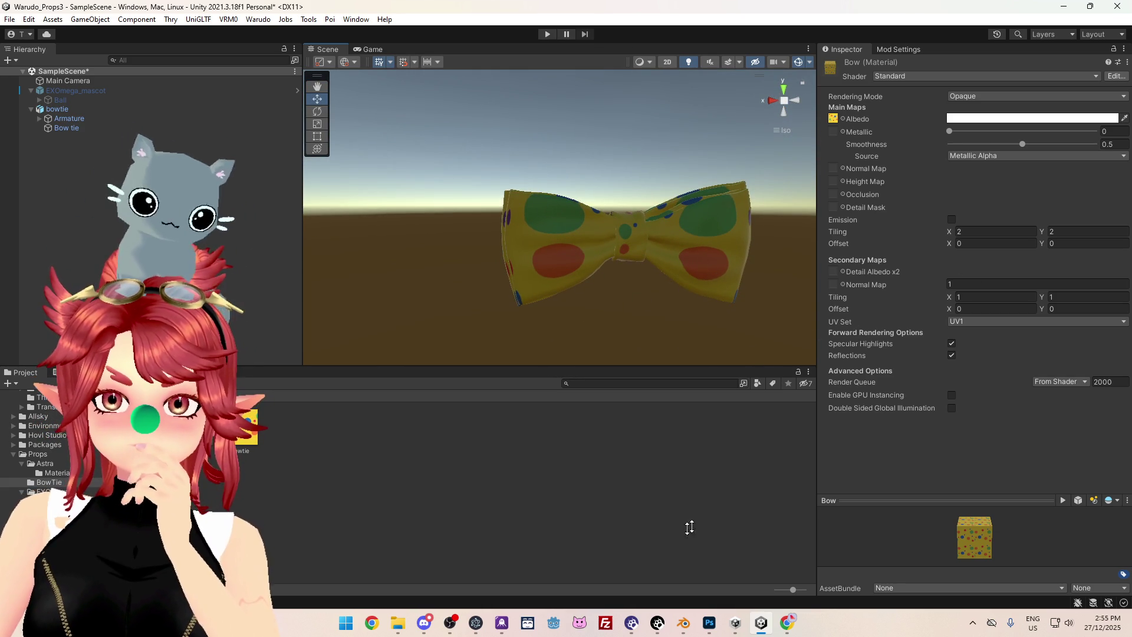
click(682, 625)
mouse_move(620, 371)
middle_down()
mouse_move(673, 395)
mouse_move(638, 397)
middle_up()
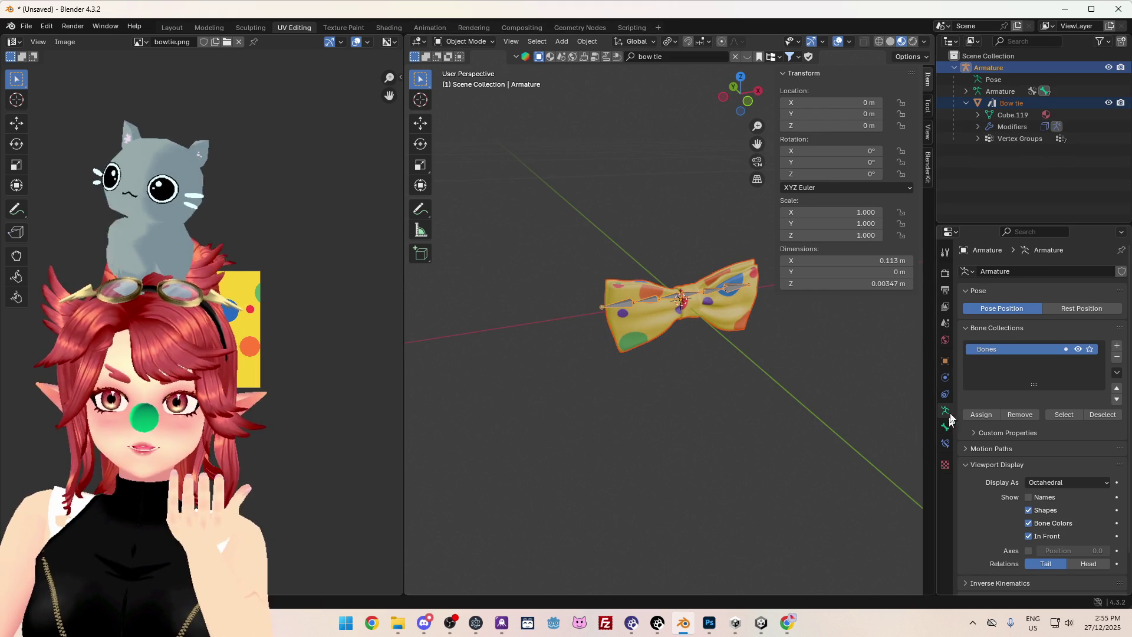
Apply the Solidify modifier permanently to the Bow tie mesh.
drag(936, 177, 790, 177)
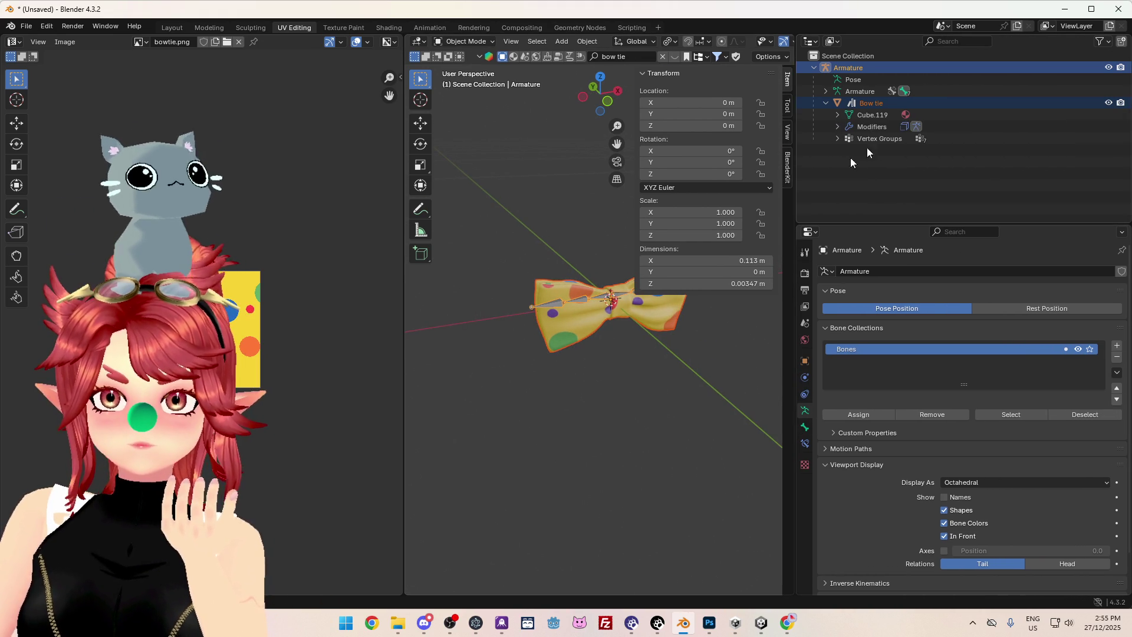
click(885, 99)
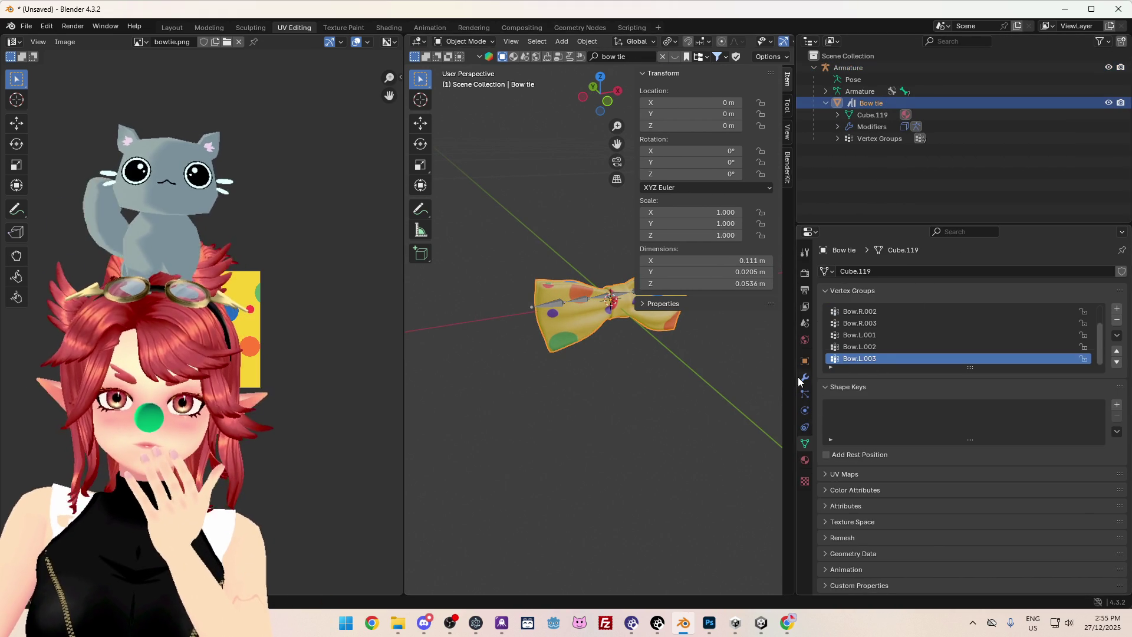
click(804, 377)
click(824, 291)
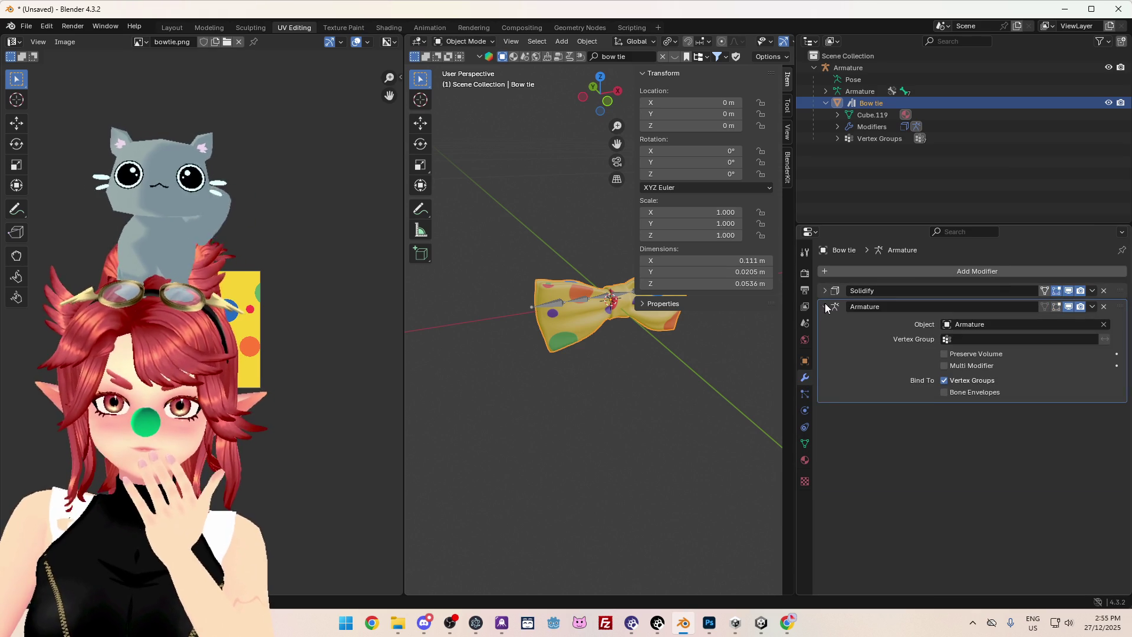
click(825, 306)
click(1091, 292)
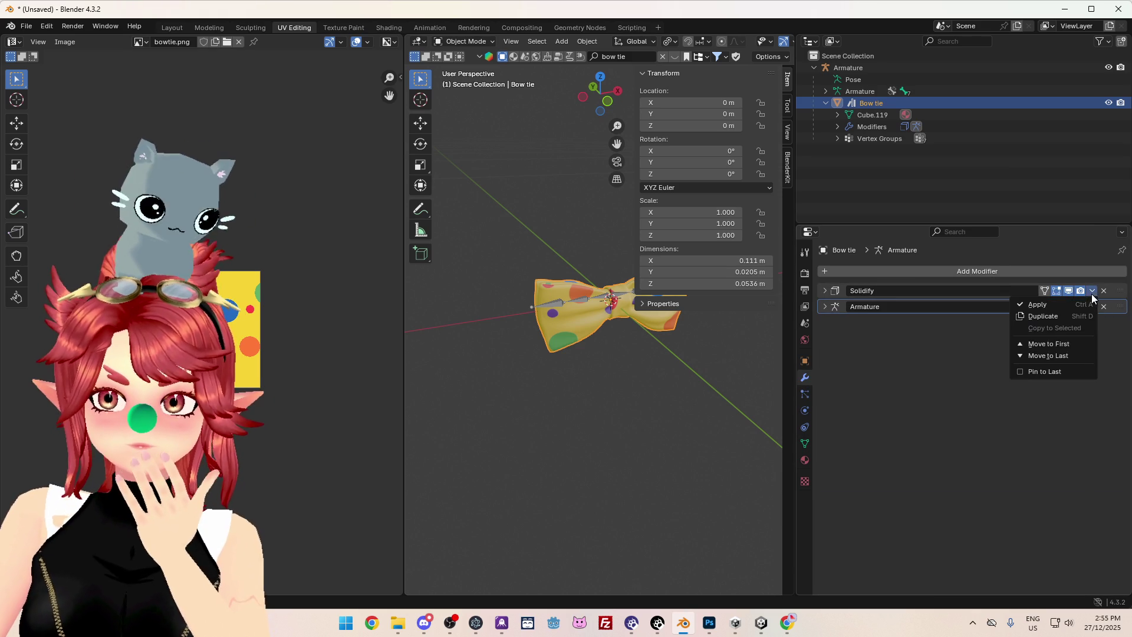
click(1055, 305)
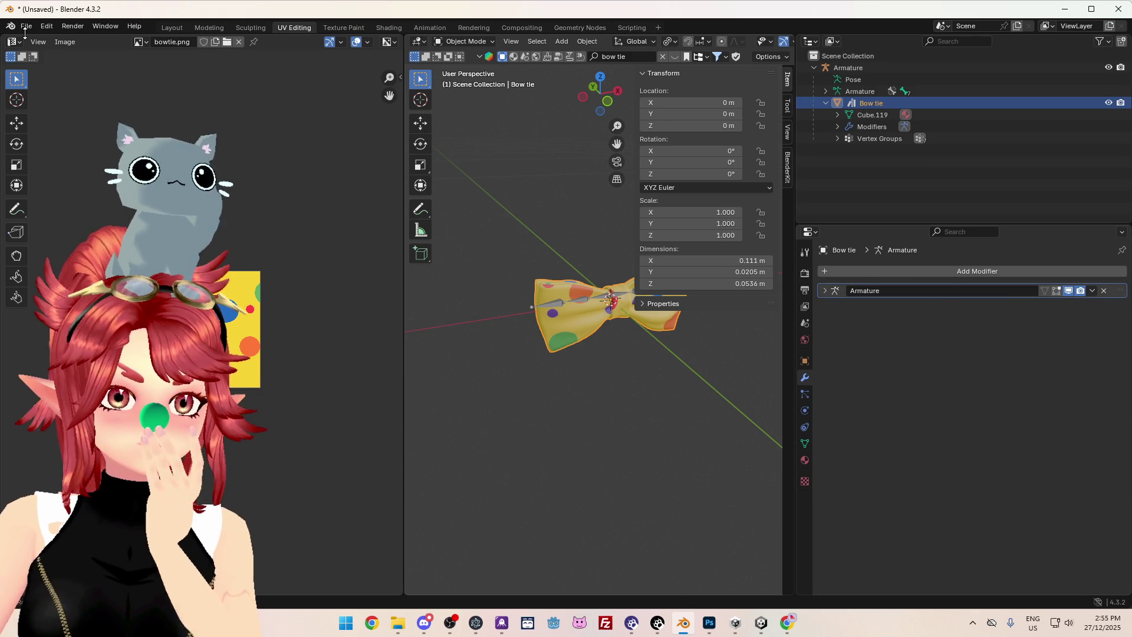
Save the Blender file as bowtie.blend in the Props\BowTie folder.
click(25, 27)
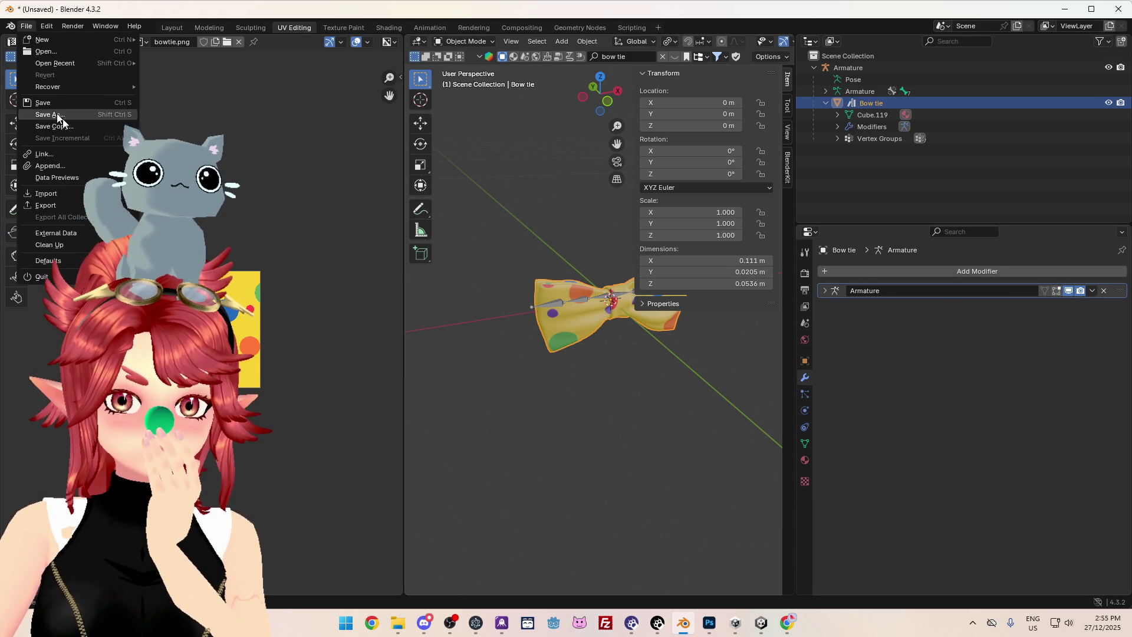
click(56, 115)
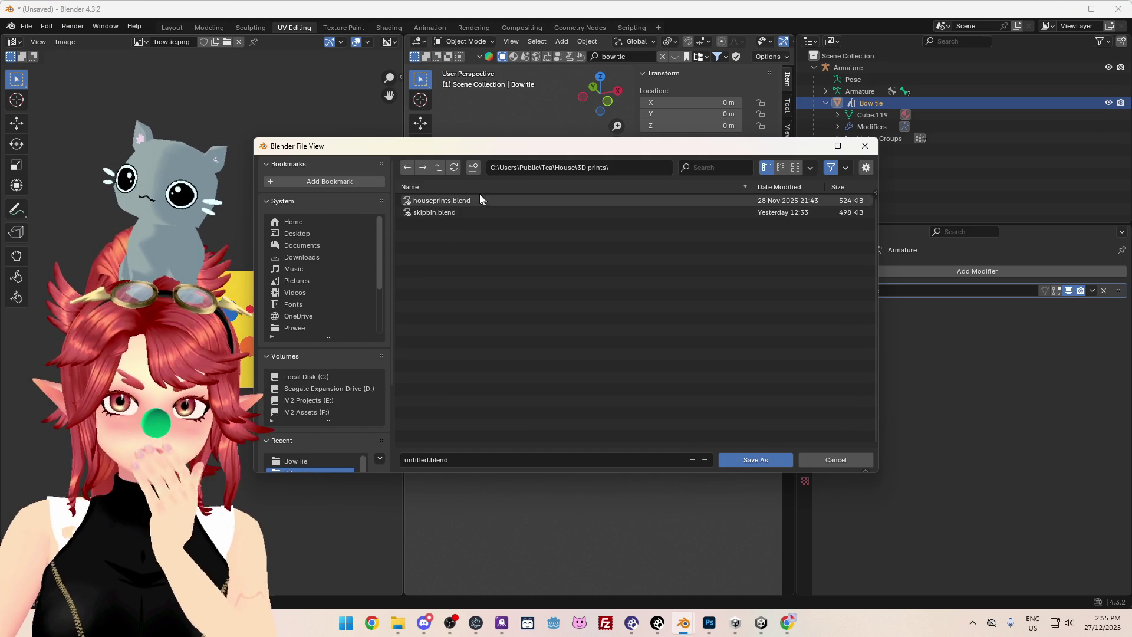
click(438, 168)
click(438, 167)
click(438, 167)
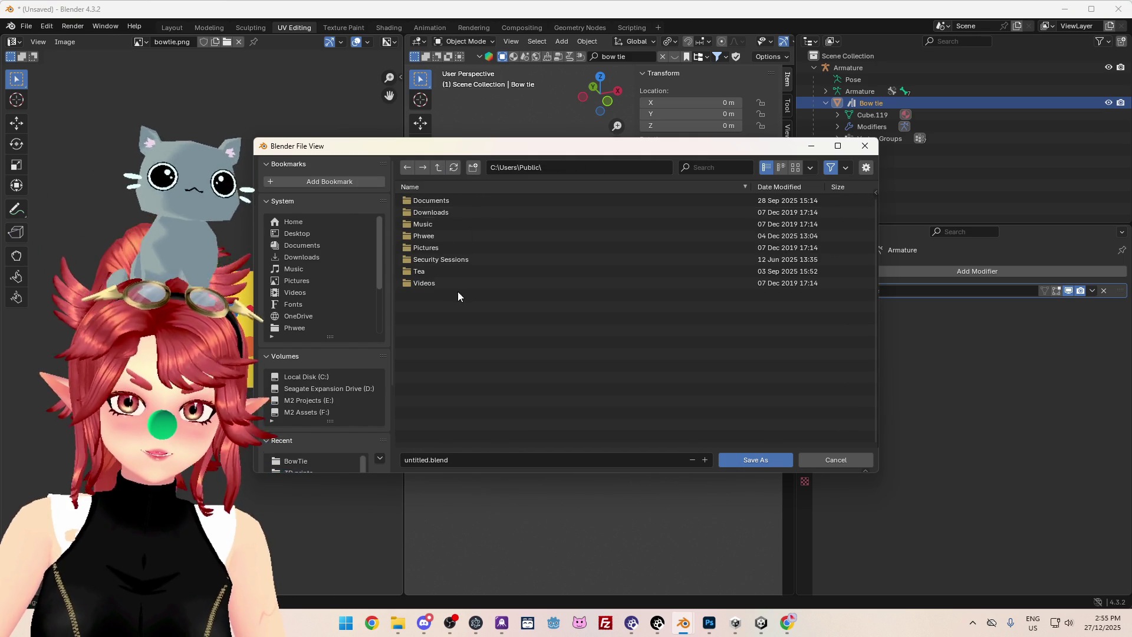
double_click(422, 236)
double_click(426, 201)
double_click(433, 342)
double_click(434, 208)
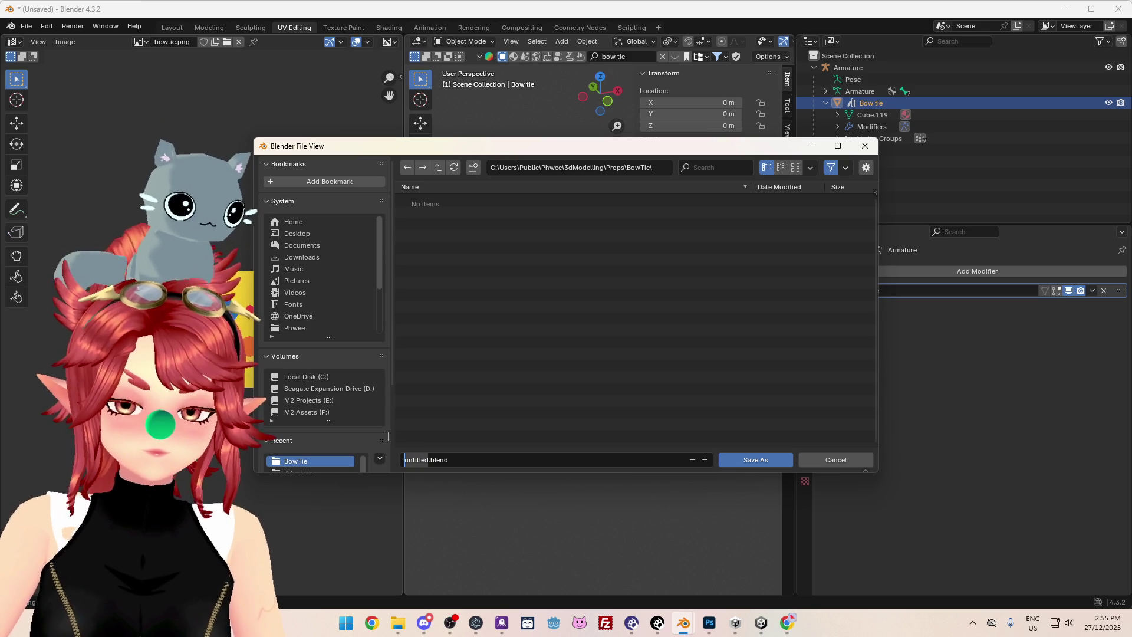
text(bowtie)
key(Return)
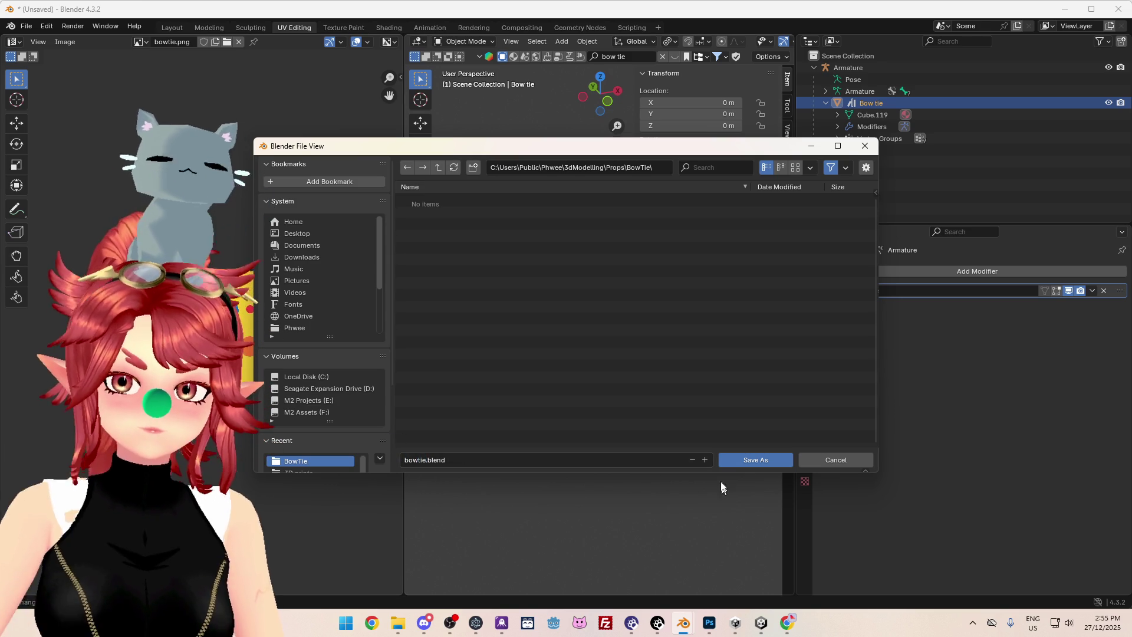
click(744, 456)
Export the model over bowtie.fbx, then in Unity start deleting the old bowtie.fbx asset.
click(26, 26)
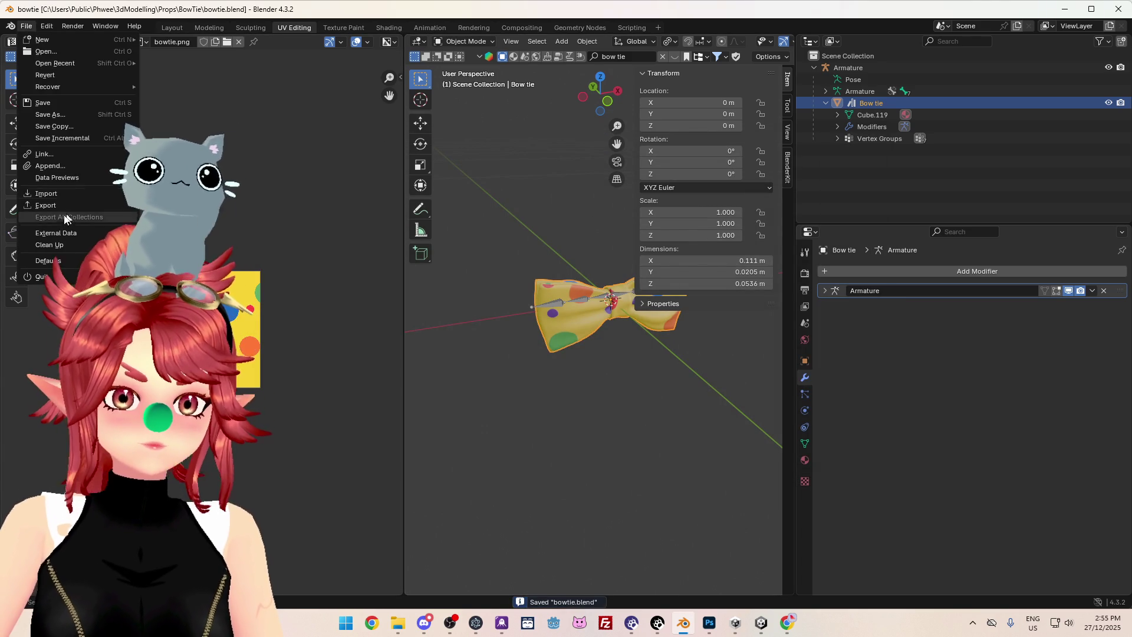
mouse_move(53, 206)
click(177, 275)
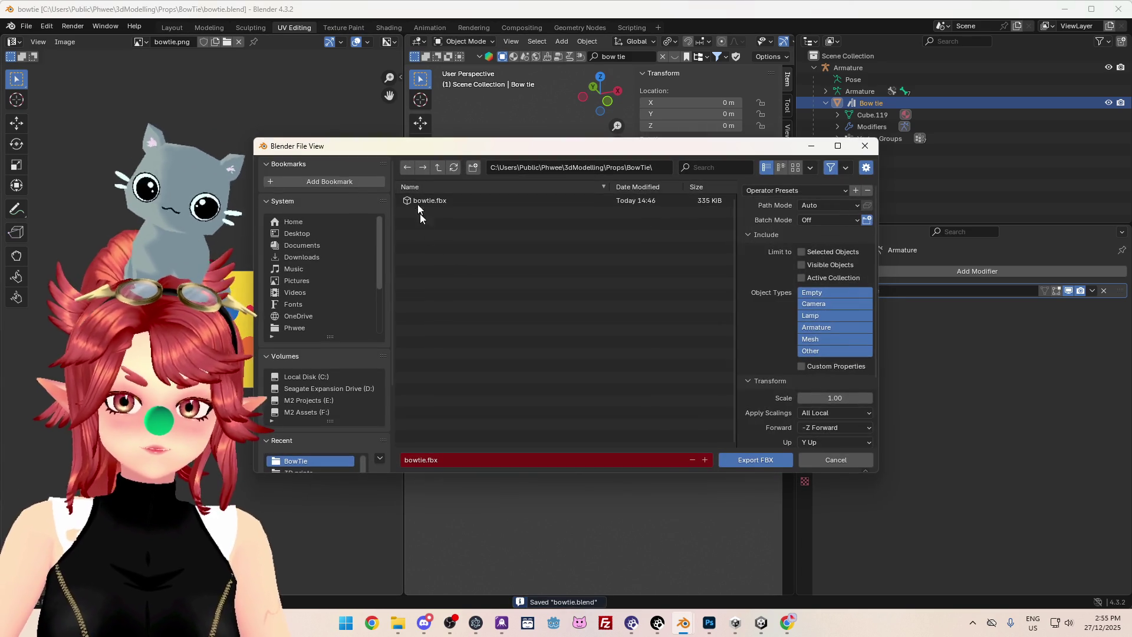
click(420, 198)
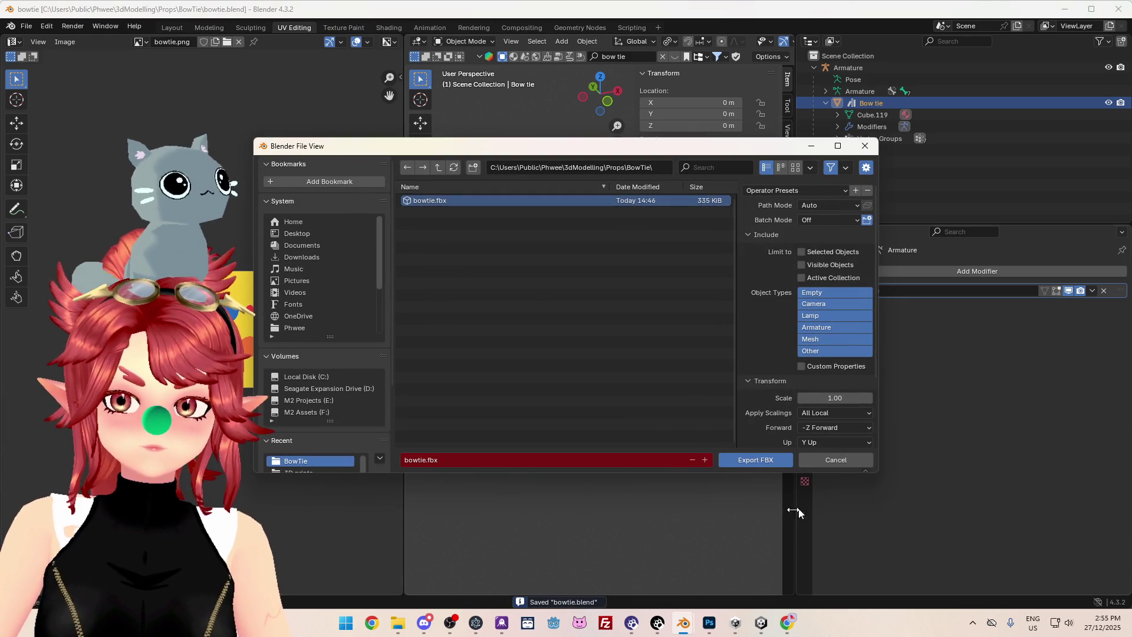
click(765, 460)
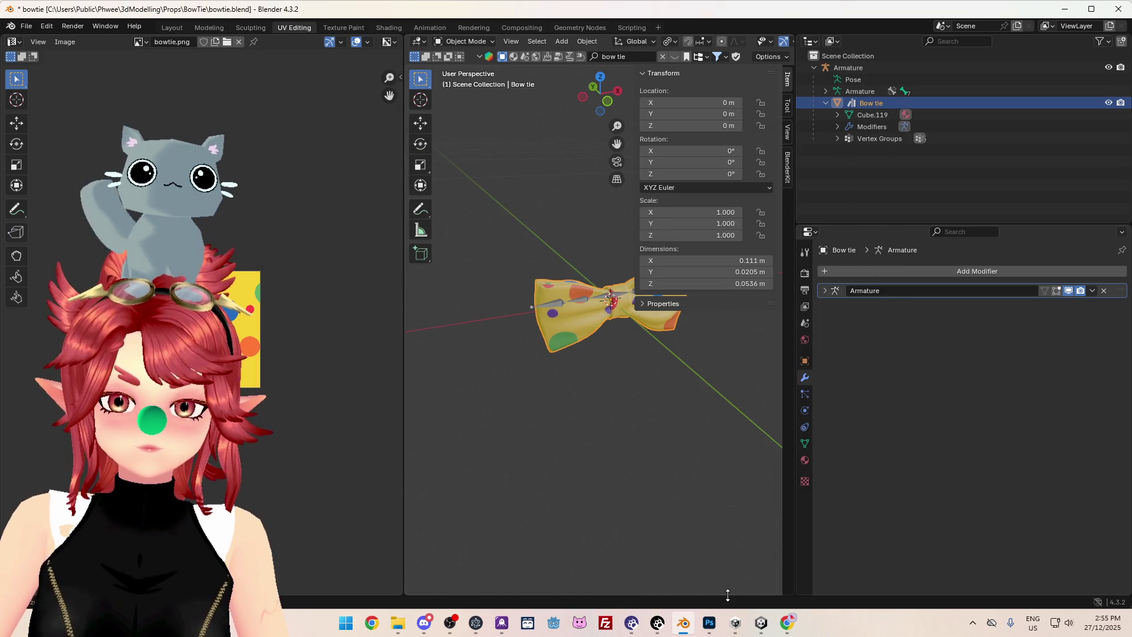
click(760, 623)
key(Delete)
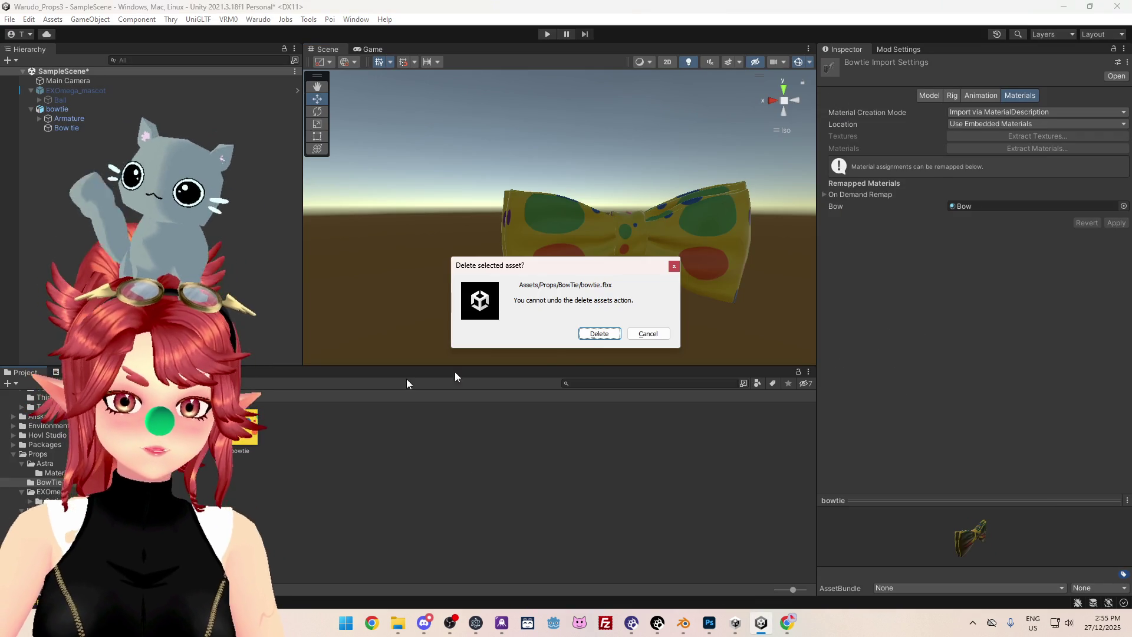
Confirm the delete dialog and set the Bow tie's Bow material UV Set to UV0.
key(Return)
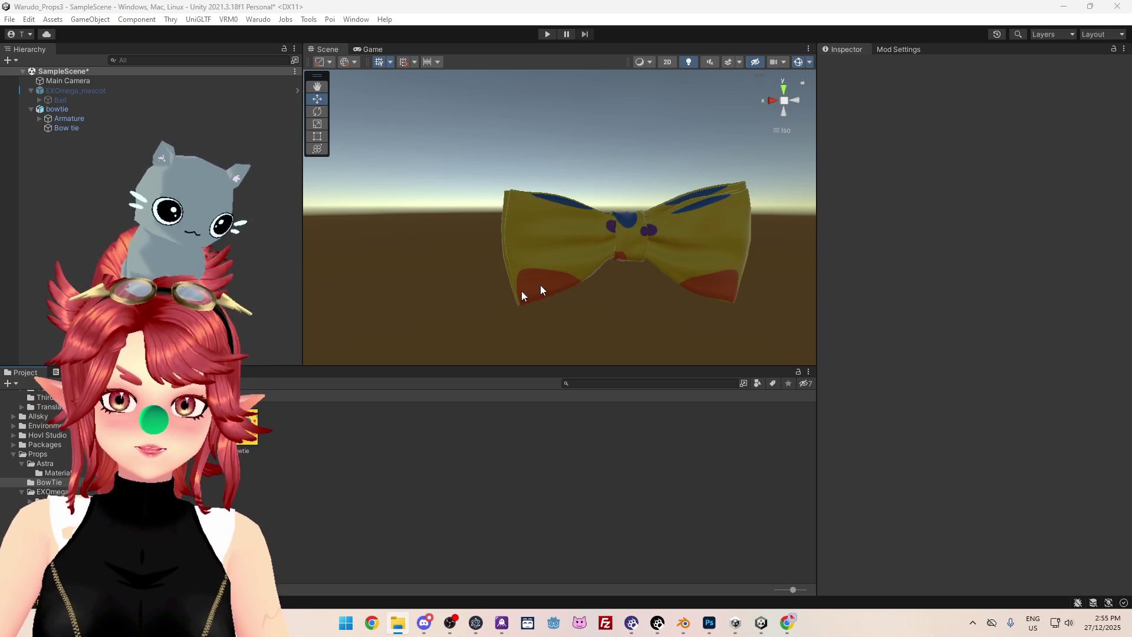
click(65, 127)
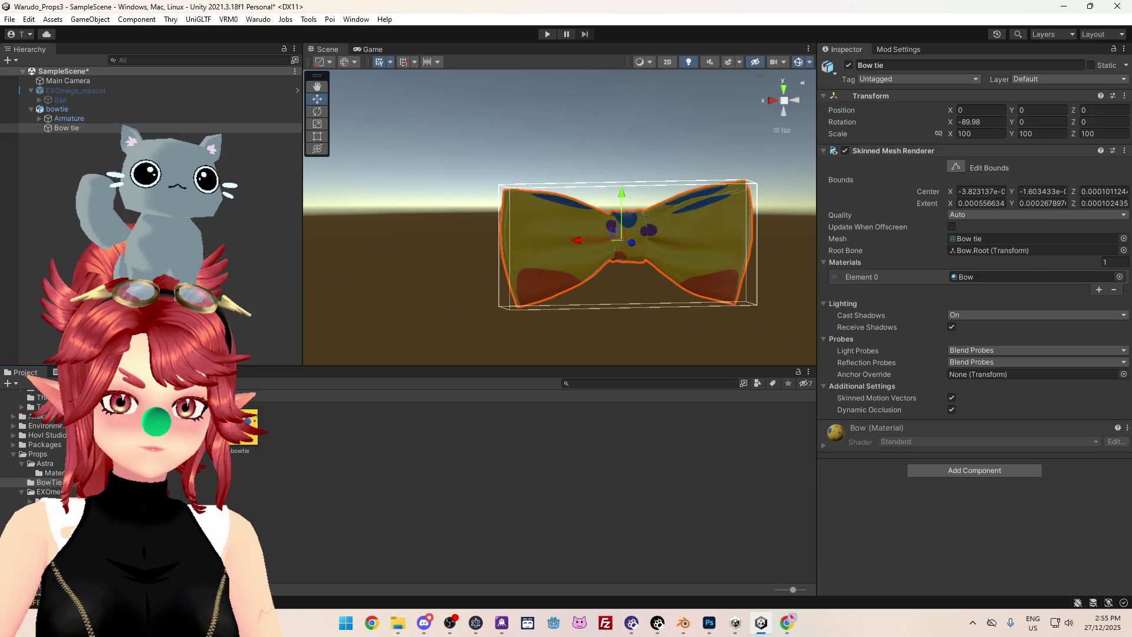
double_click(967, 277)
click(978, 321)
click(977, 334)
Orbit the Scene view to compare the texture, then return to Blender.
mouse_move(521, 244)
right_down()
mouse_move(990, 312)
mouse_move(379, 450)
right_up()
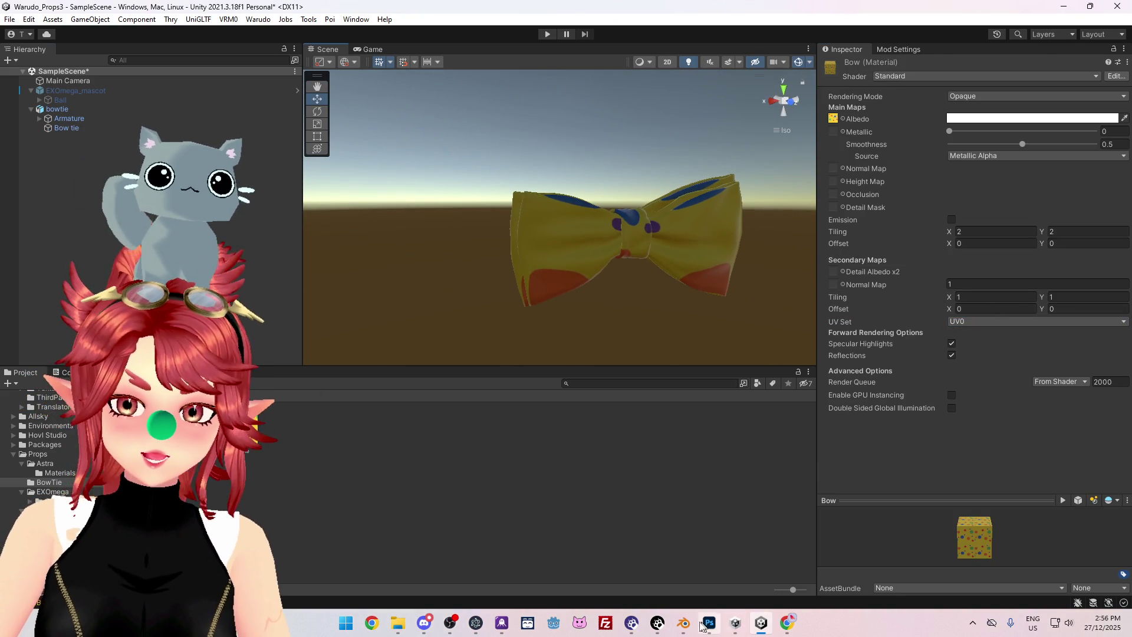
click(684, 623)
scroll(652, 370, up, 6)
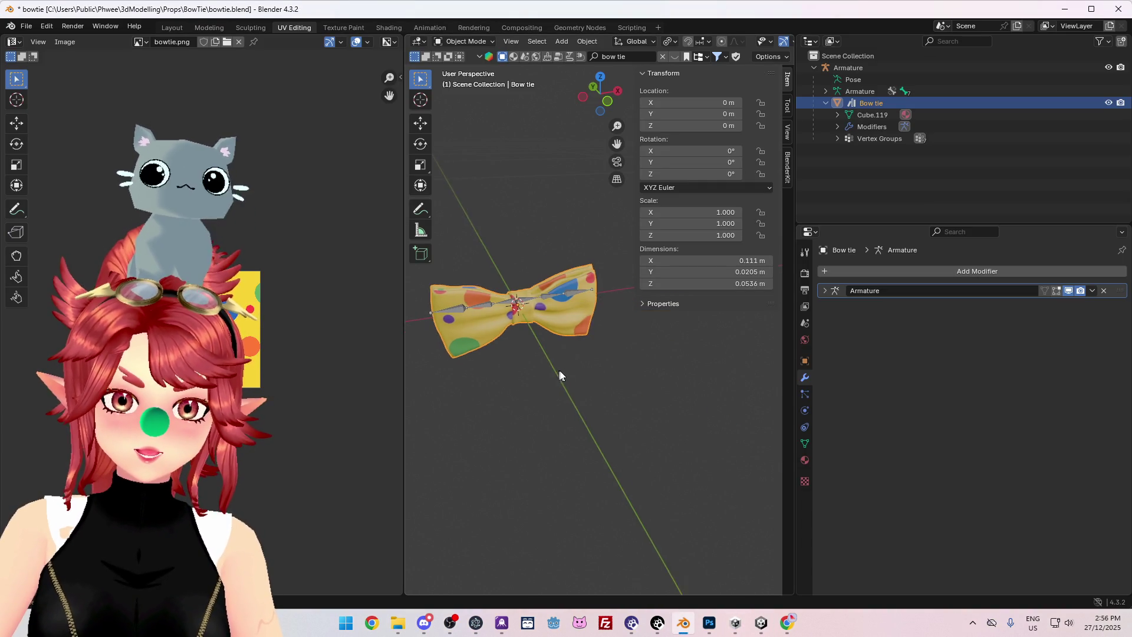
scroll(609, 416, up, 2)
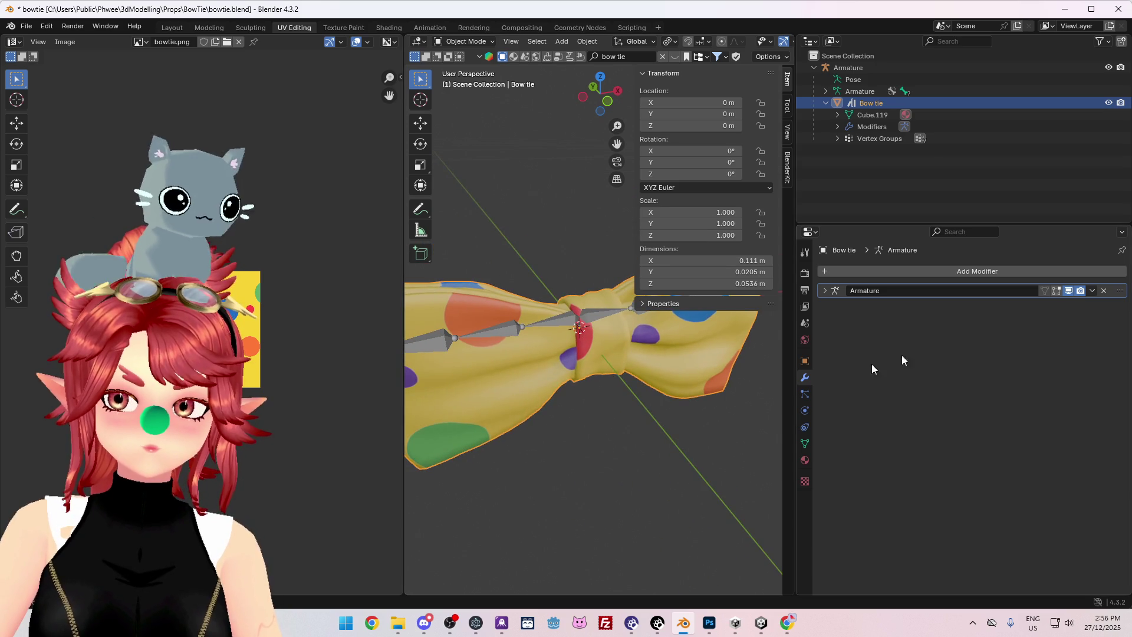
mouse_move(627, 423)
middle_down()
mouse_move(638, 383)
mouse_move(596, 451)
mouse_move(662, 365)
mouse_move(617, 422)
middle_up()
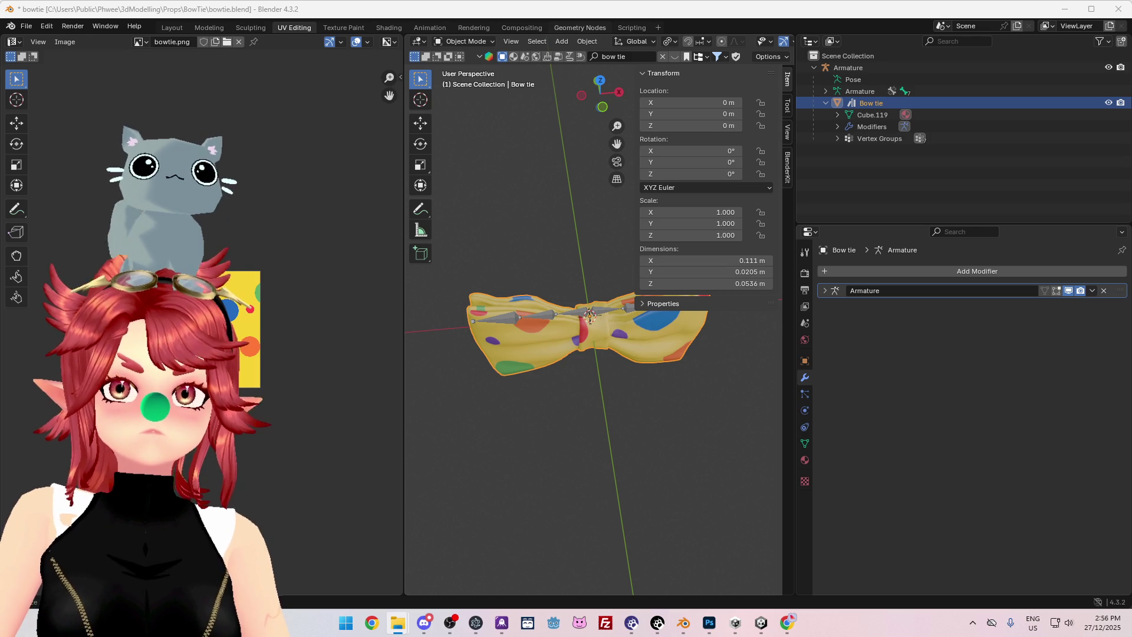
mouse_move(763, 334)
middle_down()
mouse_move(678, 437)
mouse_move(688, 370)
mouse_move(635, 458)
mouse_move(665, 382)
mouse_move(706, 437)
mouse_move(680, 424)
middle_up()
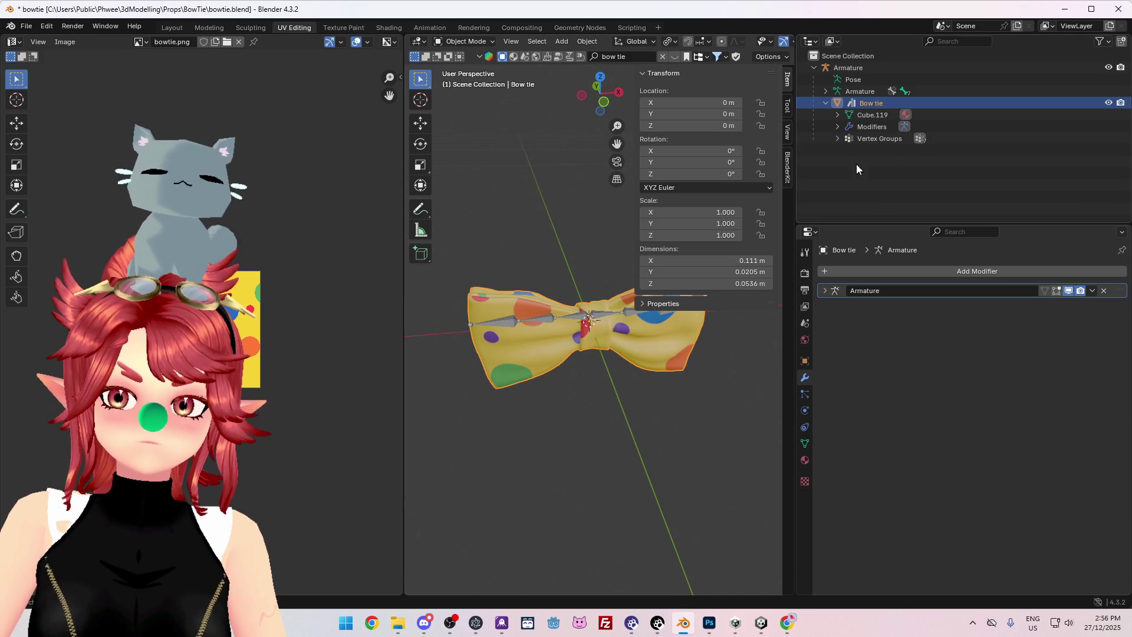
click(871, 126)
click(838, 127)
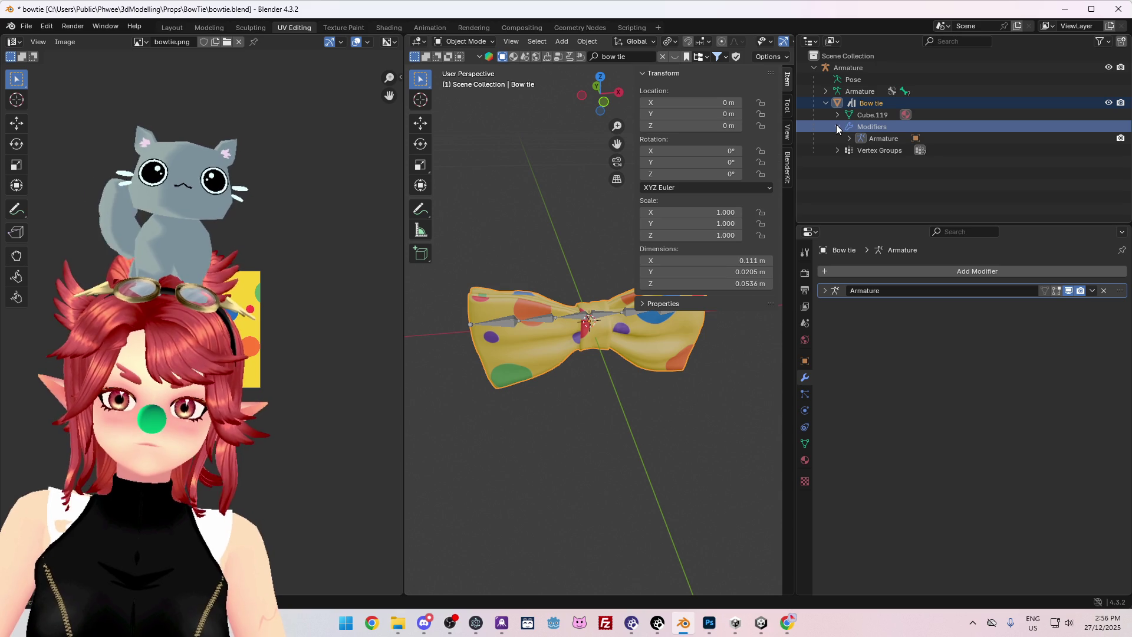
mouse_move(726, 337)
middle_down()
mouse_move(590, 463)
mouse_move(673, 403)
mouse_move(740, 443)
mouse_move(572, 437)
mouse_move(614, 466)
mouse_move(596, 451)
middle_up()
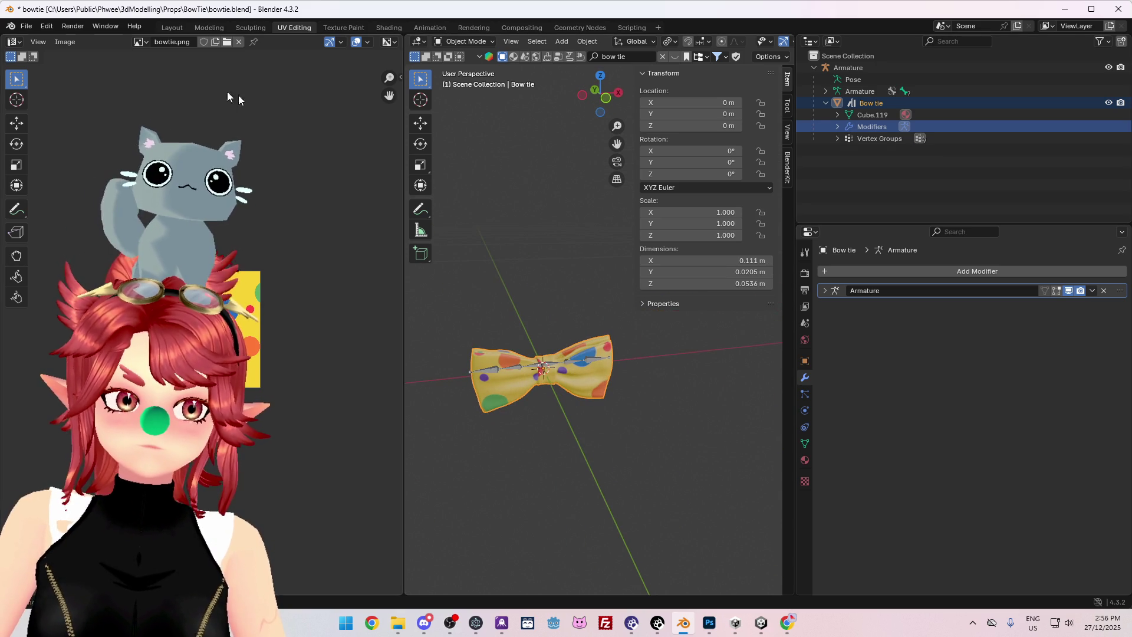
click(26, 26)
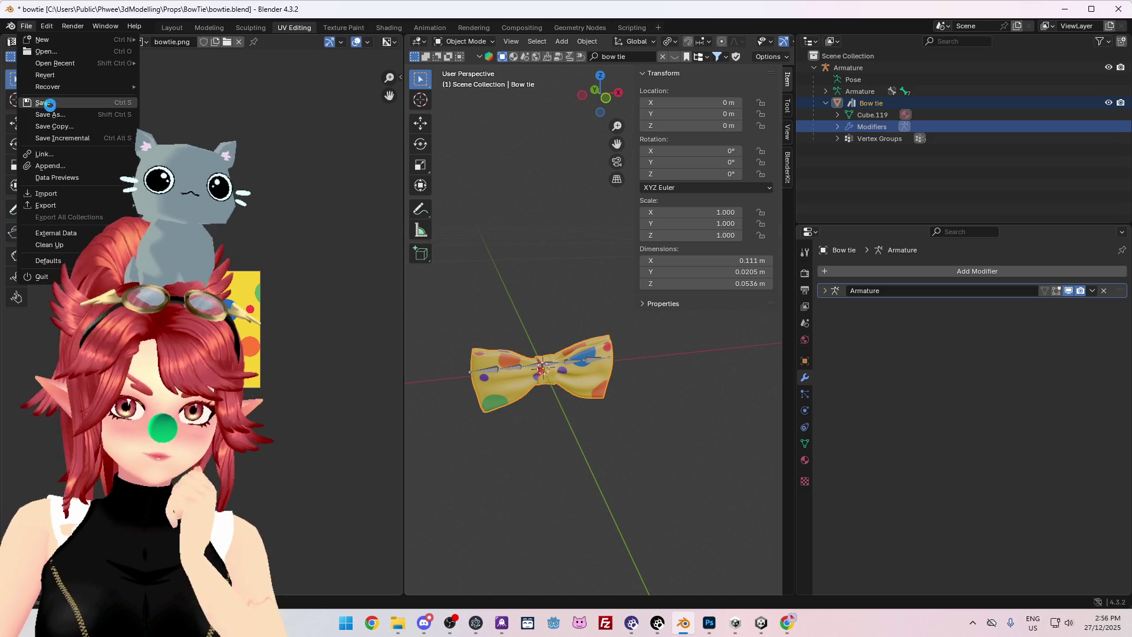
Save bowtie.blend in Blender.
click(42, 103)
click(26, 26)
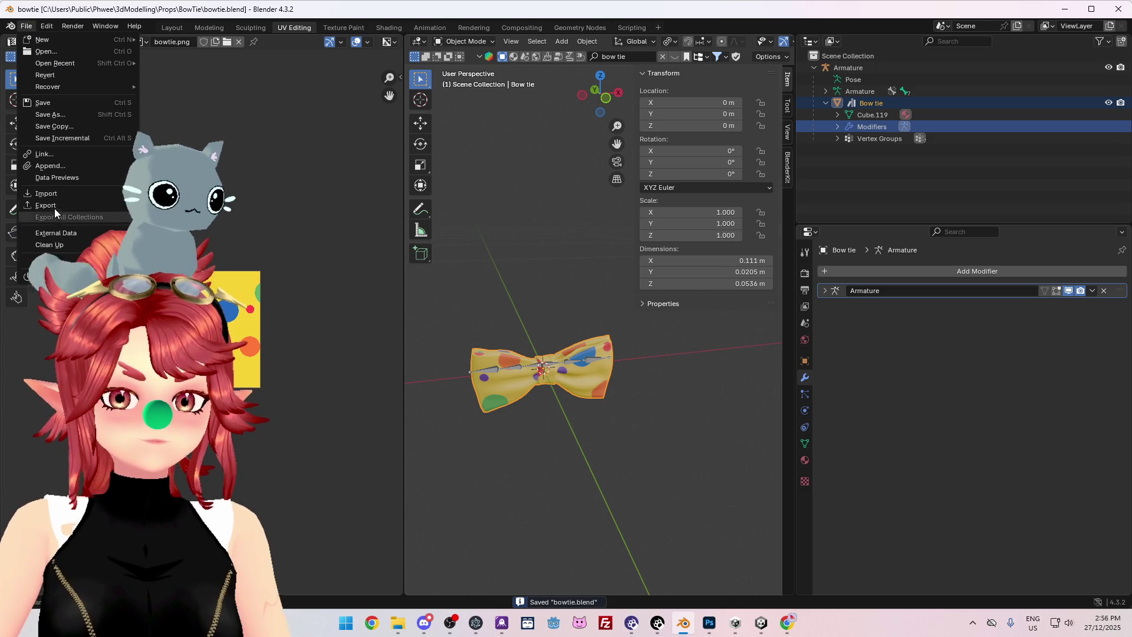
mouse_move(54, 207)
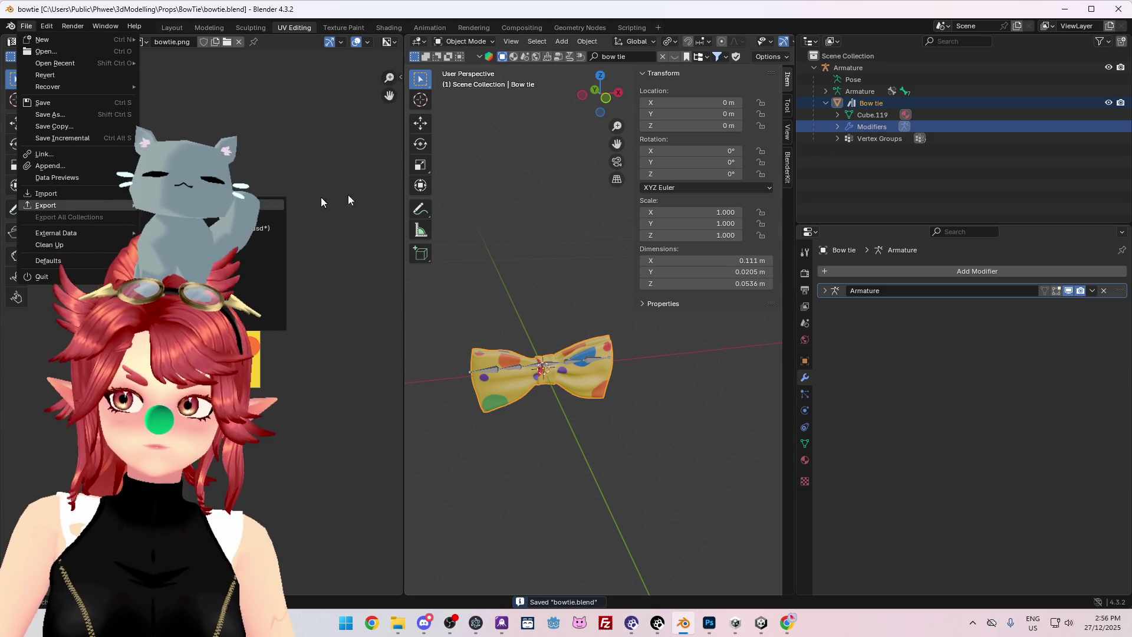
Select the Armature and export the scene again as bowtie.fbx, then switch to Unity.
ctrl+click(848, 68)
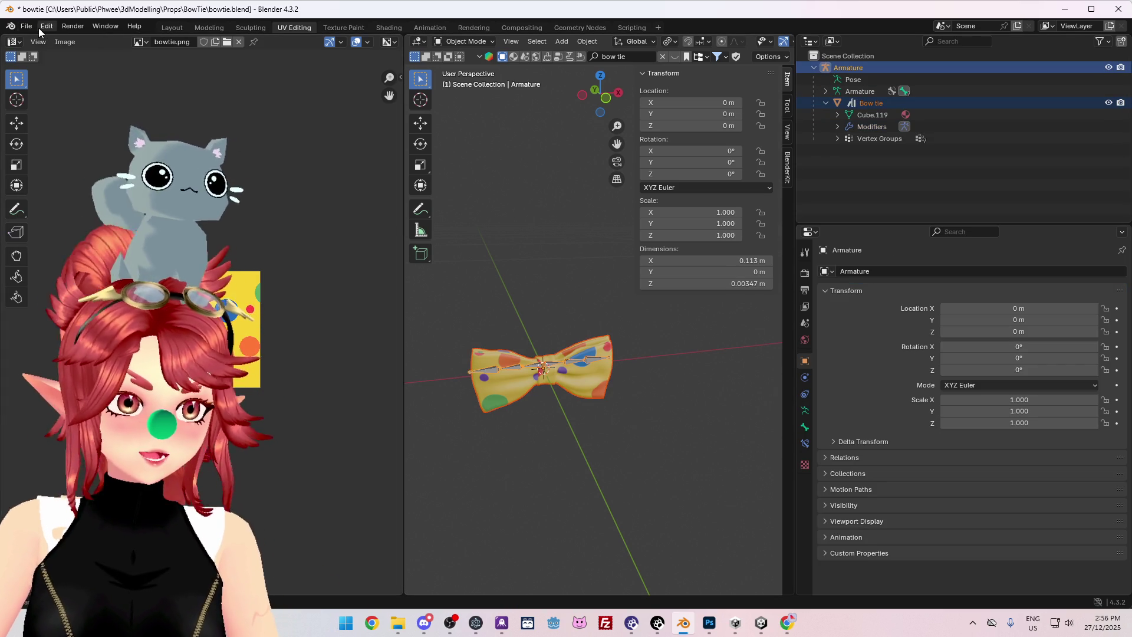
click(26, 26)
mouse_move(54, 205)
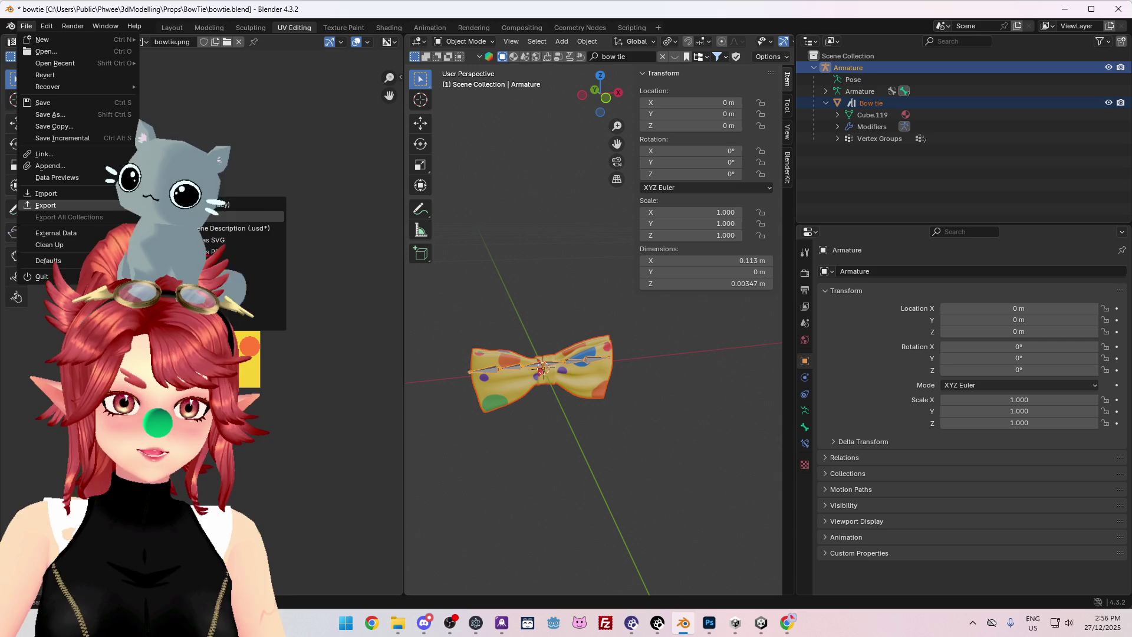
click(236, 218)
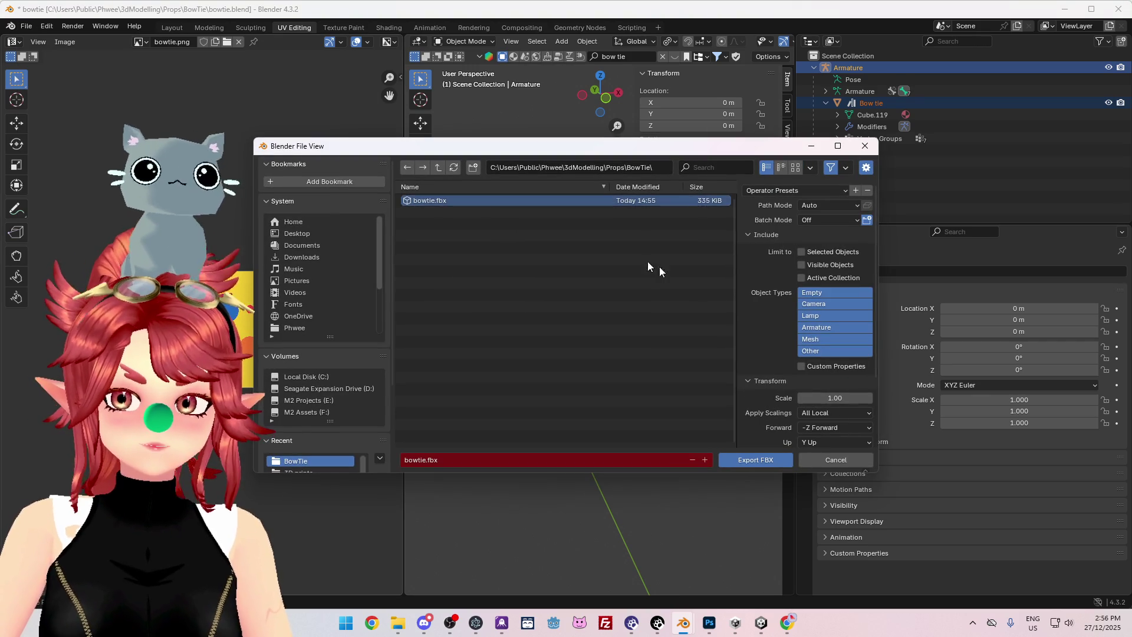
click(757, 460)
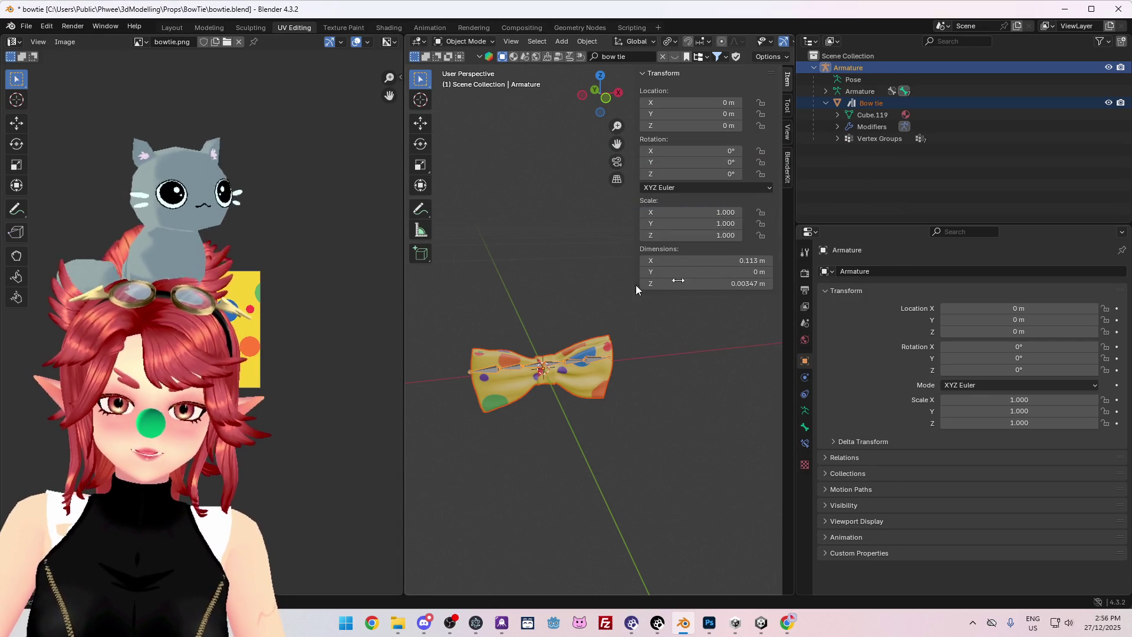
click(761, 623)
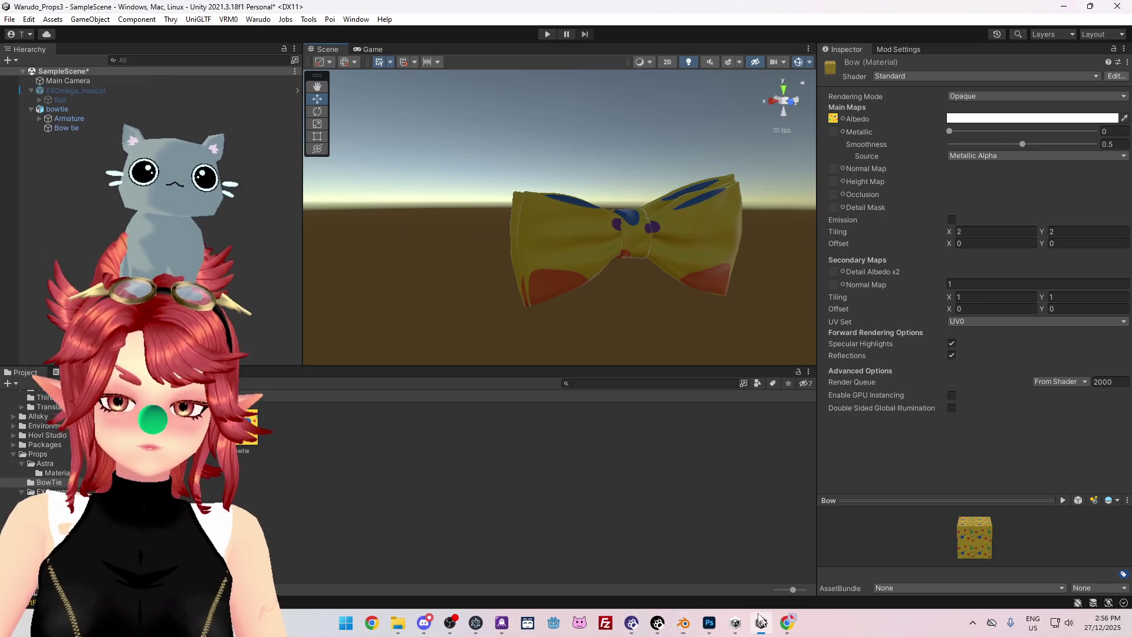
Delete the old bowtie.fbx asset and select the reimported bowtie model.
key(Delete)
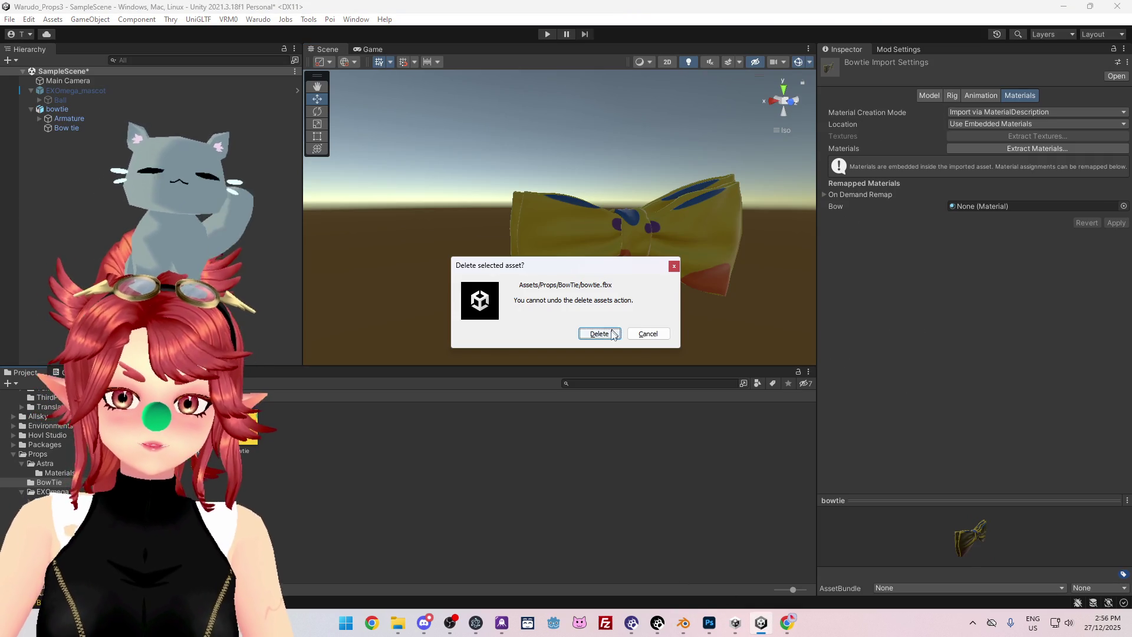
click(611, 334)
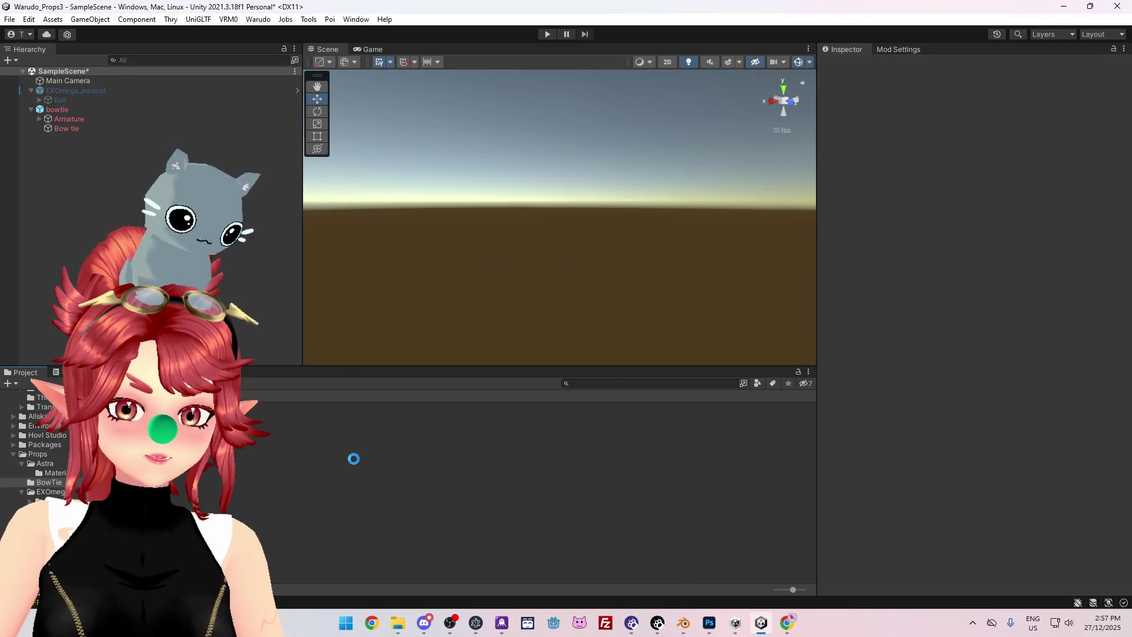
click(247, 428)
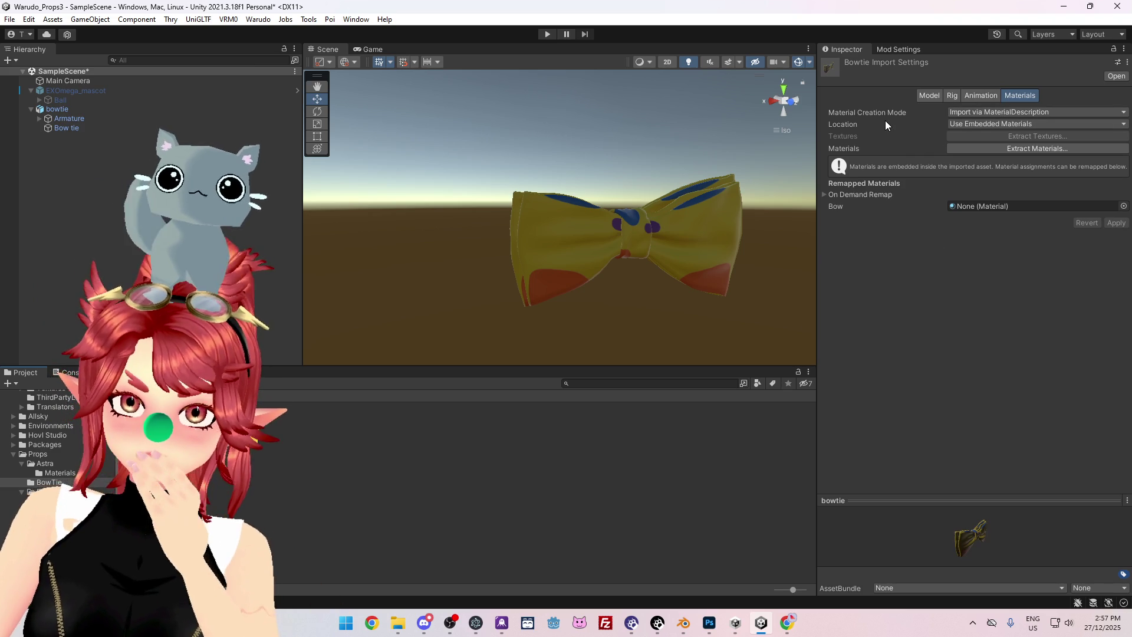
Leave Swap UVs unticked in the Model import settings, then view the Rig tab.
click(936, 99)
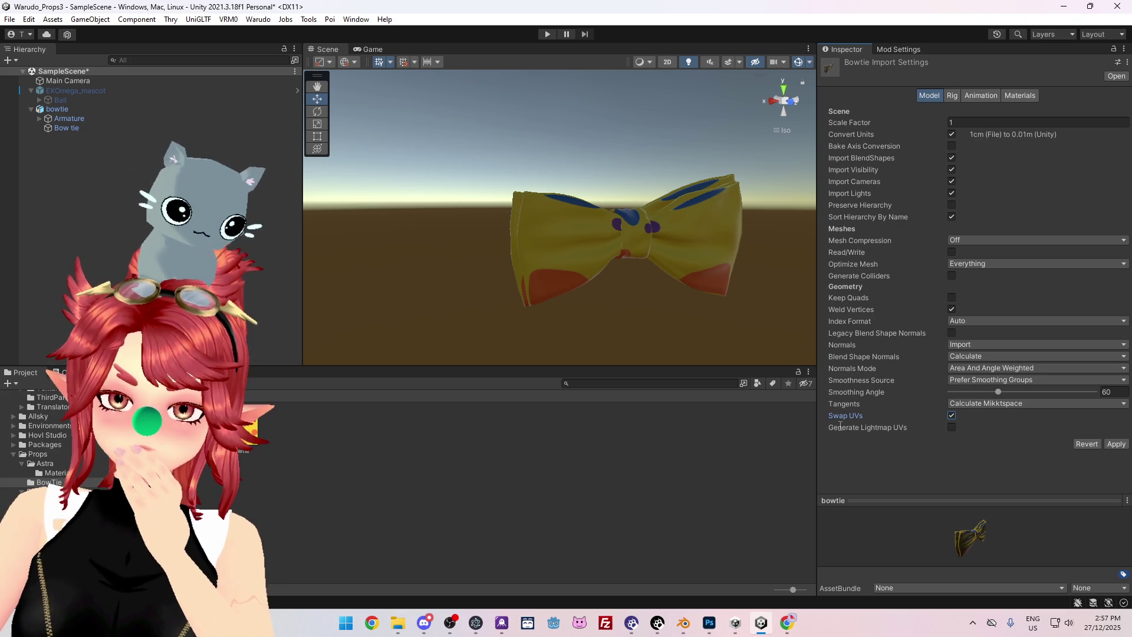
mouse_move(836, 416)
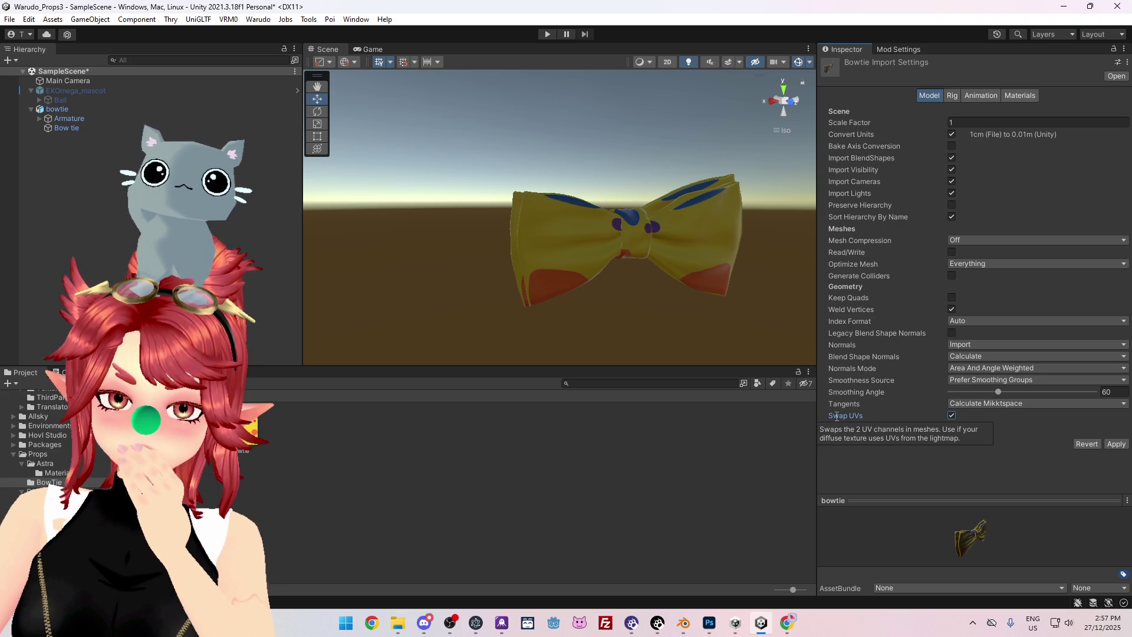
click(952, 416)
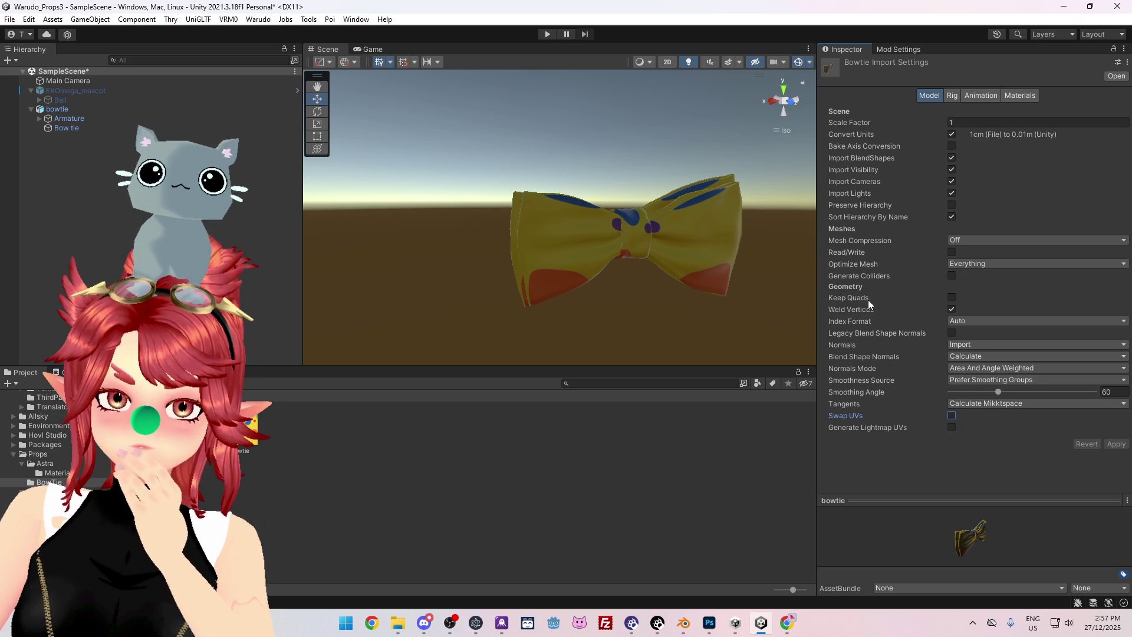
mouse_move(856, 297)
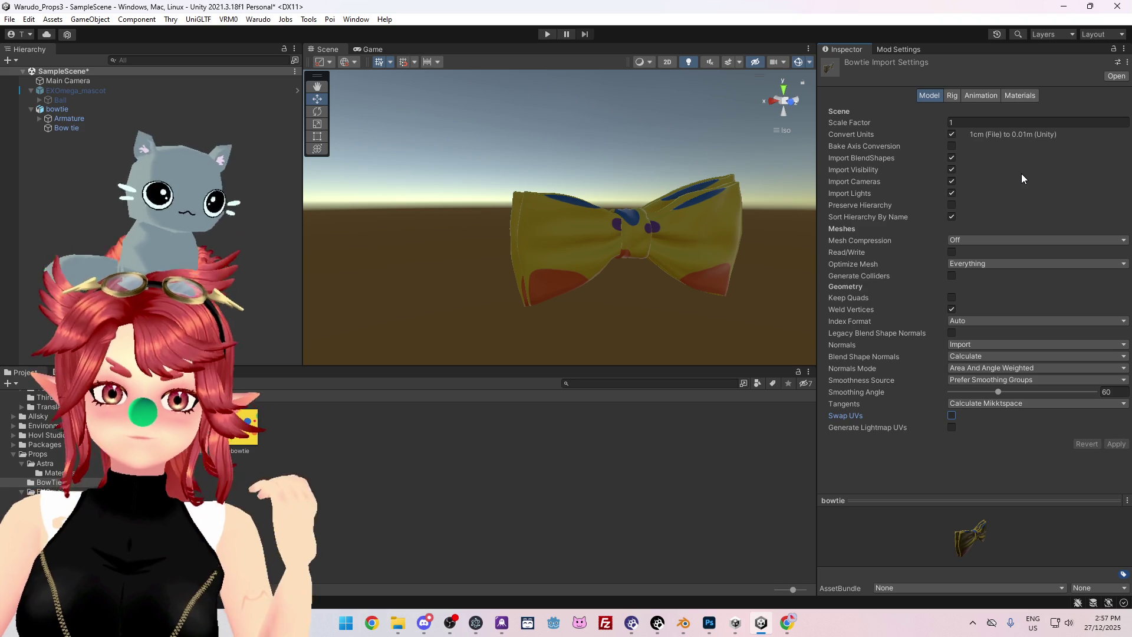
click(952, 96)
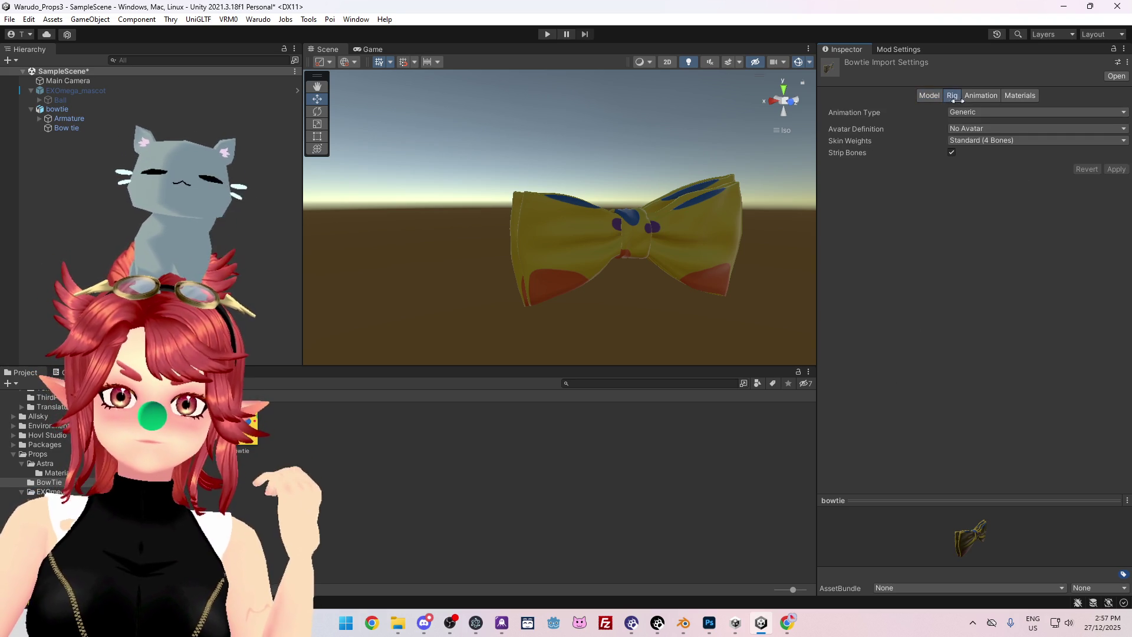
Review the Animation and Materials import tabs and select the Bow tie mesh.
click(978, 95)
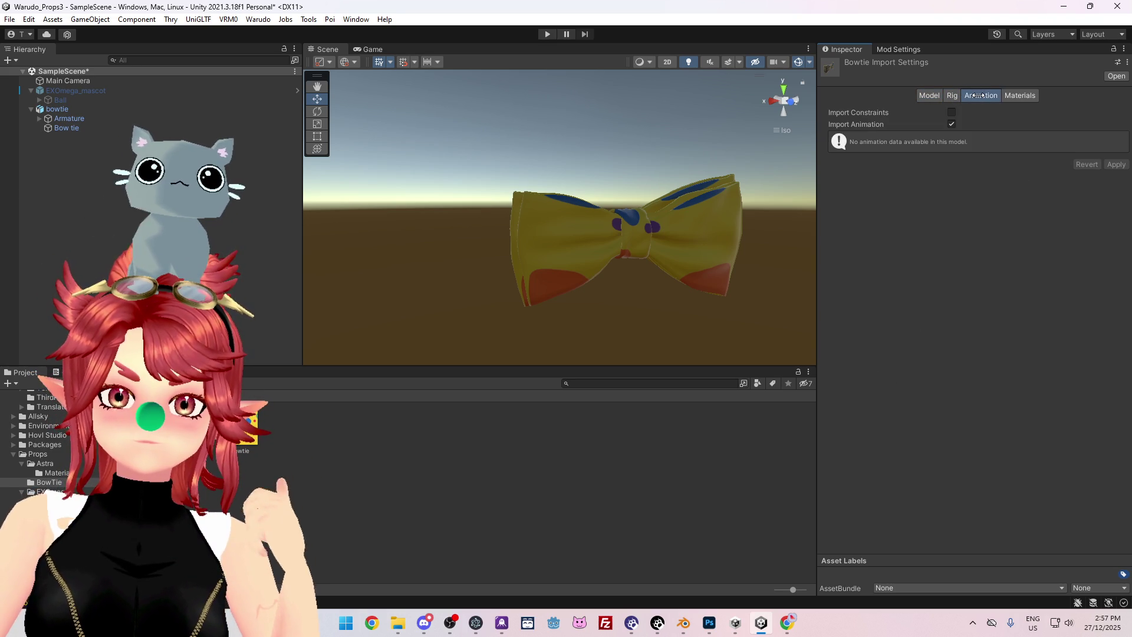
click(1011, 96)
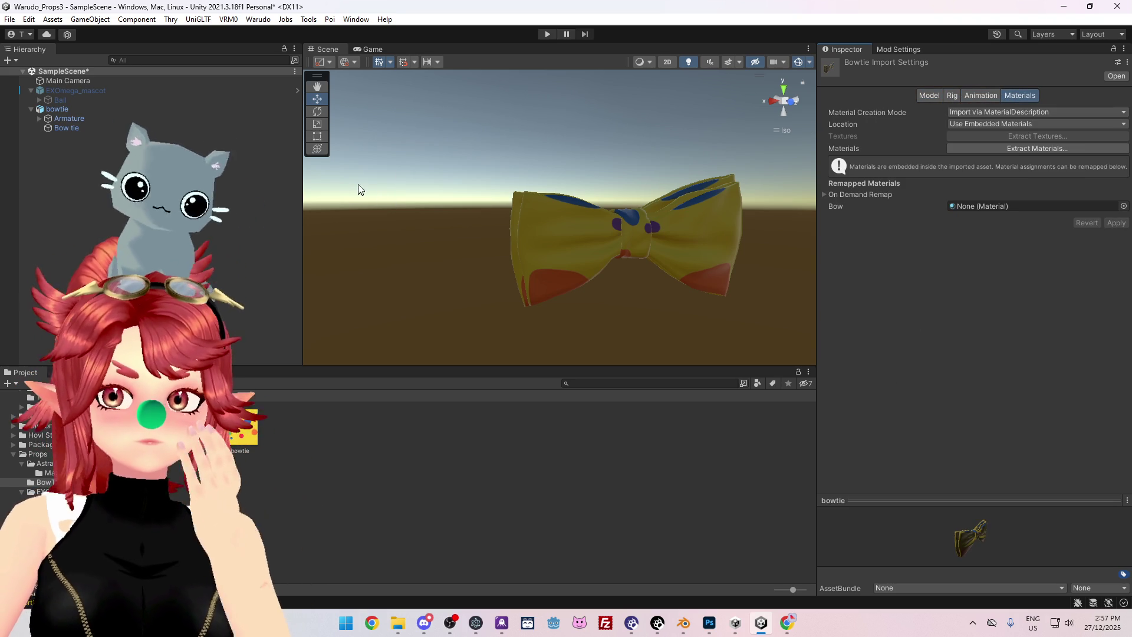
click(73, 110)
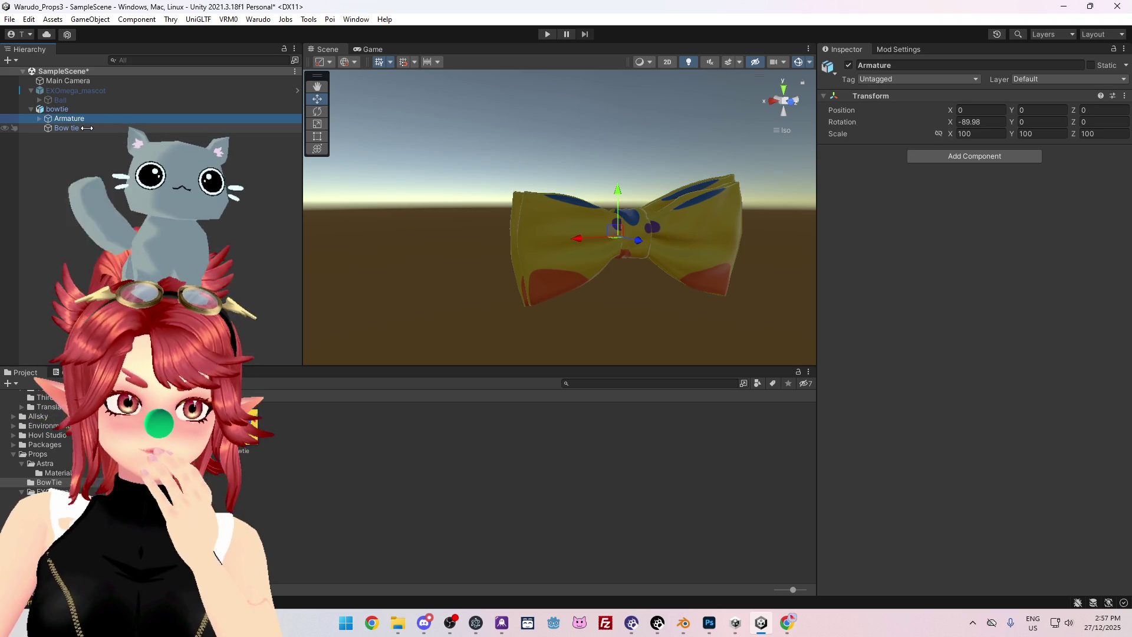
click(66, 128)
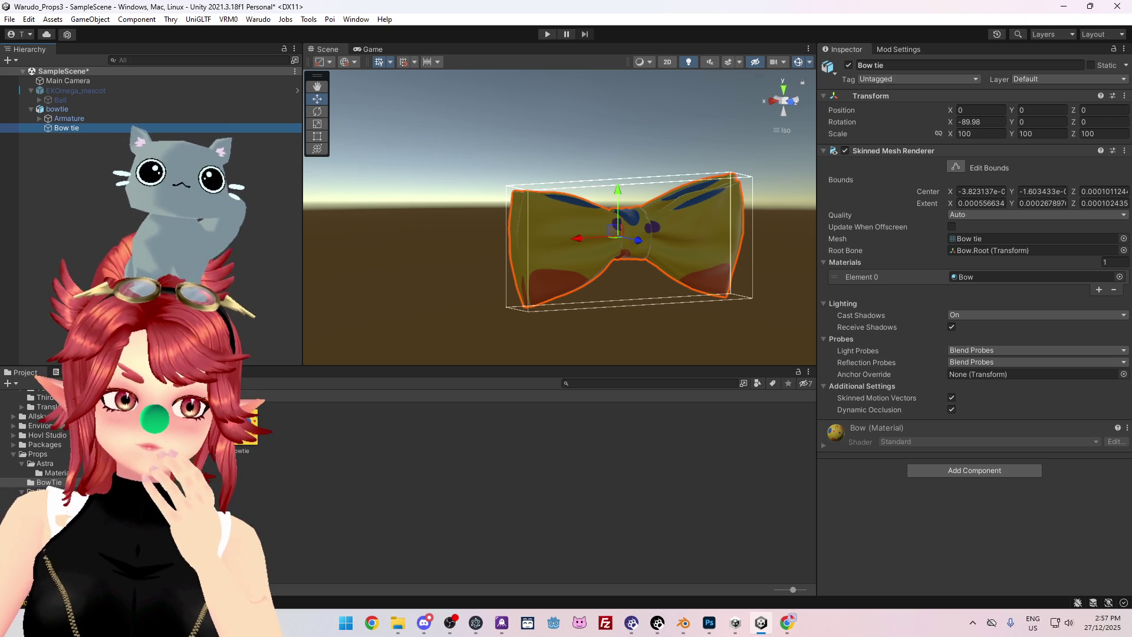
Set the Bow material's Secondary Maps Tiling X to 2 and view the bow tie.
double_click(1003, 277)
click(1003, 324)
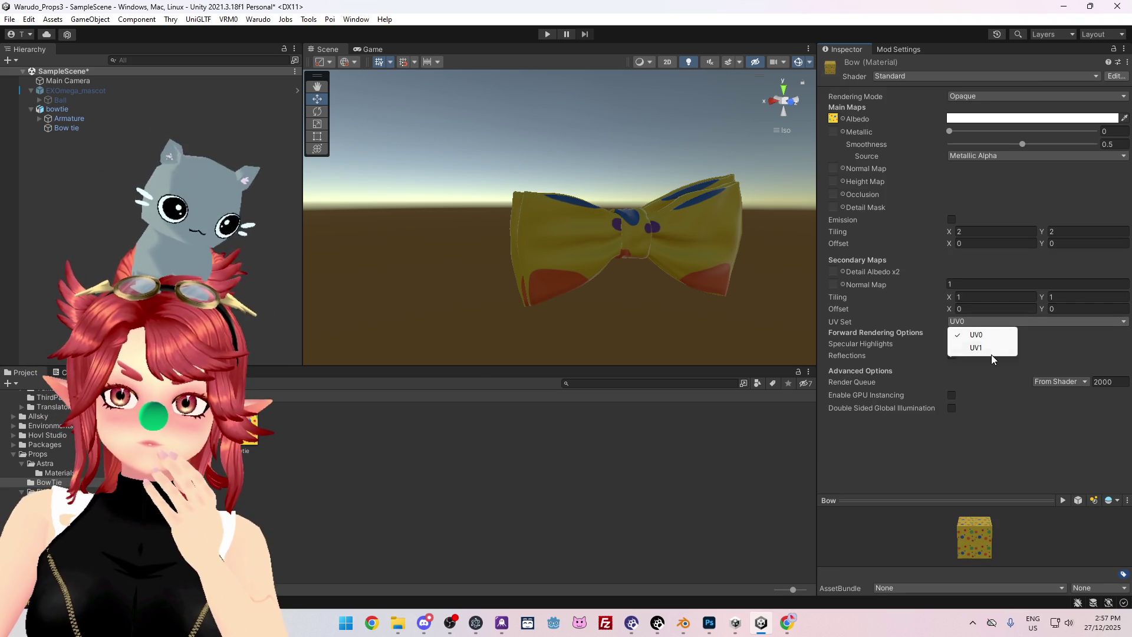
click(988, 346)
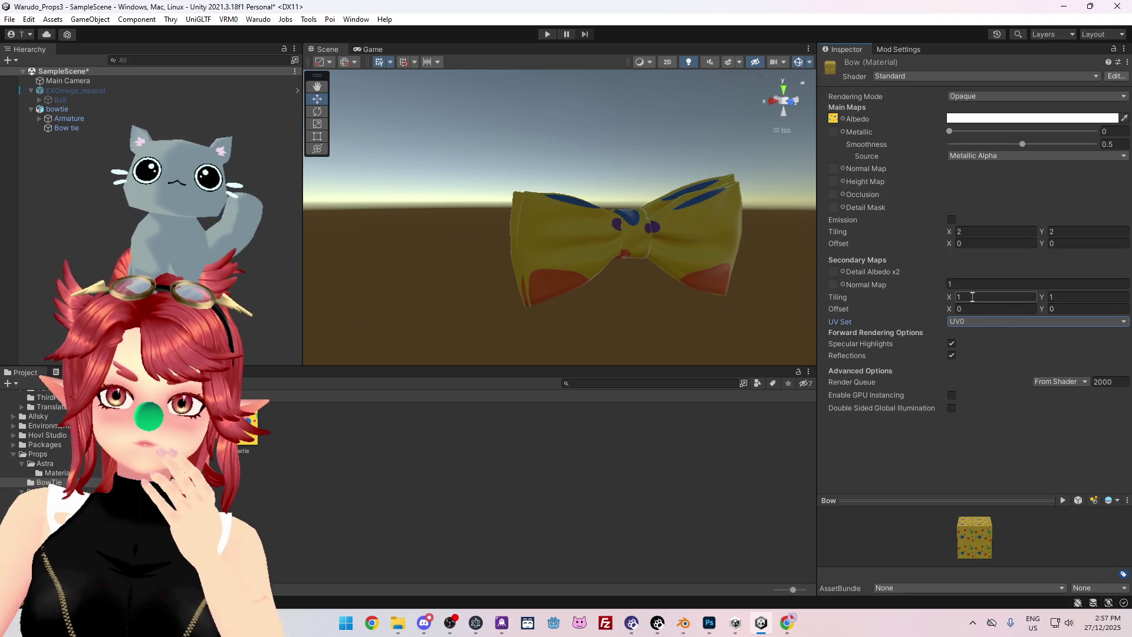
text(2)
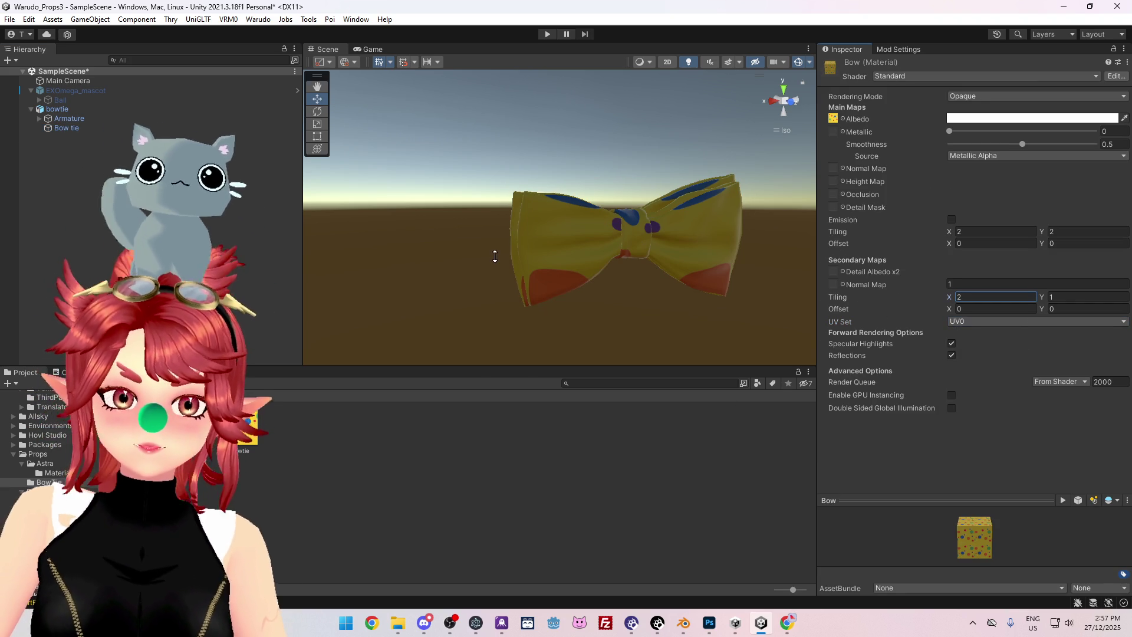
middle_drag(496, 252, 482, 236)
alt+drag(483, 236, 598, 269)
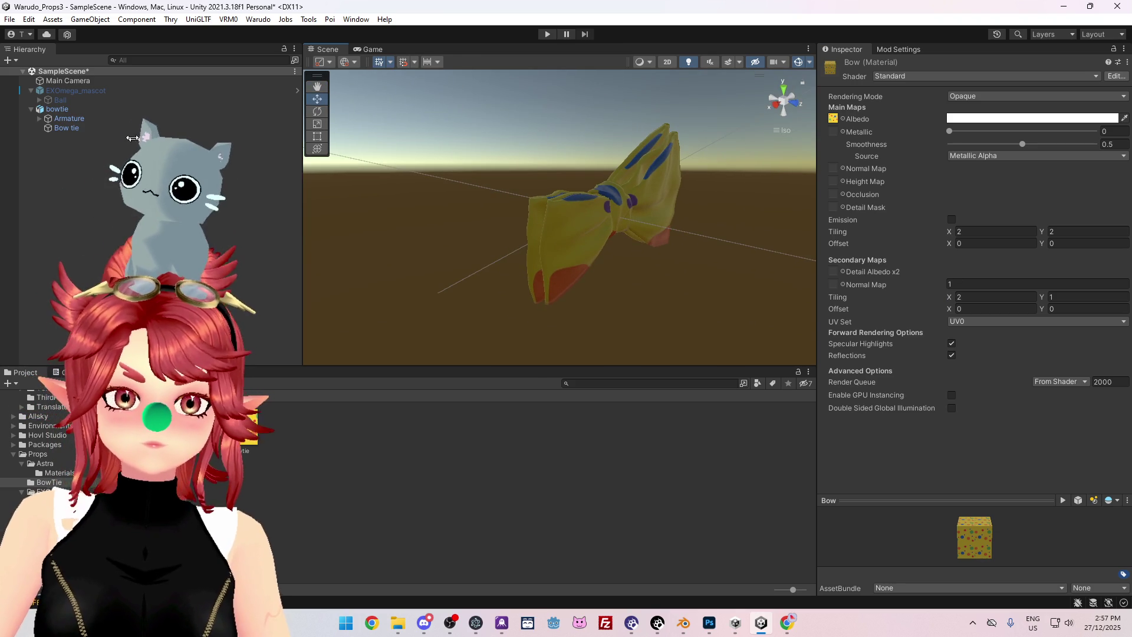
Reselect Bow tie to recheck its Bow material front-on, then return to Blender.
click(59, 109)
click(105, 125)
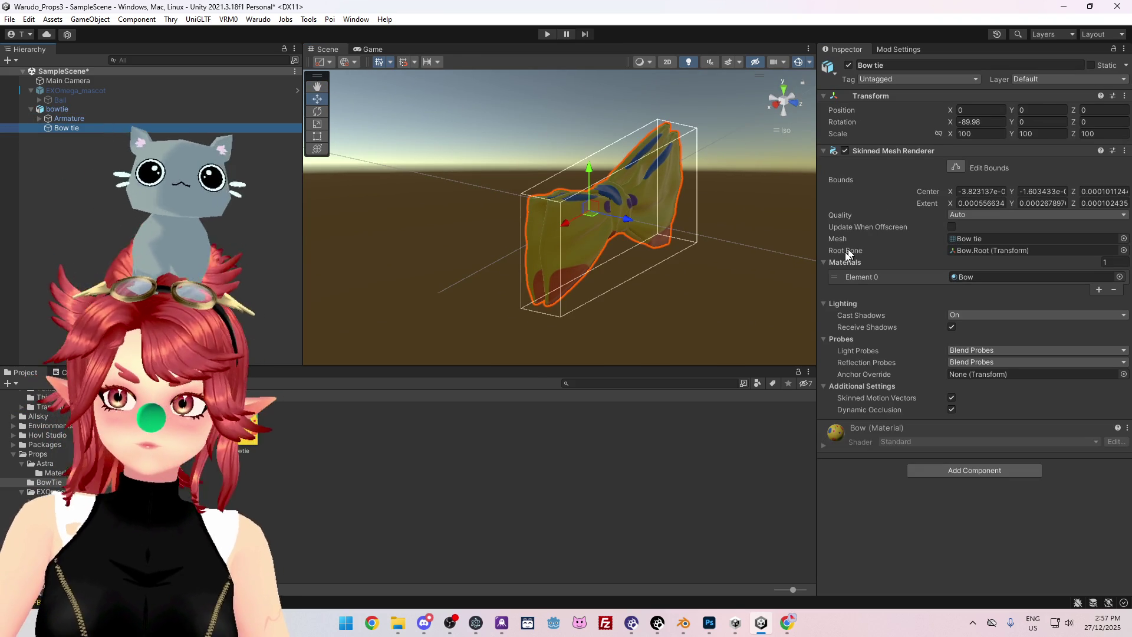
click(981, 277)
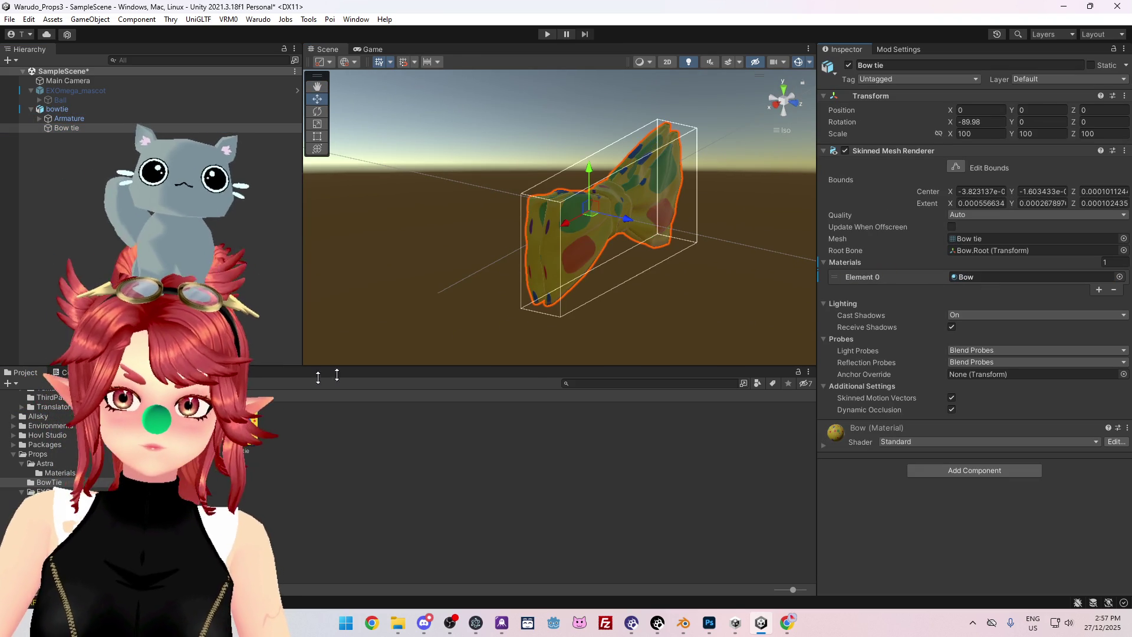
double_click(966, 277)
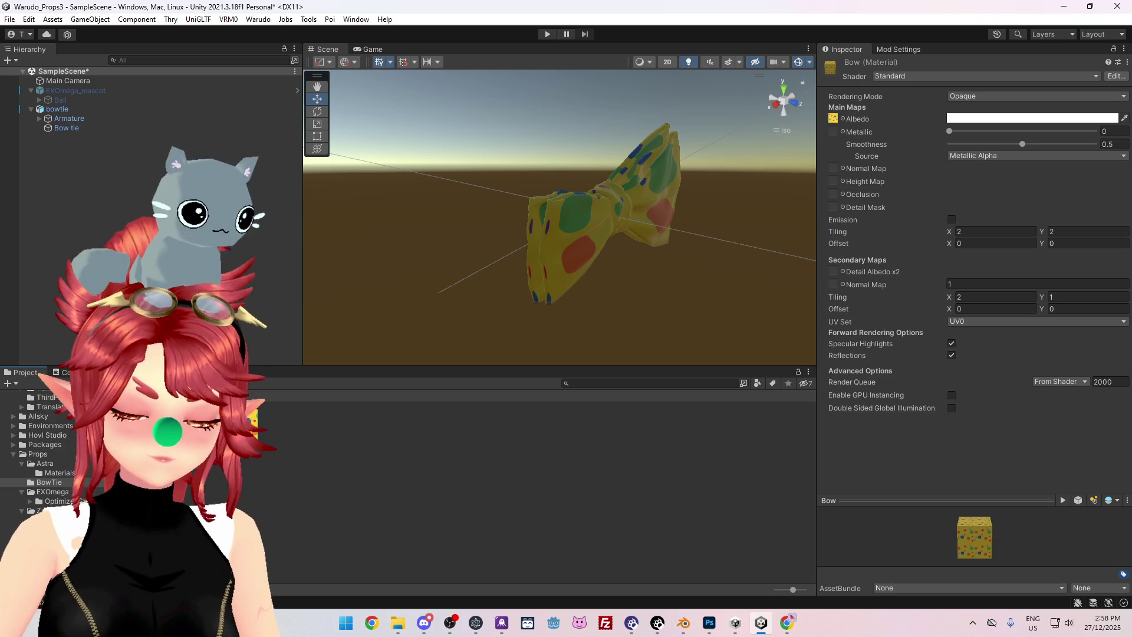
mouse_move(633, 252)
alt+mouse_down()
mouse_move(613, 298)
mouse_move(538, 260)
mouse_move(457, 328)
mouse_move(550, 291)
mouse_move(591, 346)
mouse_move(563, 277)
alt+mouse_up()
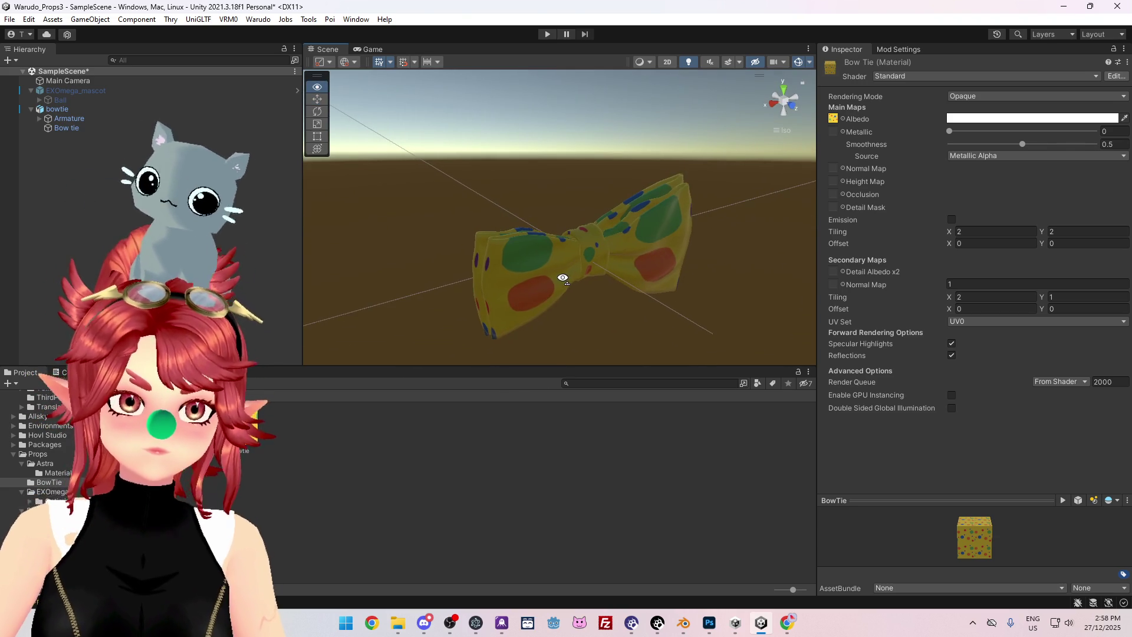
key(alt+Tab)
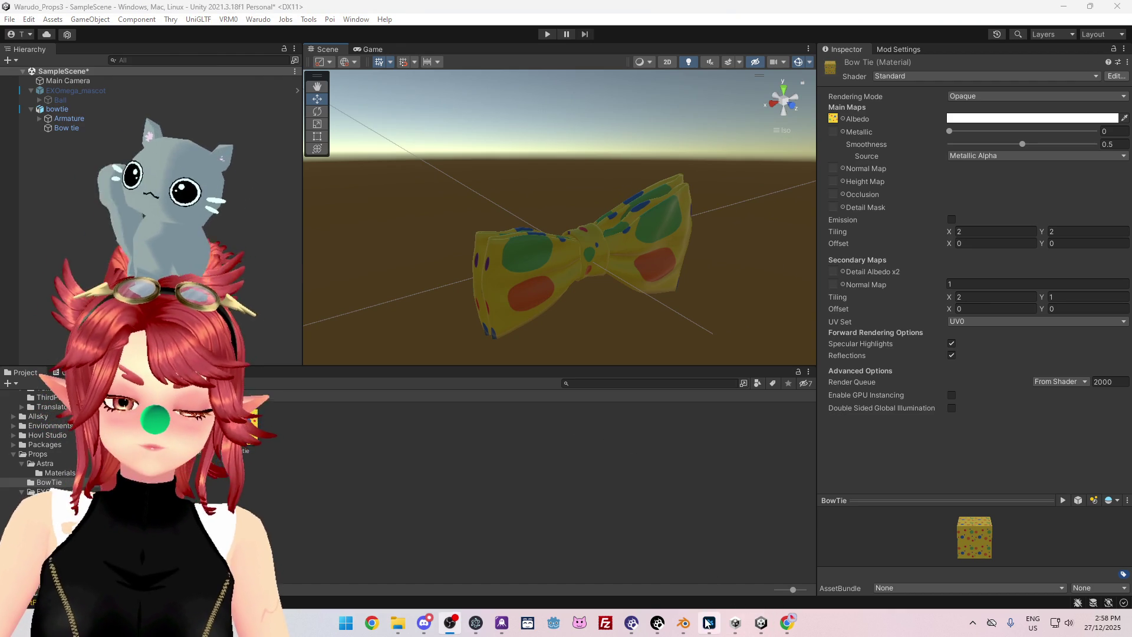
click(684, 627)
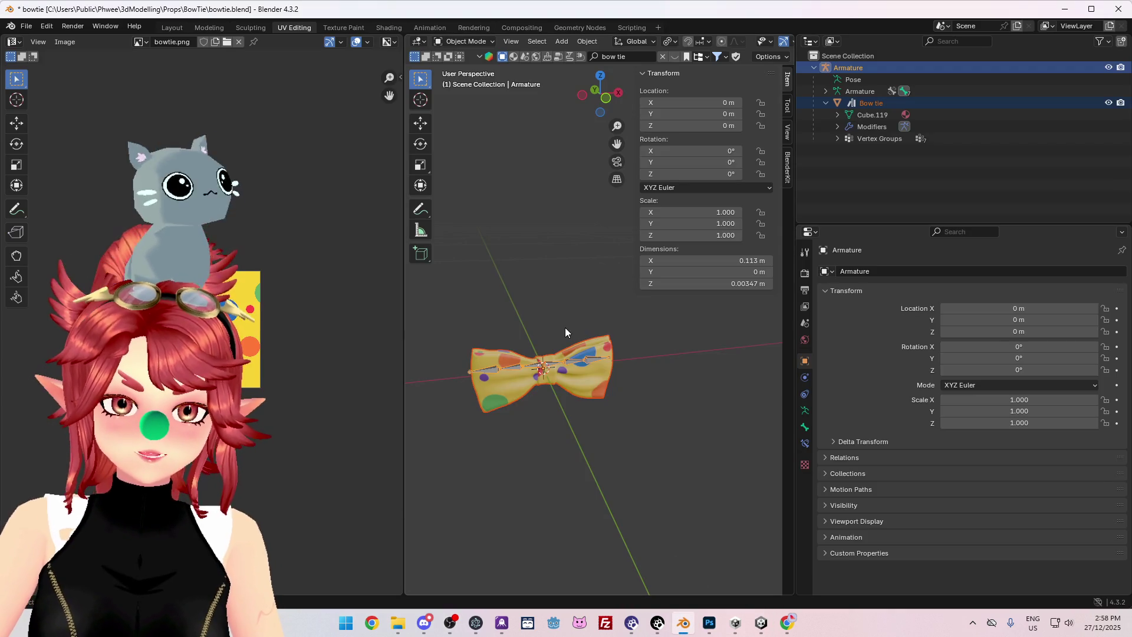
Inspect the Bow tie mesh and its Armature modifier in the Blender viewport.
scroll(564, 353, up, 5)
mouse_move(578, 382)
middle_down()
mouse_move(443, 378)
mouse_move(610, 384)
mouse_move(529, 412)
mouse_move(585, 399)
mouse_move(645, 410)
mouse_move(624, 454)
mouse_move(654, 424)
middle_up()
click(878, 104)
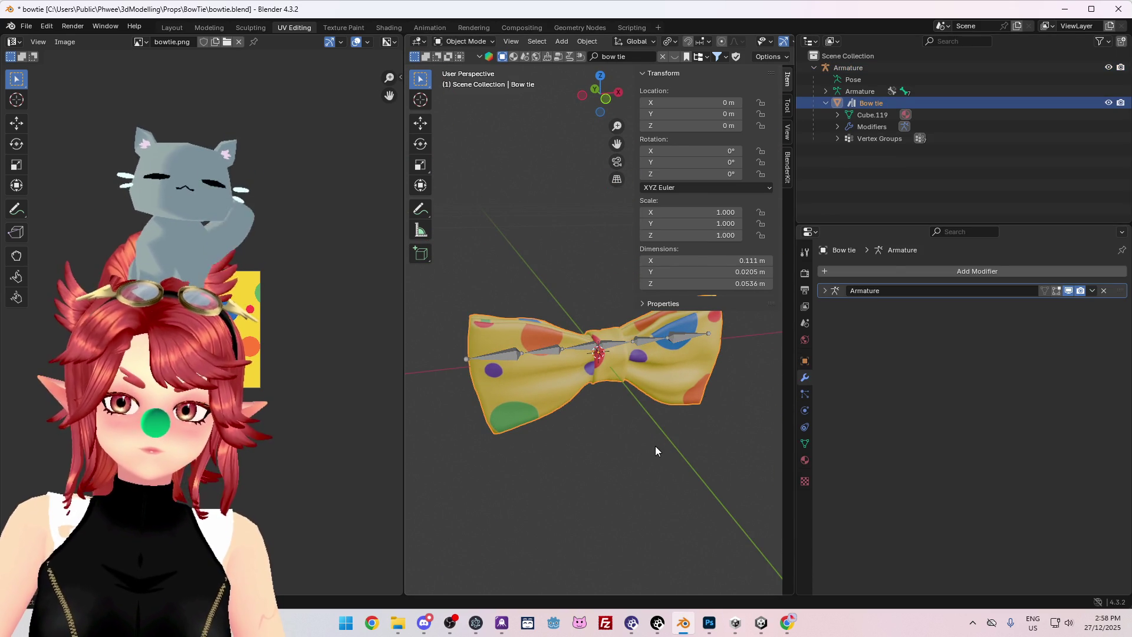
click(824, 290)
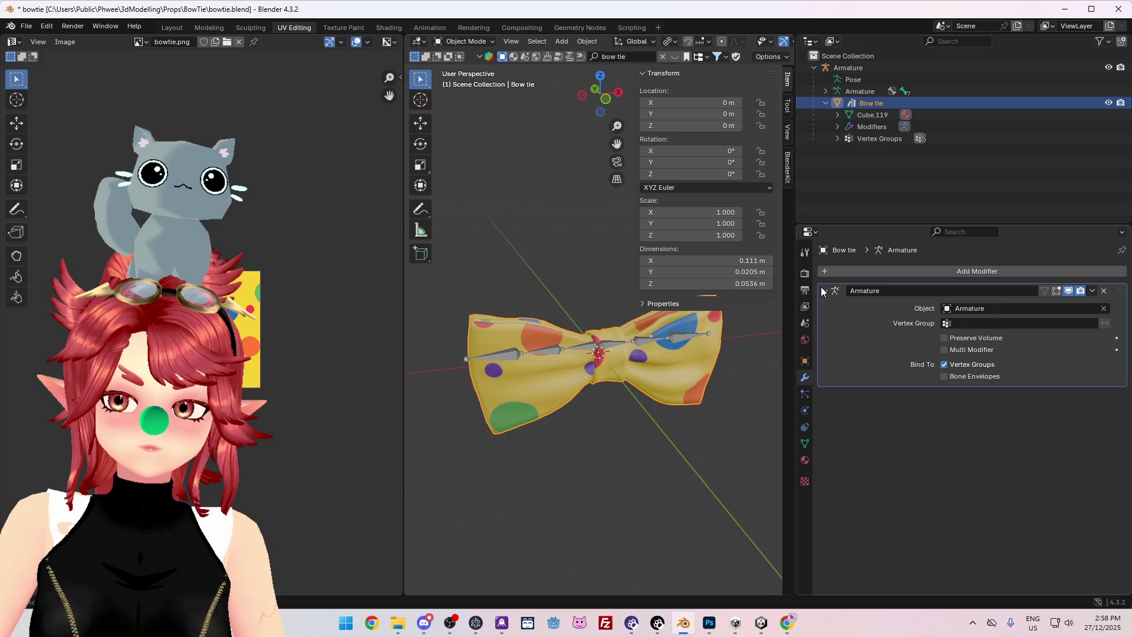
click(824, 290)
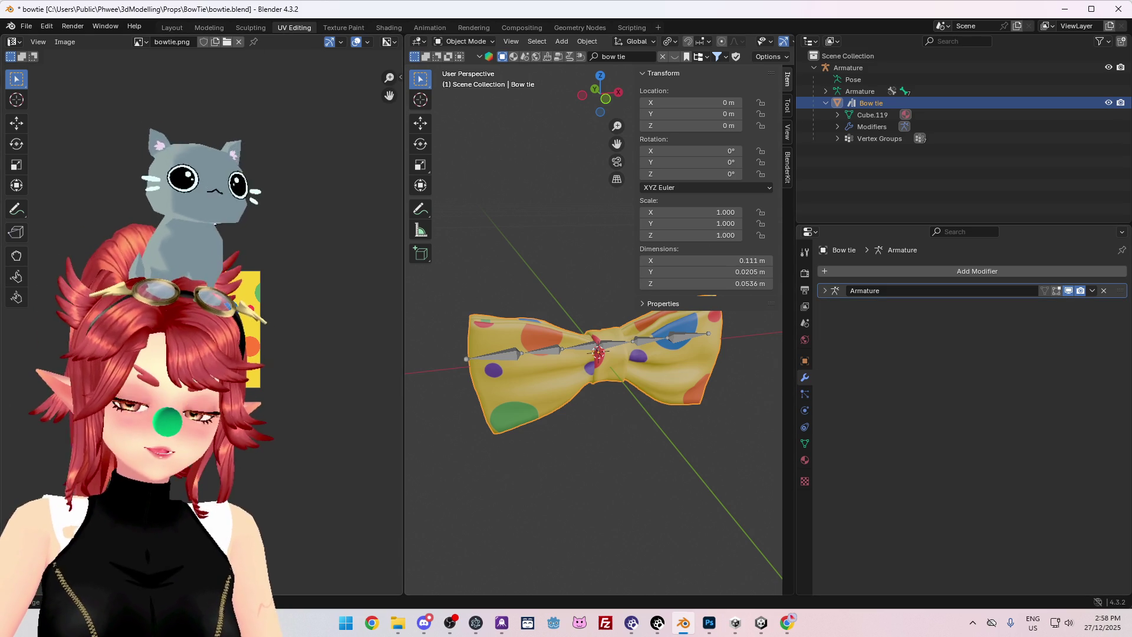
Save bowtie.blend, then show the bowtie model's material import settings in Unity.
click(26, 25)
click(47, 104)
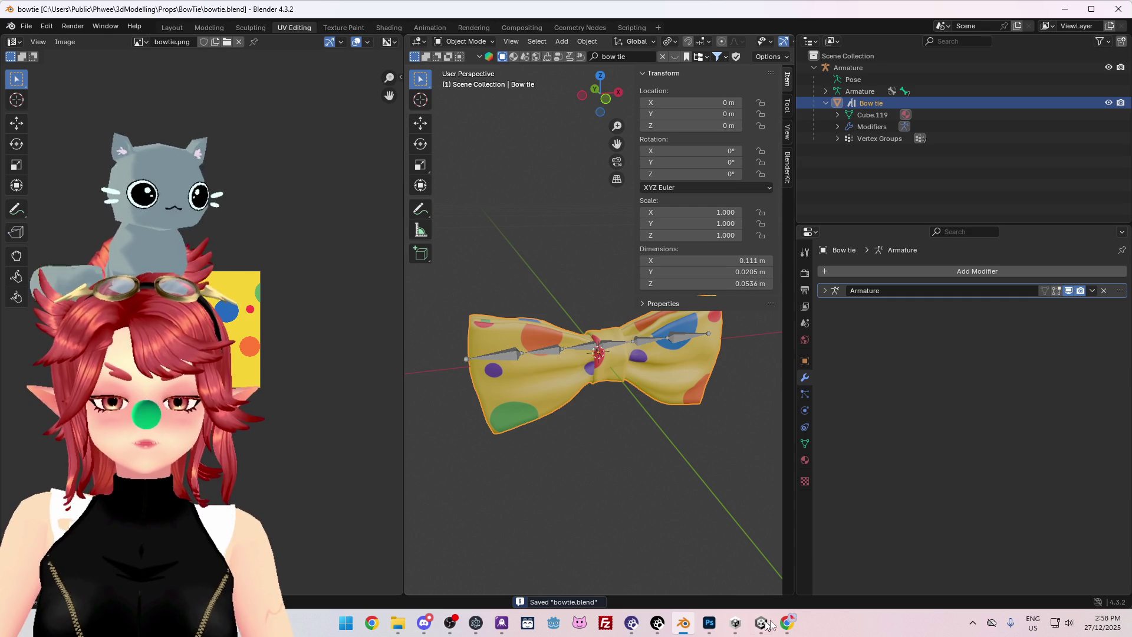
mouse_move(761, 624)
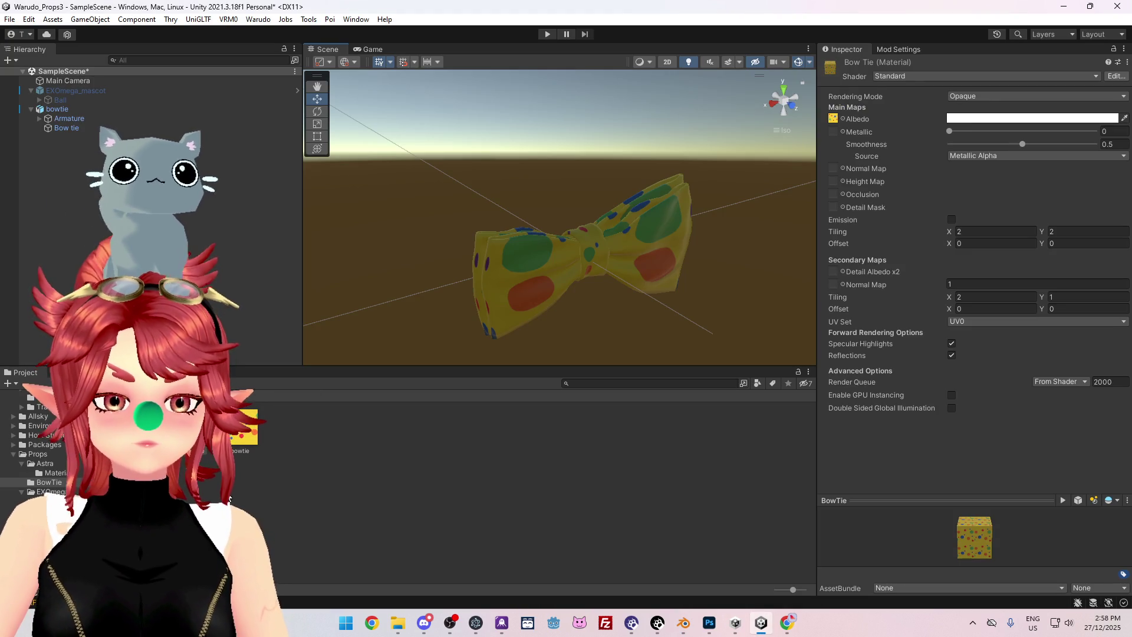
click(230, 500)
click(247, 428)
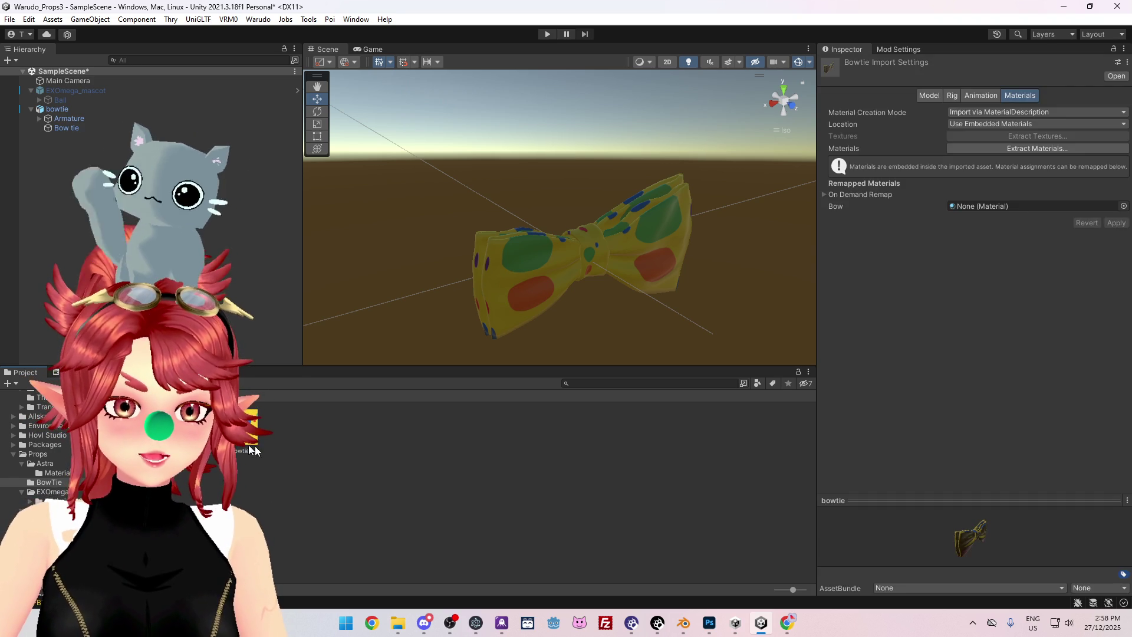
Delete bowtie.fbx, BowTie.mat and bowtie.png from the BowTie folder.
key(ctrl+a)
key(Delete)
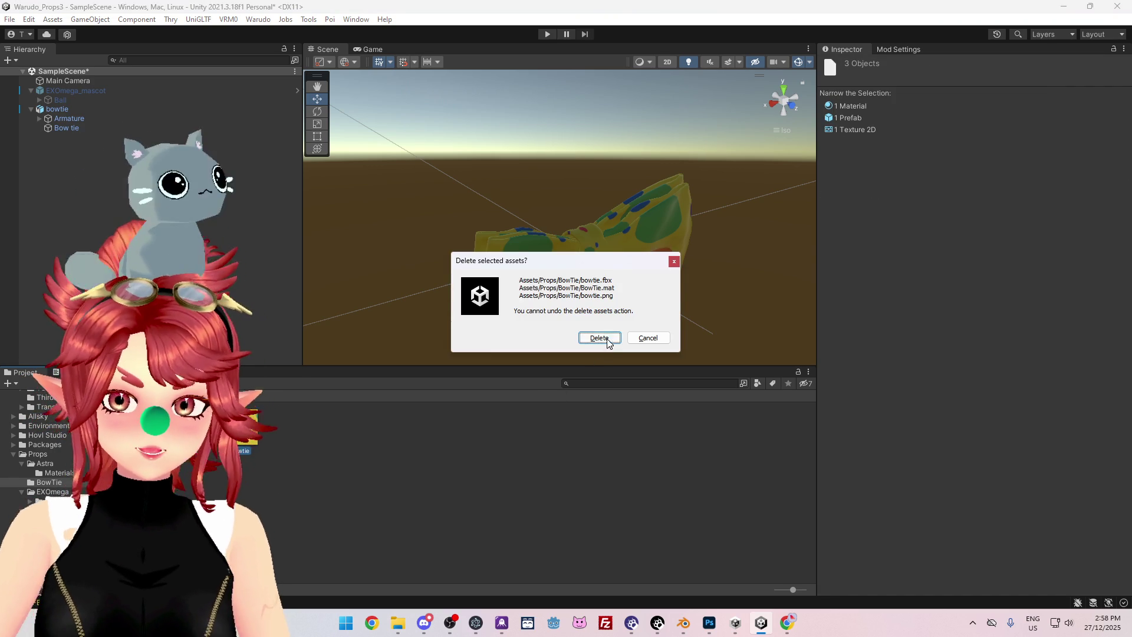
click(607, 341)
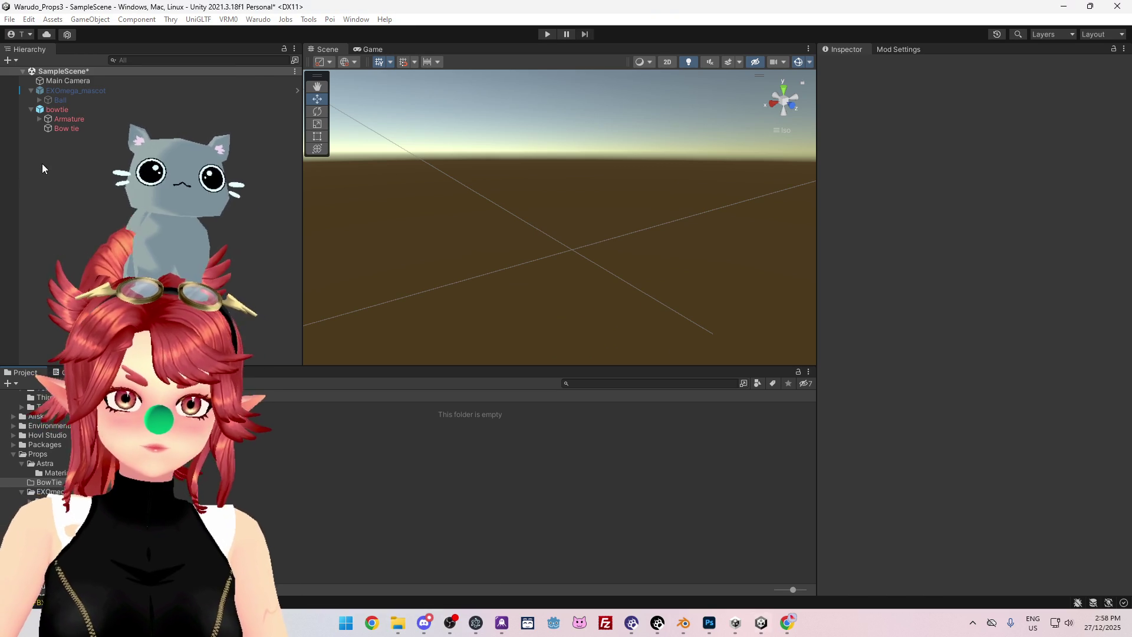
Remove the broken bowtie object from SampleScene.
click(48, 109)
key(Delete)
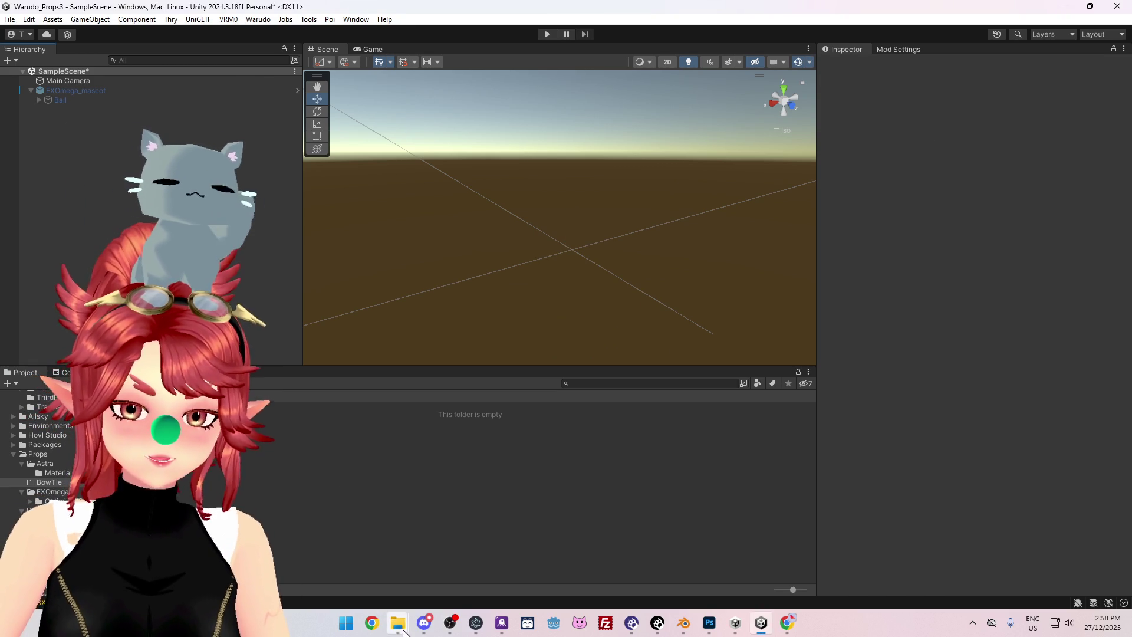
mouse_move(404, 632)
click(361, 558)
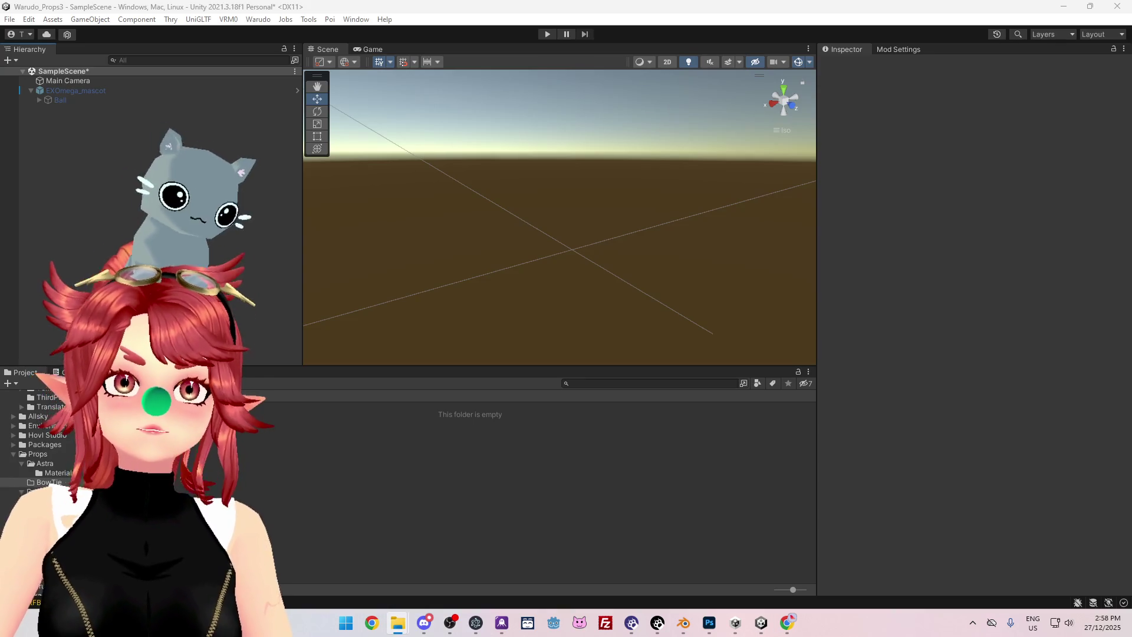
Export bowtie.fbx from Blender into the BowTie folder, overwriting the old file, and return to Unity.
click(681, 629)
click(26, 26)
mouse_move(47, 205)
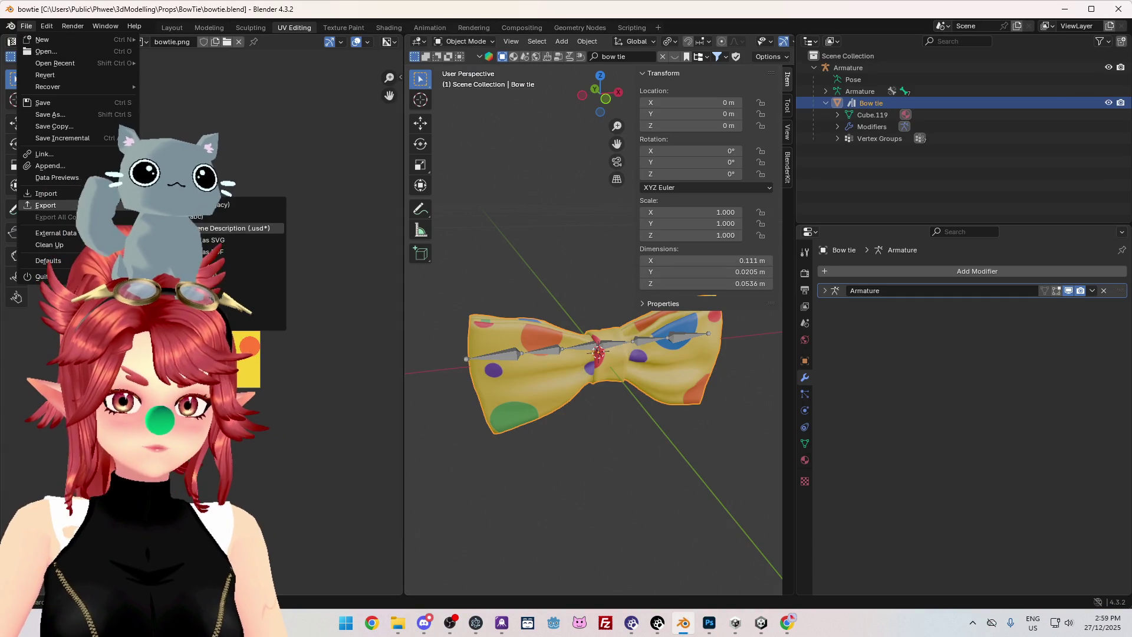
click(224, 299)
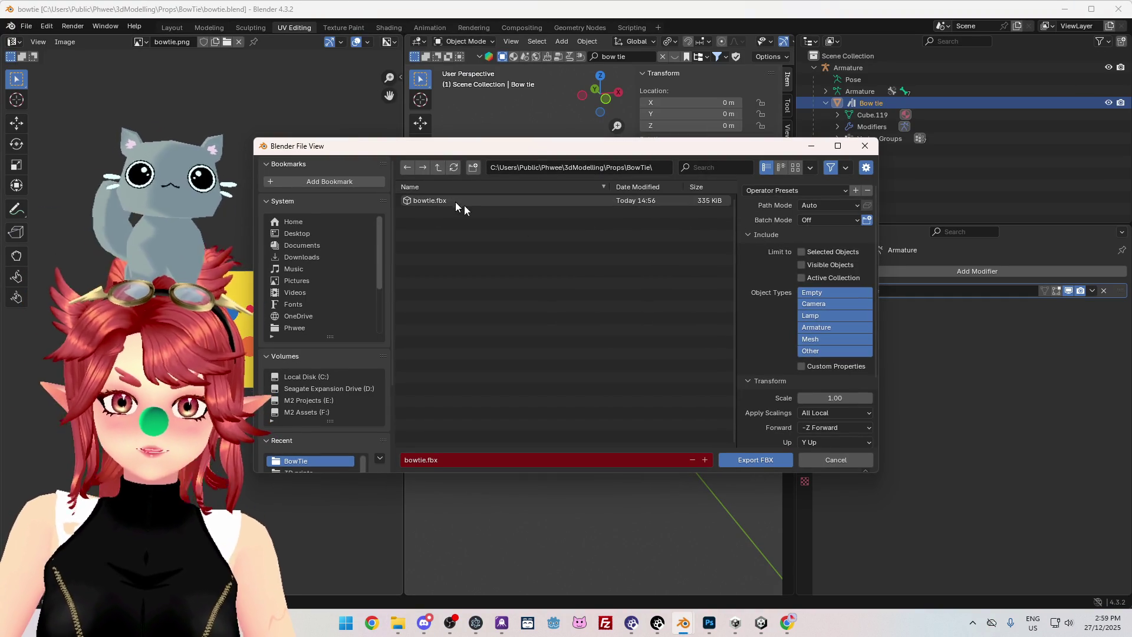
click(805, 462)
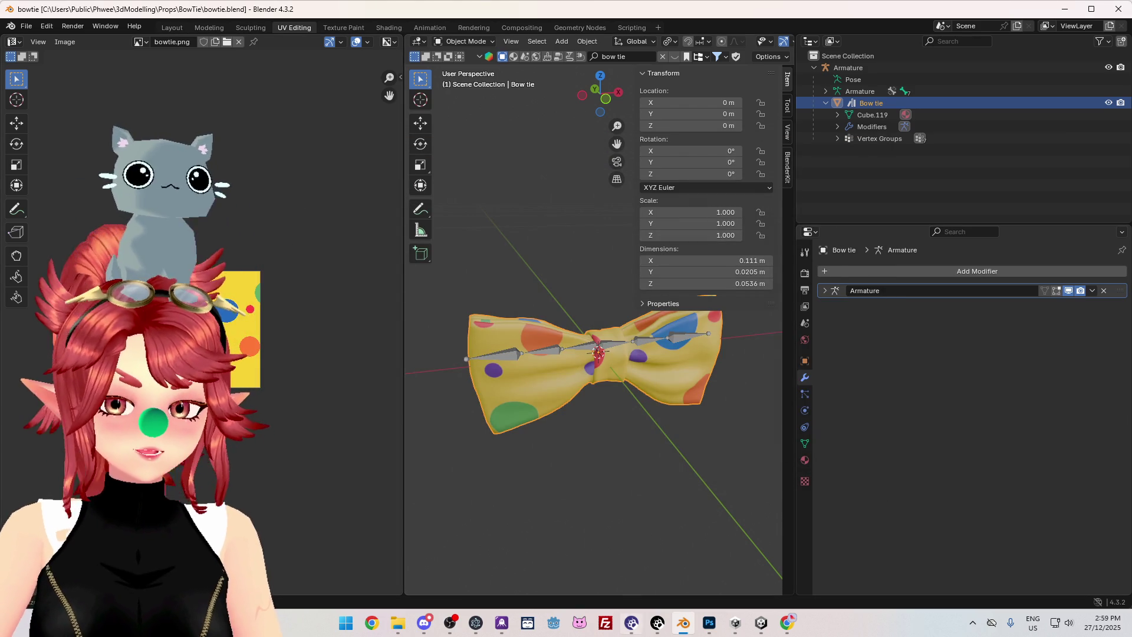
key(alt+Tab)
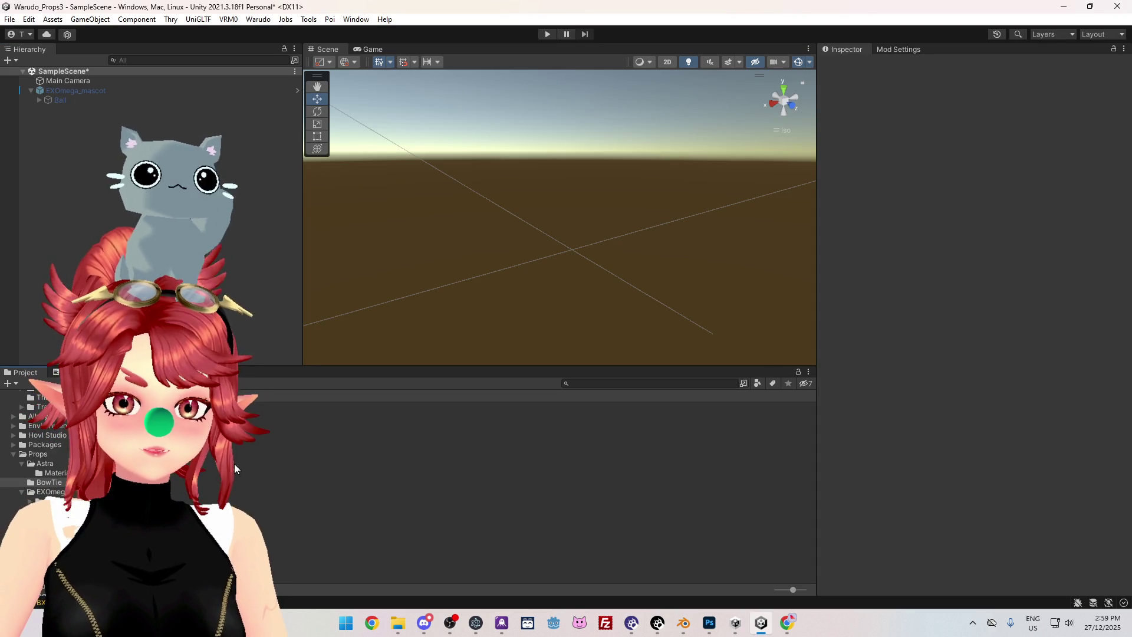
Drop the new bowtie into the Hierarchy and review its polka-dot material import settings.
drag(235, 469, 118, 154)
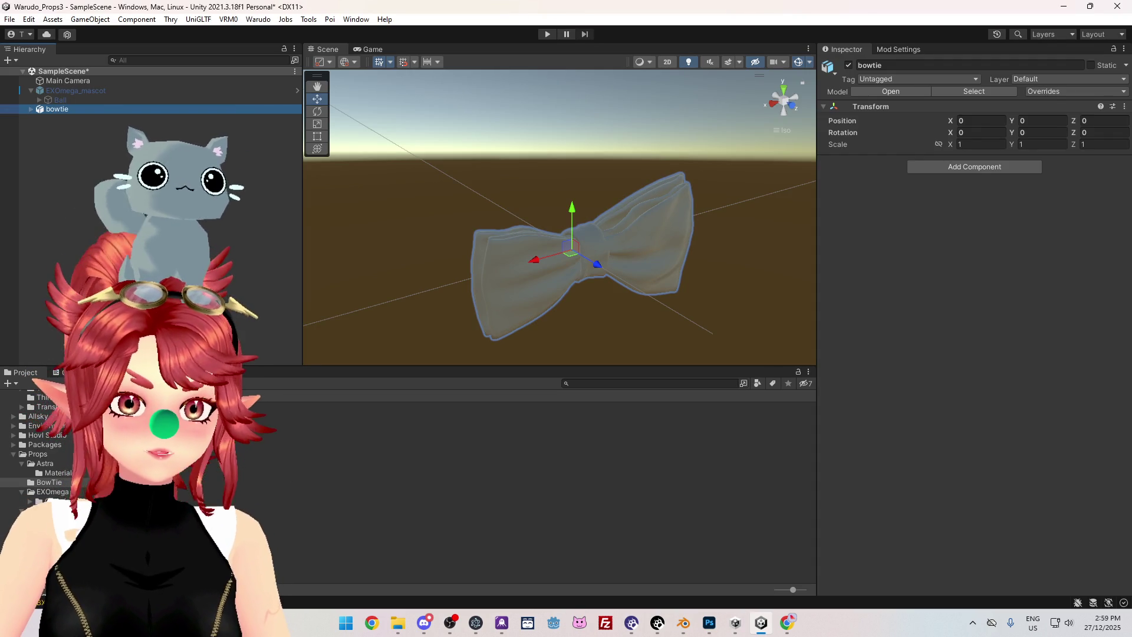
click(261, 489)
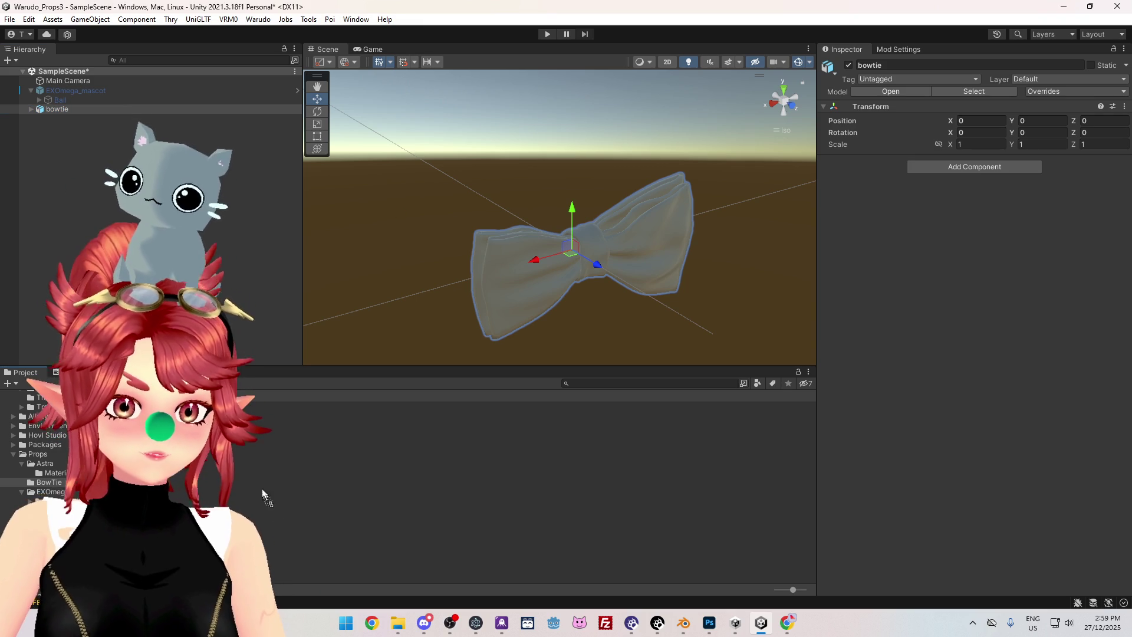
click(262, 488)
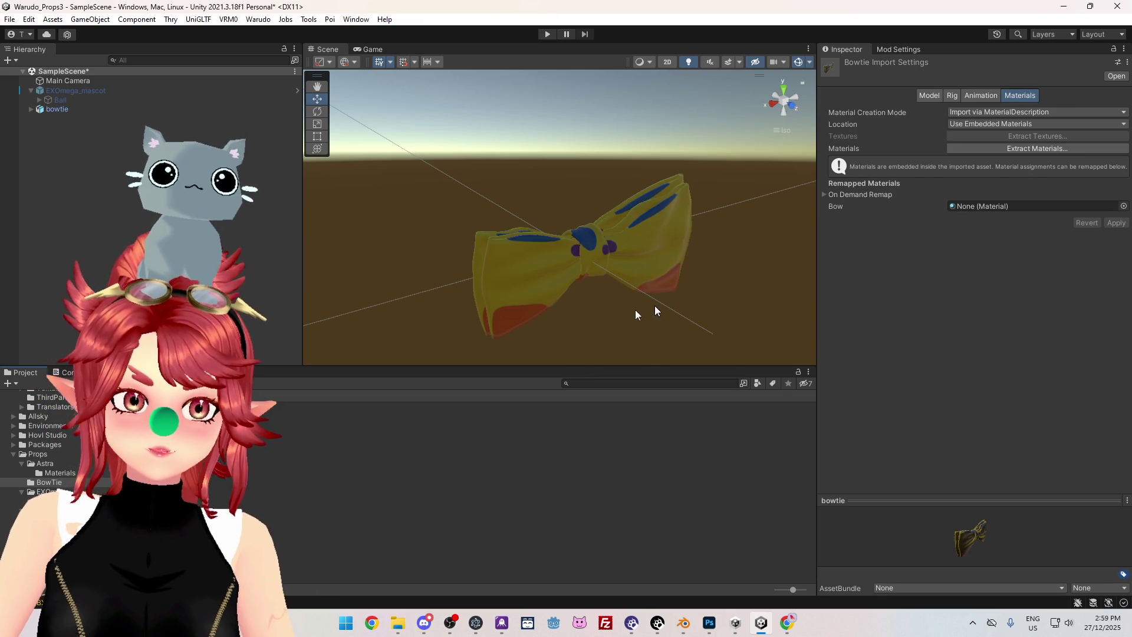
mouse_move(627, 302)
alt+mouse_down()
mouse_move(506, 232)
mouse_move(866, 298)
mouse_move(664, 278)
mouse_move(604, 240)
alt+mouse_up()
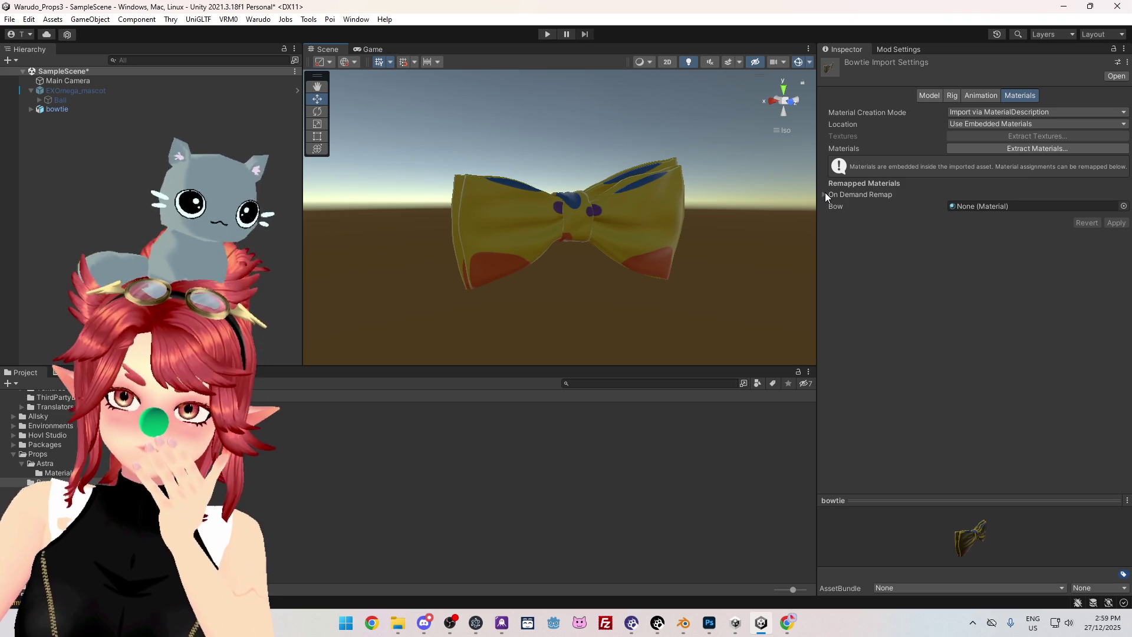
mouse_move(450, 283)
alt+mouse_down()
mouse_move(533, 308)
mouse_move(528, 325)
alt+mouse_up()
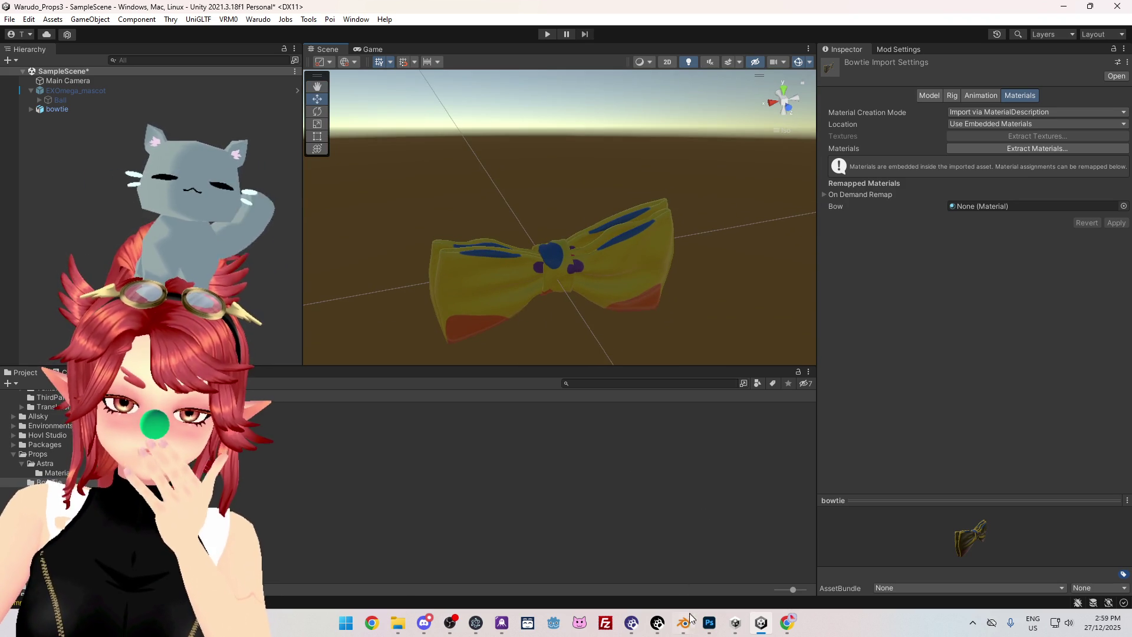
click(684, 624)
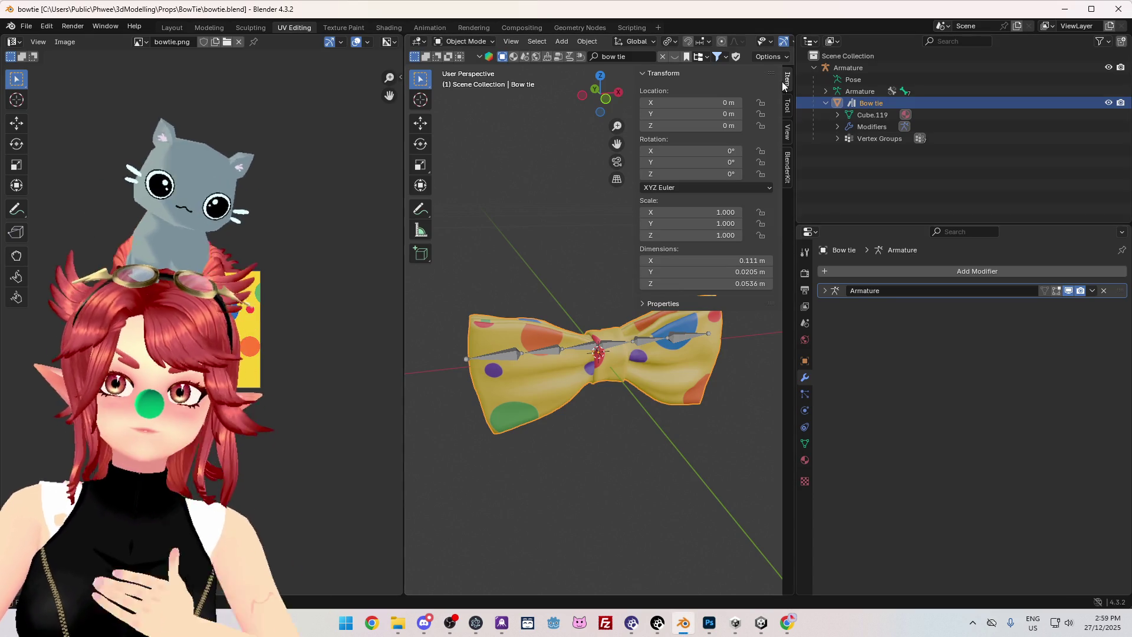
Put the bow tie into Edit Mode and select its whole mesh.
key(Tab)
mouse_move(629, 477)
middle_down()
mouse_move(614, 457)
mouse_move(684, 513)
mouse_move(475, 444)
mouse_move(684, 468)
middle_up()
scroll(684, 468, up, 4)
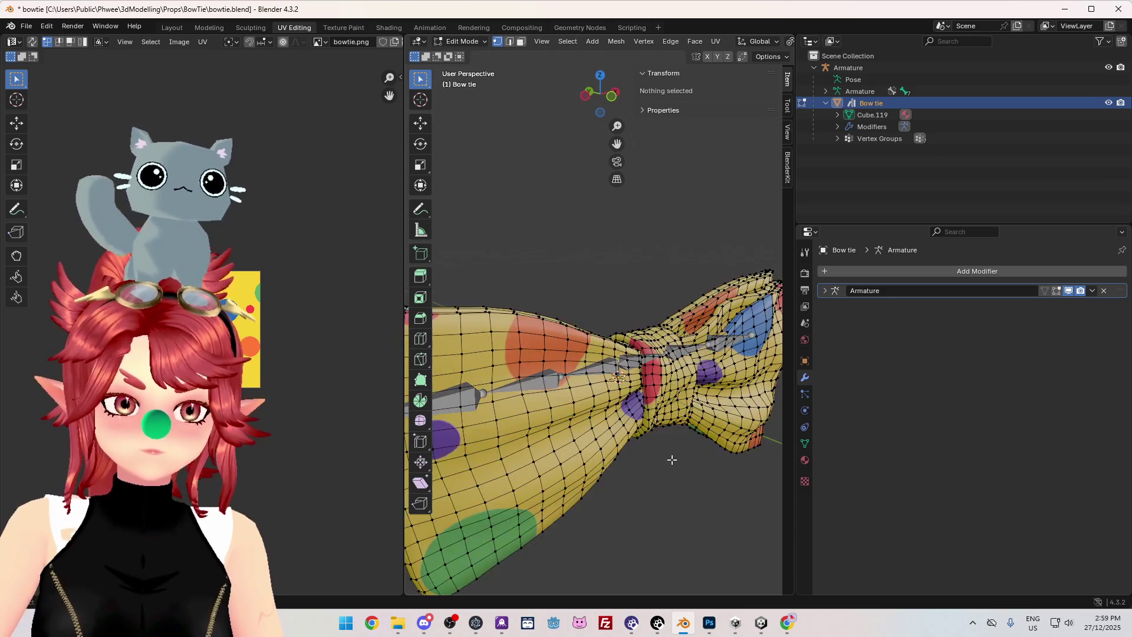
key(a)
scroll(675, 470, down, 2)
scroll(646, 466, up, 3)
mouse_move(646, 467)
middle_down()
mouse_move(586, 477)
mouse_move(596, 478)
middle_up()
scroll(600, 479, down, 3)
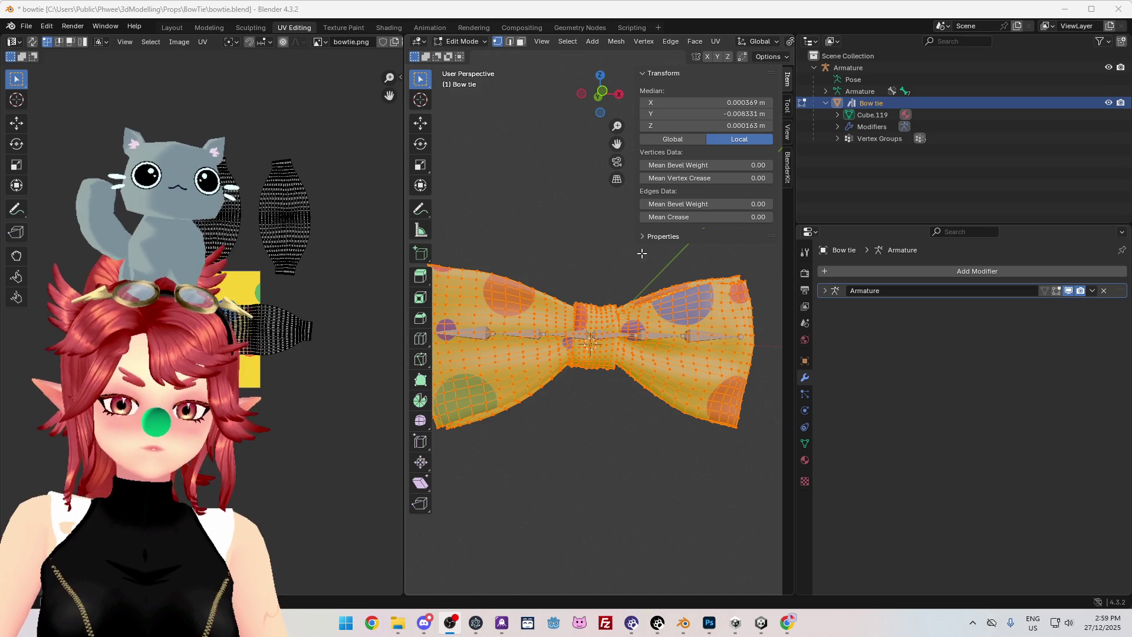
middle_drag(611, 497, 642, 531)
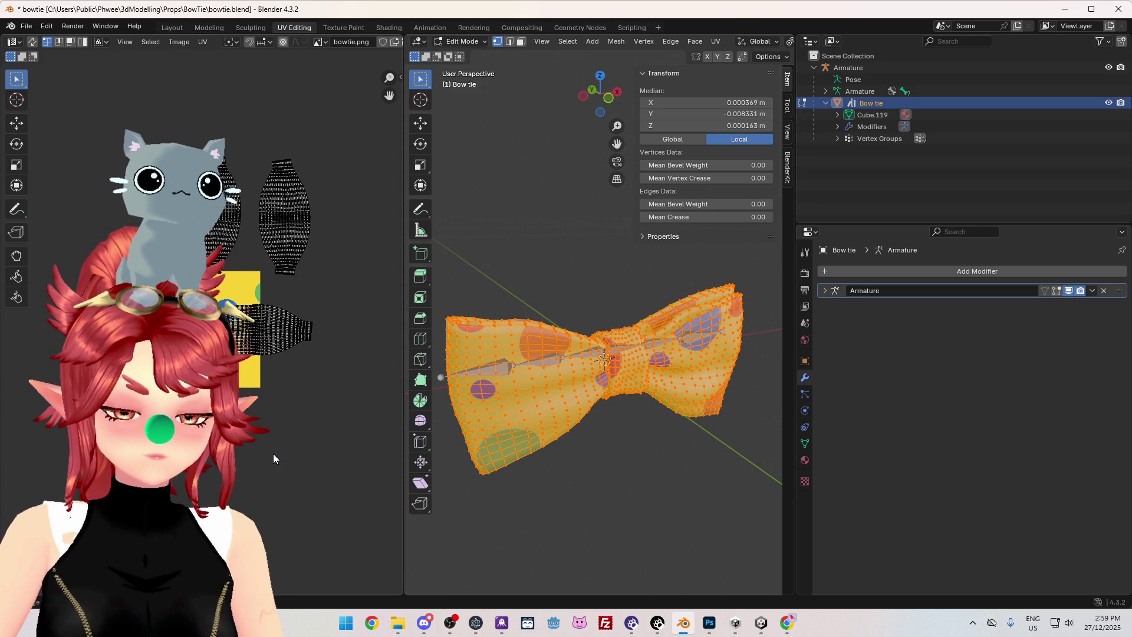
Select all UV islands in the UV Editor and save bowtie.blend.
key(a)
key(ctrl+s)
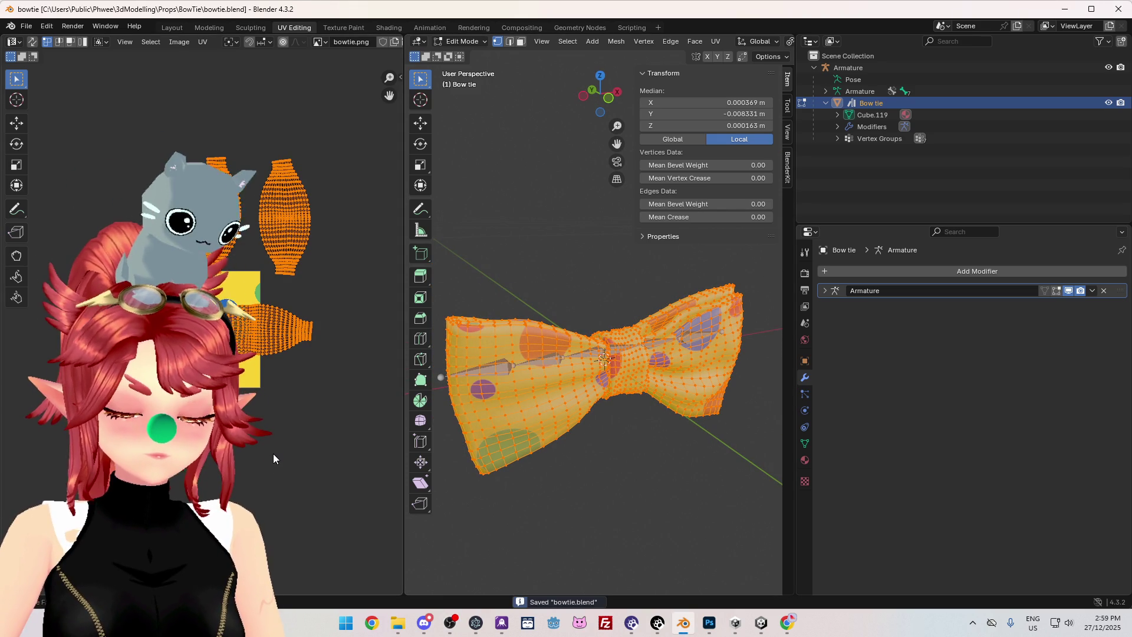
mouse_move(619, 472)
middle_down()
mouse_move(639, 454)
mouse_move(632, 423)
mouse_move(672, 450)
mouse_move(624, 458)
mouse_move(617, 471)
middle_up()
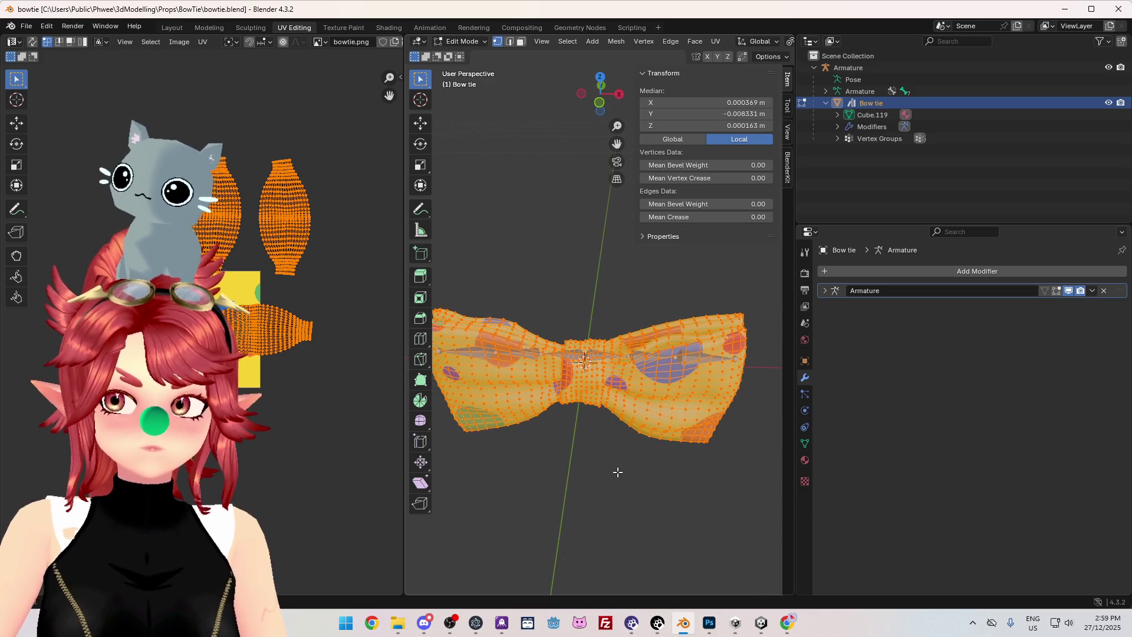
Search Google in a new Chrome tab for 'blender to untiy uv map change'.
click(787, 623)
click(168, 16)
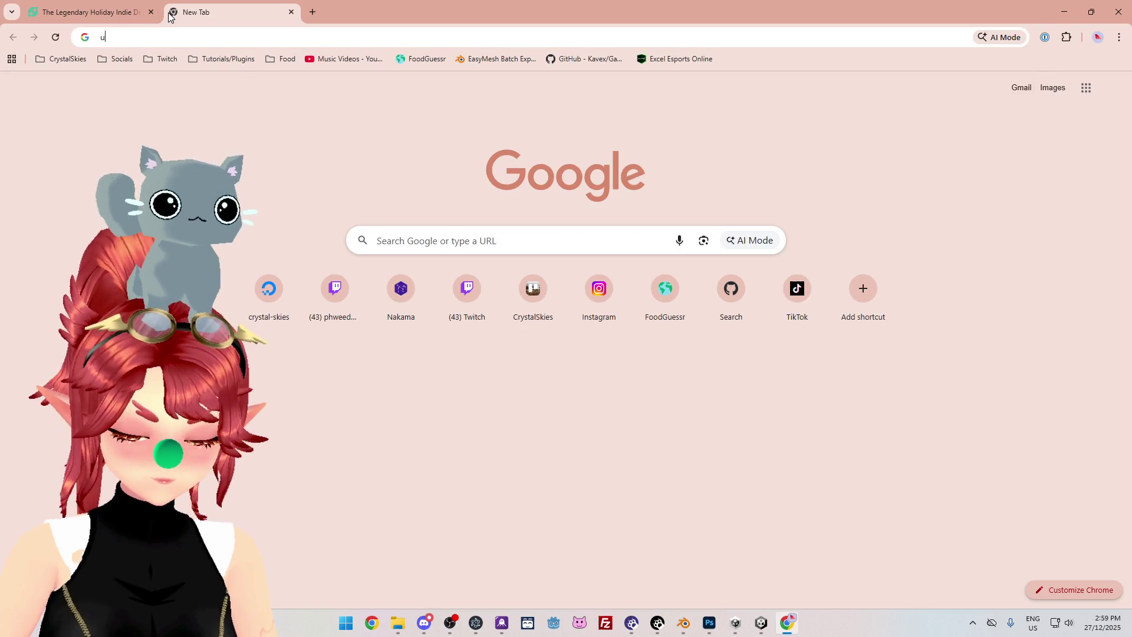
text(unity uv map)
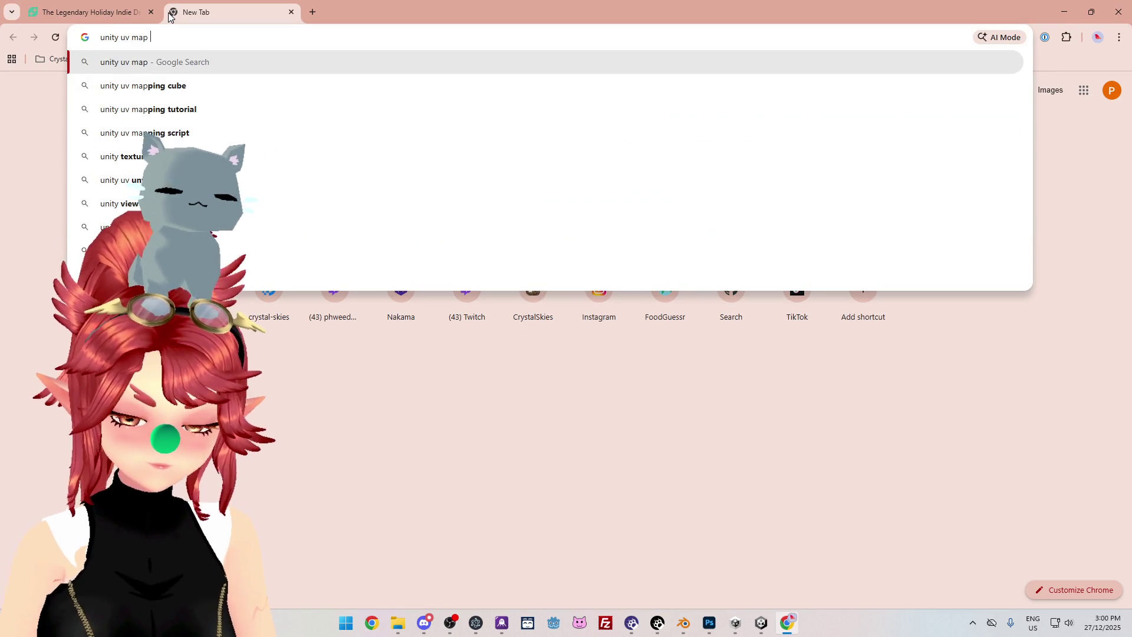
text(no)
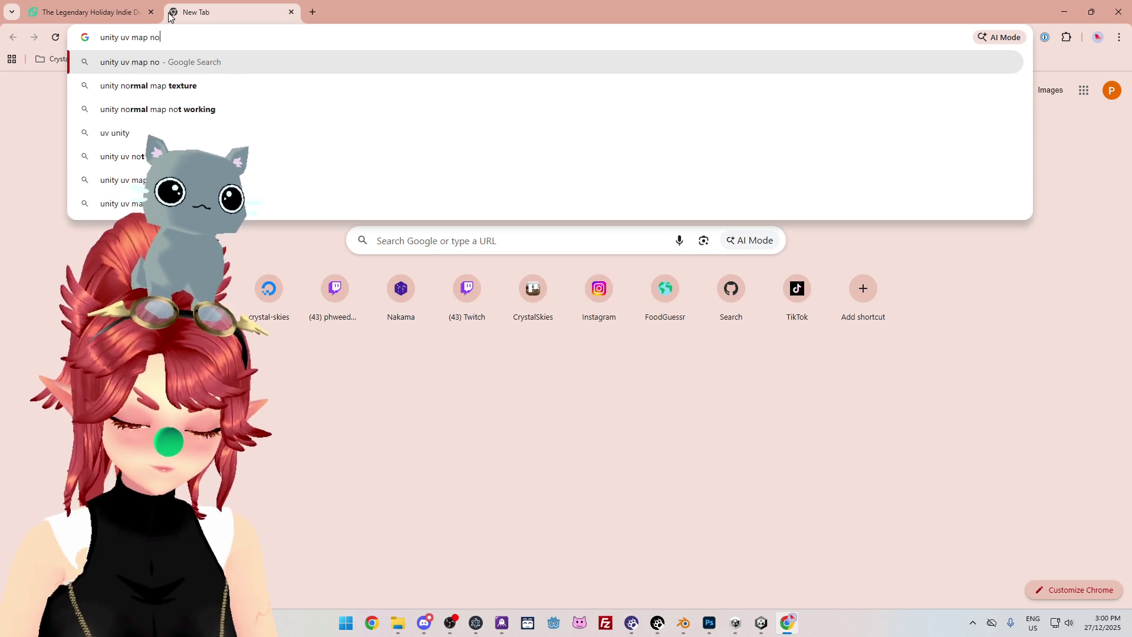
text(t)
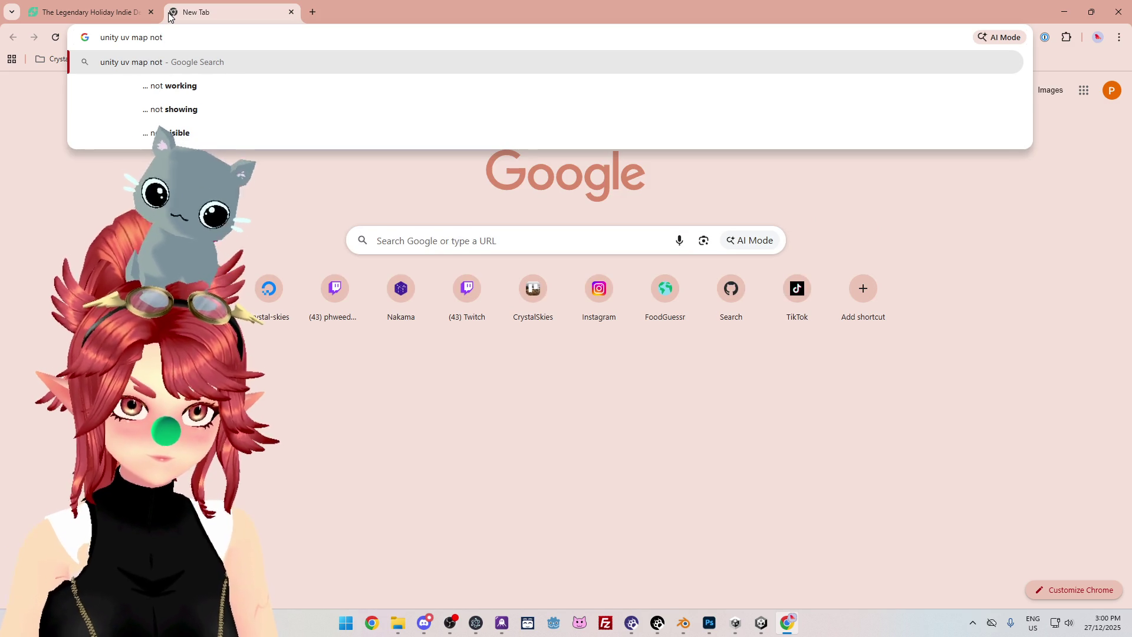
key(BackSpace)
key(BackSpace)
key(BackSpace)
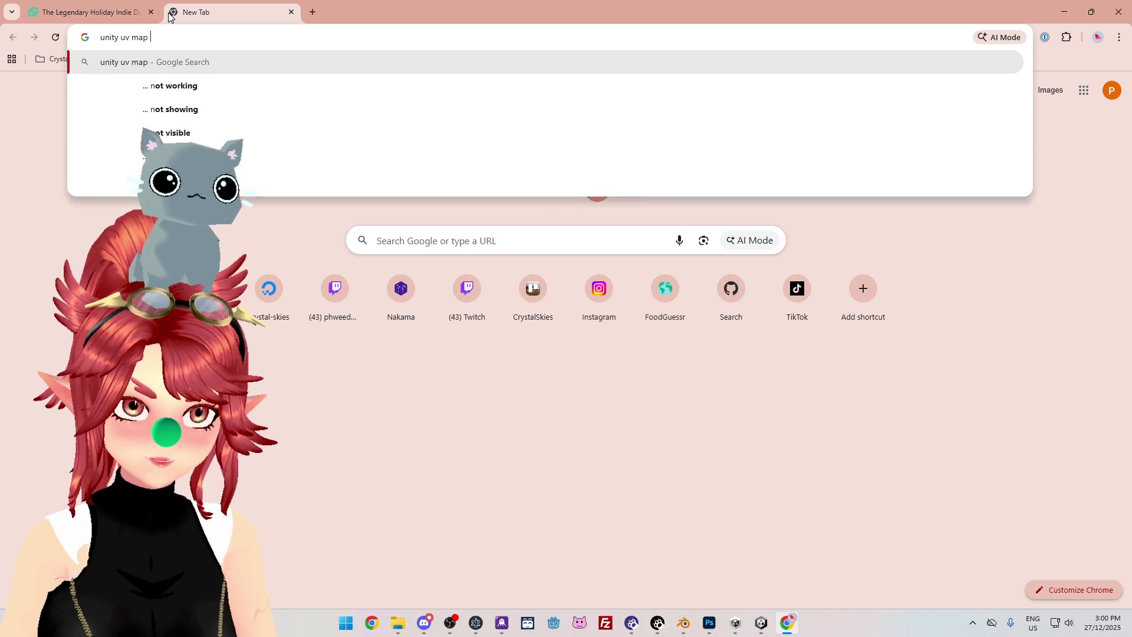
text(blender to untiy uv map chan)
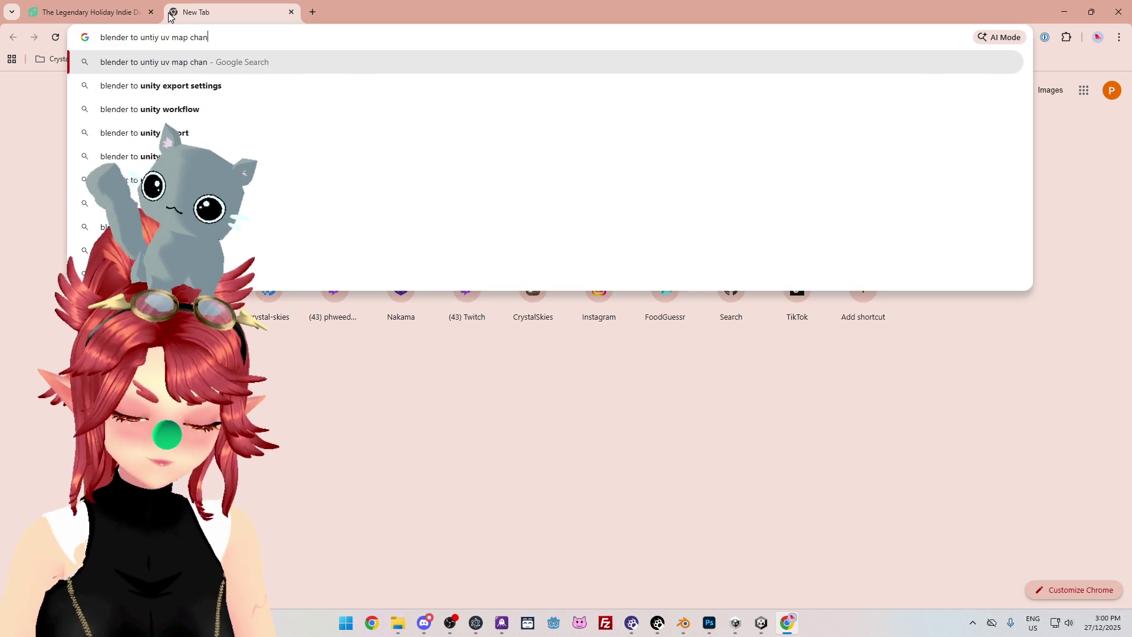
text(ge)
key(Return)
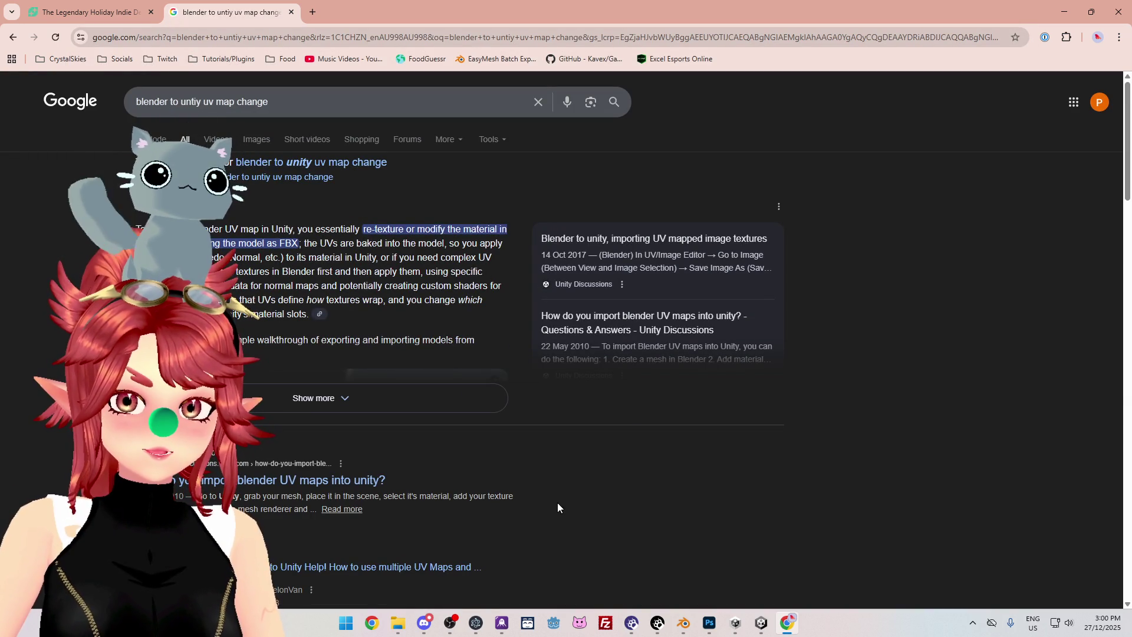
Skim the search results and switch back to Blender.
scroll(469, 469, down, 4)
scroll(469, 468, down, 7)
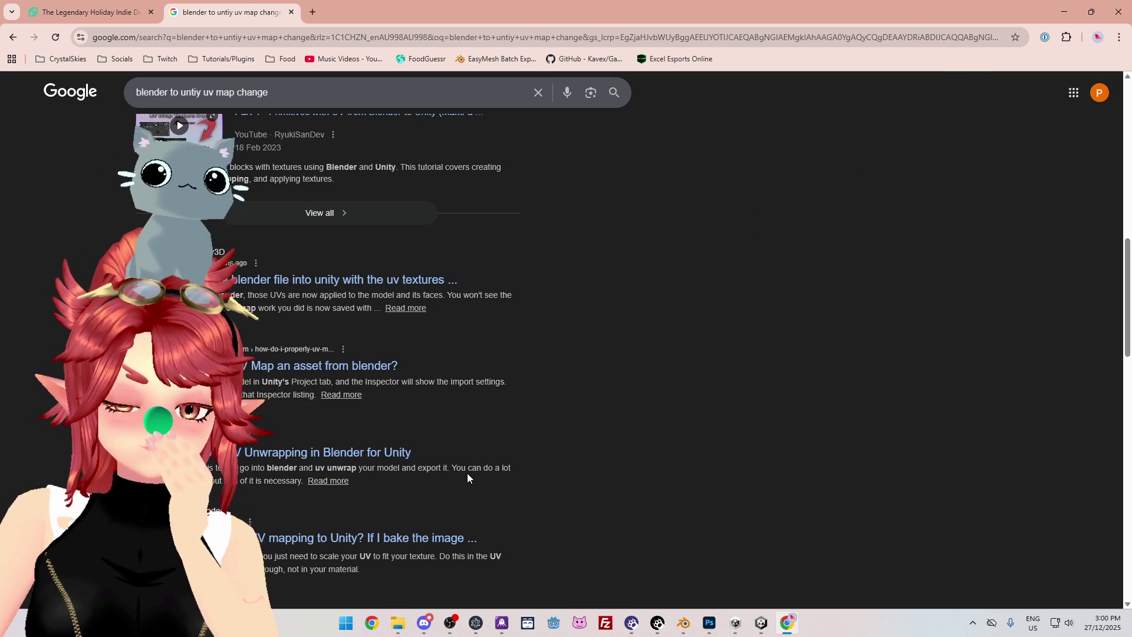
key(alt+Tab)
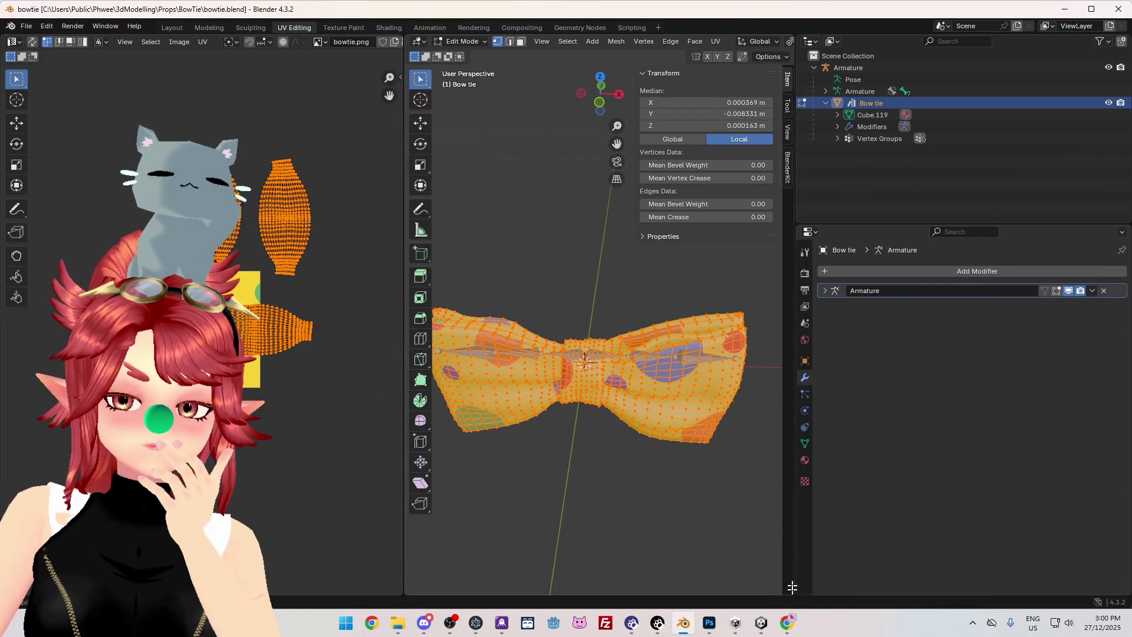
Deselect the bow tie's UV islands in Blender, compare them with the polka-dot texture, then return to Unity.
click(765, 620)
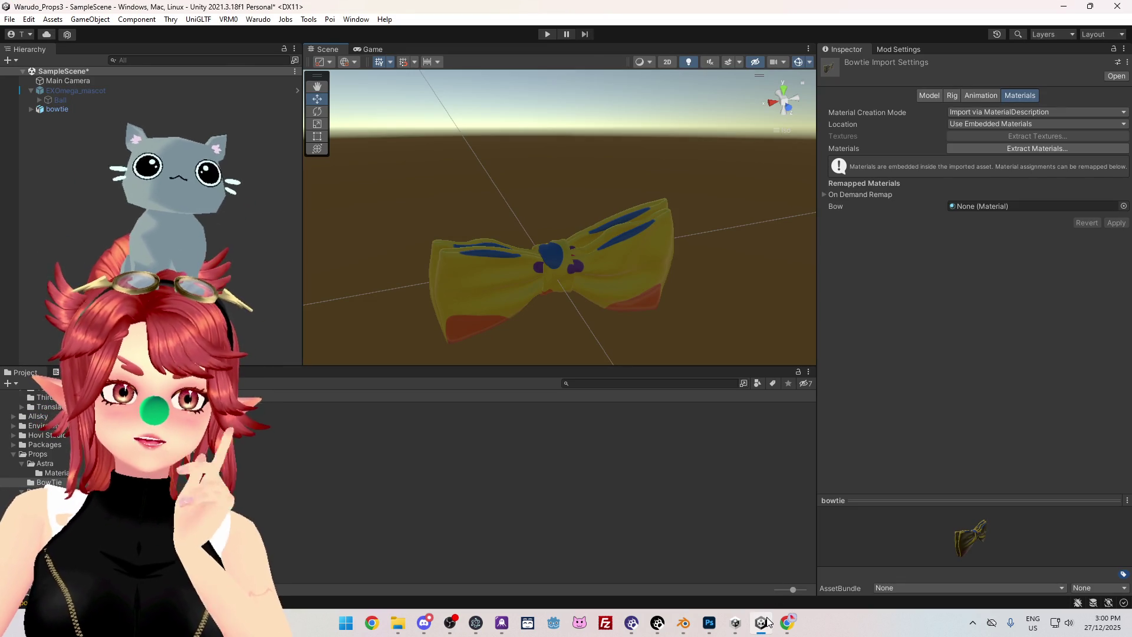
click(767, 621)
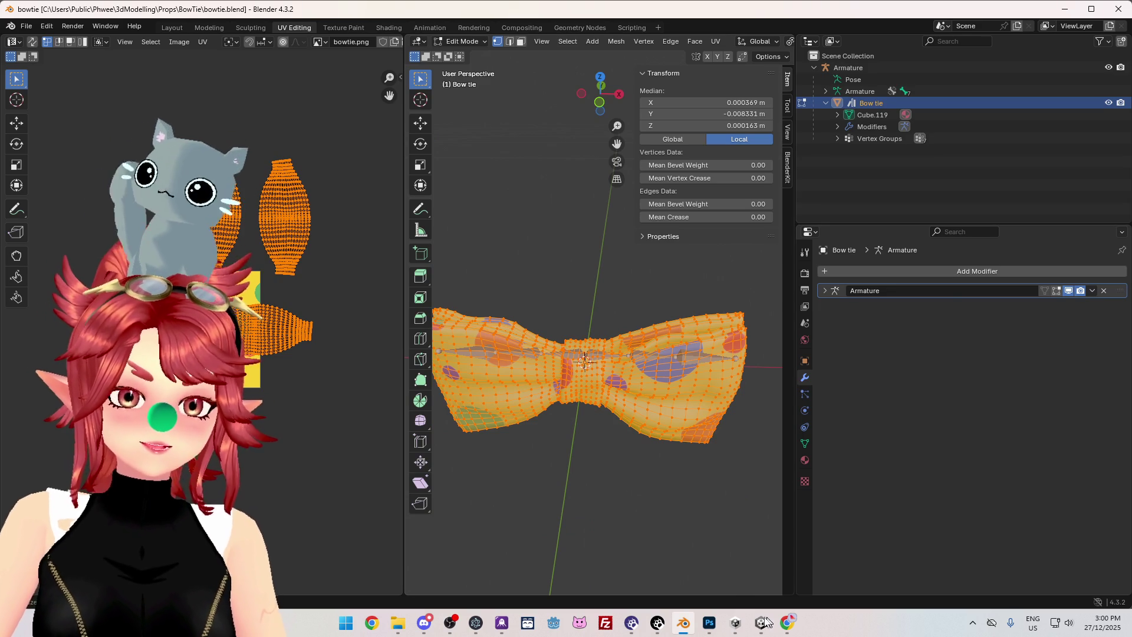
click(356, 227)
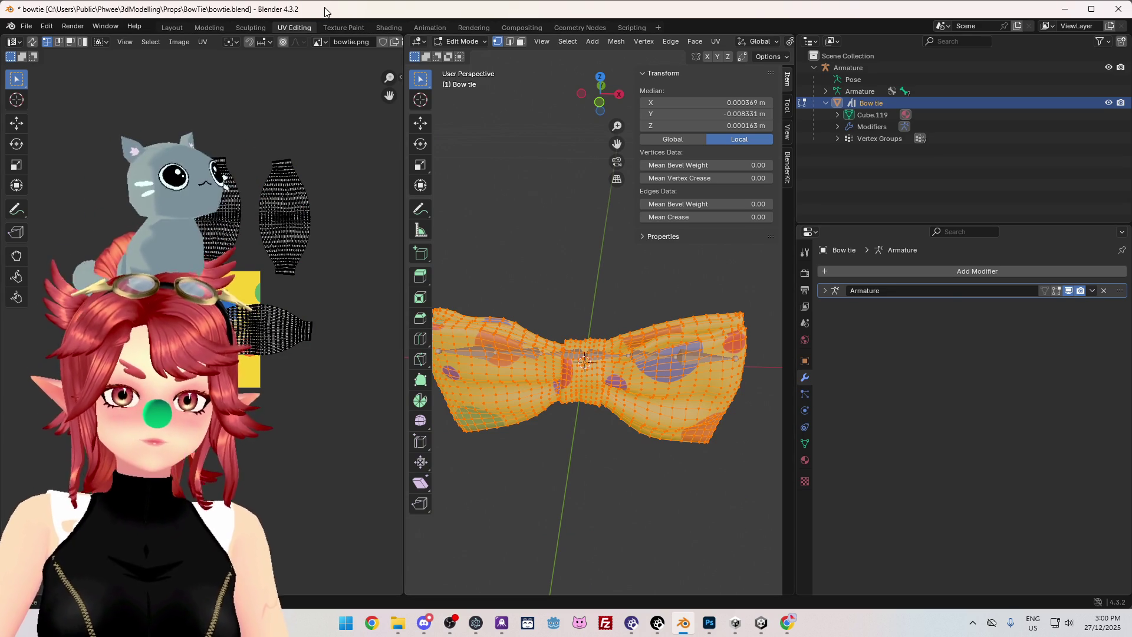
scroll(265, 380, up, 5)
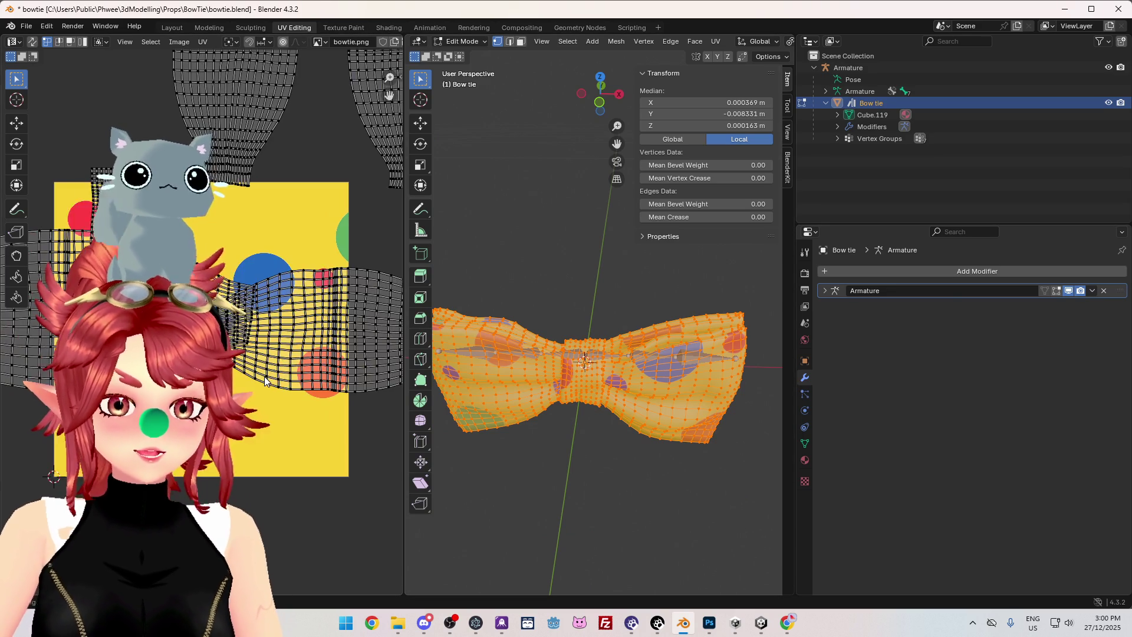
mouse_move(590, 472)
middle_down()
mouse_move(672, 419)
mouse_move(626, 452)
mouse_move(599, 412)
mouse_move(604, 518)
mouse_move(625, 465)
mouse_move(732, 576)
middle_up()
key(alt+Tab)
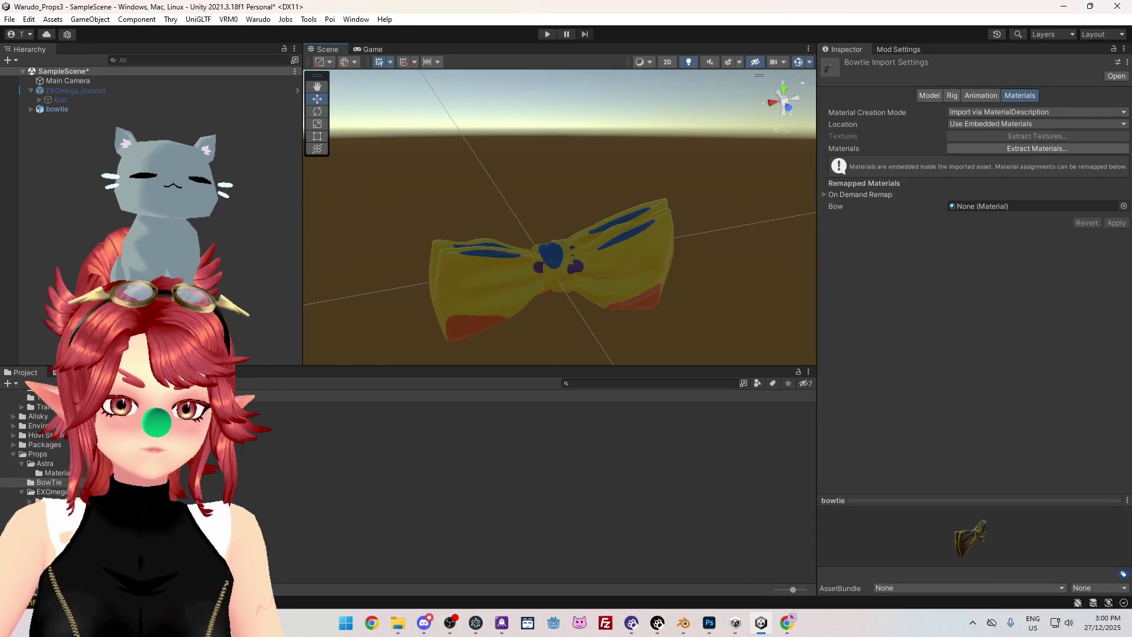
Select bowtie in the Hierarchy and check the Bow tie's Bow material on the Standard shader.
click(7, 110)
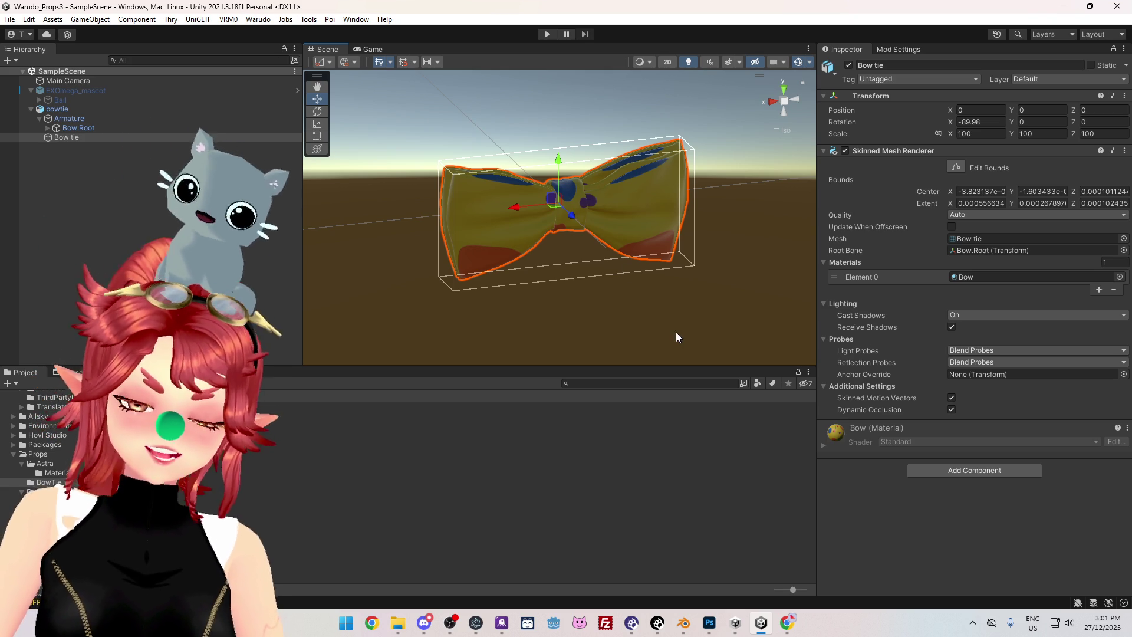
mouse_move(507, 307)
right_down()
mouse_move(590, 354)
mouse_move(707, 460)
right_up()
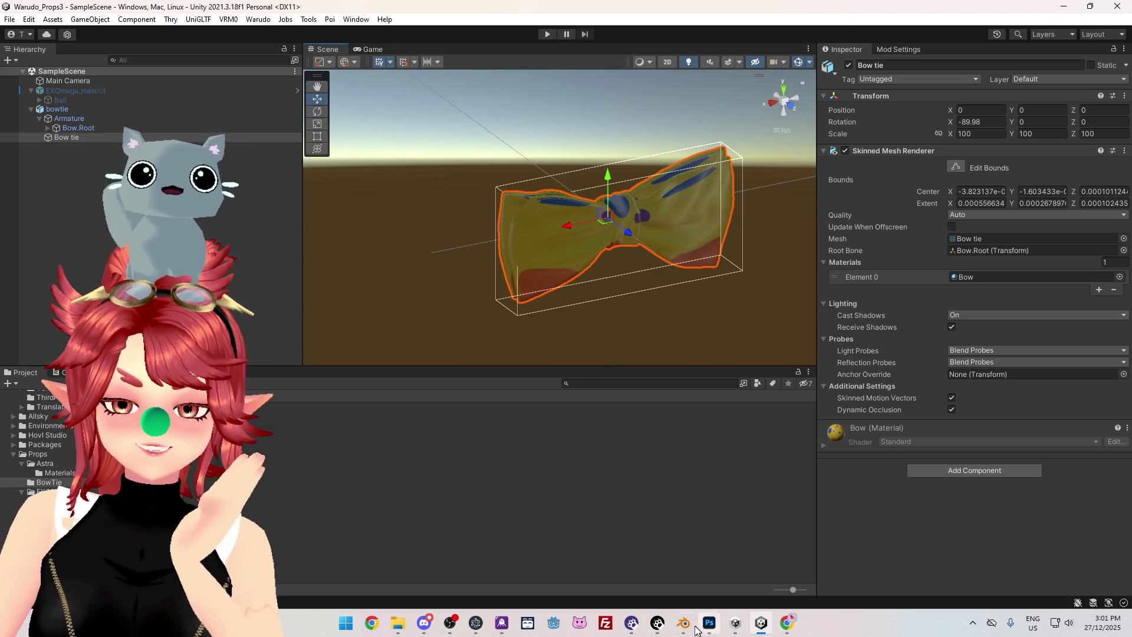
Put the Blender bow tie into Object Mode to see it textured, then return to Unity.
mouse_move(691, 629)
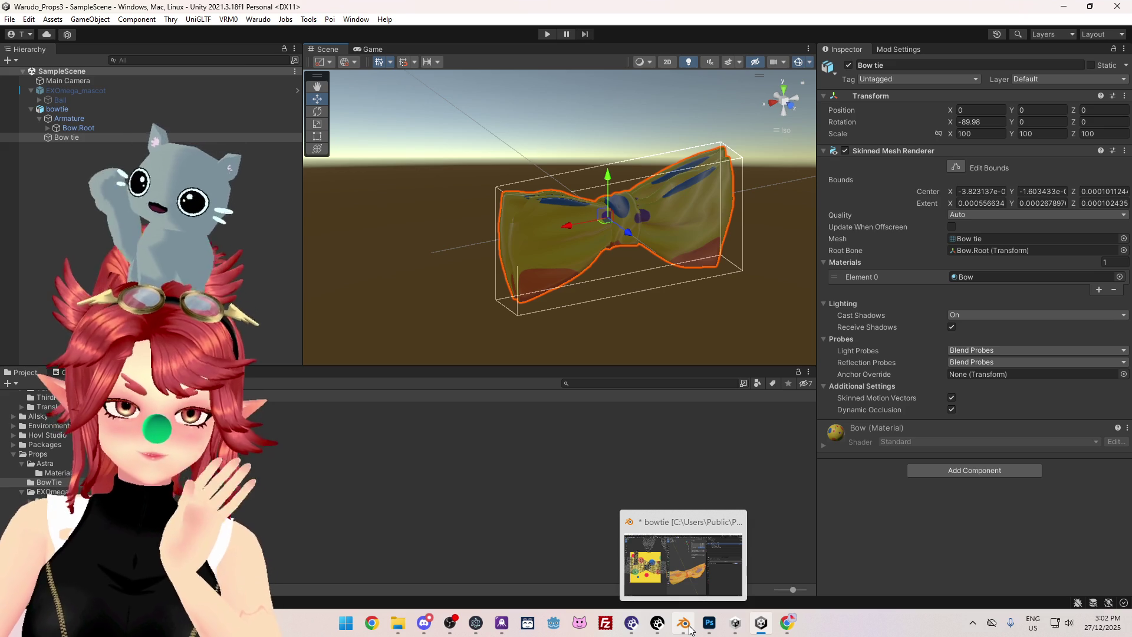
click(689, 629)
mouse_move(636, 479)
middle_down()
mouse_move(625, 466)
mouse_move(644, 442)
mouse_move(662, 444)
middle_up()
right_click(649, 419)
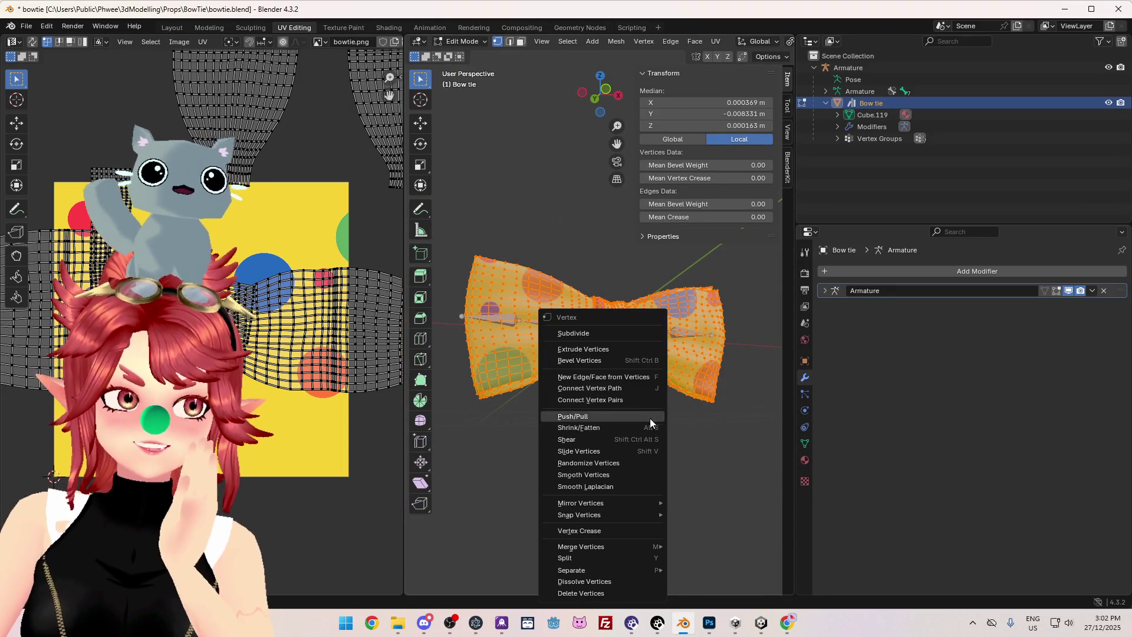
mouse_move(598, 263)
middle_down()
mouse_move(655, 431)
mouse_move(599, 424)
mouse_move(597, 449)
middle_up()
key(Tab)
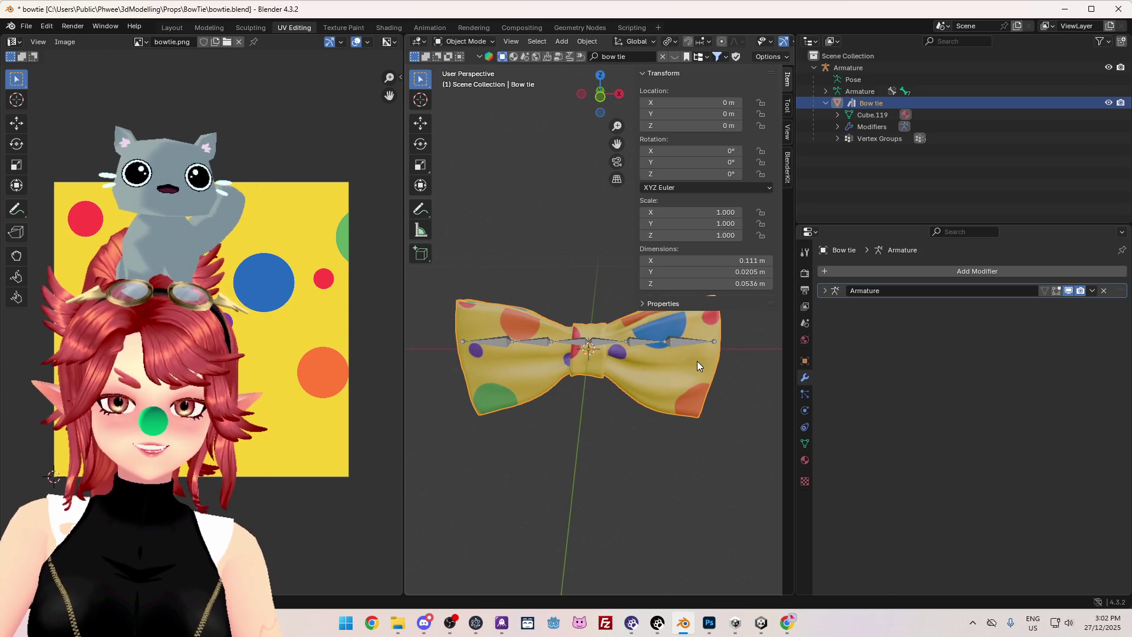
click(761, 624)
drag(543, 277, 643, 286)
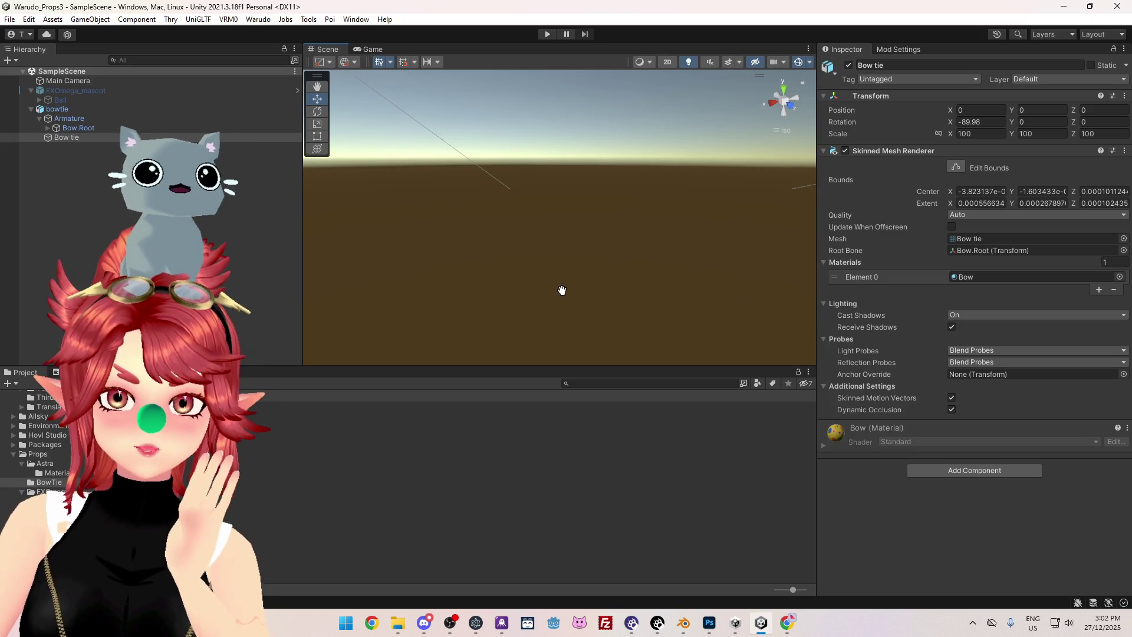
Frame the tiny bow tie in the Scene view and bring it side-on into view.
key(f)
mouse_move(626, 303)
alt+mouse_down()
mouse_move(594, 311)
mouse_move(647, 318)
alt+mouse_up()
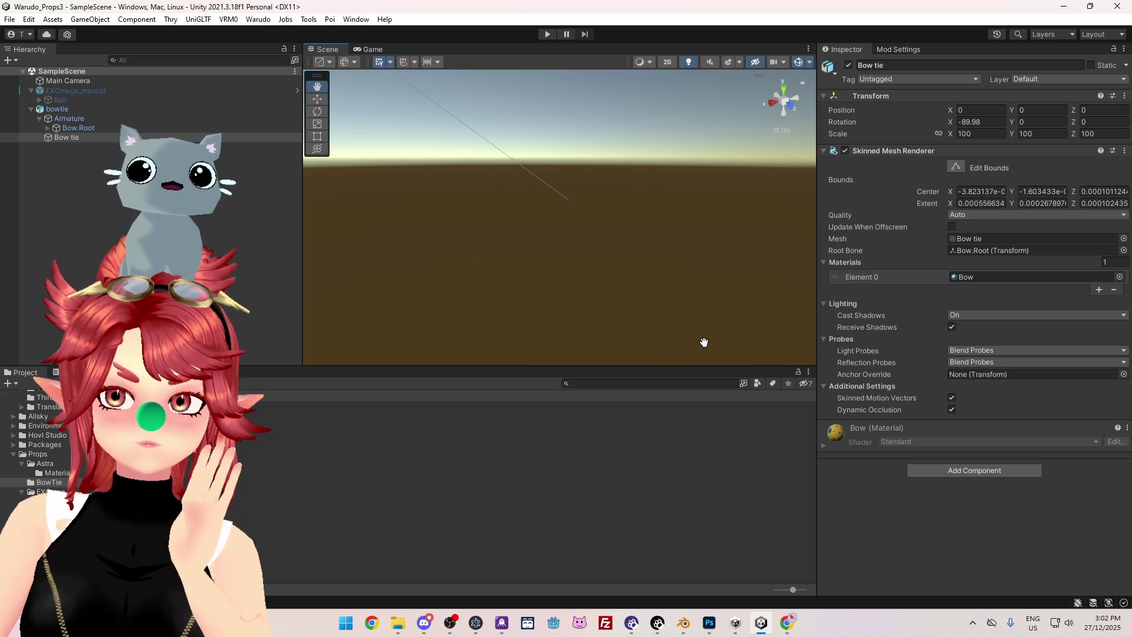
scroll(672, 318, down, 5)
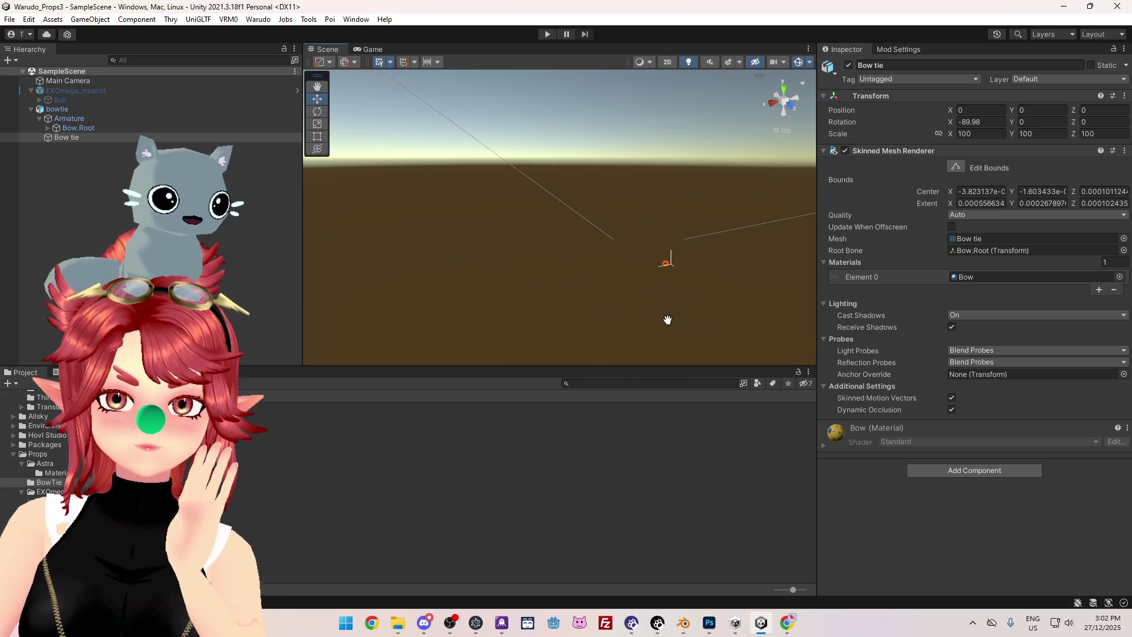
mouse_move(667, 320)
mouse_down()
mouse_move(571, 295)
mouse_move(668, 316)
mouse_move(617, 303)
mouse_move(583, 266)
mouse_move(561, 273)
mouse_move(566, 286)
mouse_move(535, 286)
mouse_move(599, 283)
mouse_up()
mouse_move(599, 283)
middle_down()
mouse_move(555, 263)
mouse_move(595, 272)
middle_up()
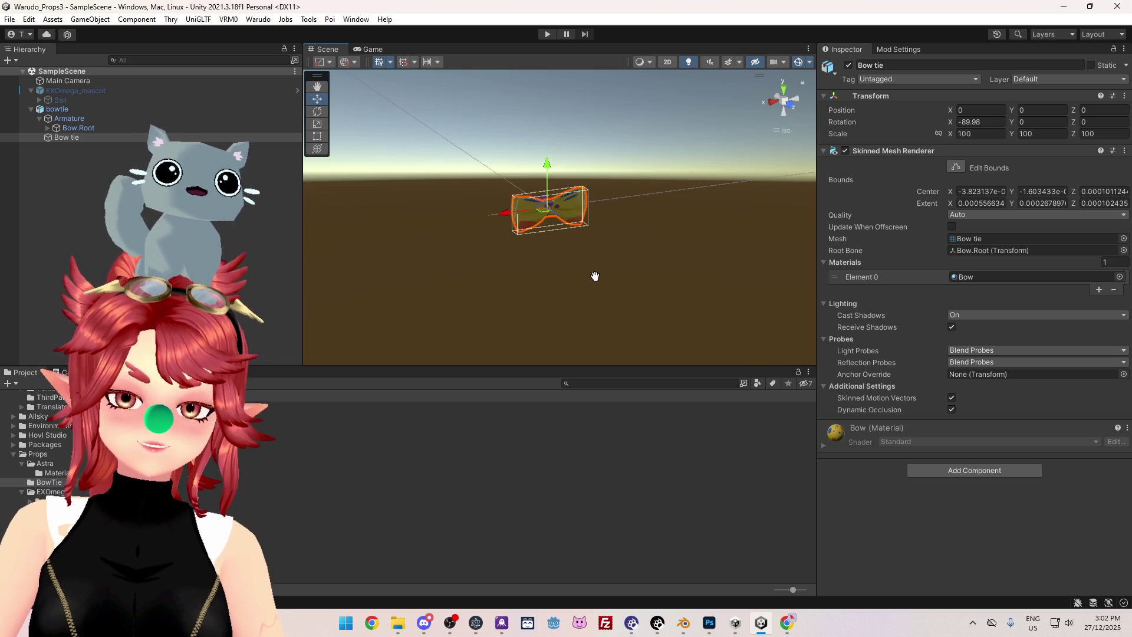
Check the hierarchy parts: Bow.Root, the bowtie parent, and the Bow tie mesh.
click(75, 128)
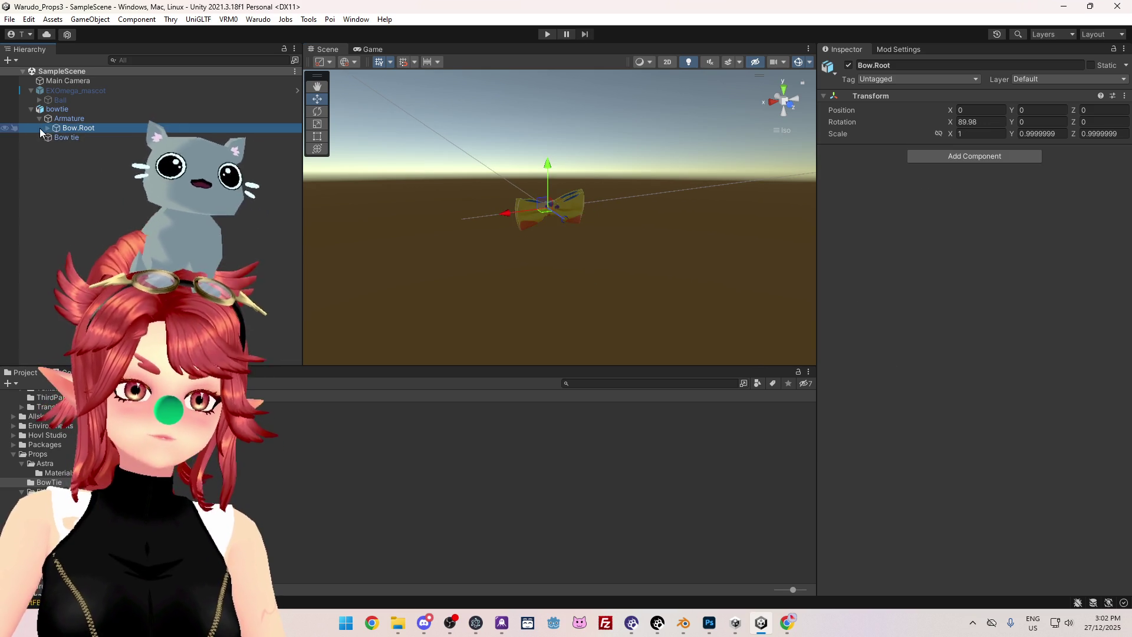
click(39, 118)
click(73, 109)
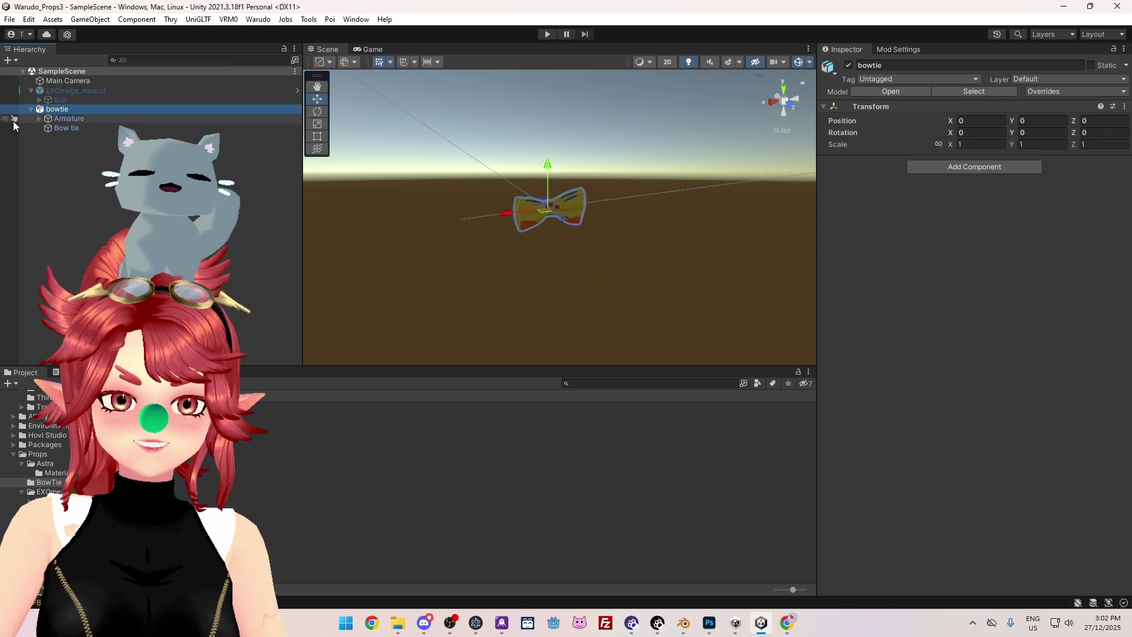
click(64, 129)
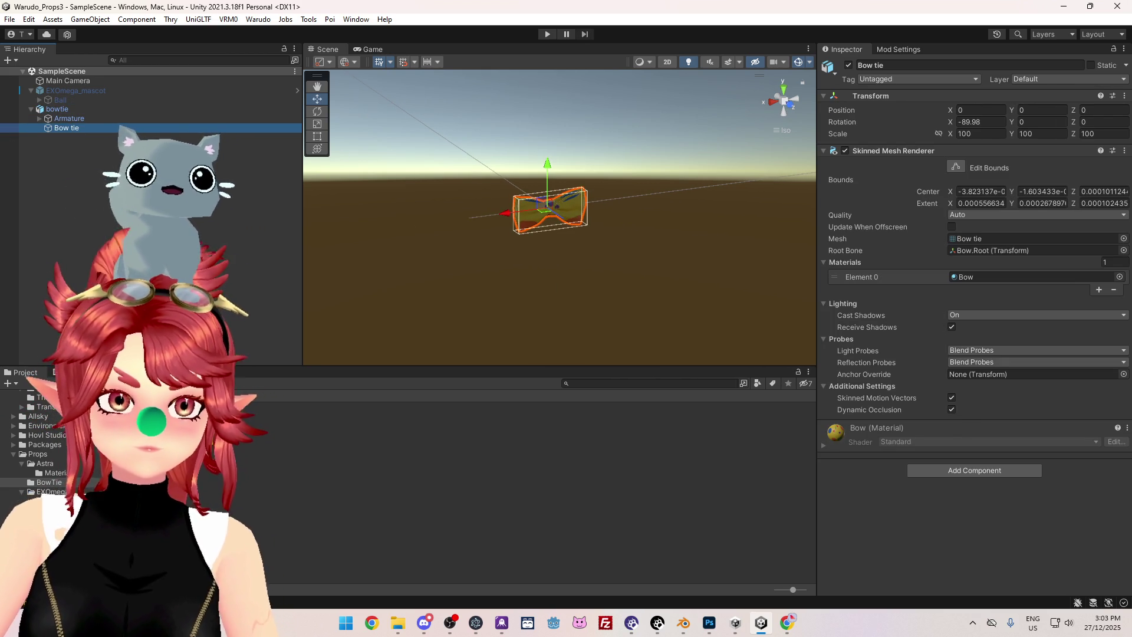
click(97, 108)
mouse_move(473, 206)
alt+mouse_down()
mouse_move(609, 253)
mouse_move(627, 272)
alt+mouse_up()
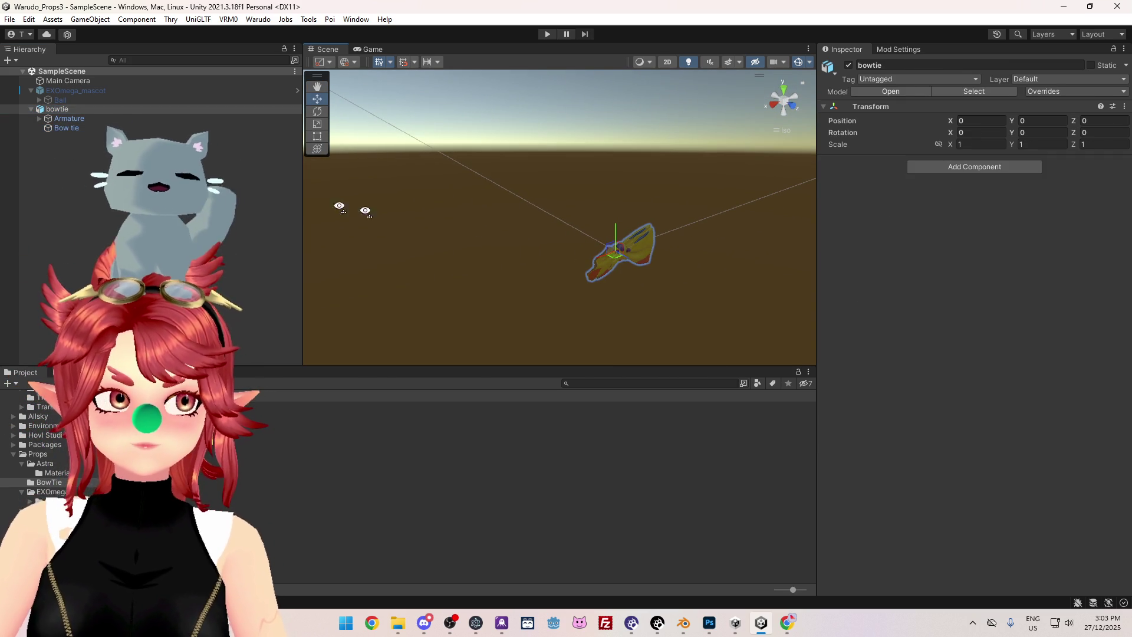
click(94, 129)
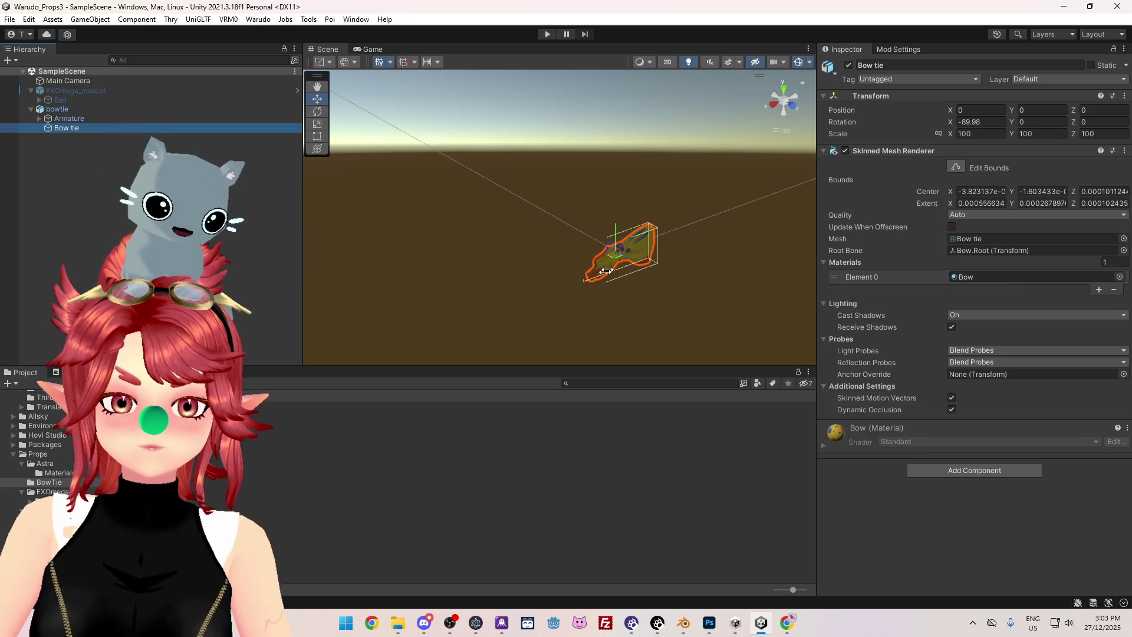
Orbit to a new angle on the Bow tie and bring up the Scene Camera settings.
middle_drag(592, 290, 576, 270)
mouse_move(576, 271)
alt+mouse_down()
mouse_move(659, 310)
mouse_move(715, 295)
mouse_move(669, 304)
alt+mouse_up()
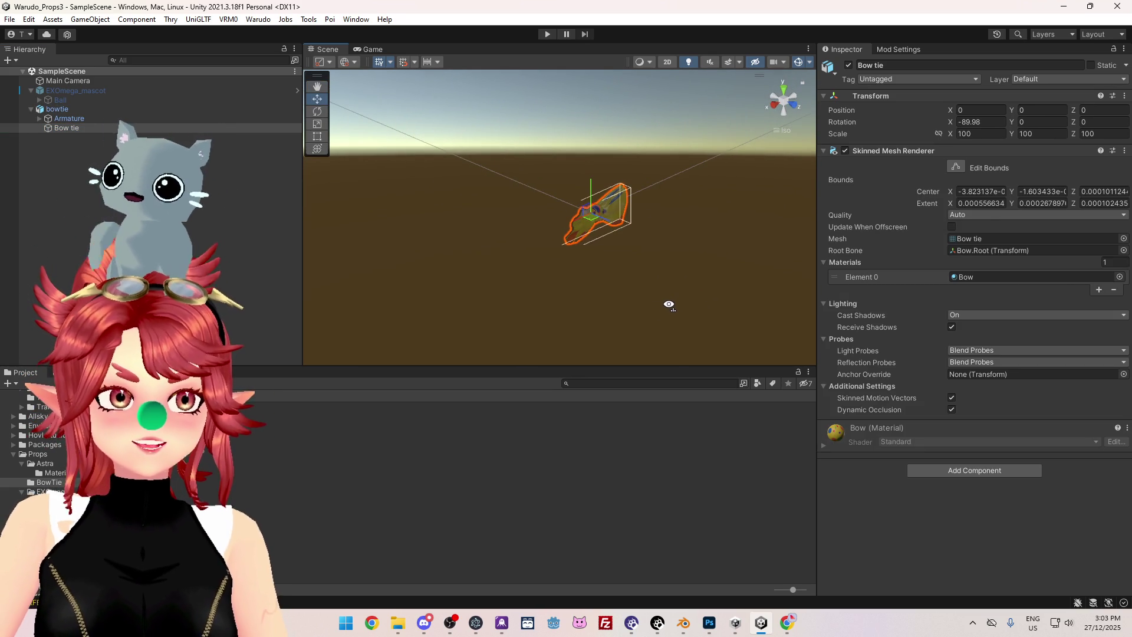
alt+drag(601, 242, 610, 238)
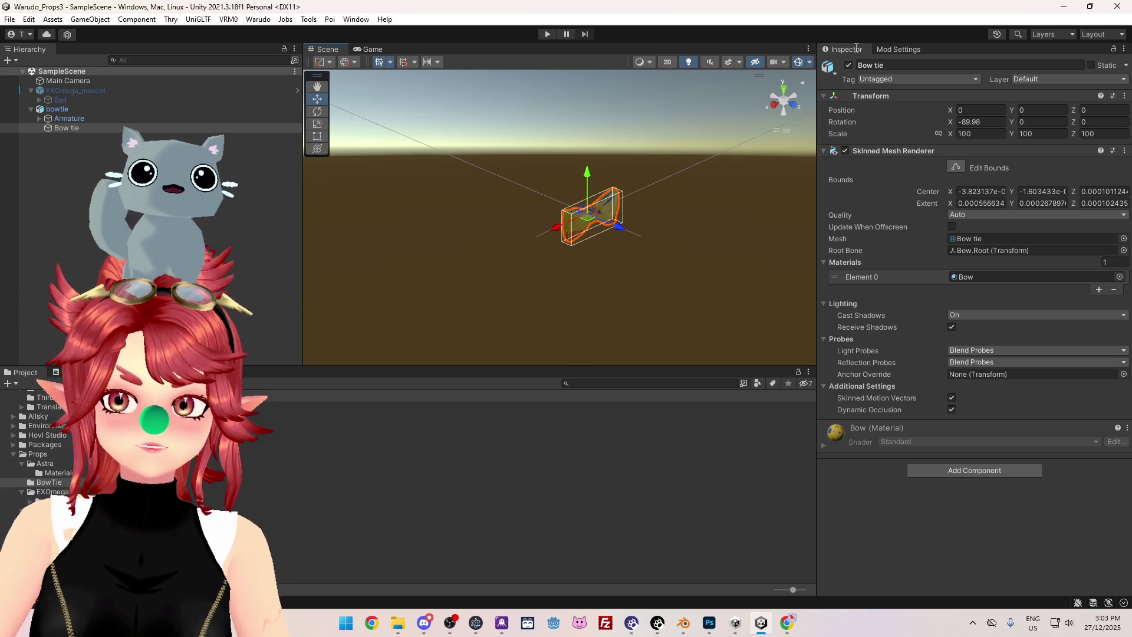
click(783, 62)
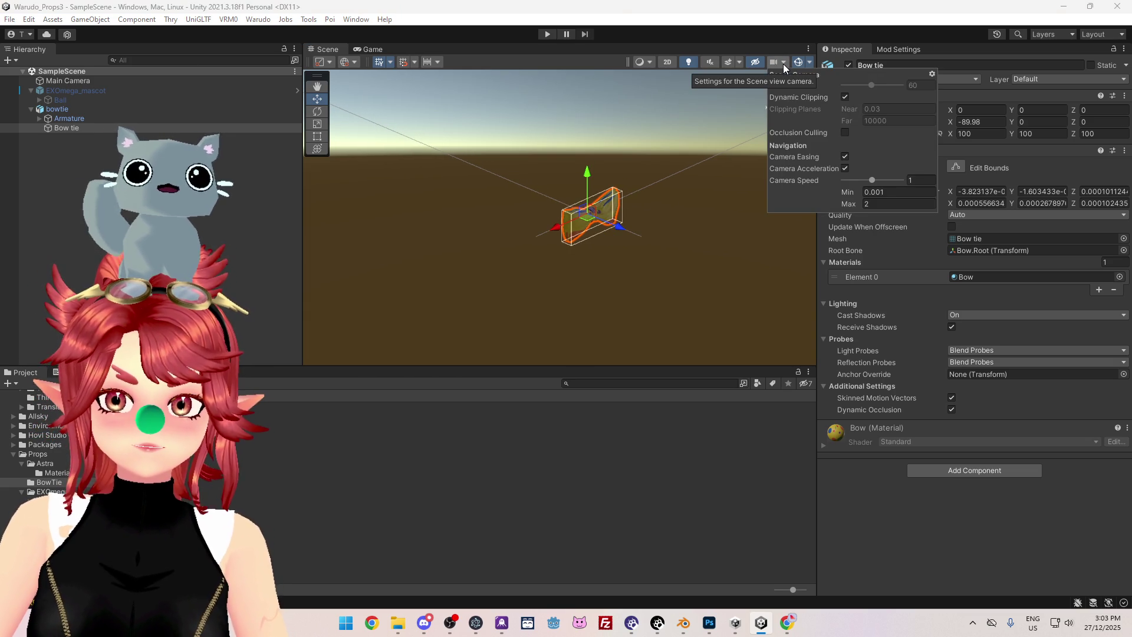
Toggle Dynamic Clipping off and back on, close the Scene Camera popup, and select bowtie.
click(844, 97)
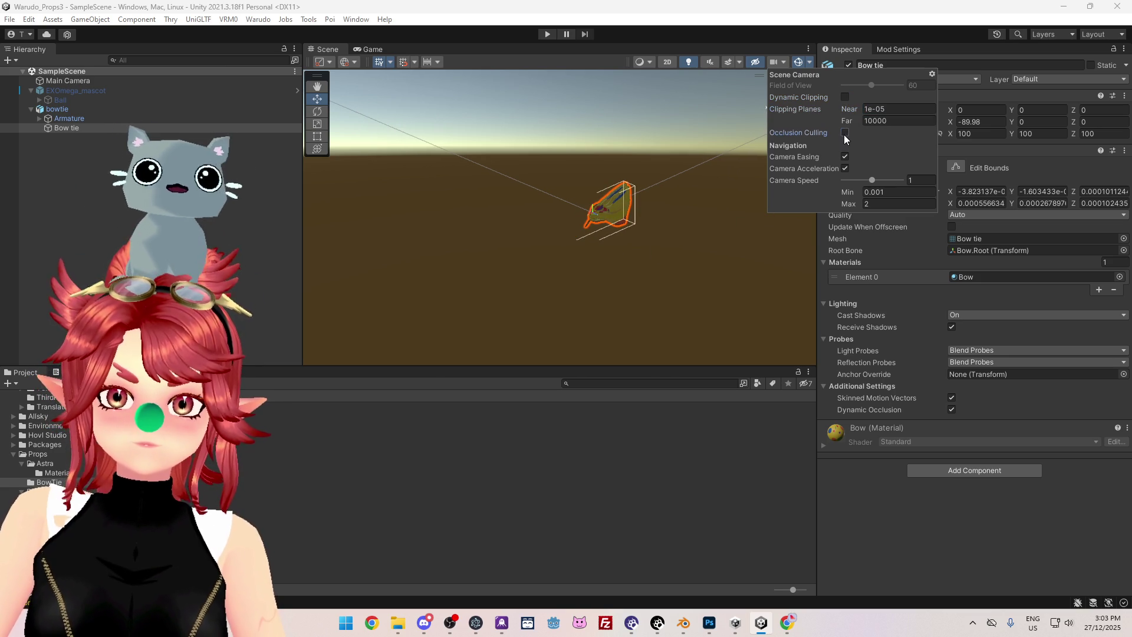
click(844, 96)
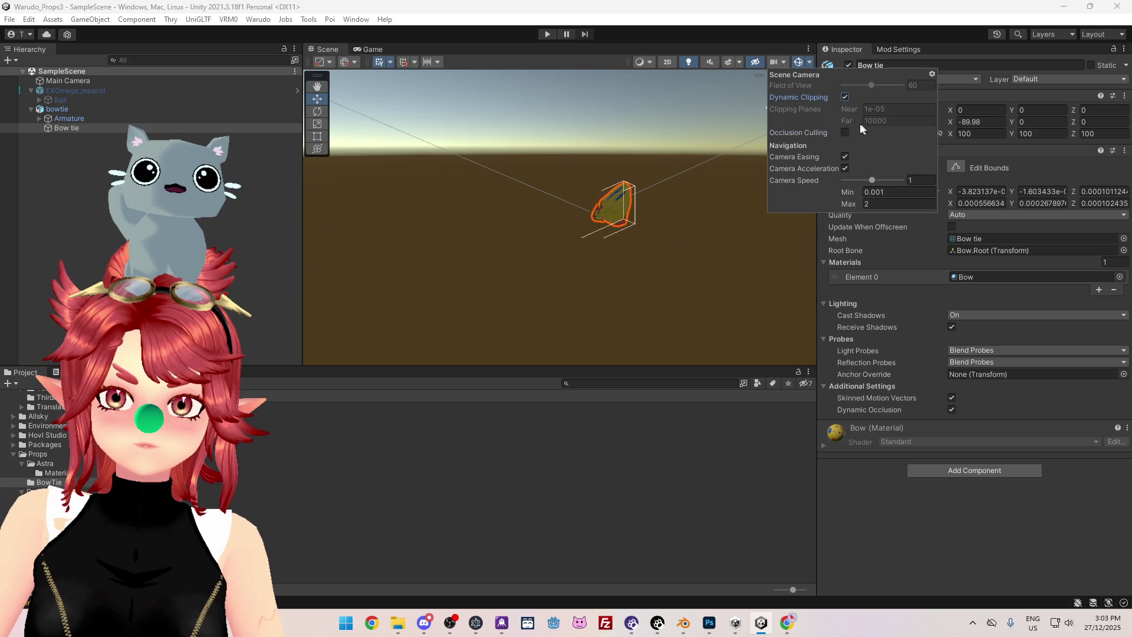
click(845, 97)
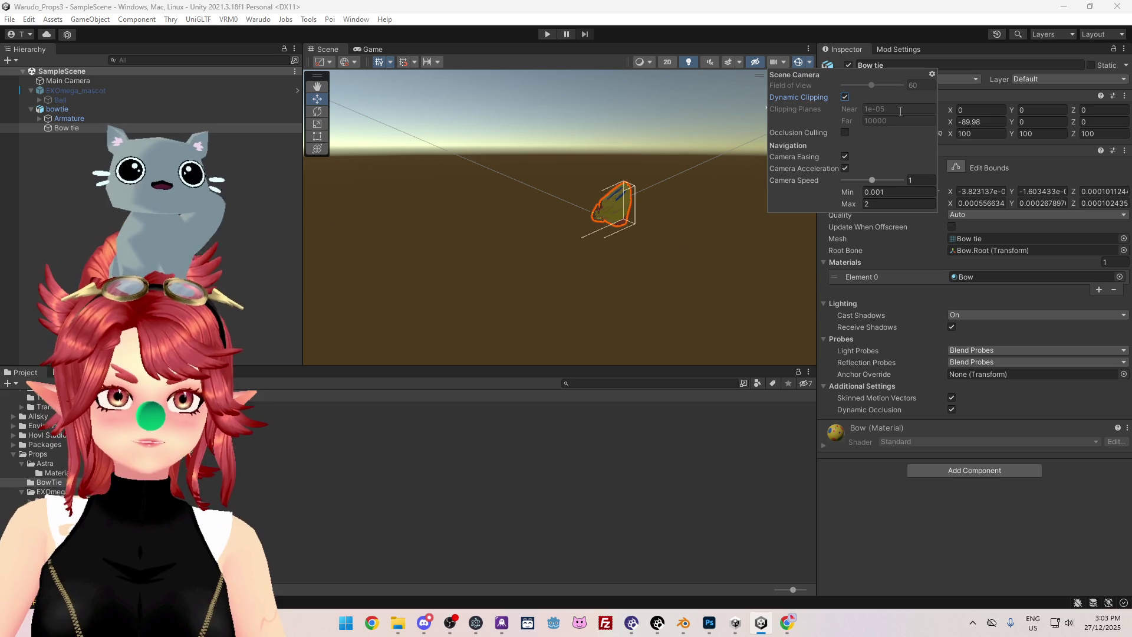
click(715, 249)
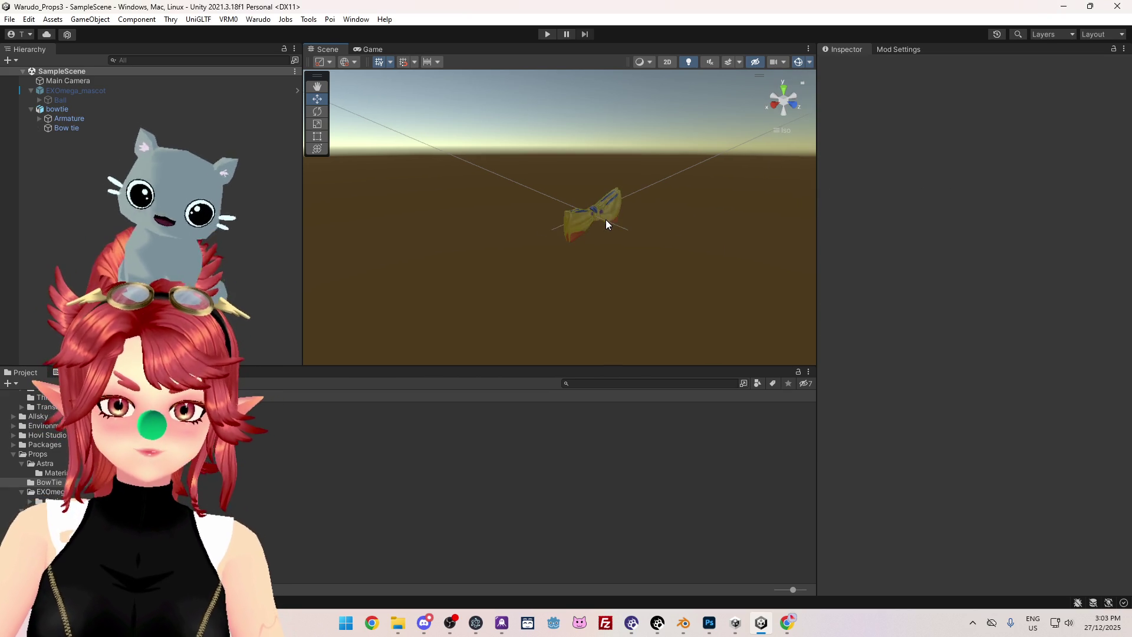
click(594, 212)
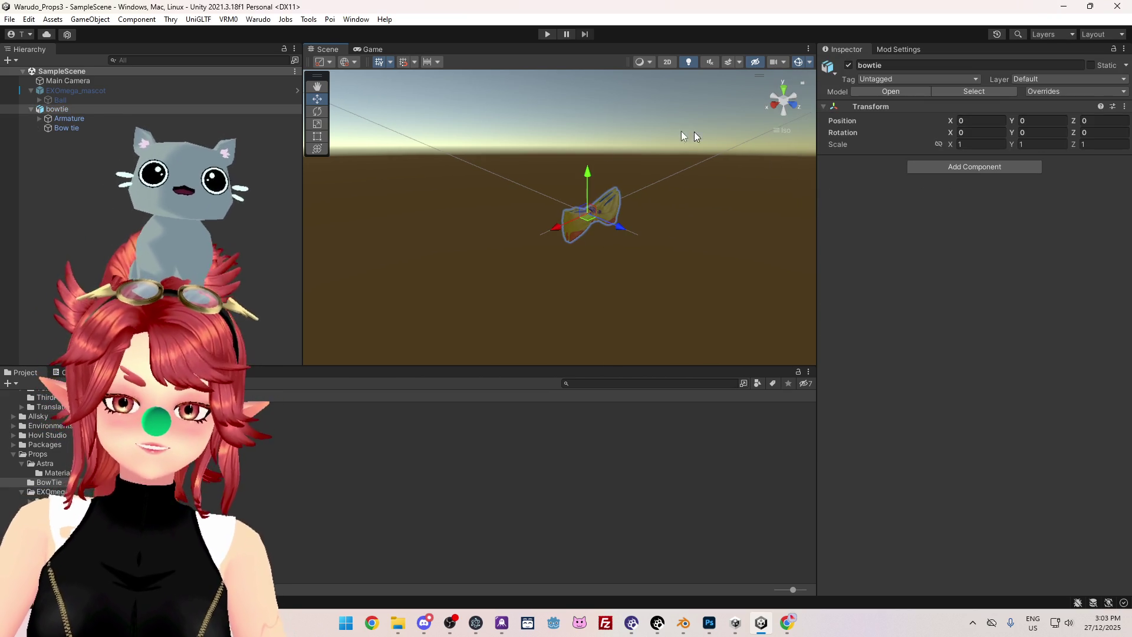
click(90, 128)
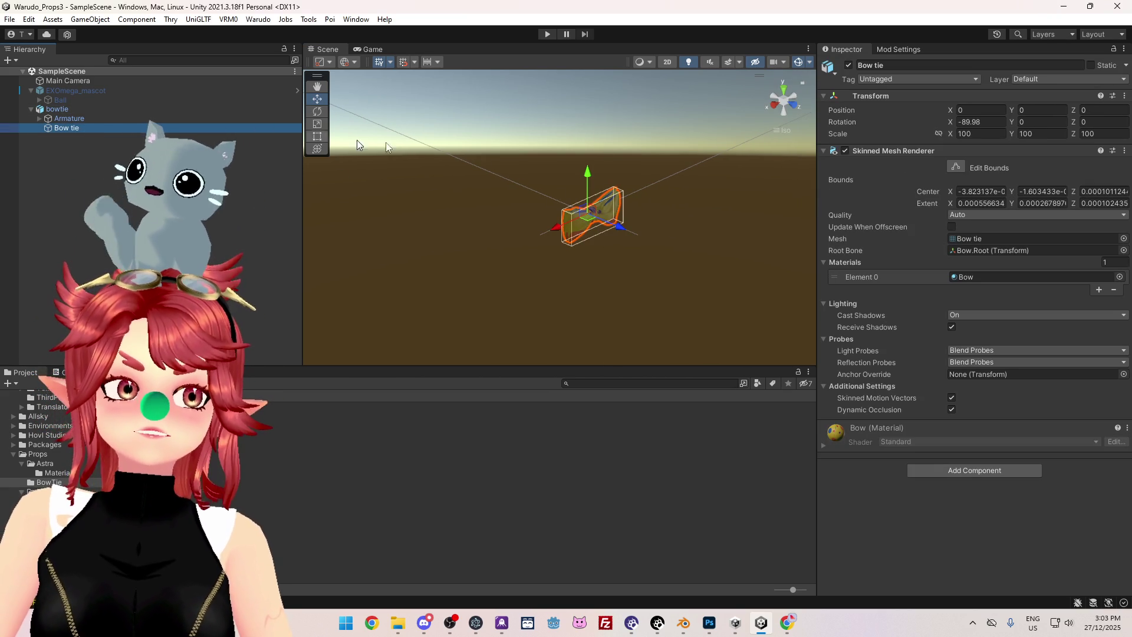
alt+drag(642, 233, 612, 239)
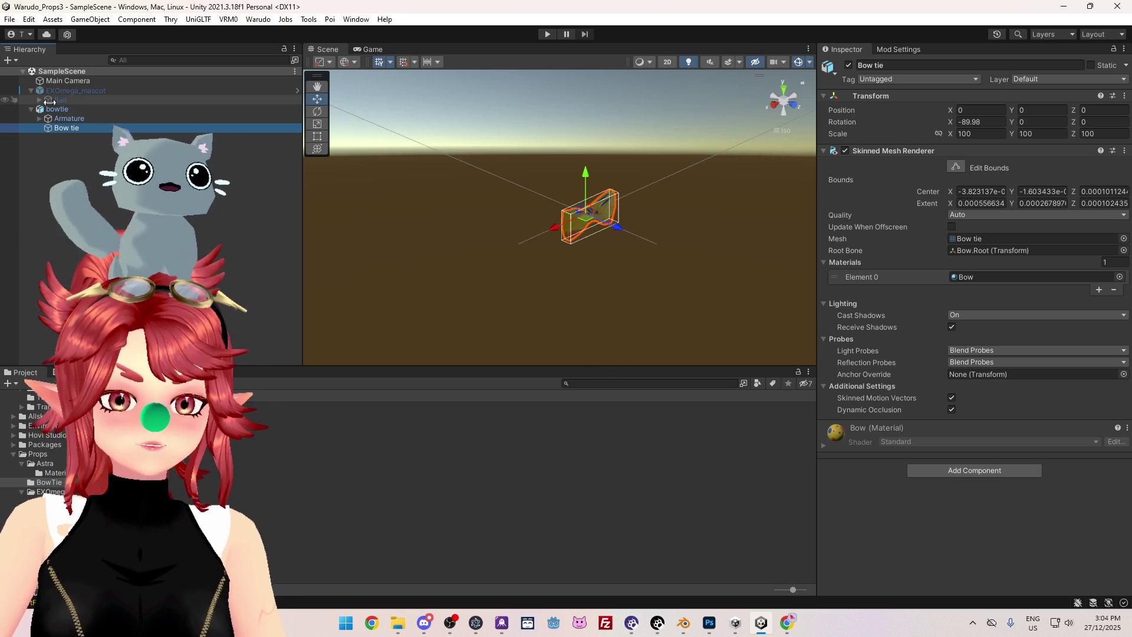
click(118, 90)
click(849, 65)
mouse_move(560, 195)
alt+mouse_down()
mouse_move(538, 156)
mouse_move(581, 223)
mouse_move(539, 223)
alt+mouse_up()
mouse_move(539, 222)
middle_down()
mouse_move(600, 302)
mouse_move(558, 244)
middle_up()
alt+drag(558, 244, 558, 244)
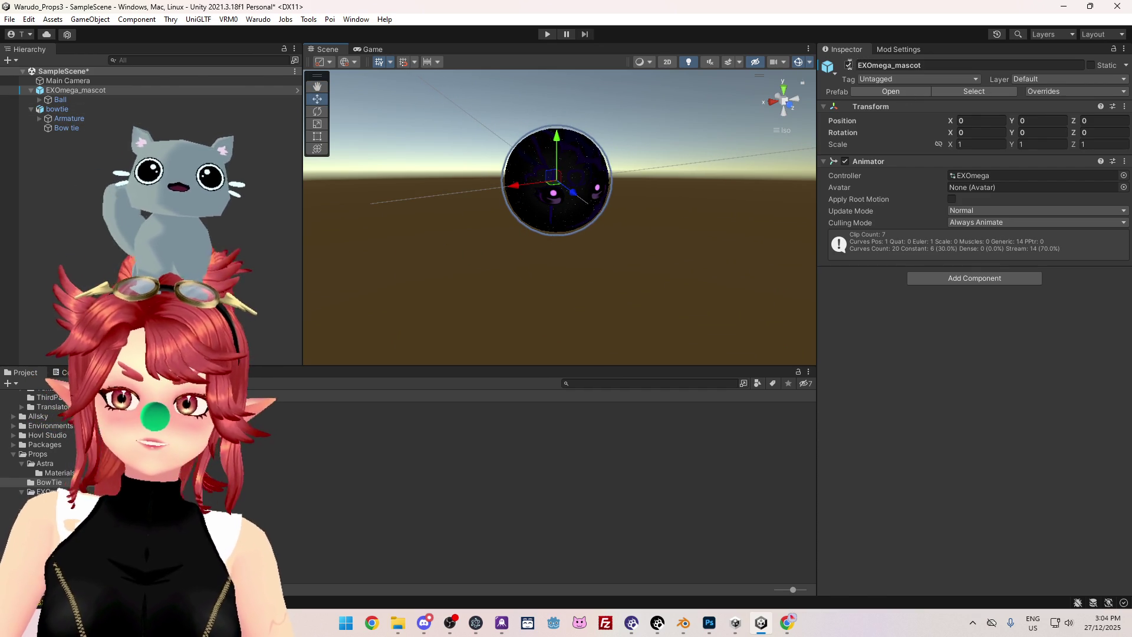
click(849, 65)
click(70, 108)
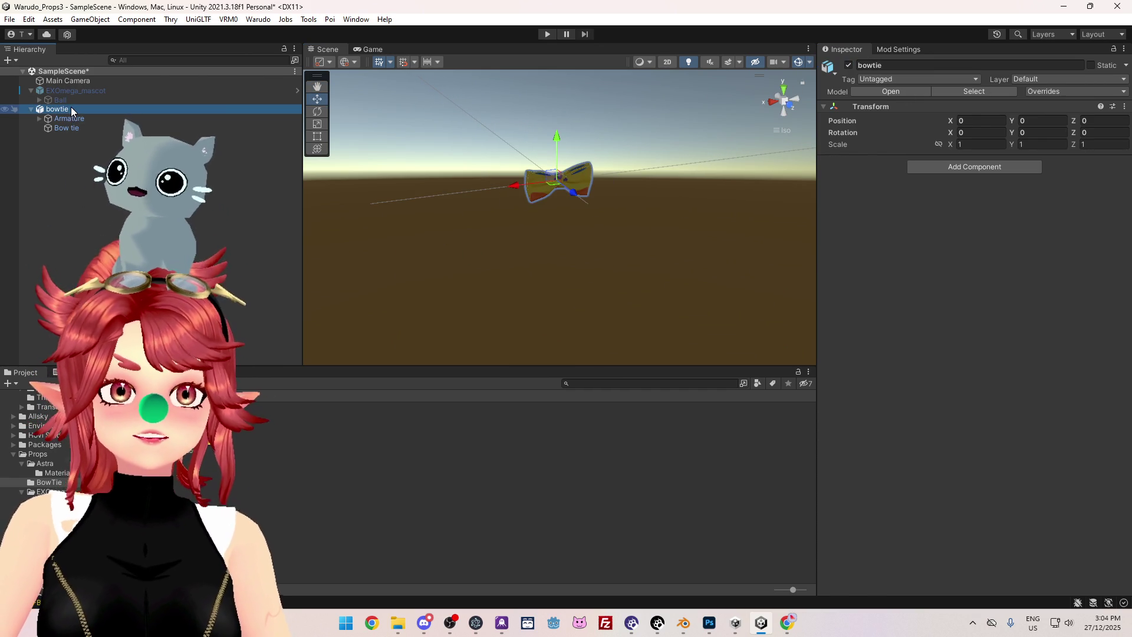
scroll(534, 235, up, 5)
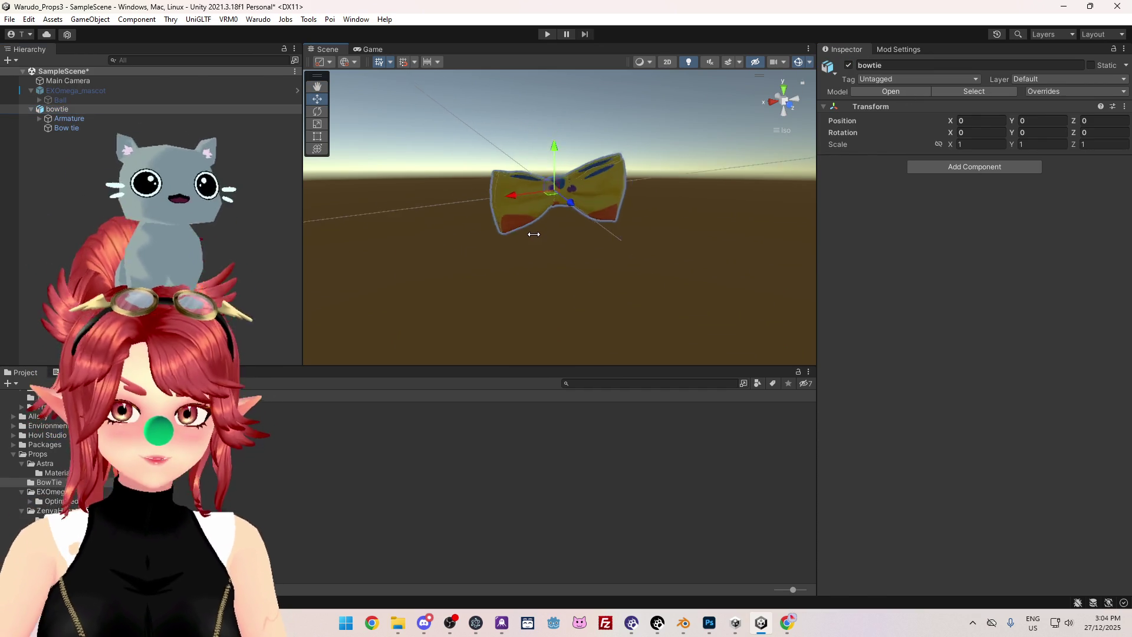
mouse_move(569, 274)
alt+mouse_down()
mouse_move(589, 293)
mouse_move(659, 309)
mouse_move(698, 298)
mouse_move(608, 319)
alt+mouse_up()
mouse_move(609, 318)
middle_down()
mouse_move(645, 281)
mouse_move(551, 278)
mouse_move(566, 282)
middle_up()
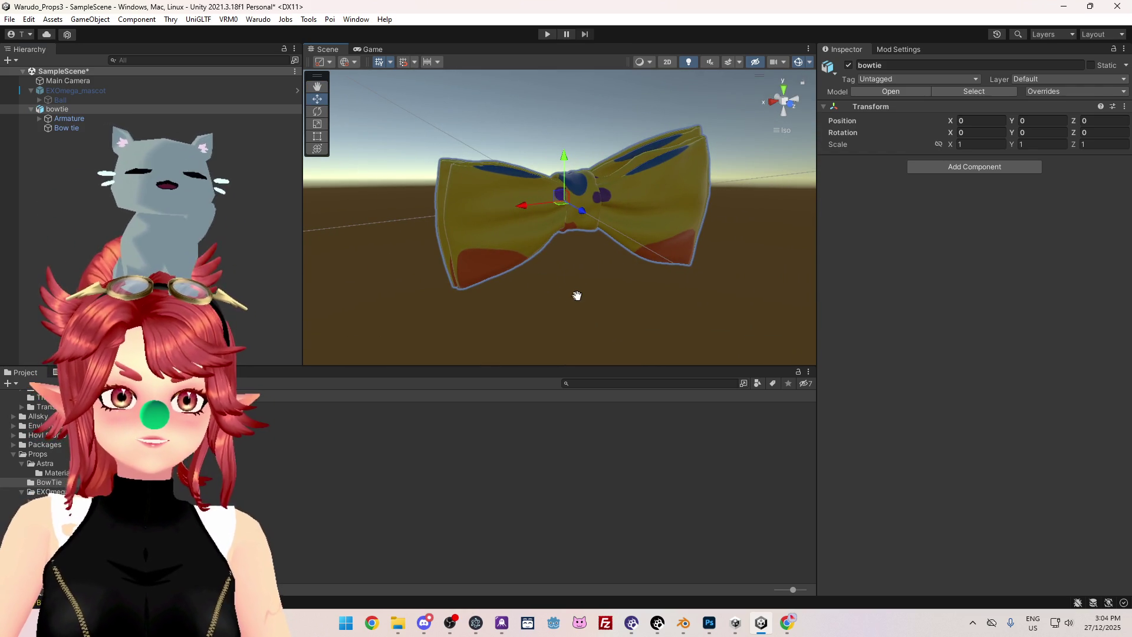
scroll(577, 295, up, 2)
mouse_move(769, 136)
alt+mouse_down()
mouse_move(662, 271)
mouse_move(561, 283)
mouse_move(715, 217)
alt+mouse_up()
click(788, 129)
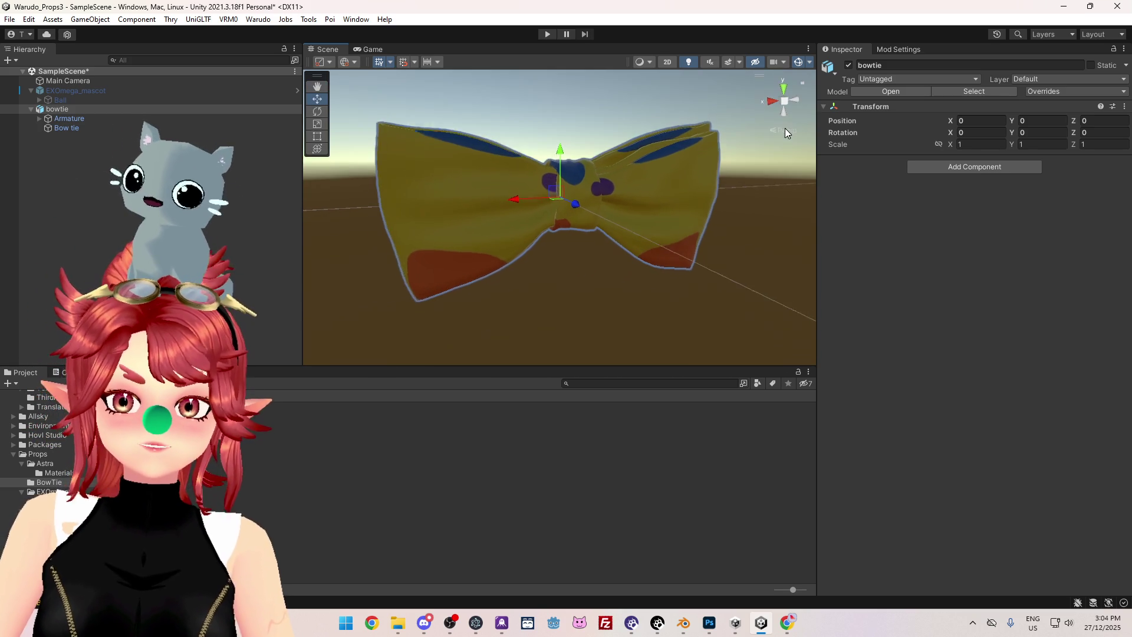
mouse_move(667, 273)
alt+mouse_down()
mouse_move(525, 283)
mouse_move(664, 290)
alt+mouse_up()
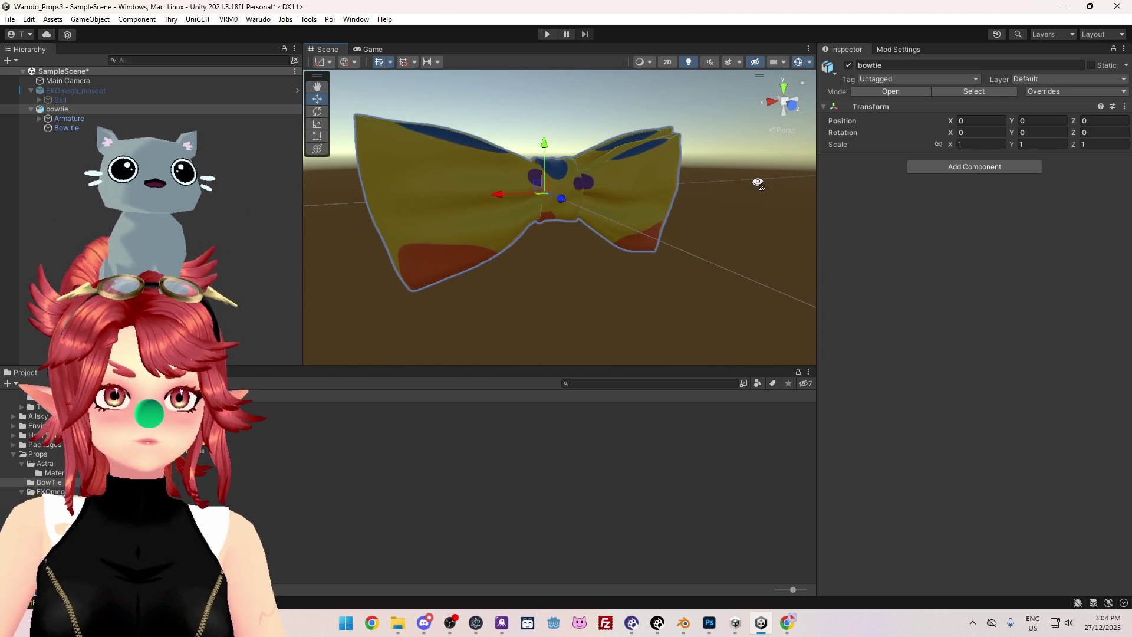
click(782, 130)
mouse_move(553, 296)
alt+mouse_down()
mouse_move(528, 311)
mouse_move(596, 255)
mouse_move(634, 296)
mouse_move(619, 293)
mouse_move(682, 291)
mouse_move(554, 290)
mouse_move(613, 323)
mouse_move(556, 268)
mouse_move(615, 276)
mouse_move(549, 263)
mouse_move(594, 270)
mouse_move(566, 272)
alt+mouse_up()
key(f)
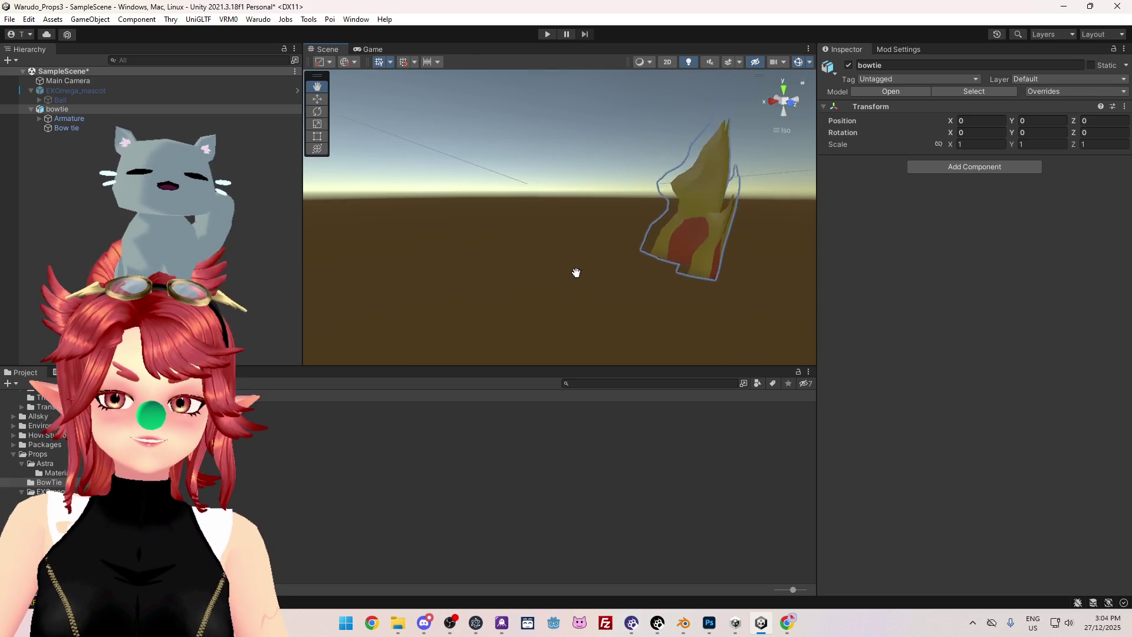
key(w)
scroll(618, 309, down, 10)
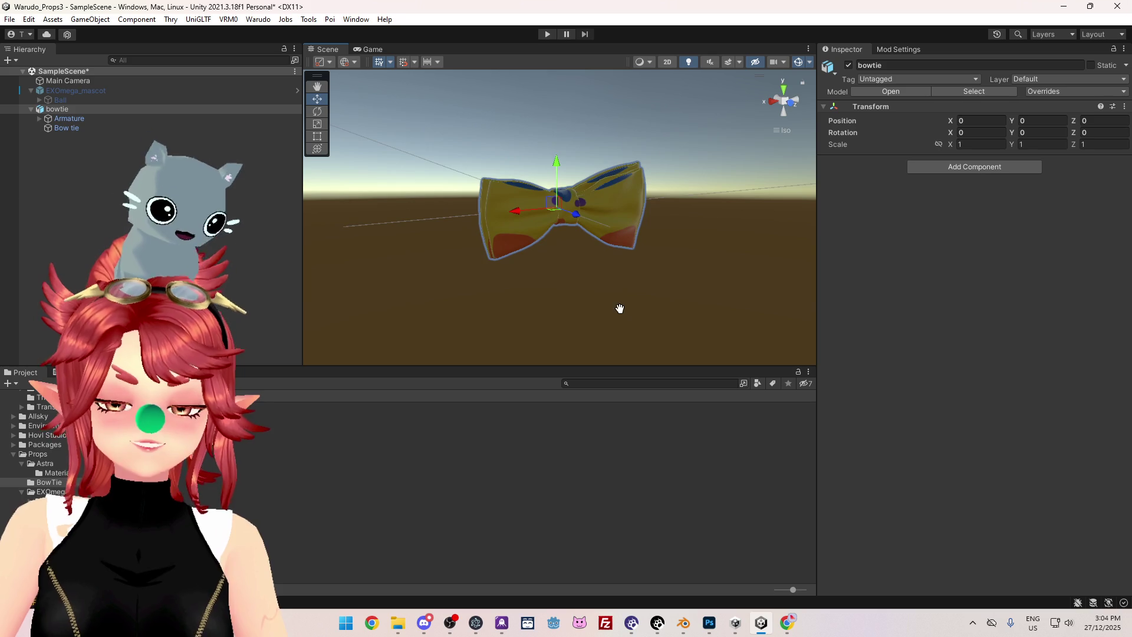
scroll(614, 307, up, 8)
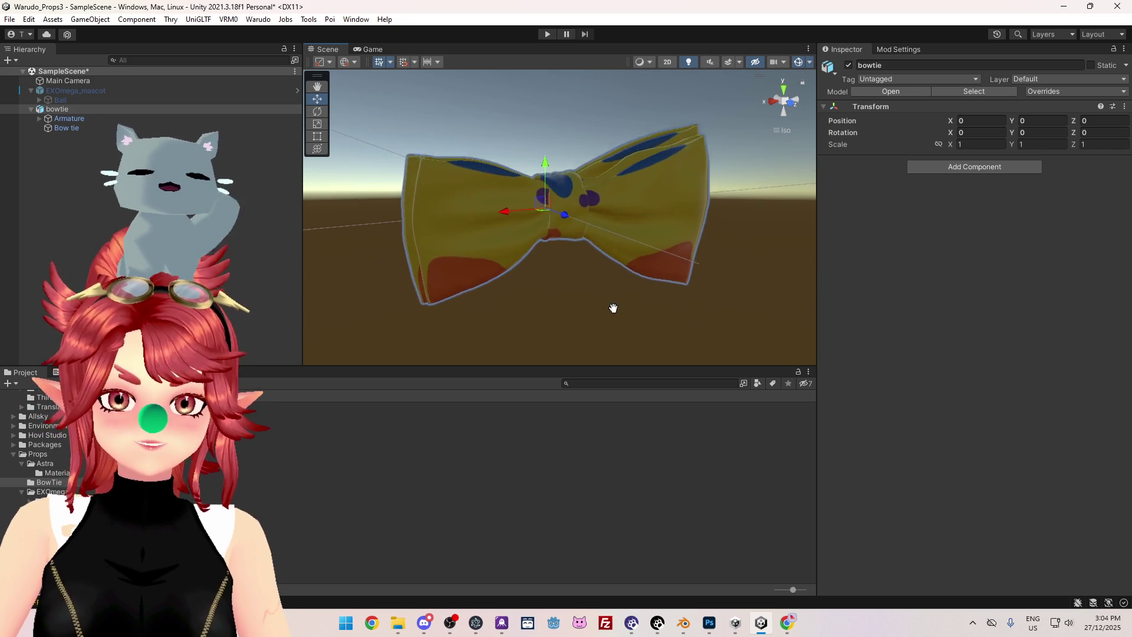
click(127, 118)
click(123, 110)
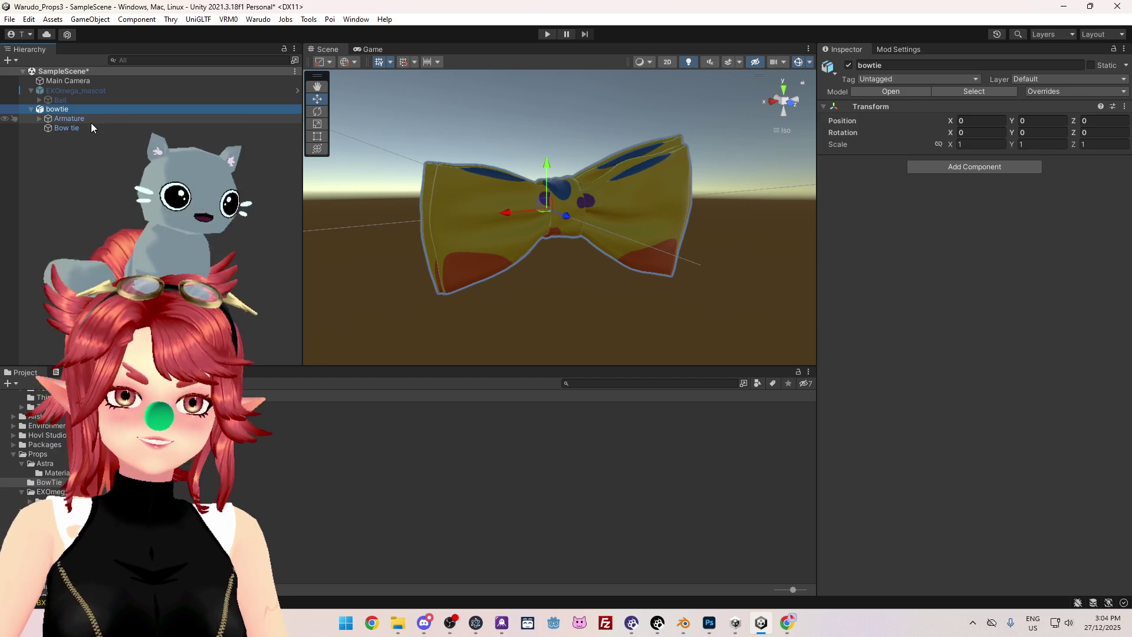
mouse_move(552, 342)
alt+mouse_down()
mouse_move(657, 355)
mouse_move(417, 278)
mouse_move(530, 266)
mouse_move(560, 338)
mouse_move(511, 515)
mouse_move(550, 606)
mouse_move(531, 590)
alt+mouse_up()
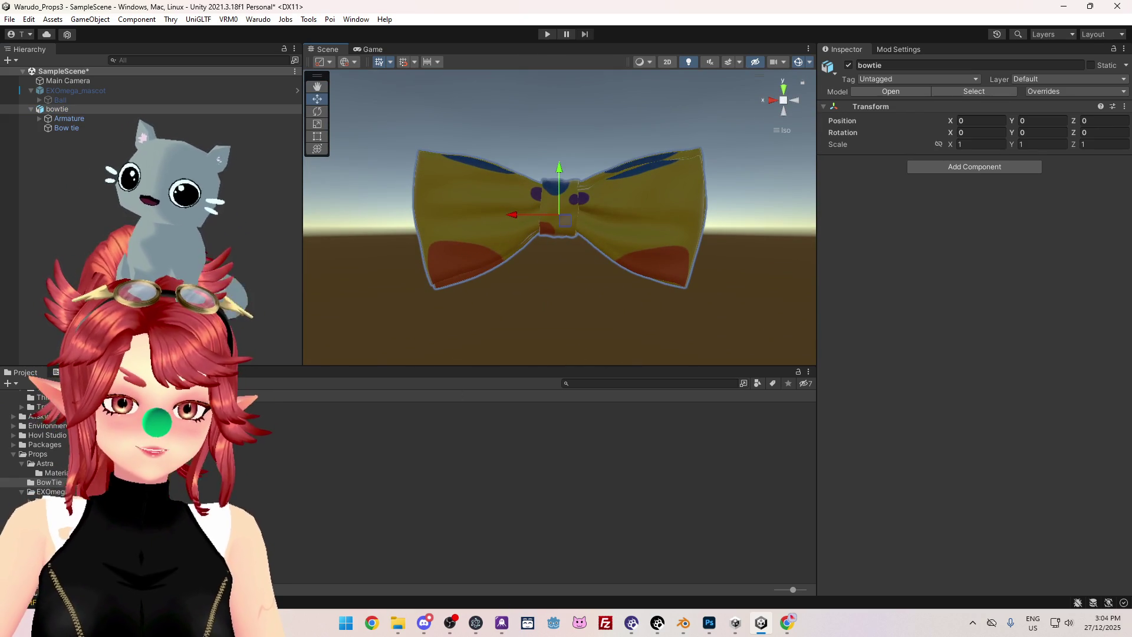
click(974, 91)
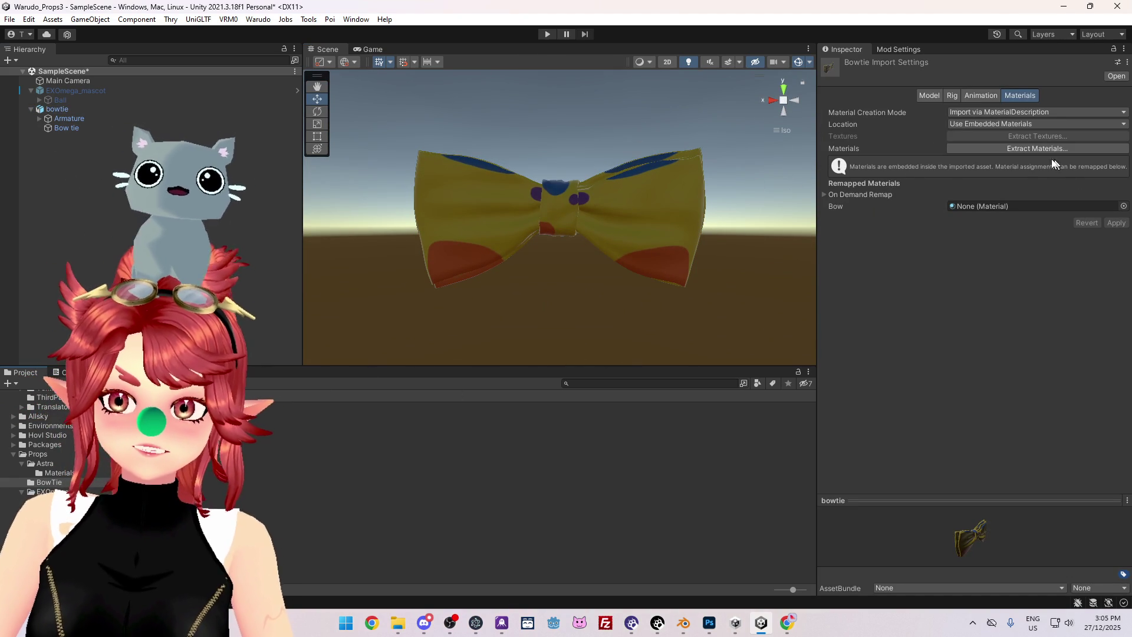
Extract the bowtie's embedded materials into the BowTie folder, then select bowtie in the Hierarchy.
click(1020, 148)
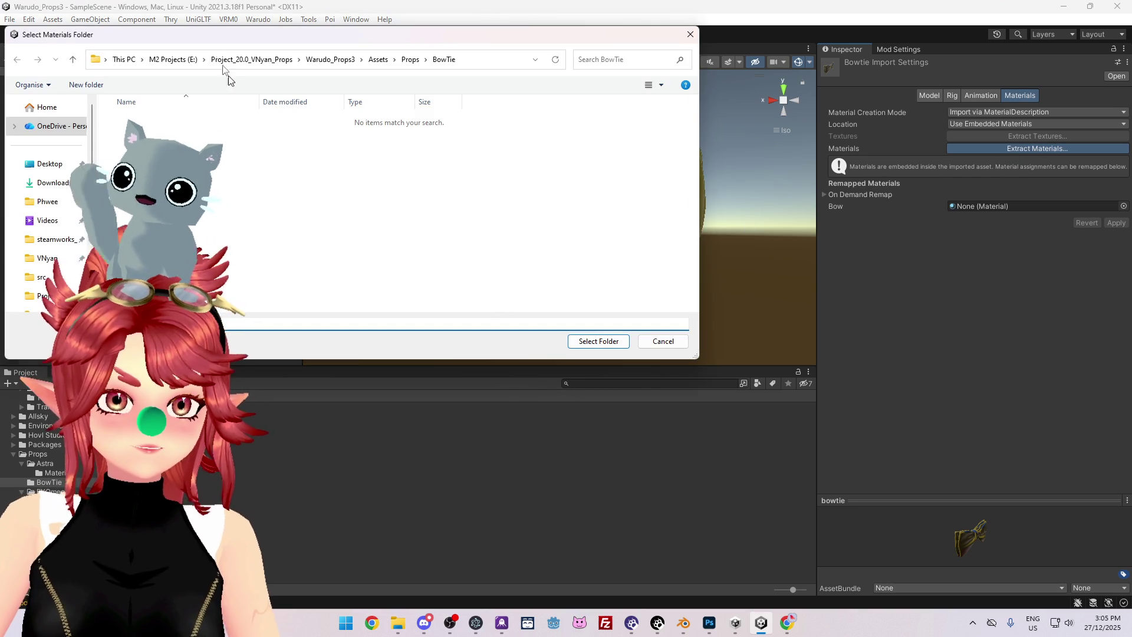
click(601, 343)
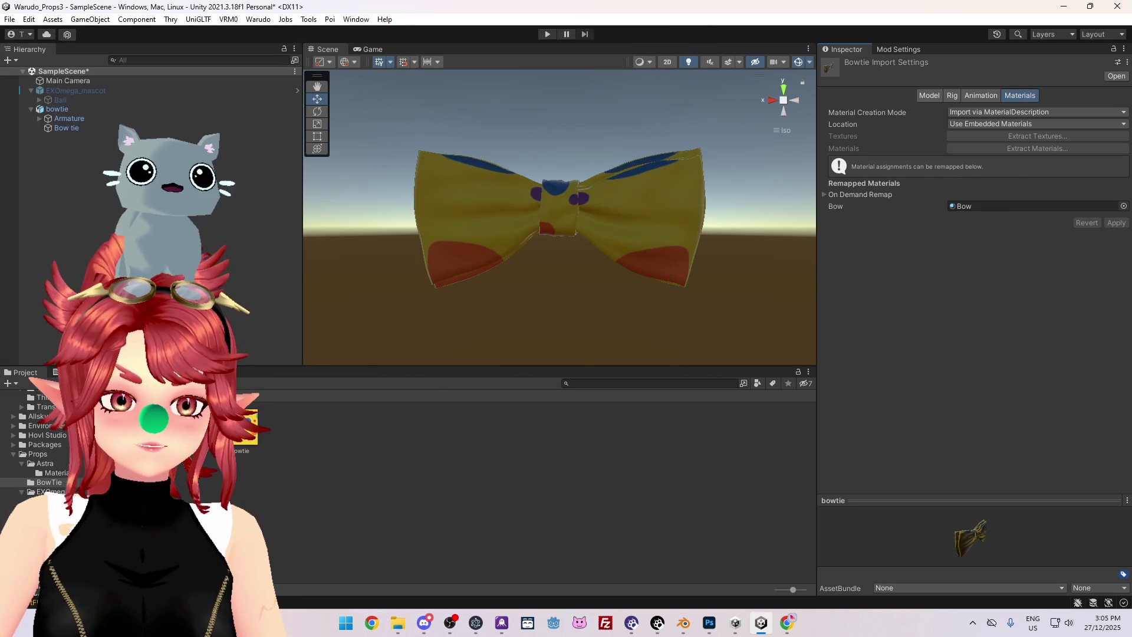
click(57, 109)
right_click(57, 109)
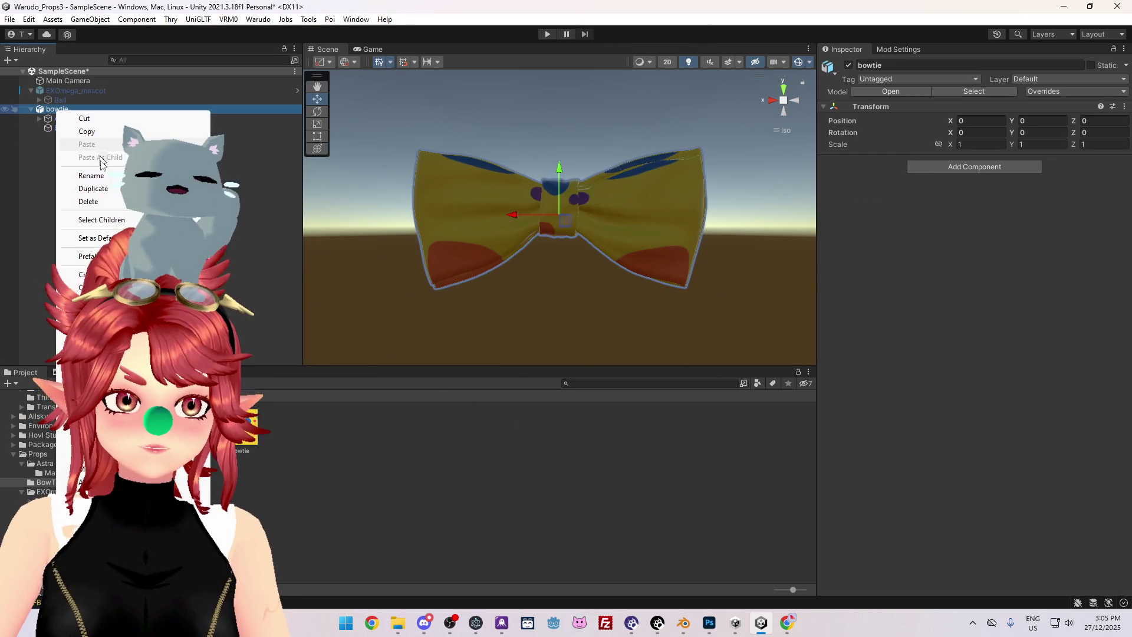
Unpack the bowtie prefab completely and select the Bow tie mesh.
mouse_move(88, 256)
click(254, 308)
click(69, 128)
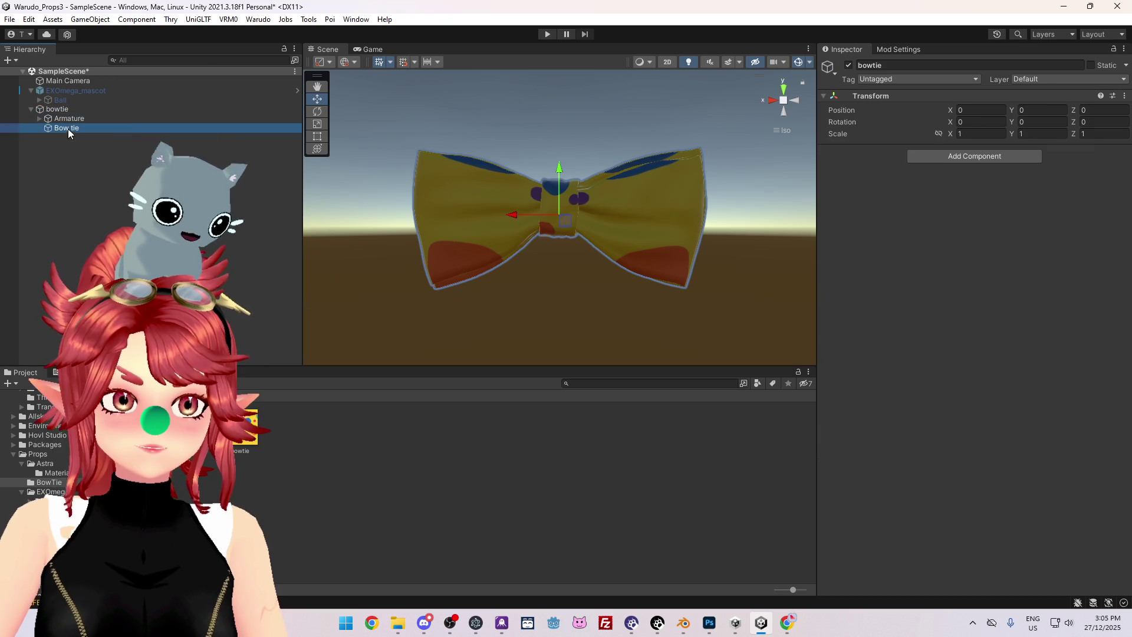
mouse_move(796, 357)
alt+mouse_down()
mouse_move(602, 298)
mouse_move(687, 358)
mouse_move(731, 354)
alt+mouse_up()
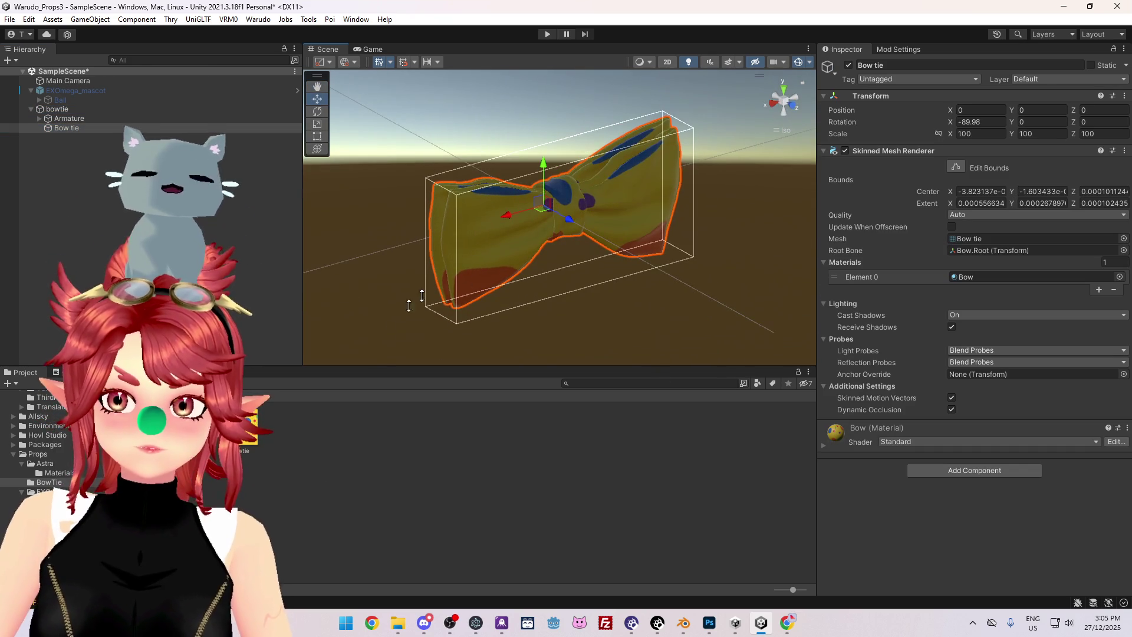
Open the Bow material, keep the secondary UV set at UV0 and secondary offset X at 0.
double_click(967, 276)
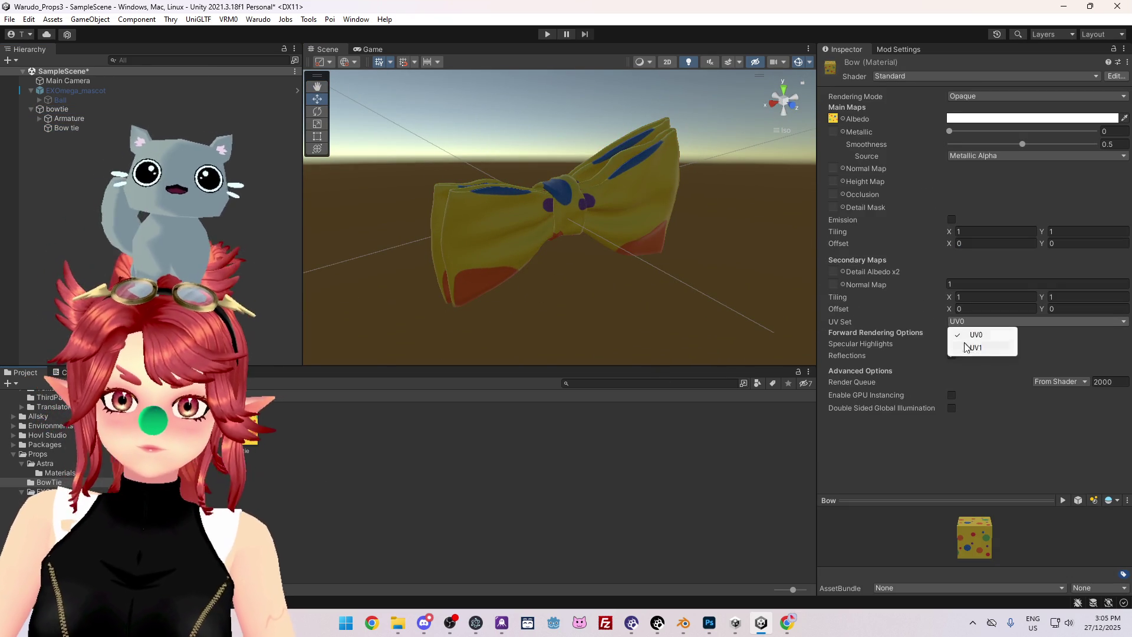
click(964, 337)
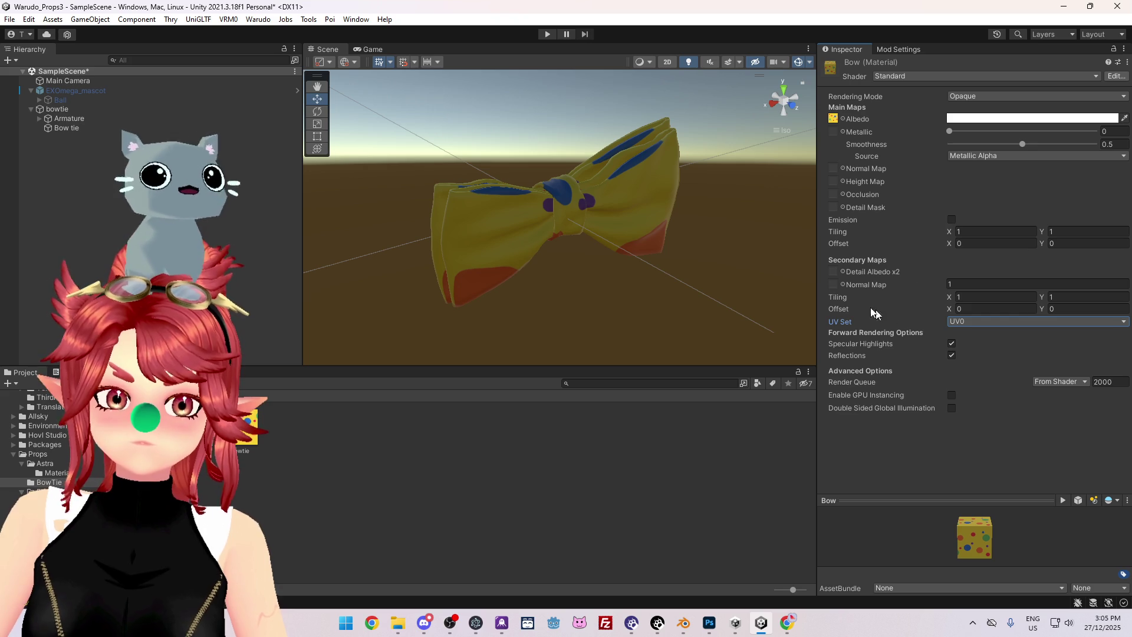
click(978, 307)
text(1)
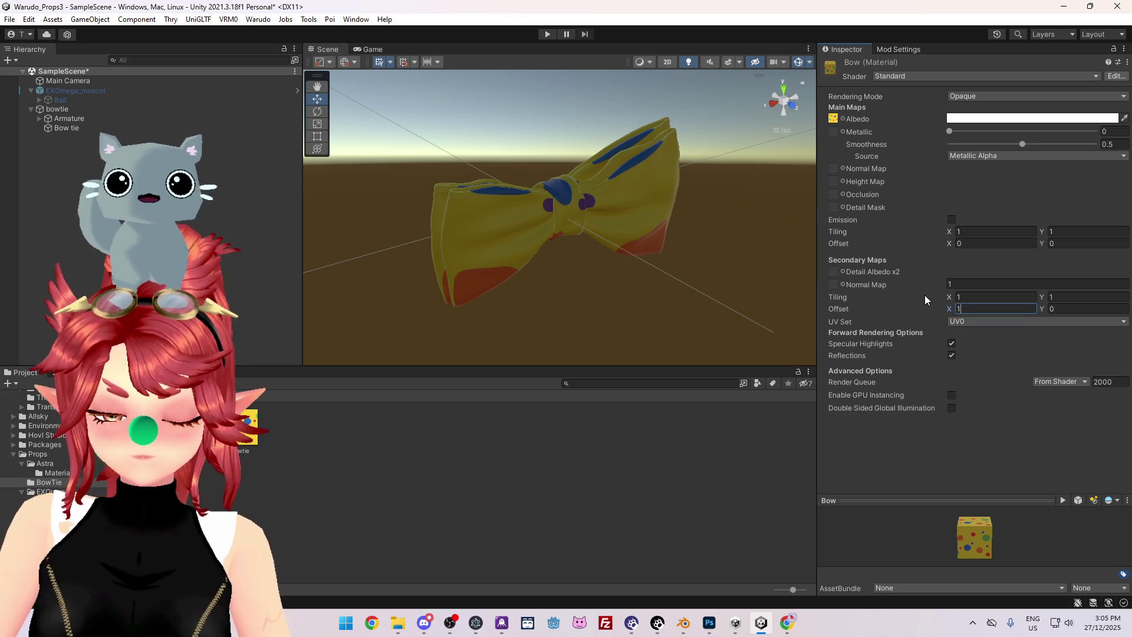
text(0.5)
key(Return)
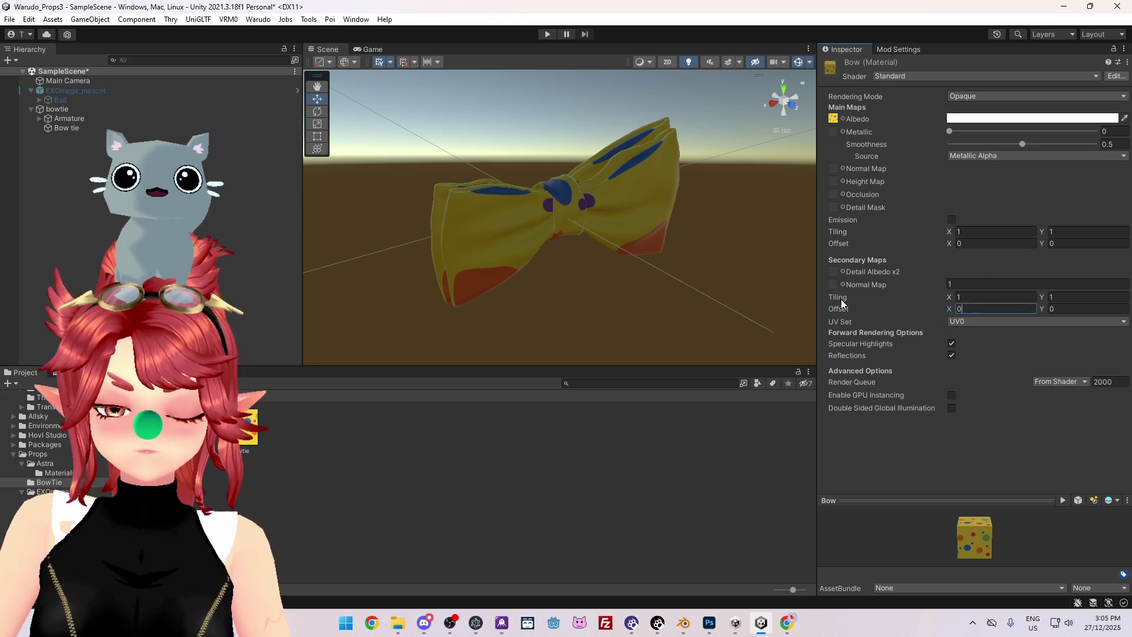
mouse_move(542, 278)
alt+mouse_down()
mouse_move(504, 285)
mouse_move(746, 299)
mouse_move(520, 266)
alt+mouse_up()
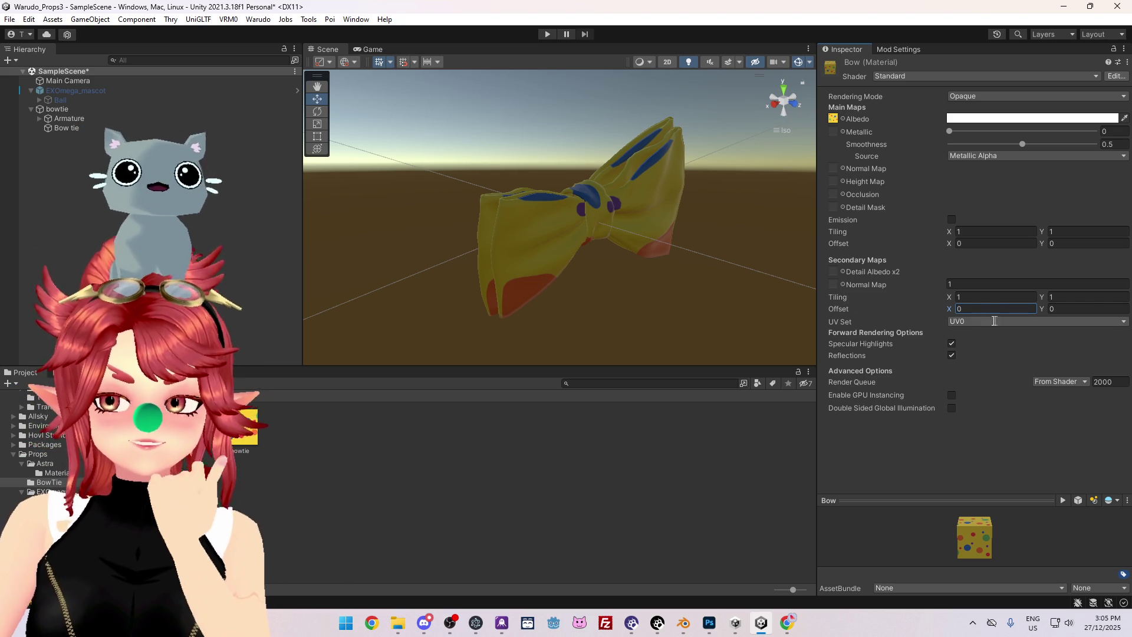
alt+drag(507, 298, 527, 302)
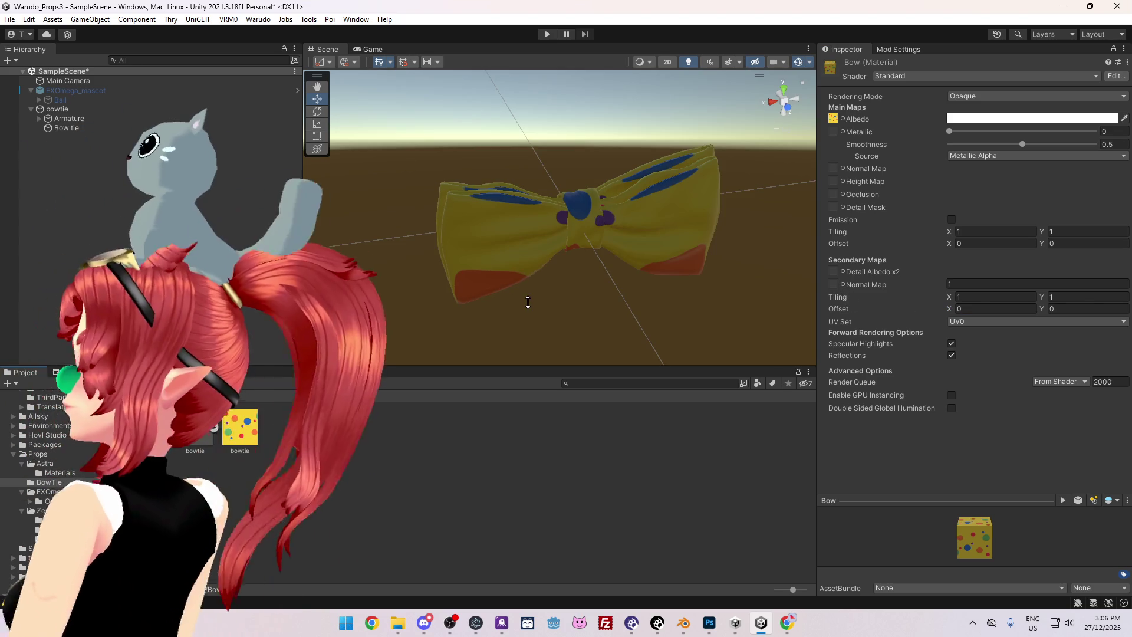